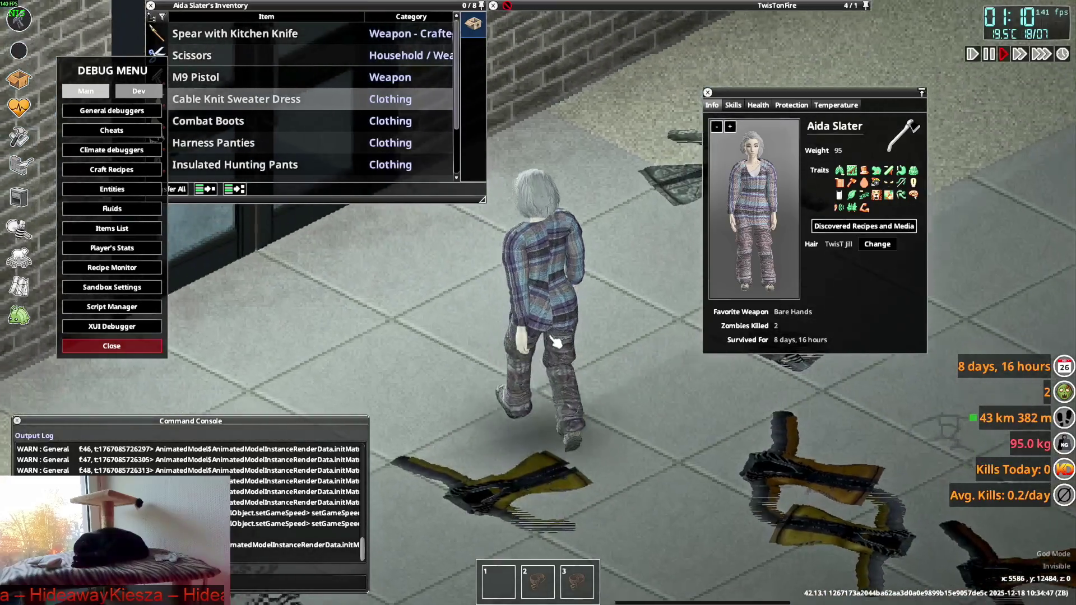
key("w")
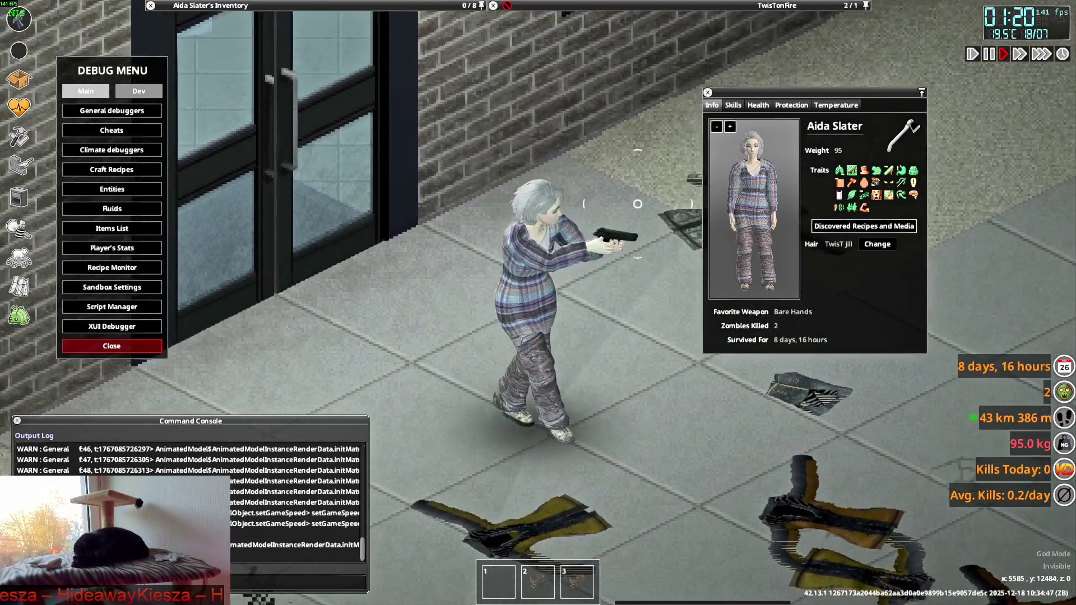
- Walk the character around in the dress and lower the aimed pistol
key("d")
right_click_drag(638, 204, 599, 287)
- Roll up the sleeves of the Cable Knit Sweater Dress
mouse_move(263, 5)
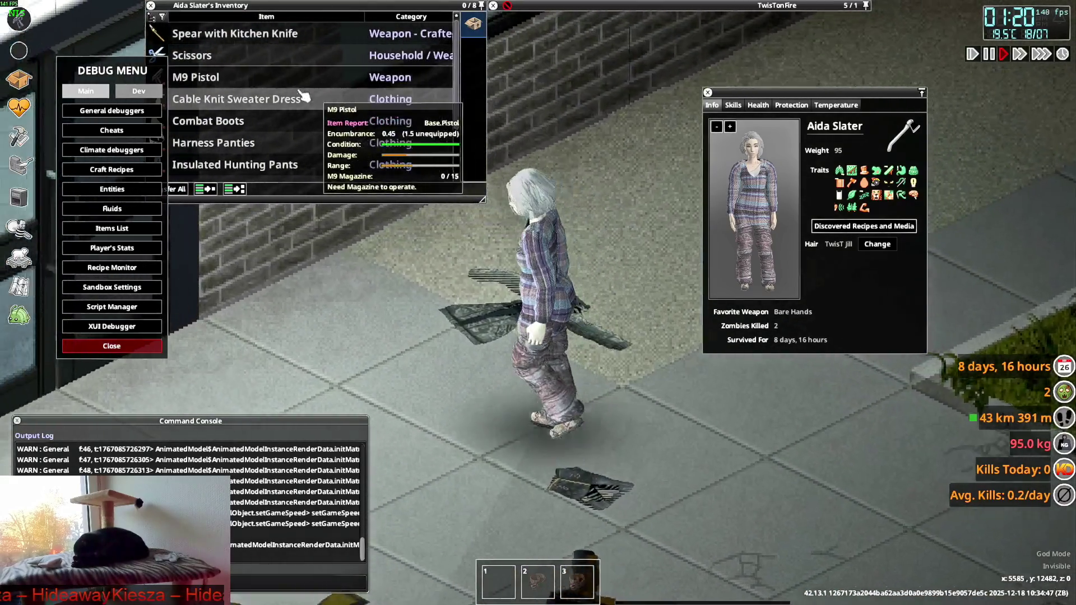
right_click(264, 101)
left_click(306, 130)
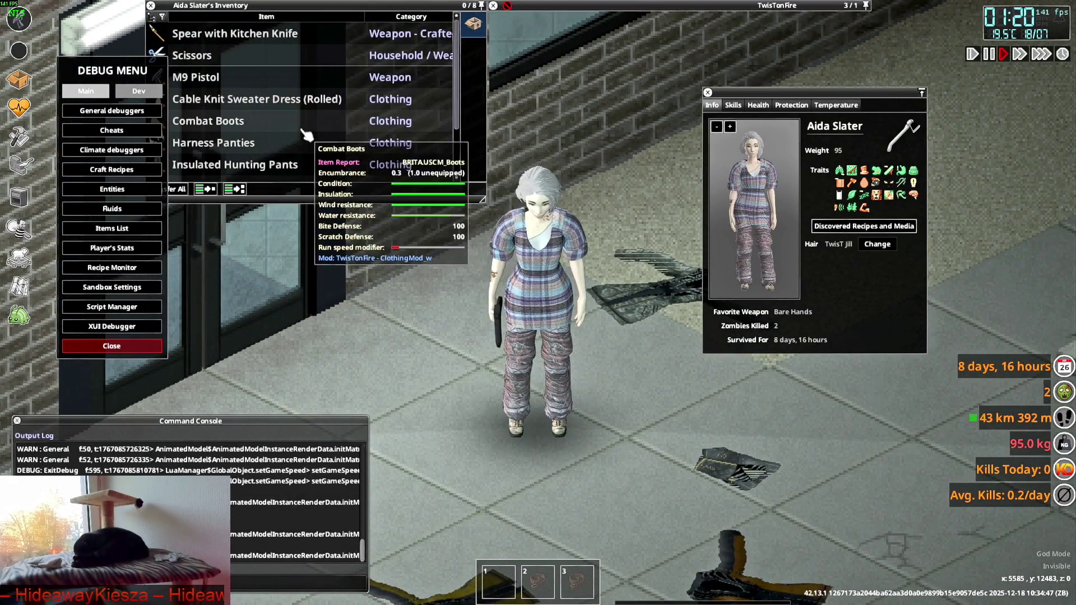
- Walk the character in several directions up toward the brick wall and building doors
key("d")
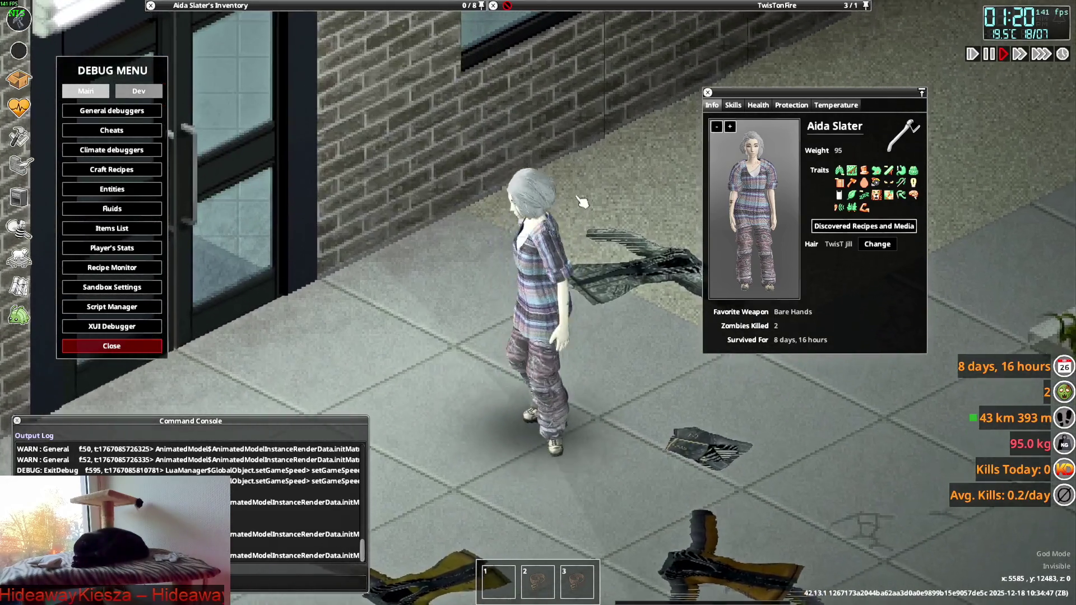
key("a")
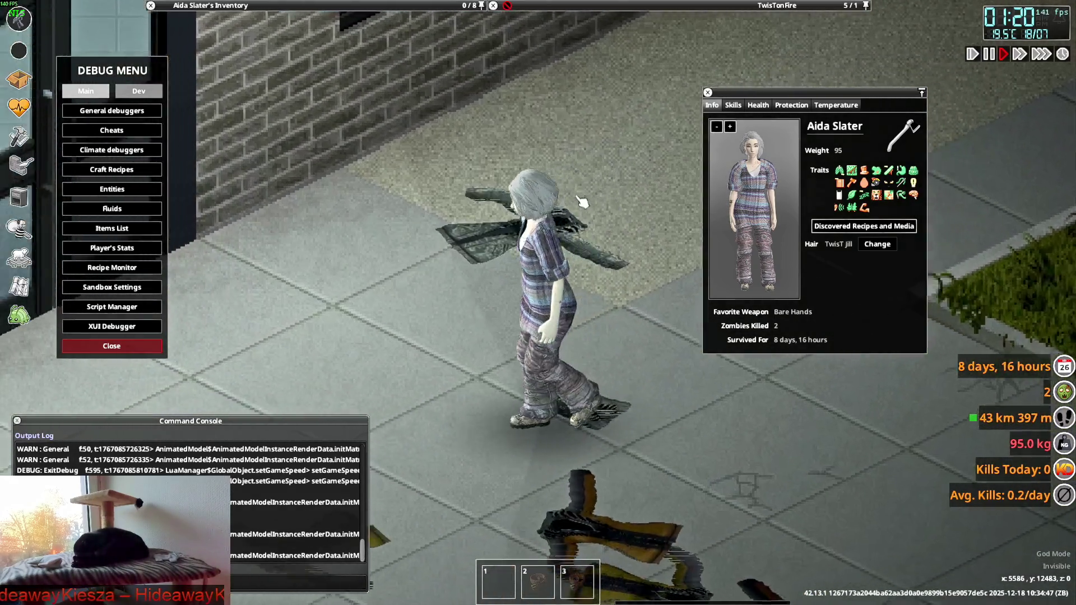
key("w")
key("s")
key("a")
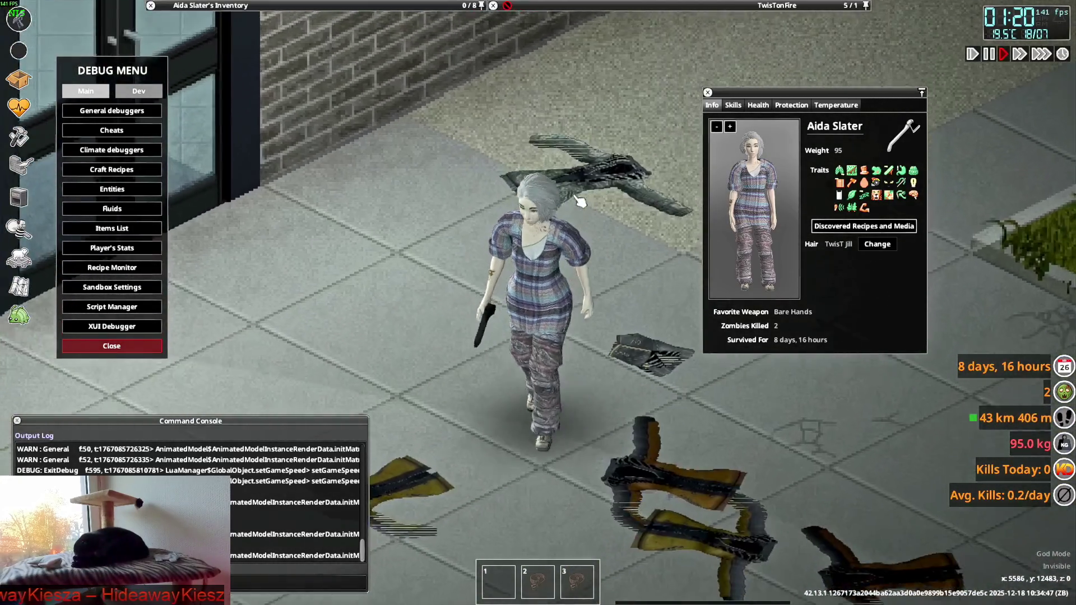
key("w")
key("w")
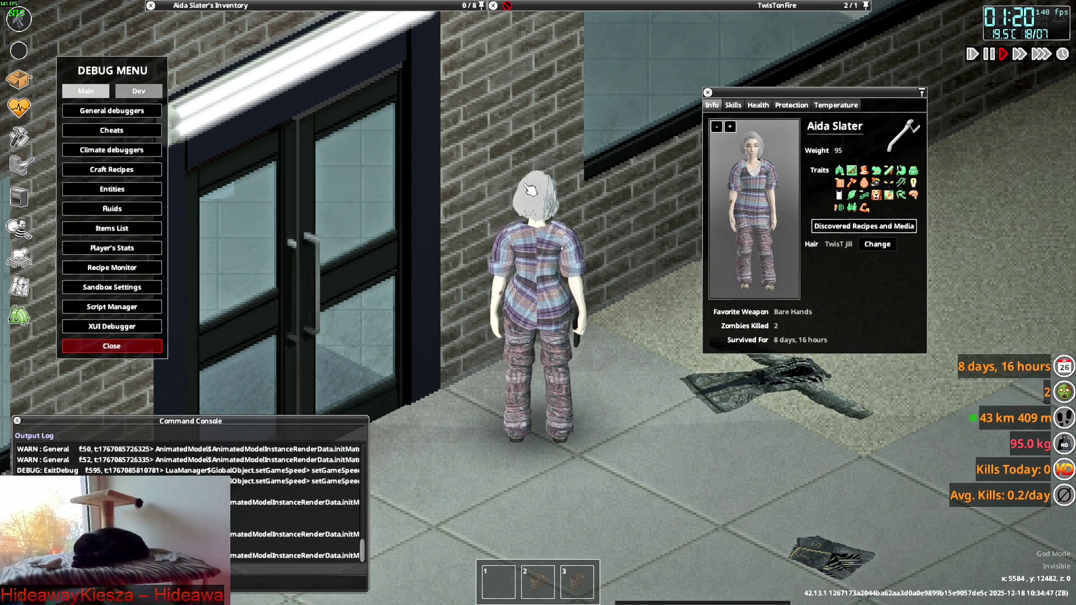
- Turn the character to view the rolled-sleeve dress from behind and front, then aim the pistol
key("s")
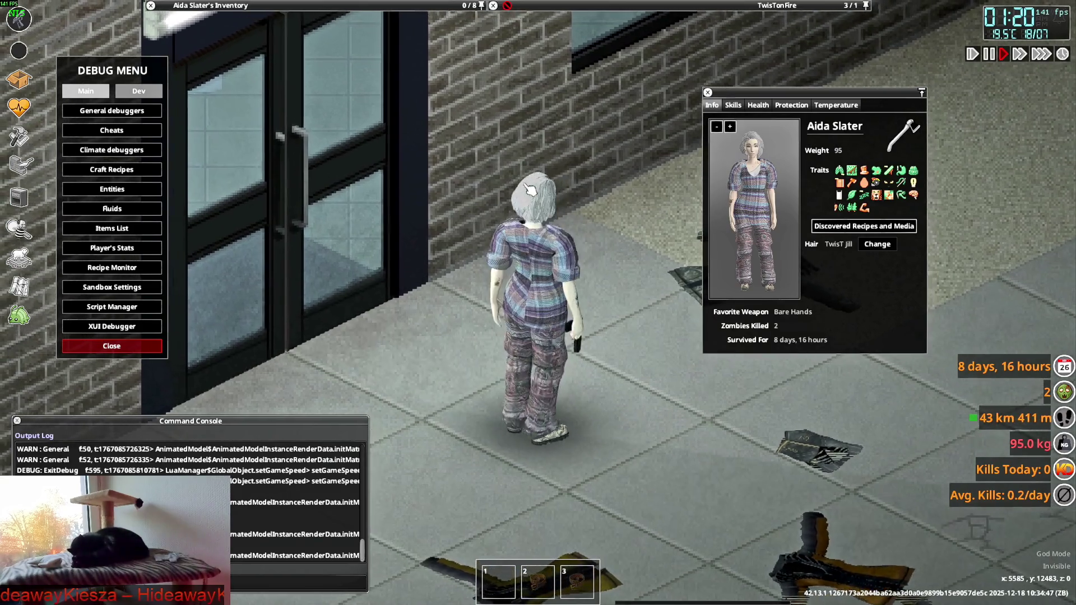
key("s")
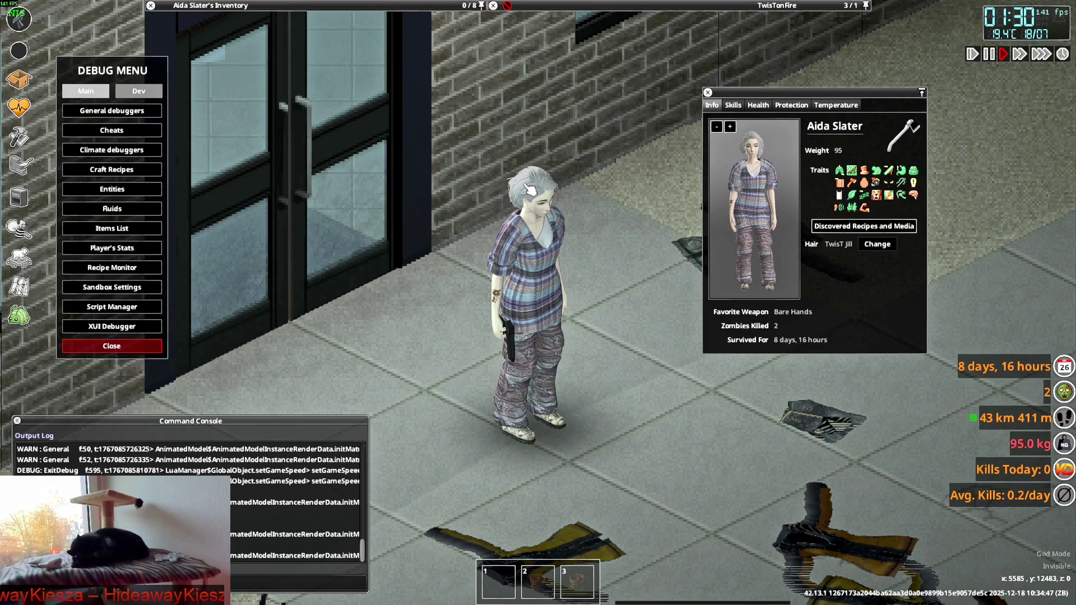
key("w")
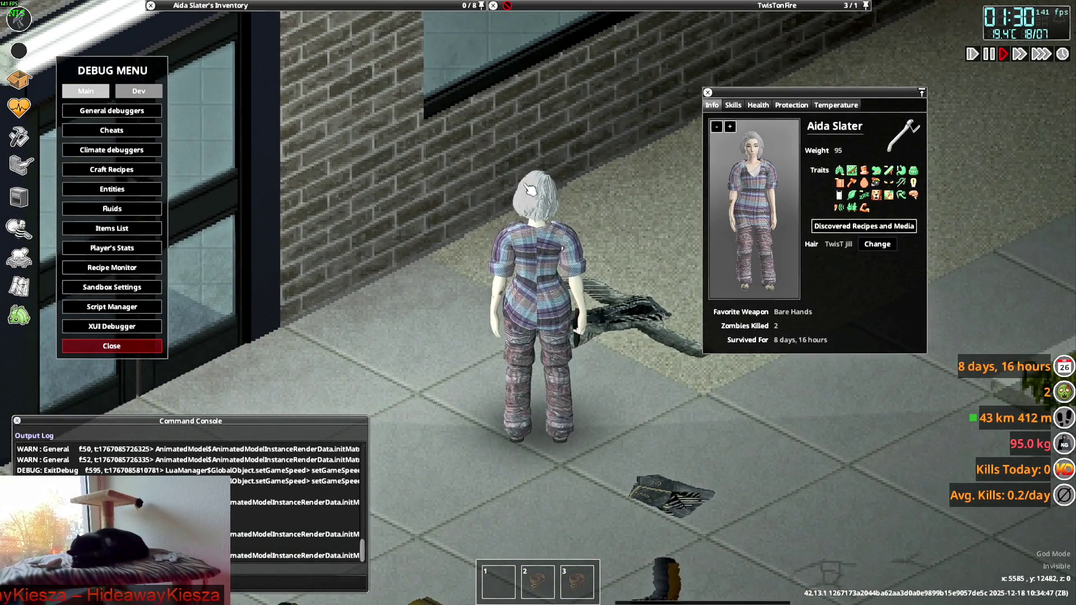
key("s")
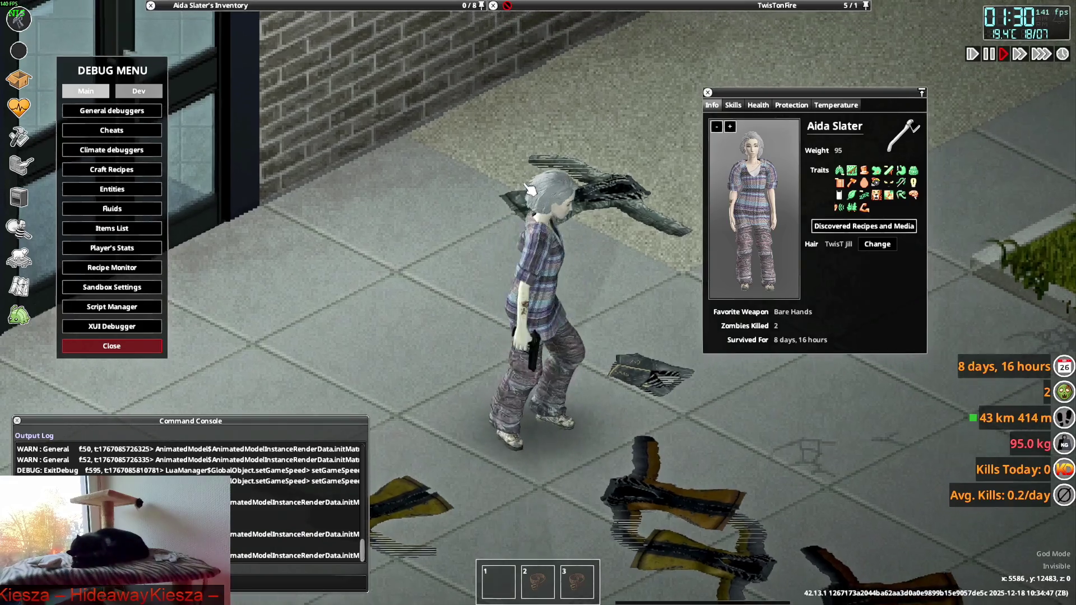
key("s")
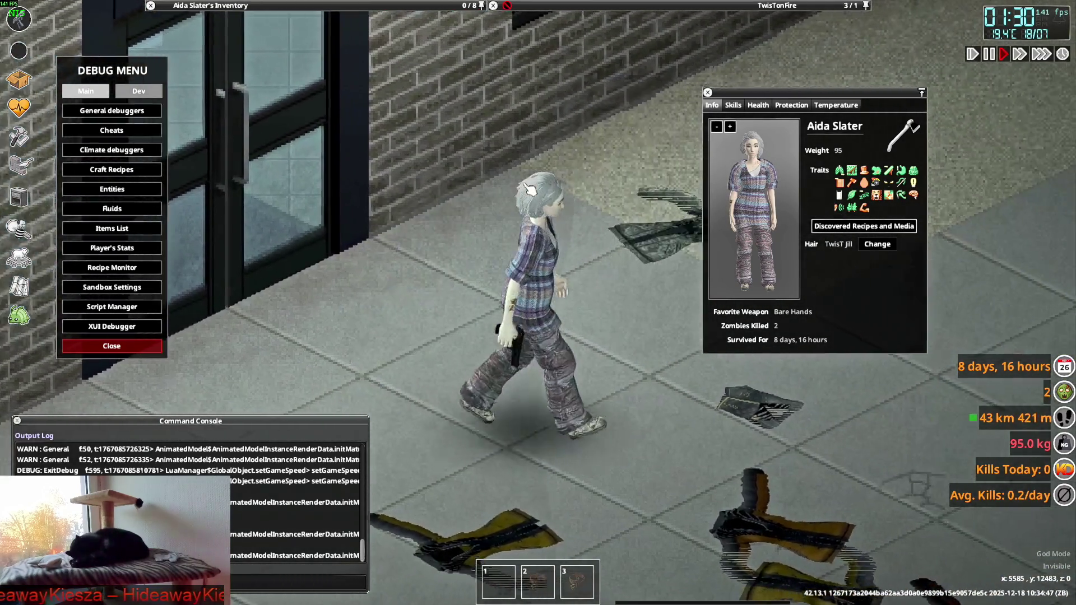
key("w")
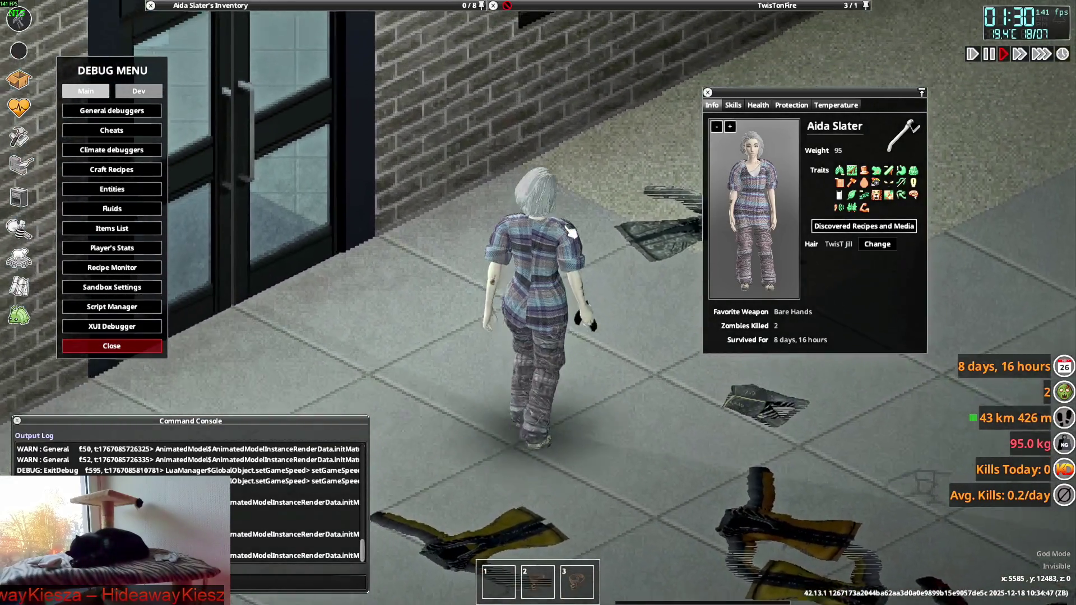
right_click_drag(570, 231, 563, 324)
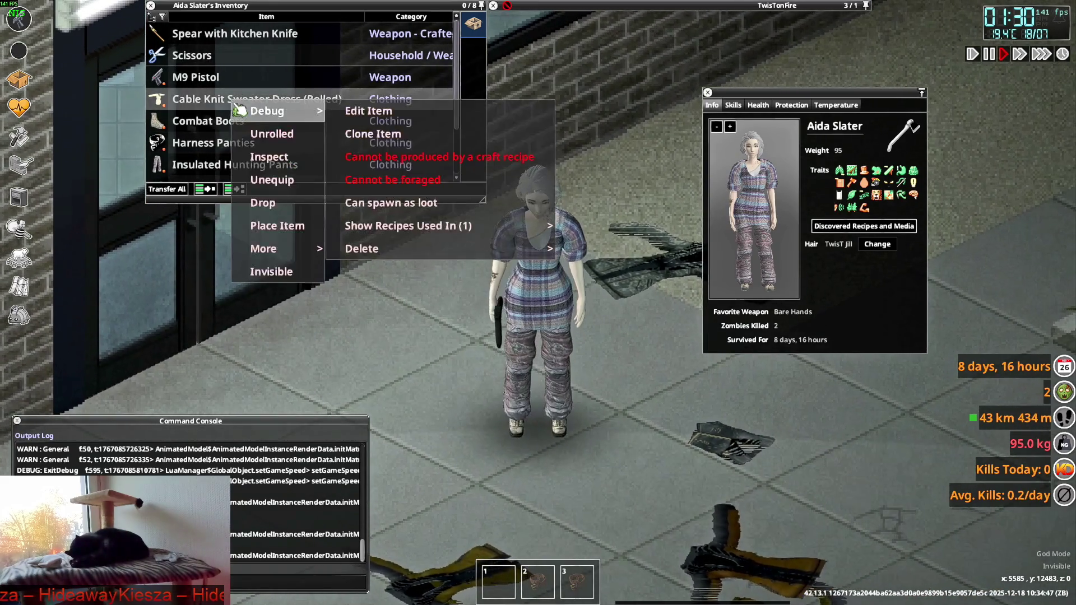
- Unroll the sweater dress sleeves and walk up while aiming the M9 pistol
left_click(292, 138)
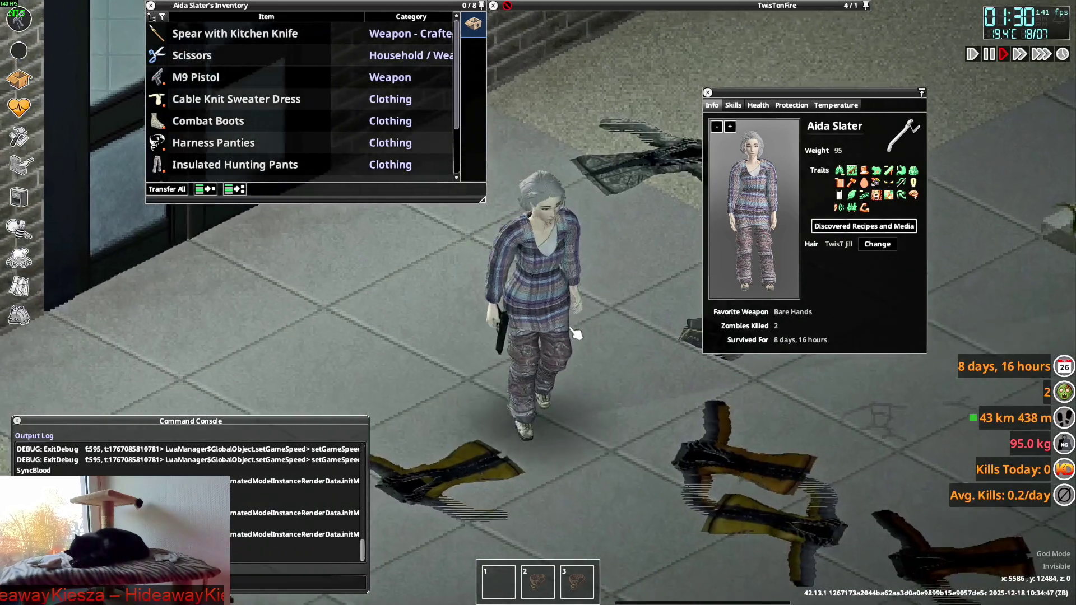
key("w")
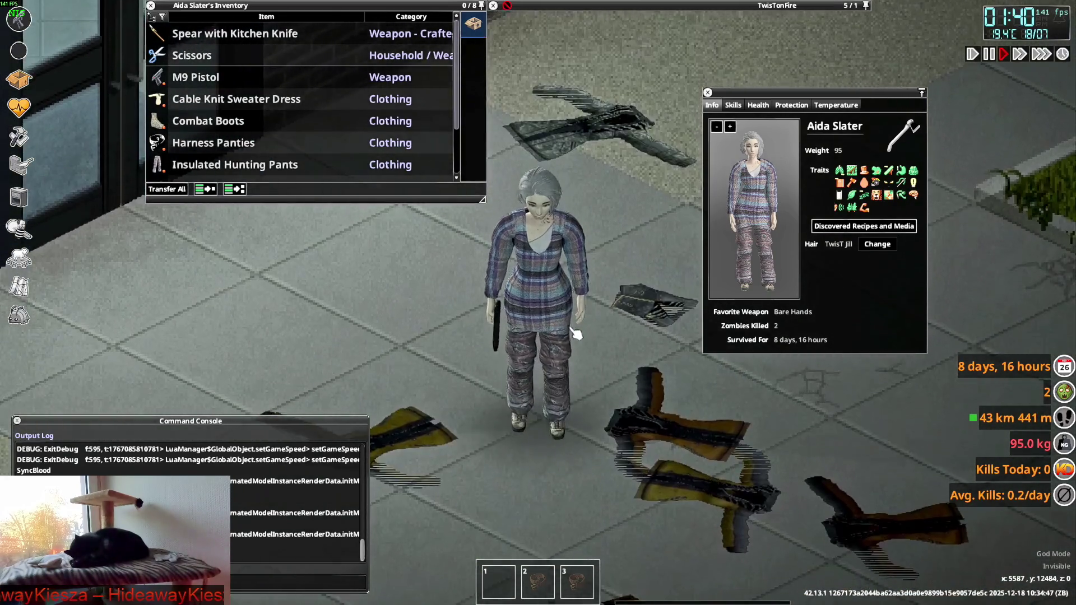
mouse_move(576, 334)
right_mouse_down()
mouse_move(617, 185)
mouse_move(420, 179)
mouse_move(638, 216)
mouse_move(591, 361)
mouse_move(440, 304)
mouse_move(425, 241)
mouse_move(644, 224)
mouse_move(572, 175)
right_mouse_up()
- Walk a bit further, then switch to Knit_Dress.xml in Notepad++
key("w")
mouse_move(224, 102)
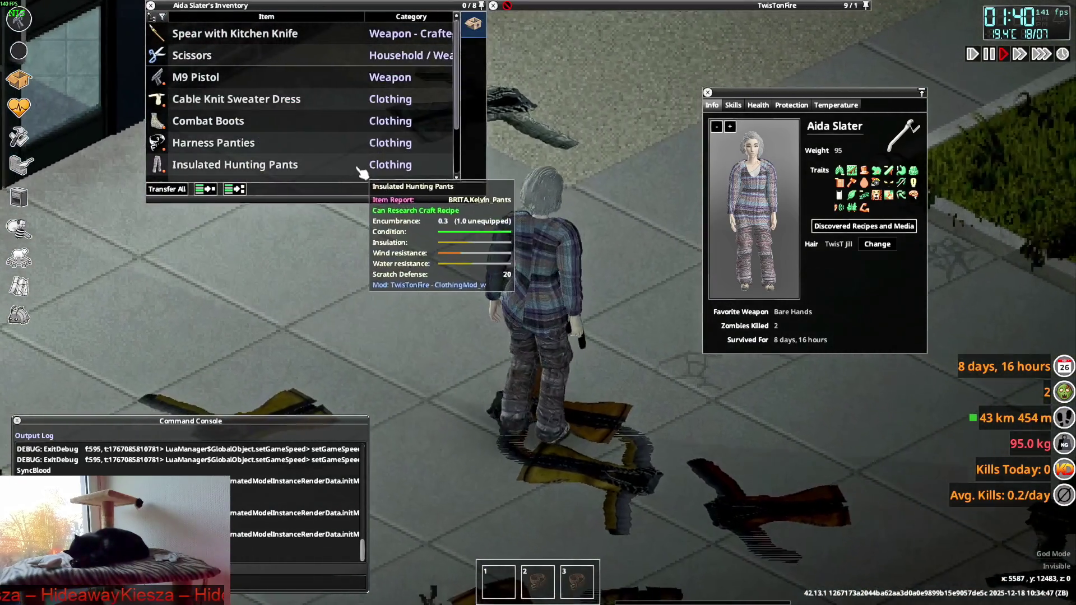
key("alt+Tab")
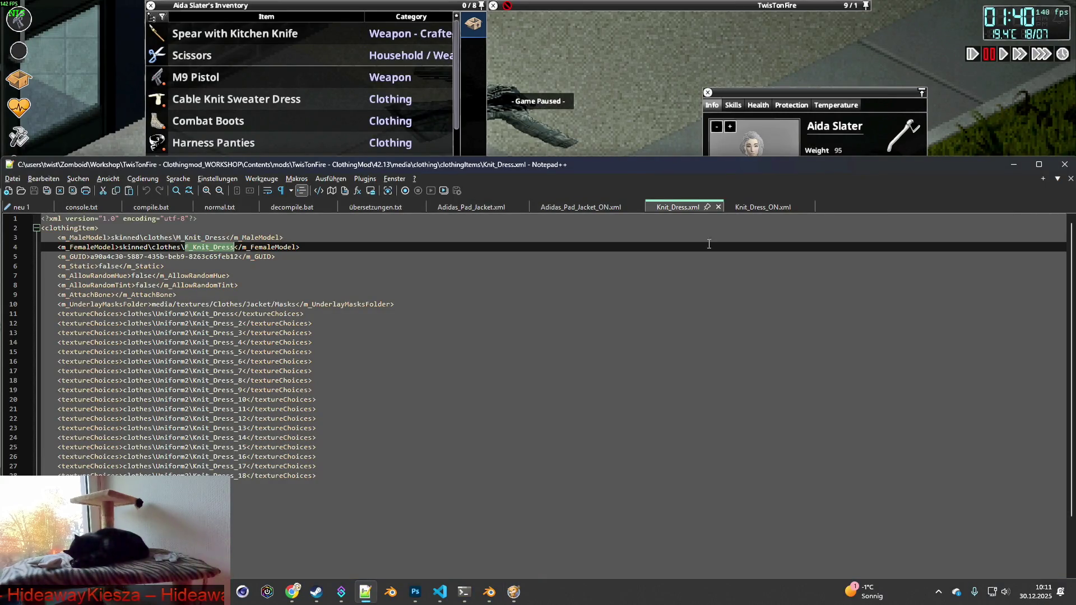
- Compare the Knit_Dress_ON.xml and Knit_Dress.xml definitions side by side
left_click(762, 211)
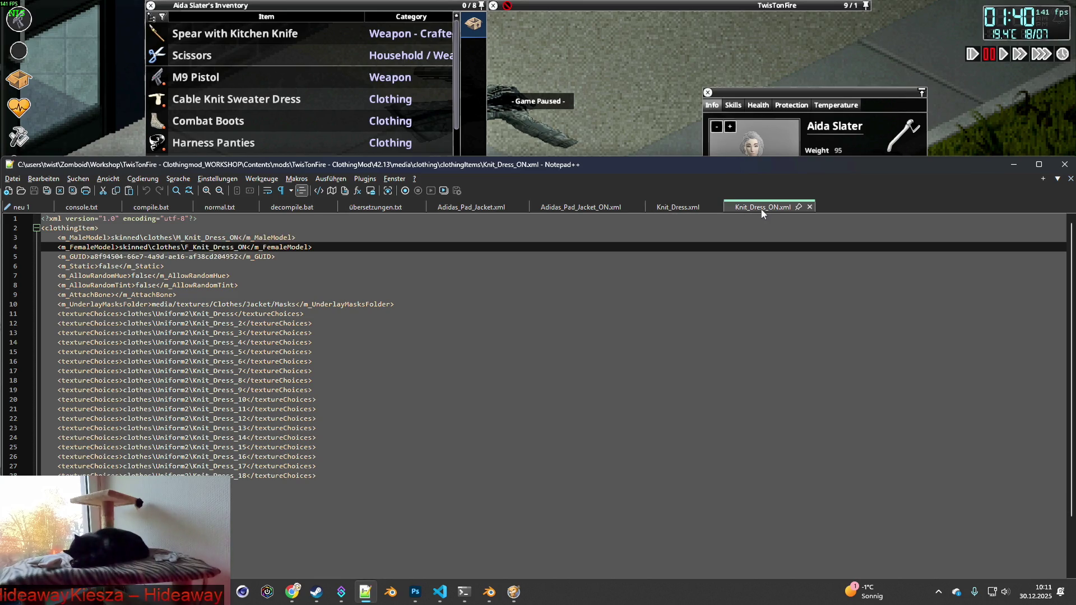
left_click(684, 211)
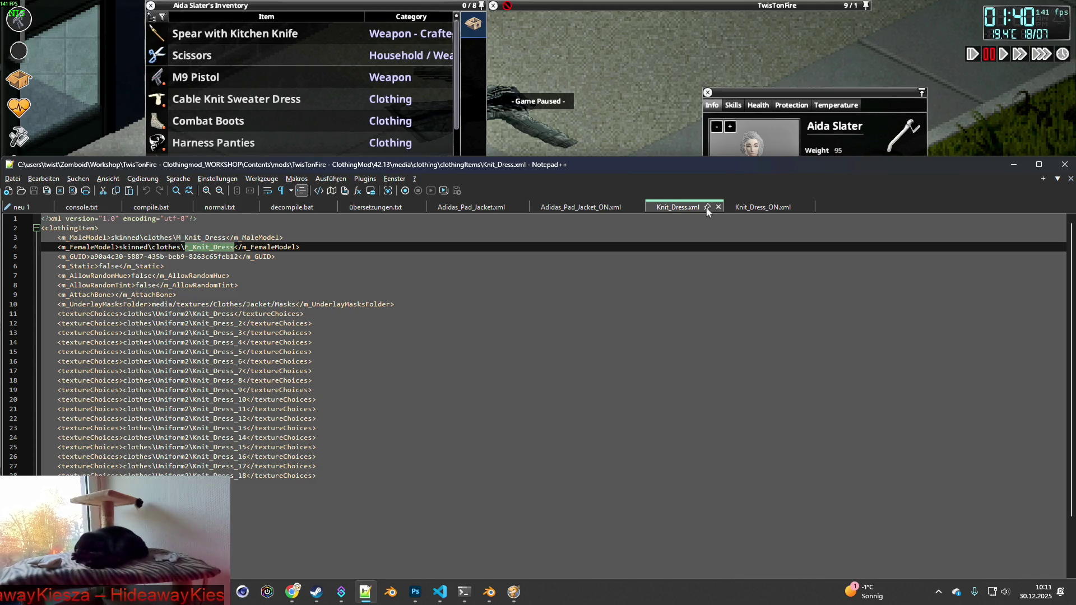
left_click(751, 210)
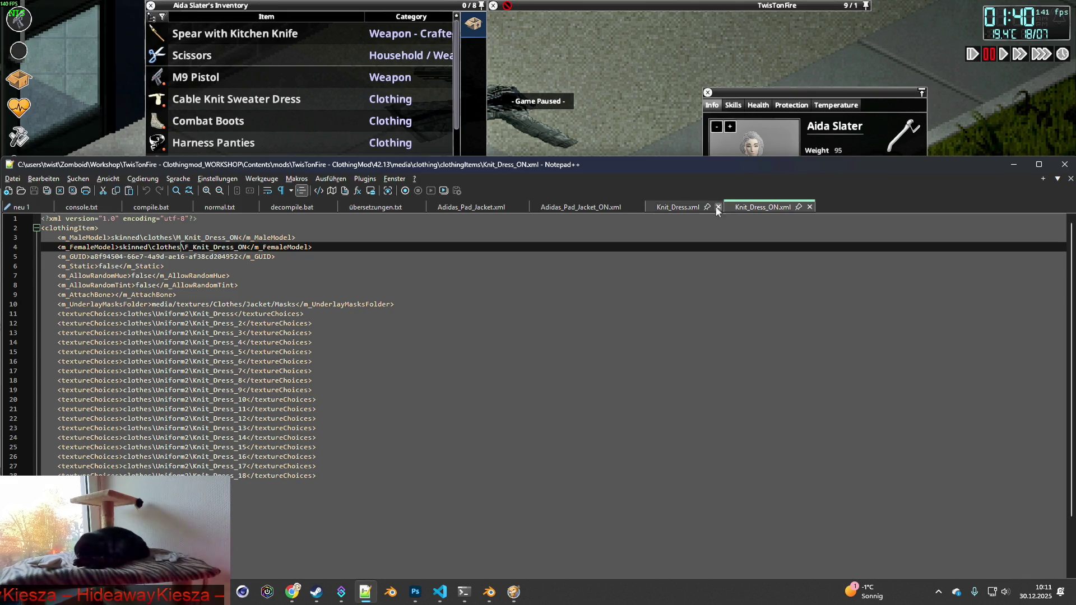
left_click(686, 211)
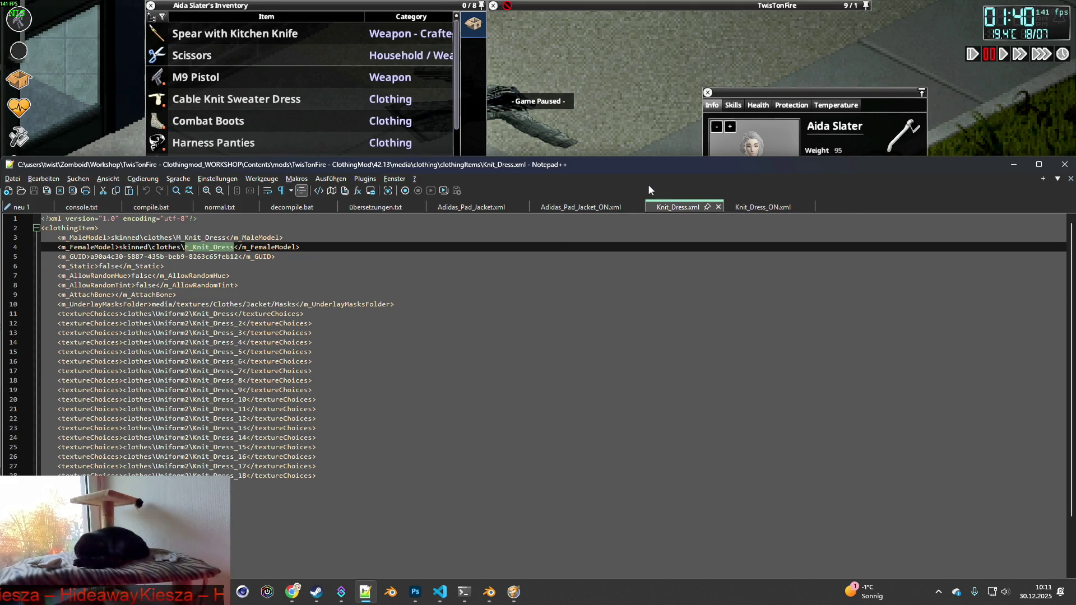
- Select only Knit_Dress.xml in the Explorer search results and open it in VS Code
key("alt+Tab")
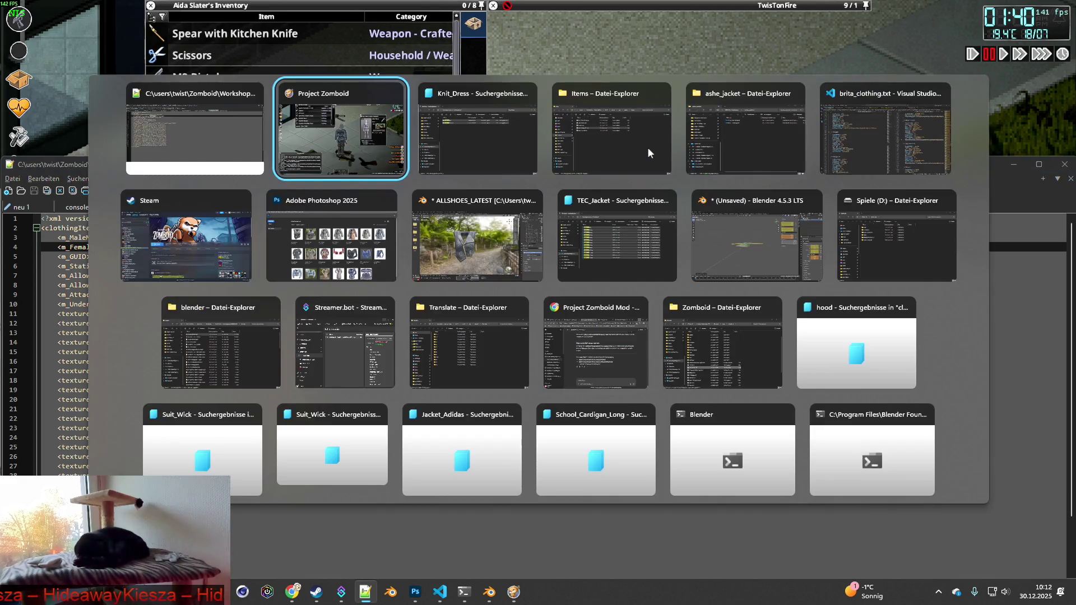
left_click(648, 147)
left_click(506, 166)
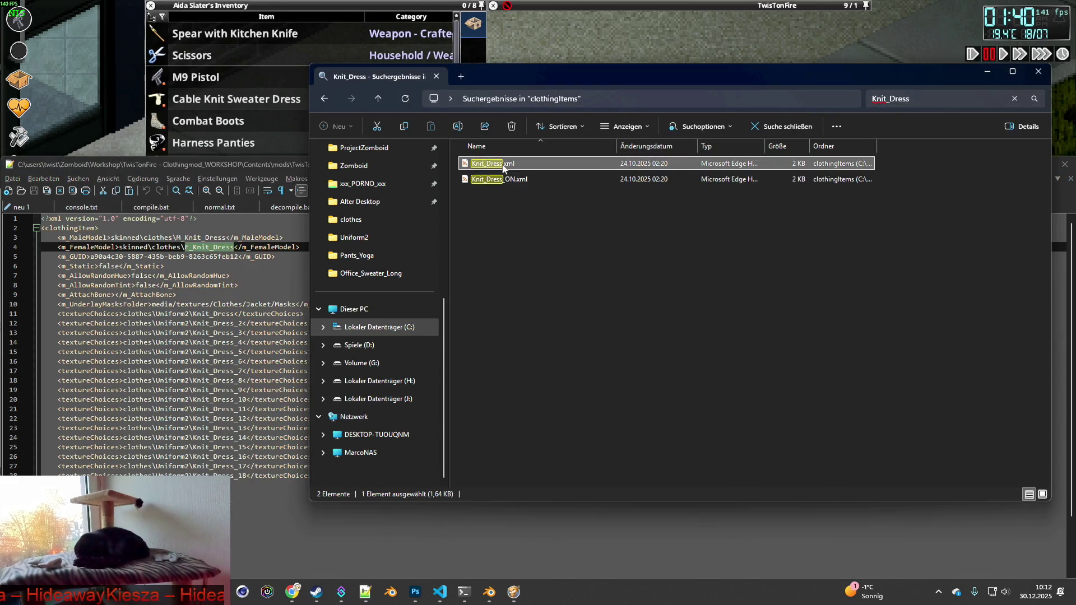
left_click(497, 180)
left_click(506, 166)
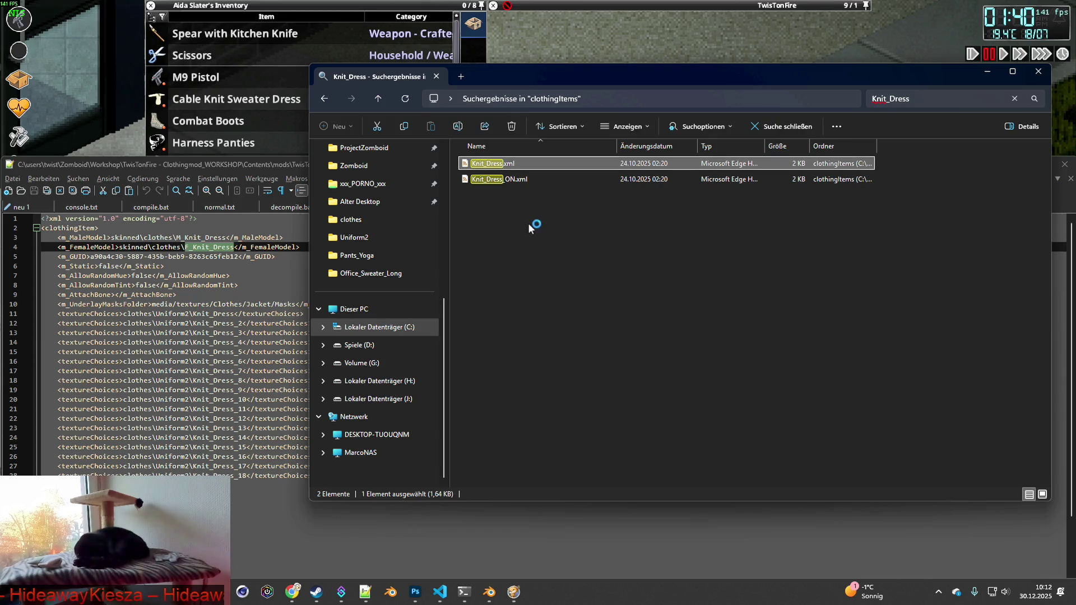
key("alt+Tab")
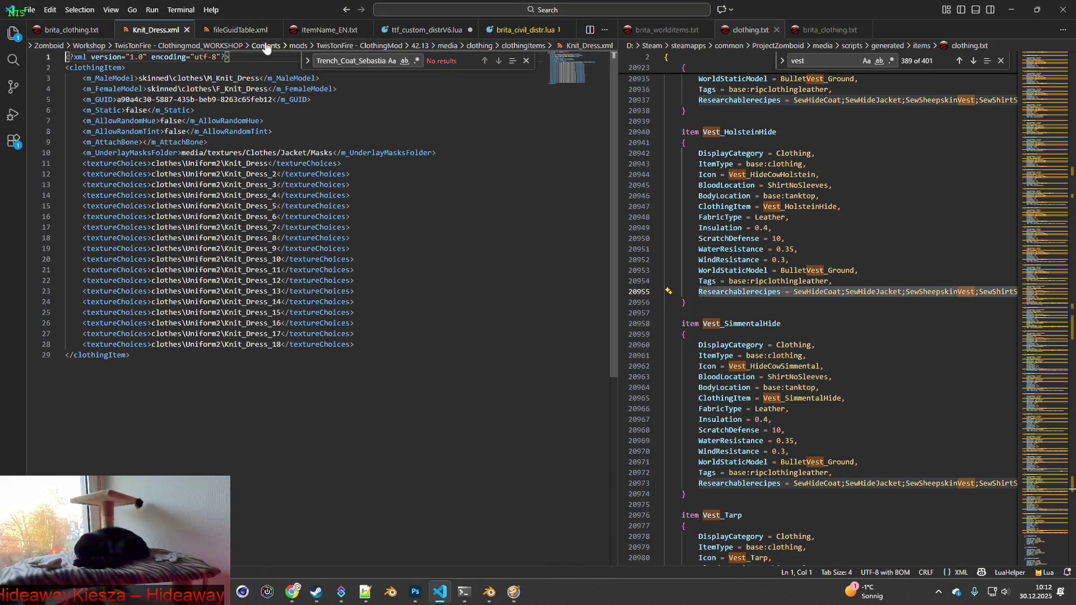
- Close Knit_Dress.xml in VS Code, briefly start and cancel renaming it in Explorer
left_click(187, 30)
key("alt+Tab")
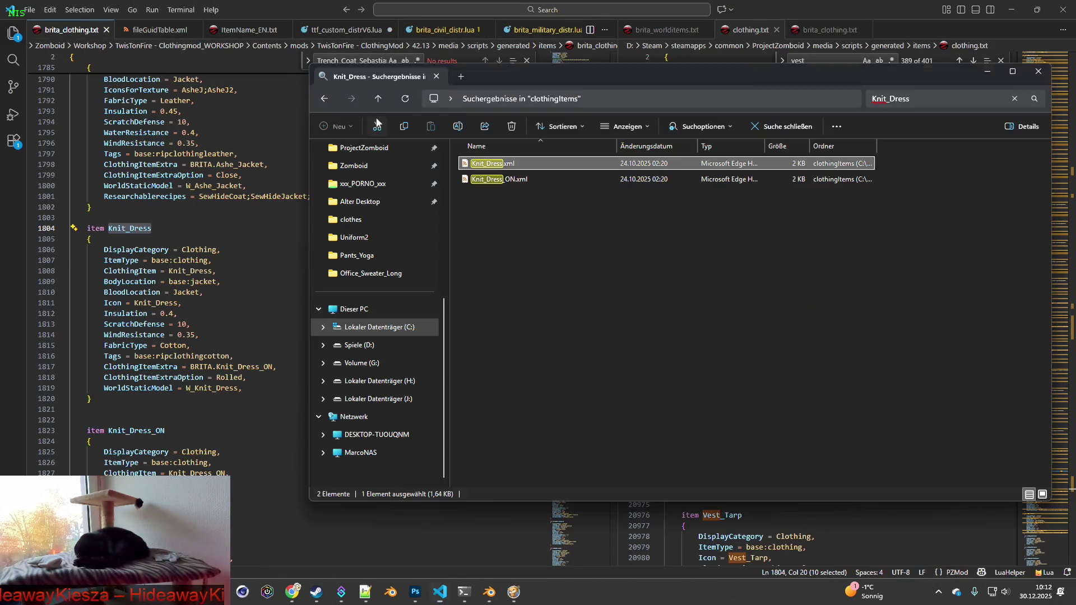
key("F2")
key("Escape")
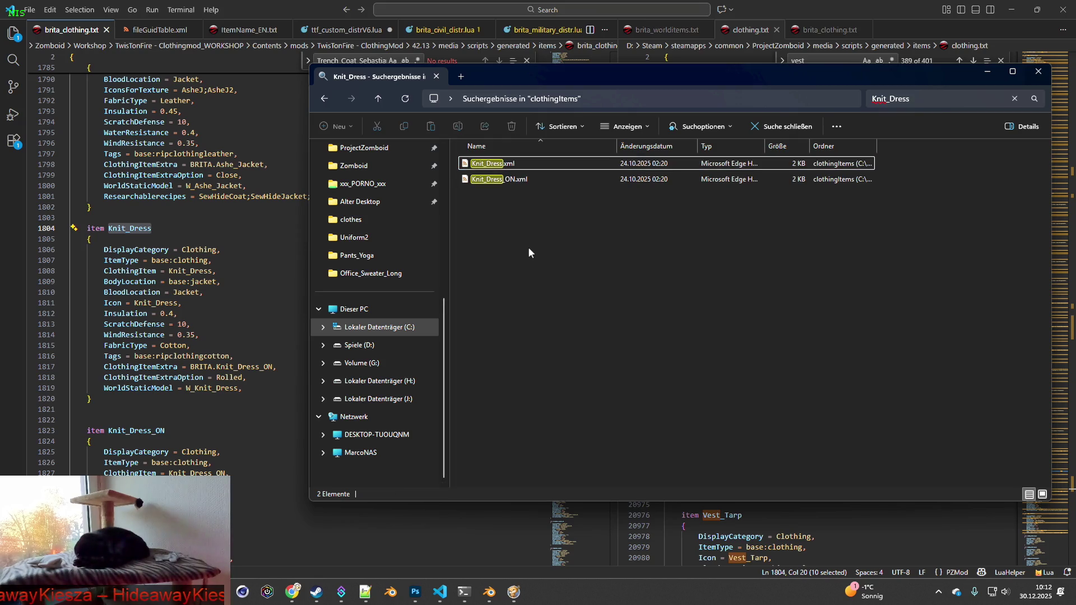
key("alt+Tab")
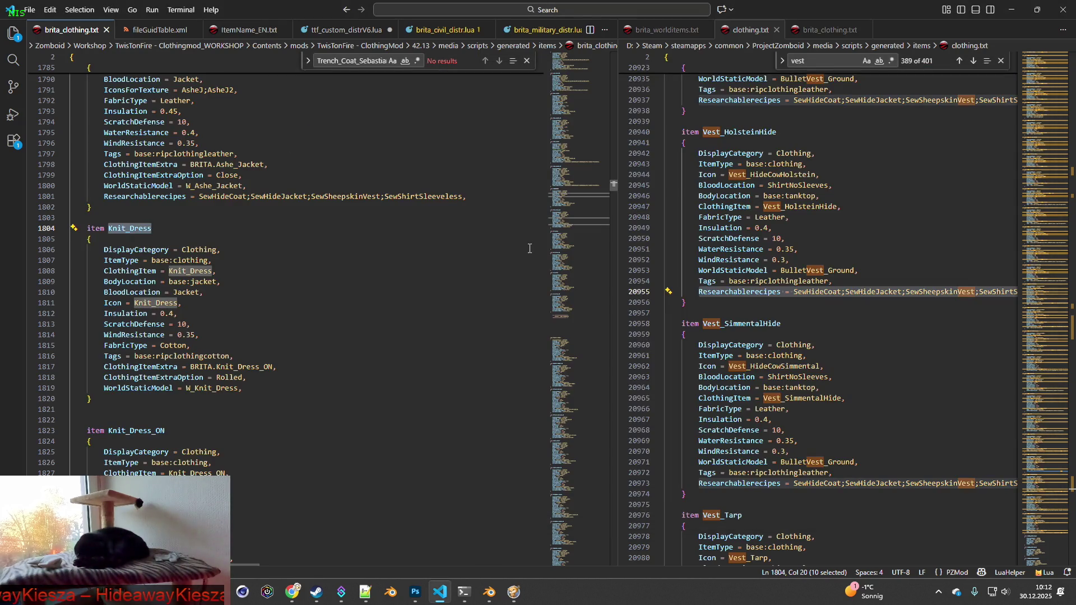
- Delete the Knit_Dress and Knit_Dress_ON blocks and leftover blank lines from brita_clothing.txt
scroll(529, 248, "down", 4)
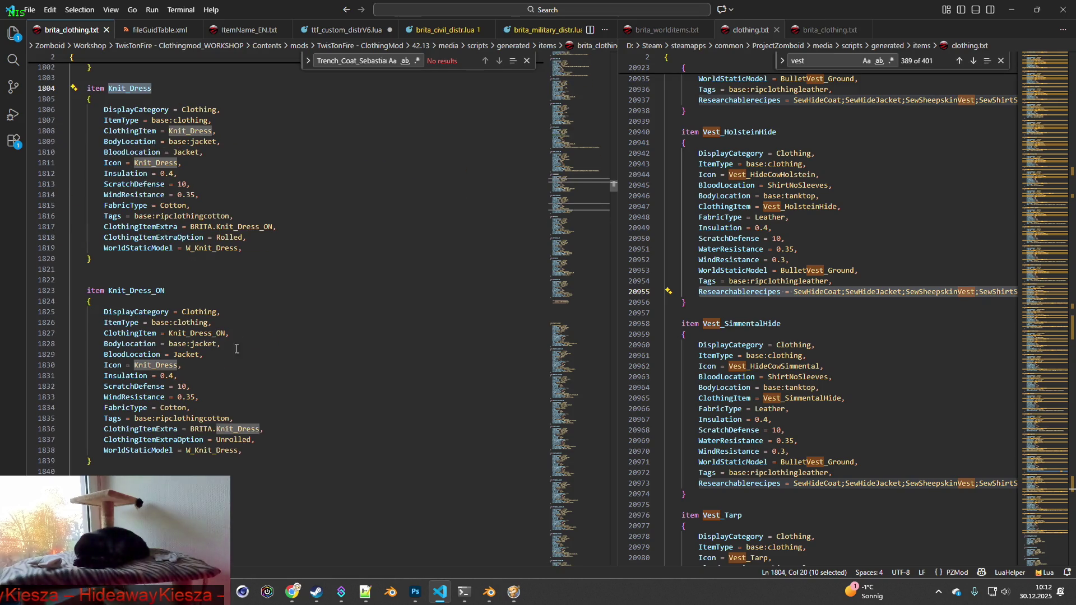
mouse_move(115, 464)
left_mouse_down()
mouse_move(73, 361)
mouse_move(46, 116)
left_mouse_up()
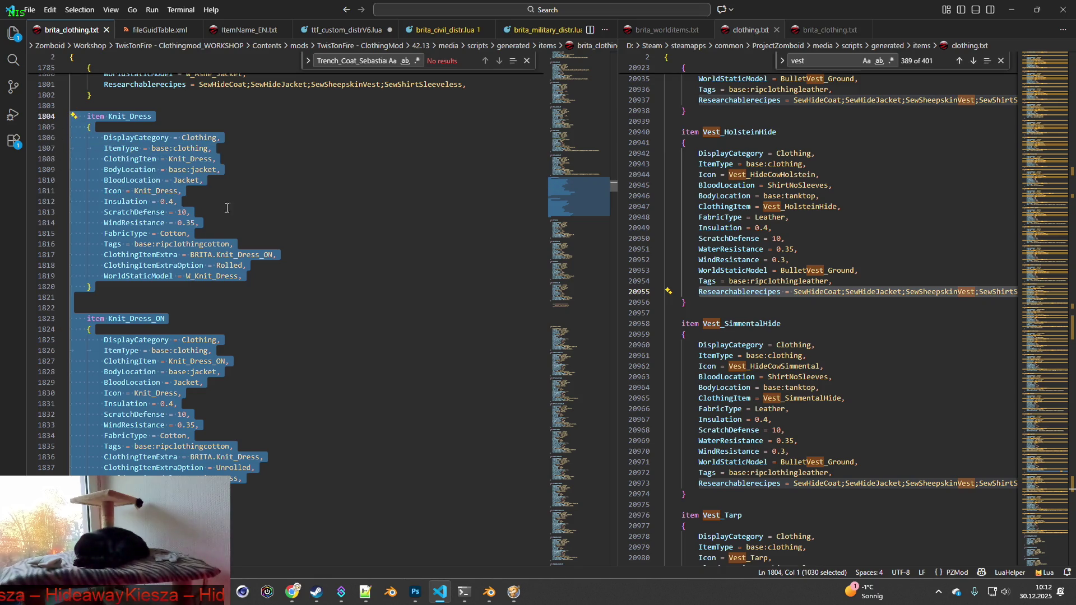
key("ctrl+v")
scroll(166, 207, "up", 3)
left_click(131, 222)
key("BackSpace")
key("BackSpace")
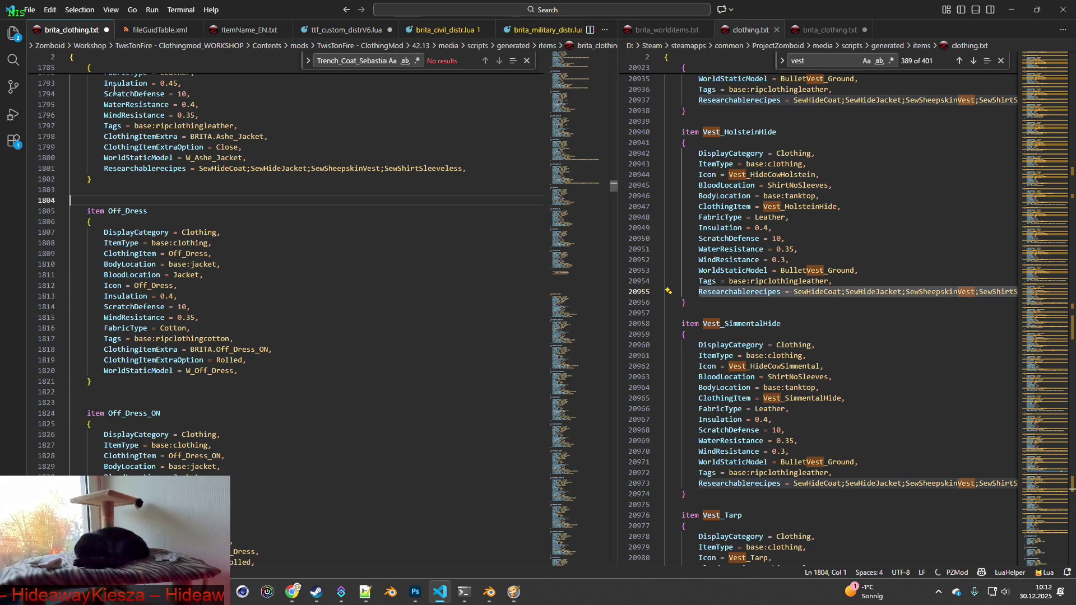
- Save brita_clothing.txt, then search brita_civil_distr.lua for Knit_Dress
left_click(29, 9)
left_click(65, 204)
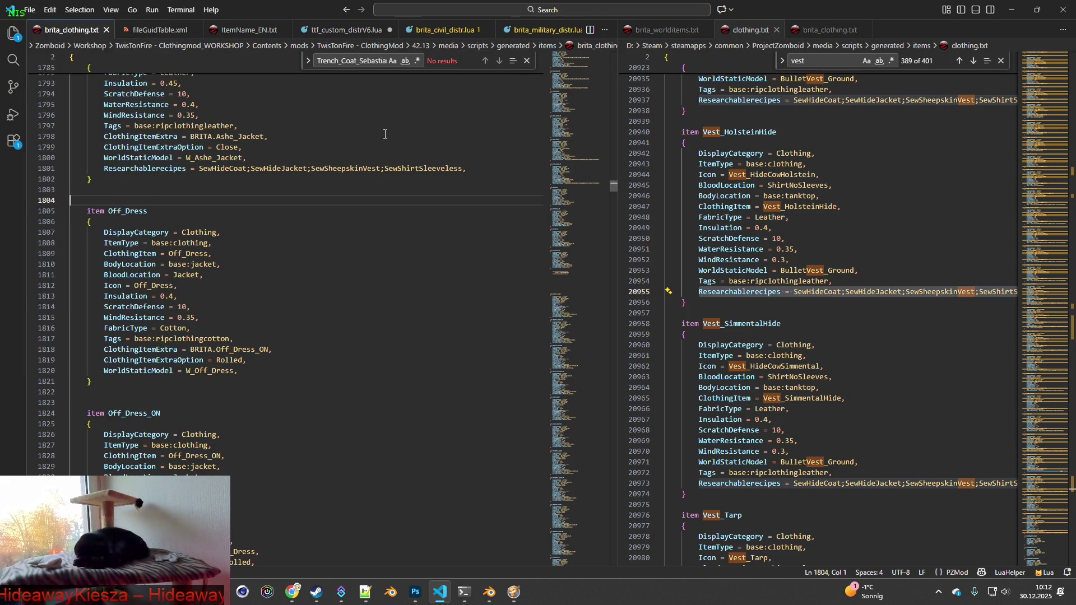
left_click(446, 30)
key("ctrl+f")
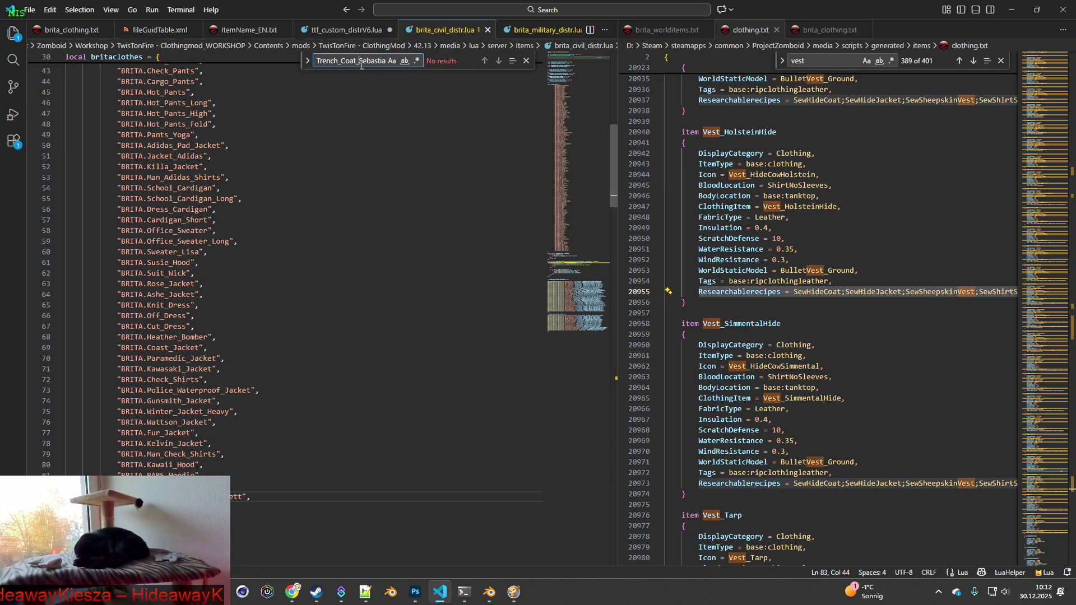
- Delete the BRITA.Knit_Dress entry from the civilian distribution list
type("Knit_Dress")
left_click(209, 304)
key("shift+Home")
key("shift+Home")
key("BackSpace")
key("BackSpace")
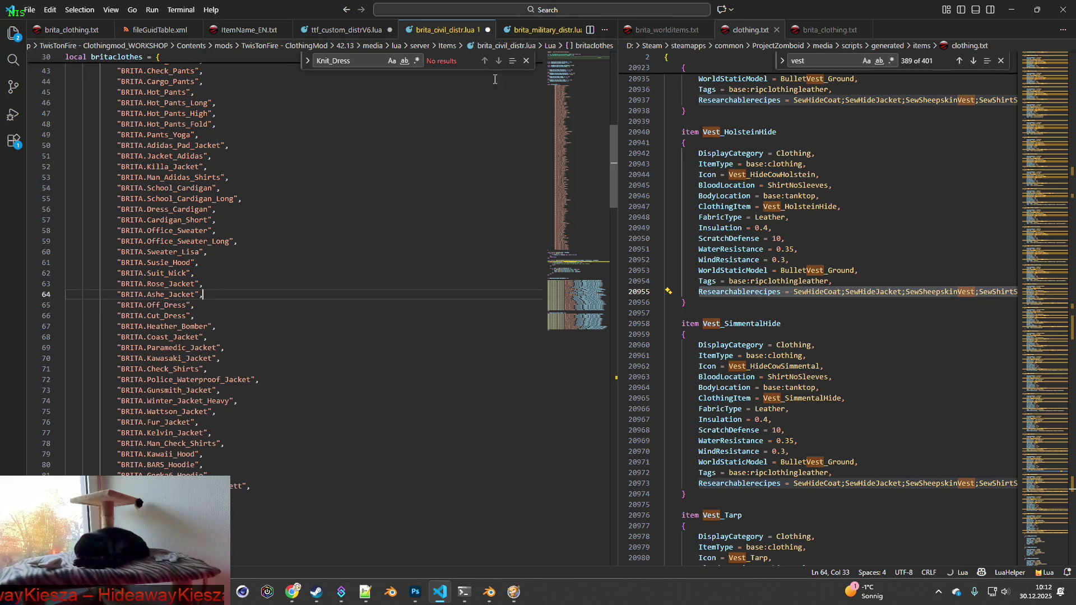
- Check the military script for Knit_Dress, then delete both Knit_Dress name lines from ItemName_EN.txt
left_click(533, 29)
double_click(320, 60)
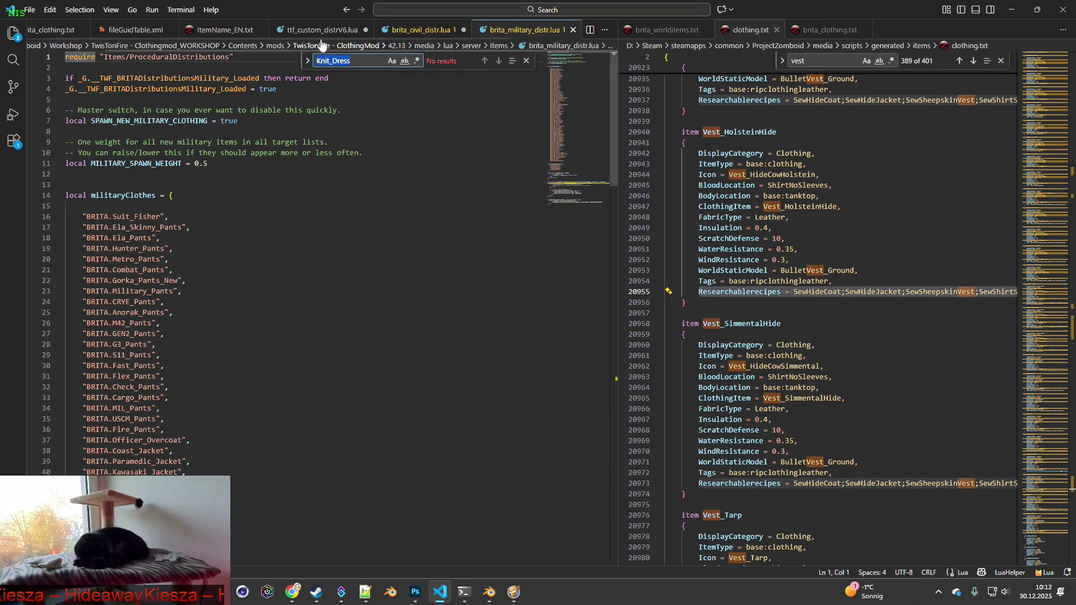
left_click(220, 29)
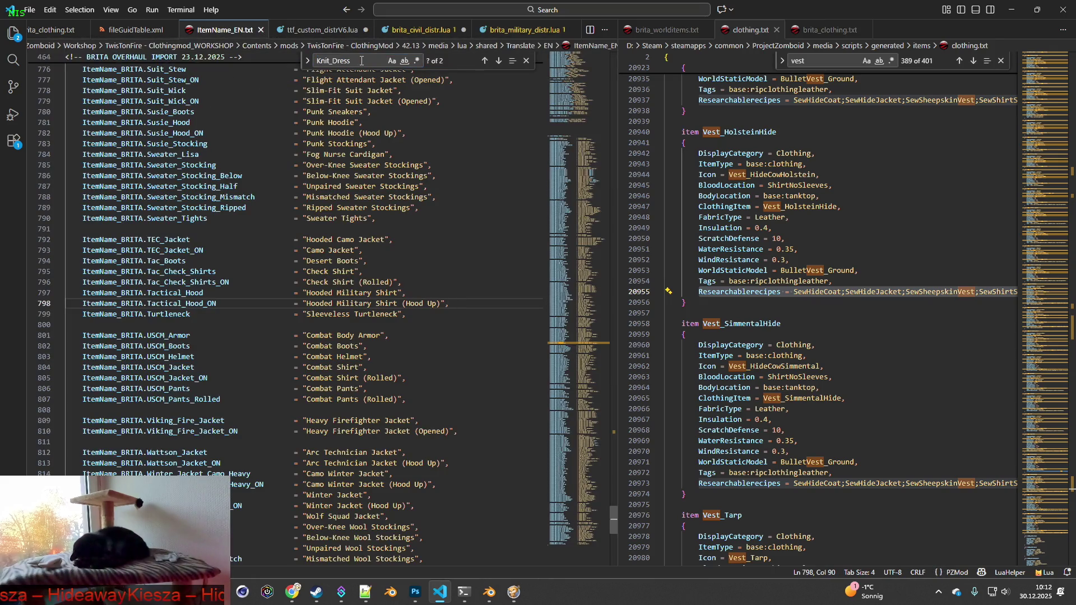
left_click(484, 62)
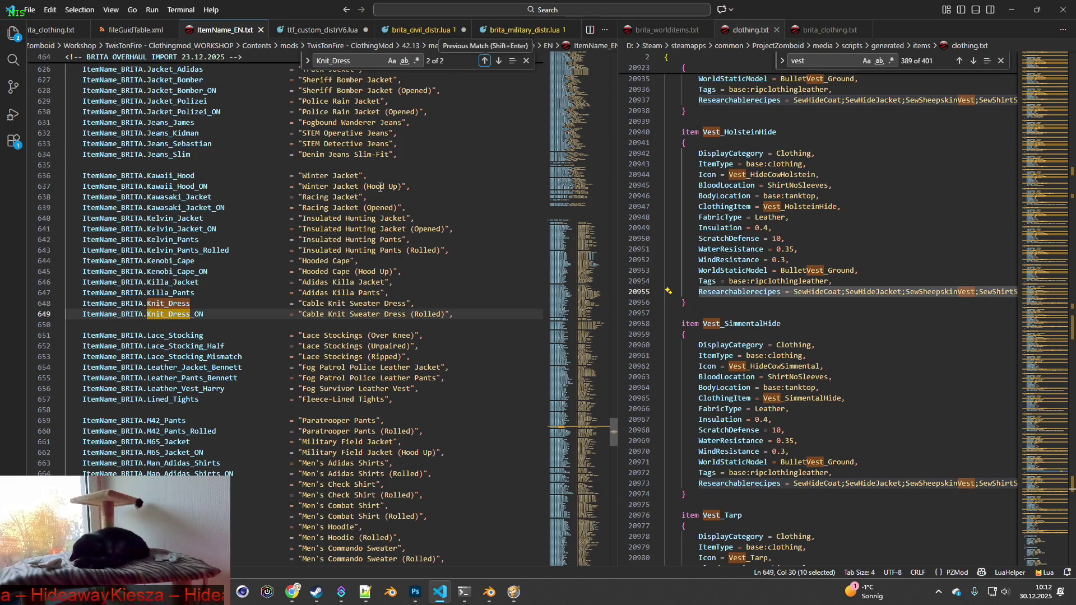
left_click_drag(471, 313, 48, 310)
key("shift+Up")
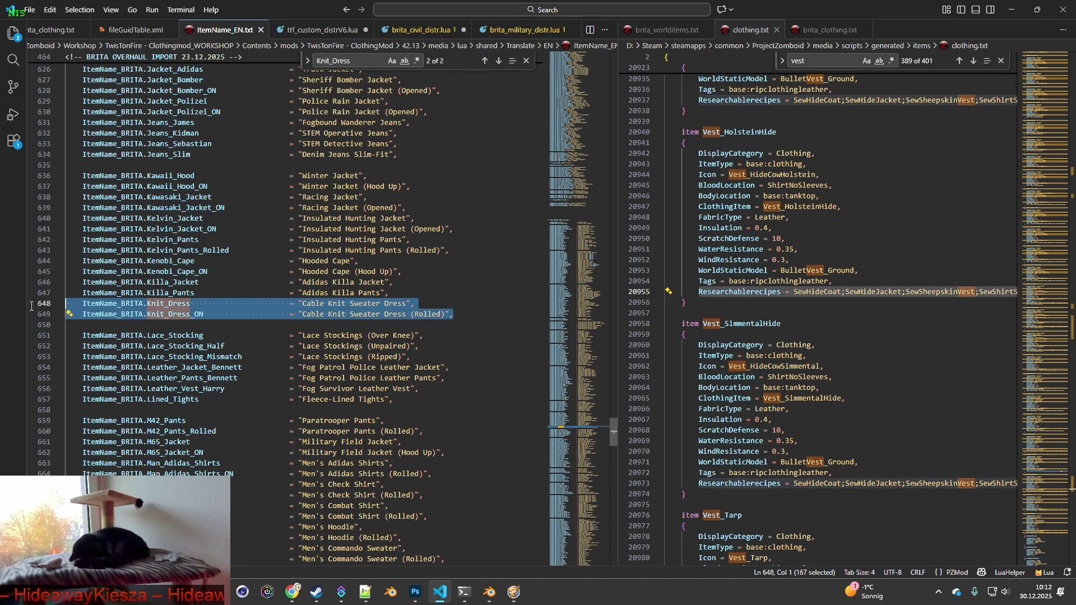
key("BackSpace")
key("BackSpace")
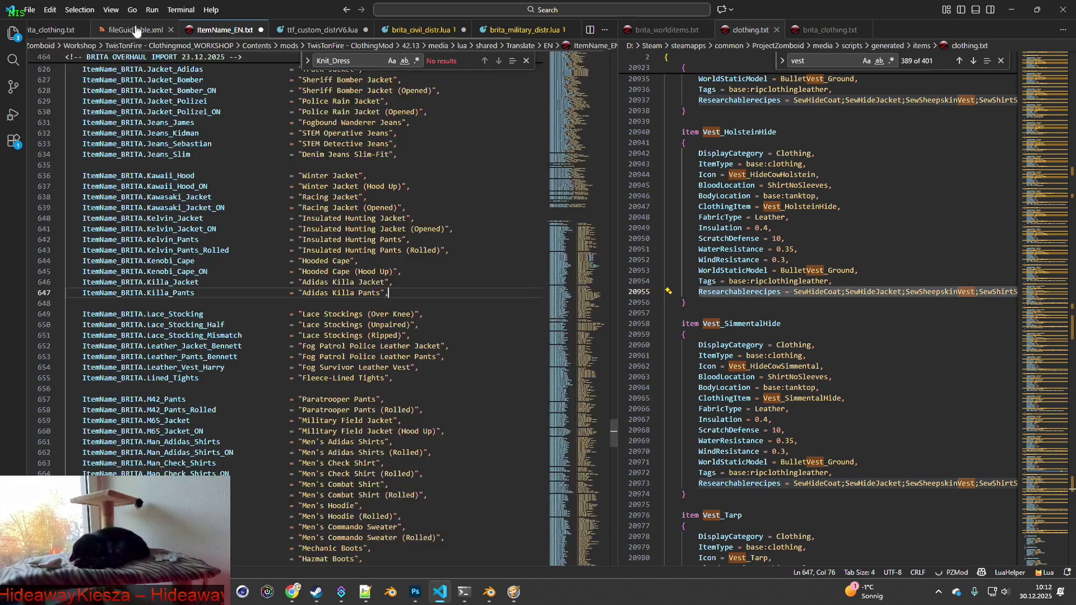
- Delete both Knit_Dress file entries from fileGuidTable.xml
key("ctrl+Page_Up")
key("ctrl+f")
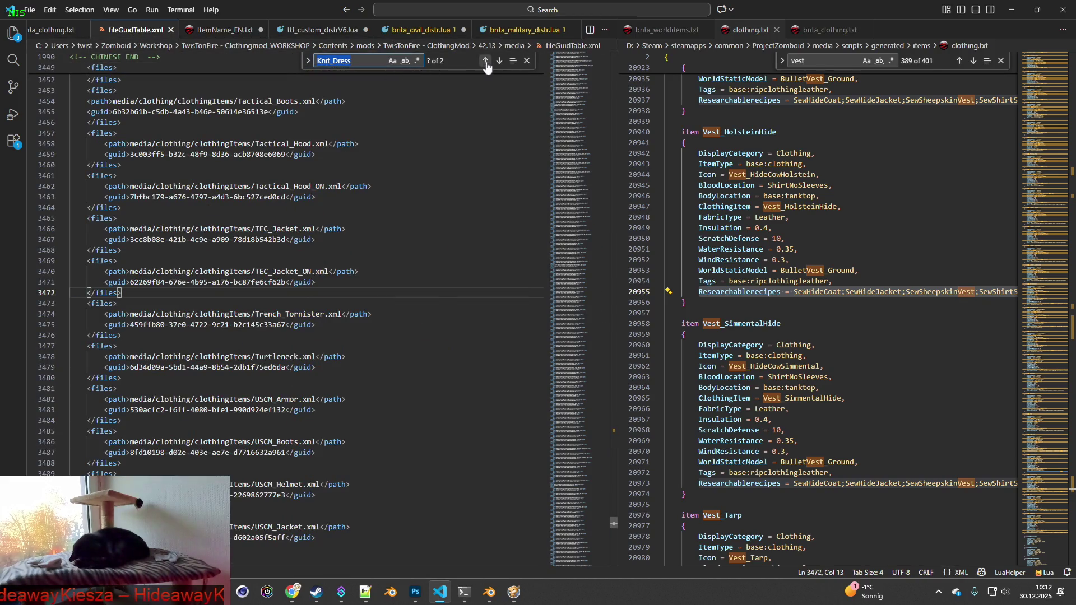
left_click(485, 60)
left_click_drag(48, 336, 49, 261)
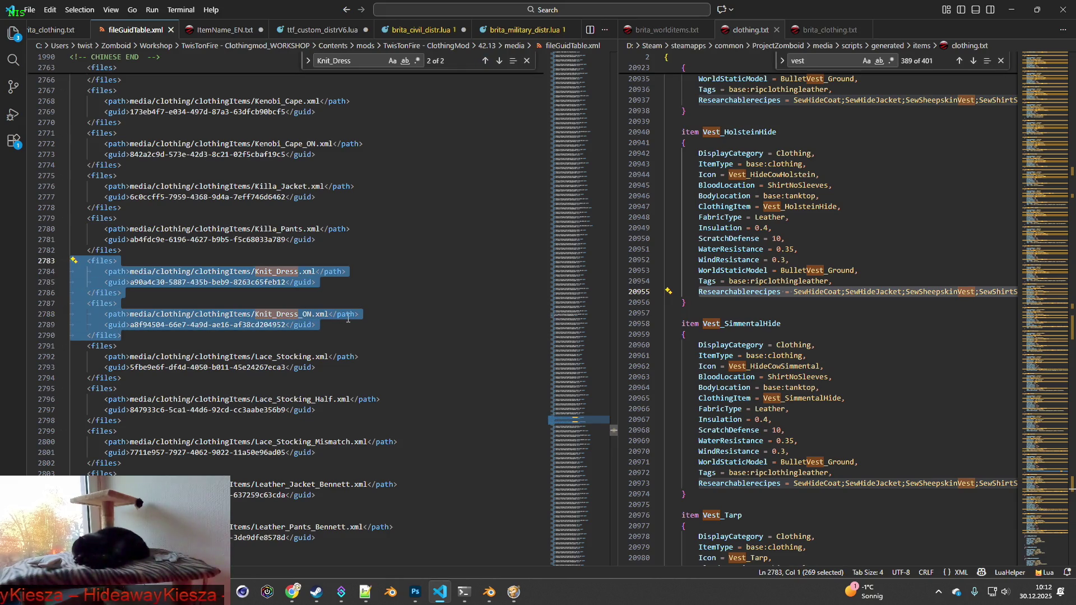
key("BackSpace")
key("BackSpace")
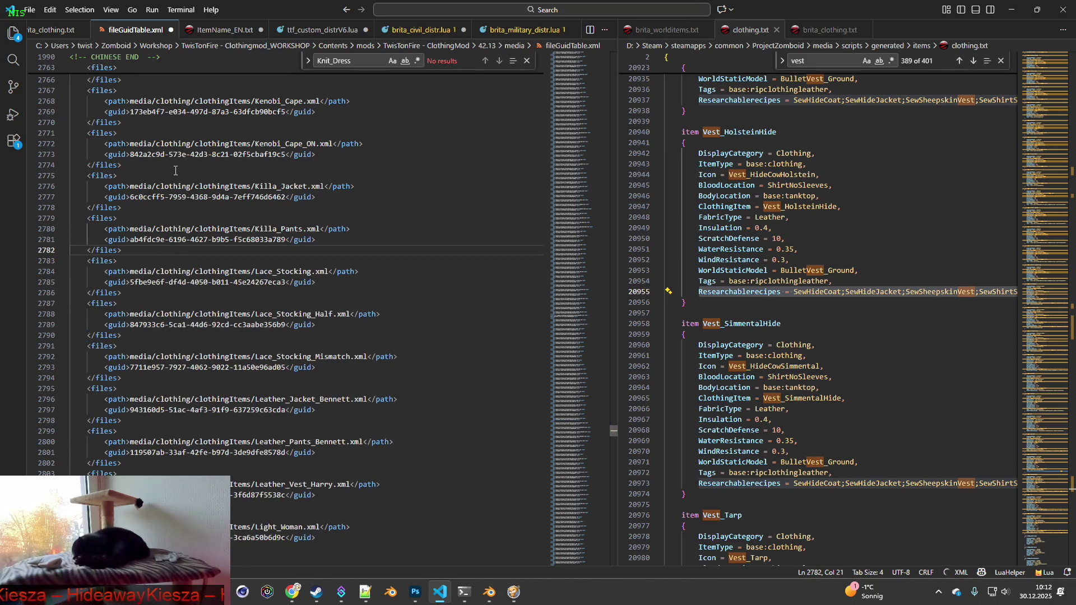
left_click(30, 9)
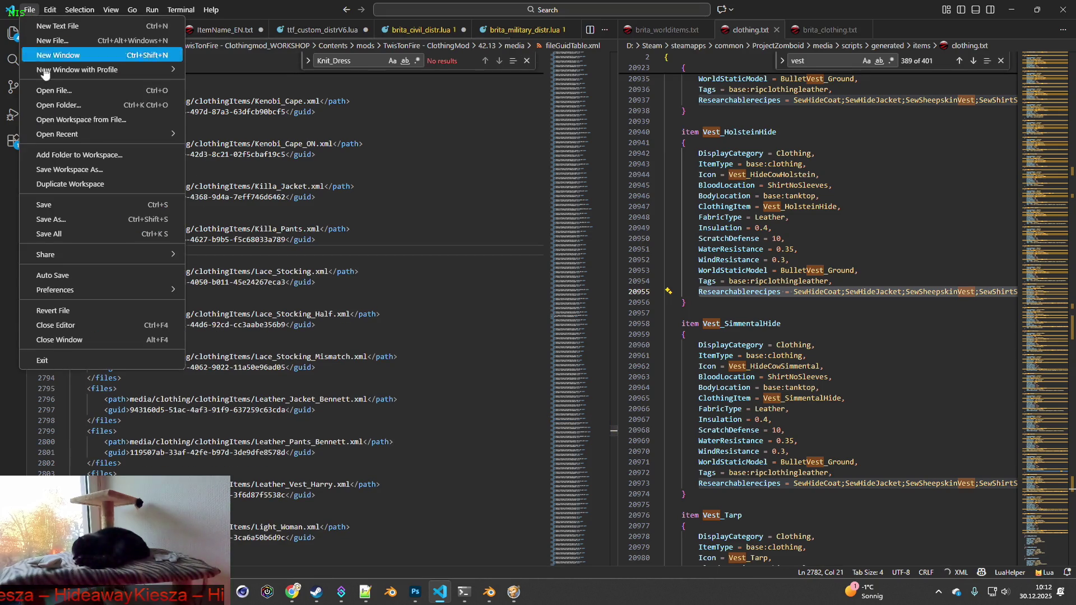
- Save fileGuidTable.xml, ItemName_EN.txt and brita_civil_distr.lua
left_click(65, 204)
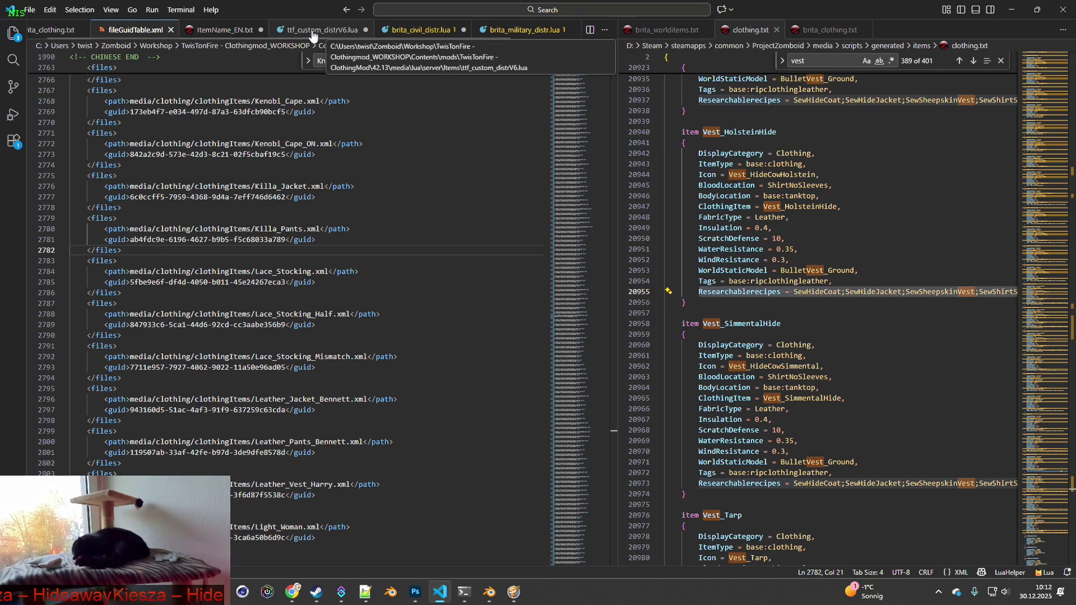
left_click(222, 31)
left_click(29, 9)
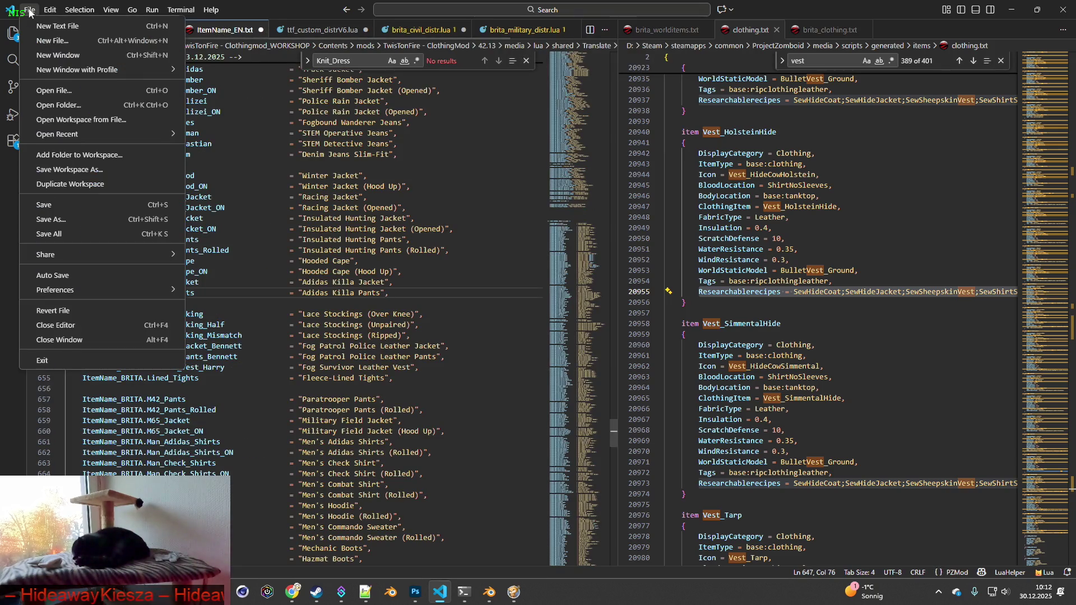
left_click(65, 204)
left_click(417, 31)
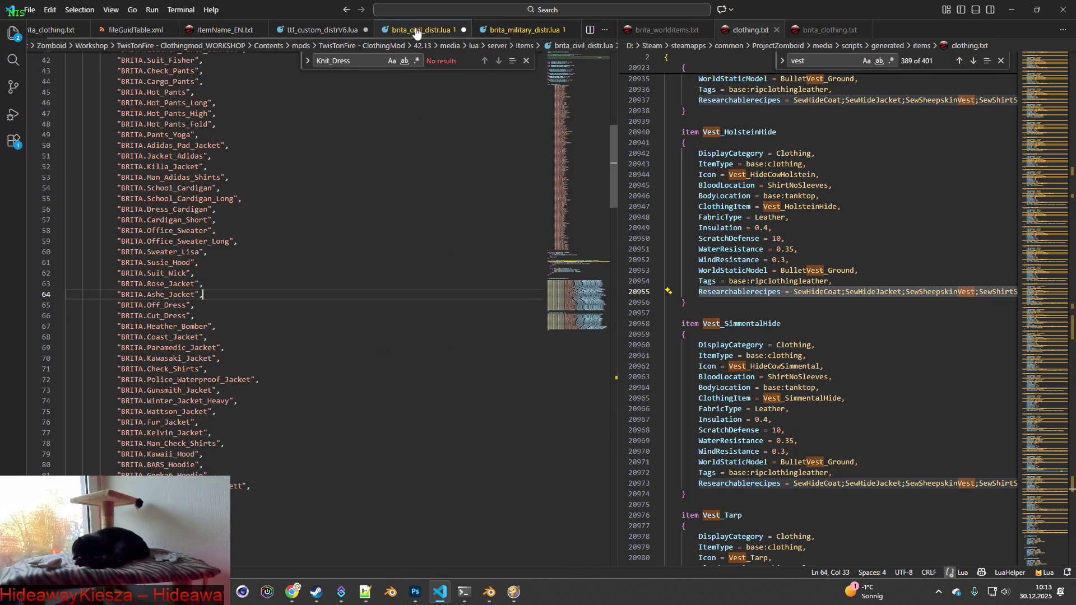
left_click(29, 9)
left_click(59, 203)
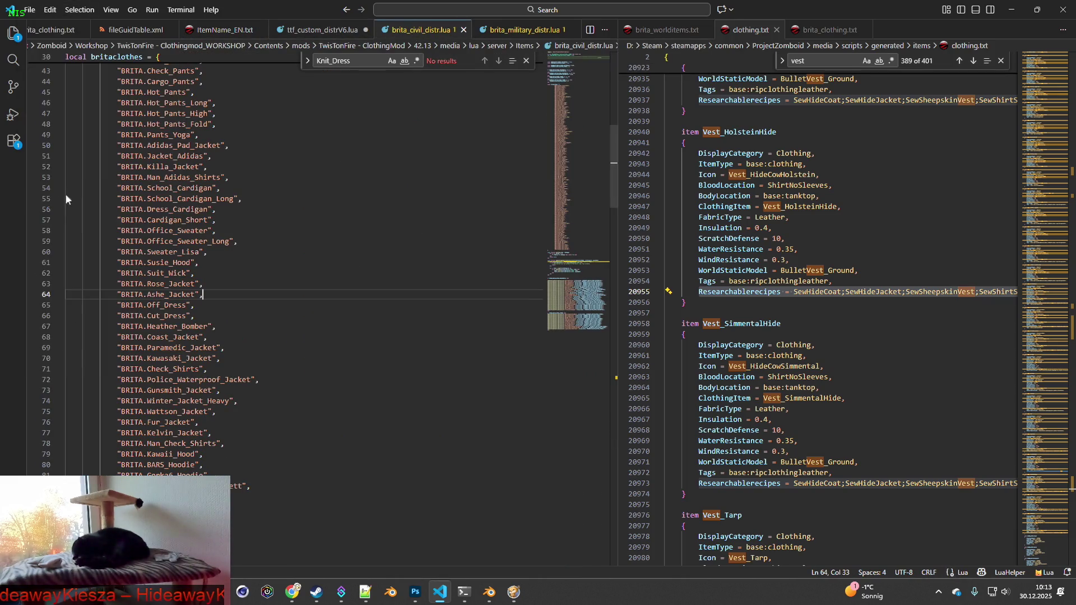
- Check the military, custom and other open tabs, then switch to the Knit_Dress Explorer search
left_click(508, 29)
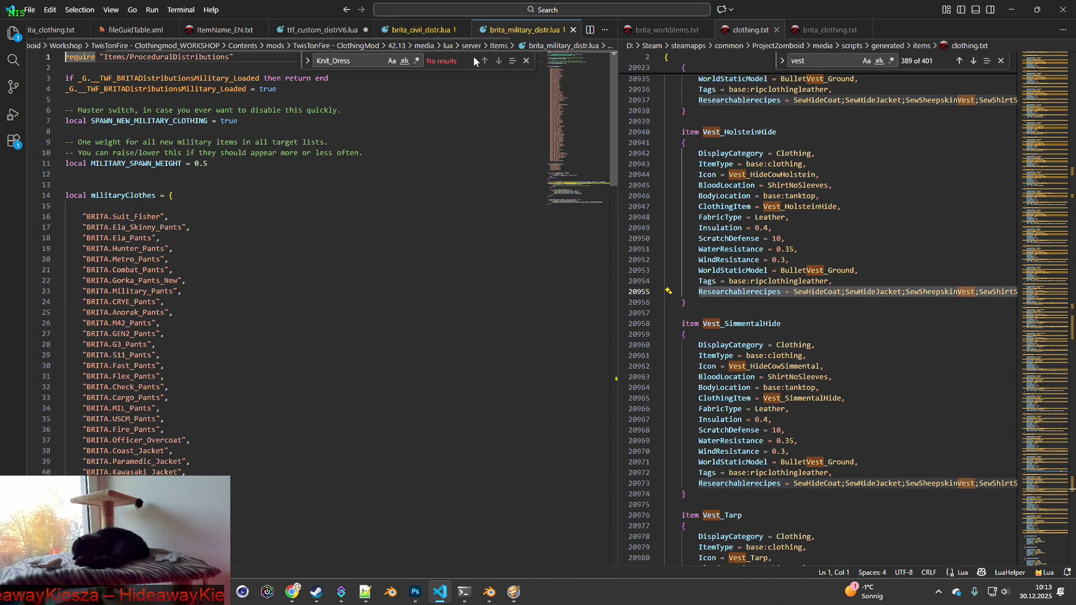
left_click(292, 31)
left_click(224, 30)
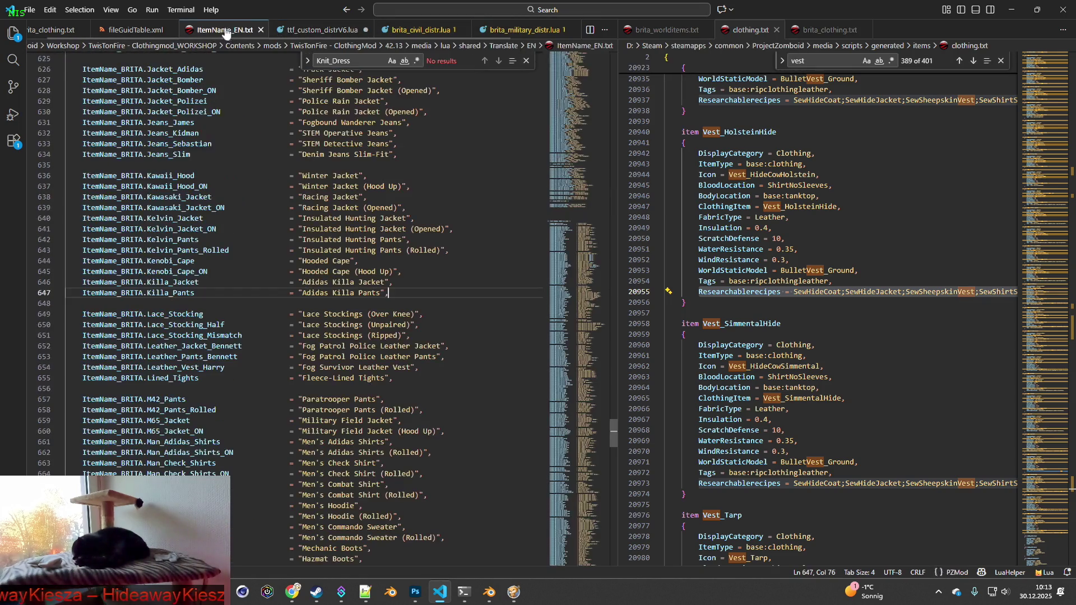
left_click(144, 33)
key("alt+Tab")
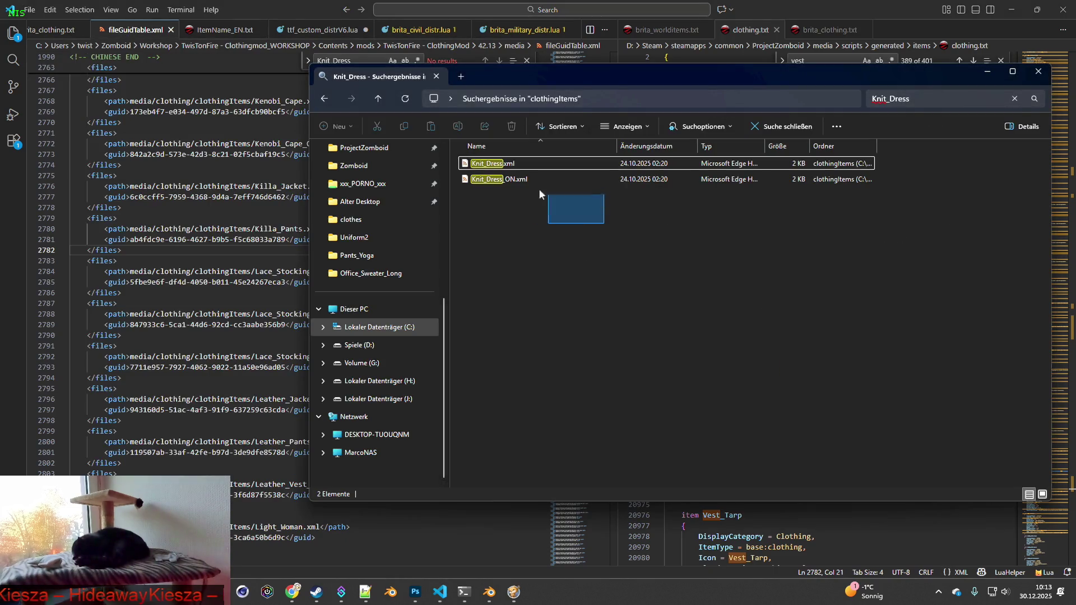
- Delete Knit_Dress.xml and Knit_Dress_ON.xml, then go back to the clothingItems folder
left_click_drag(550, 197, 533, 168)
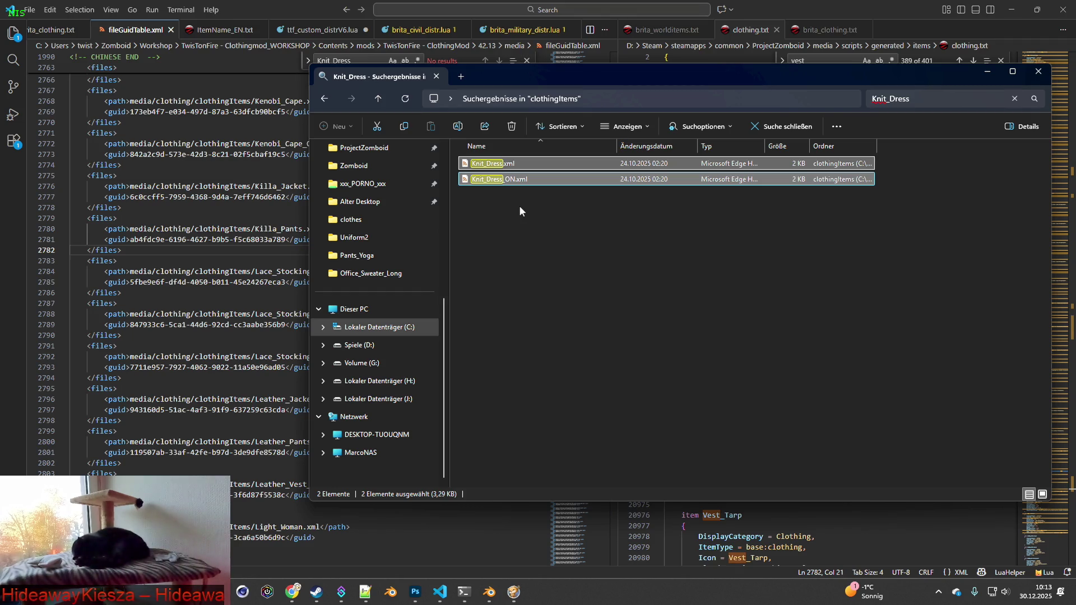
left_click(521, 214)
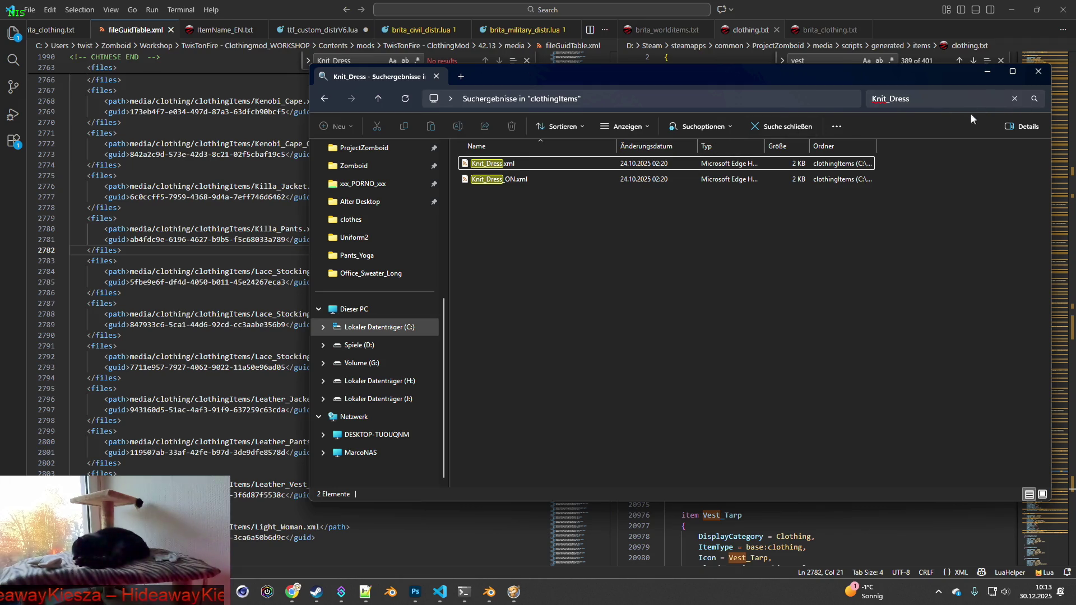
left_click(325, 99)
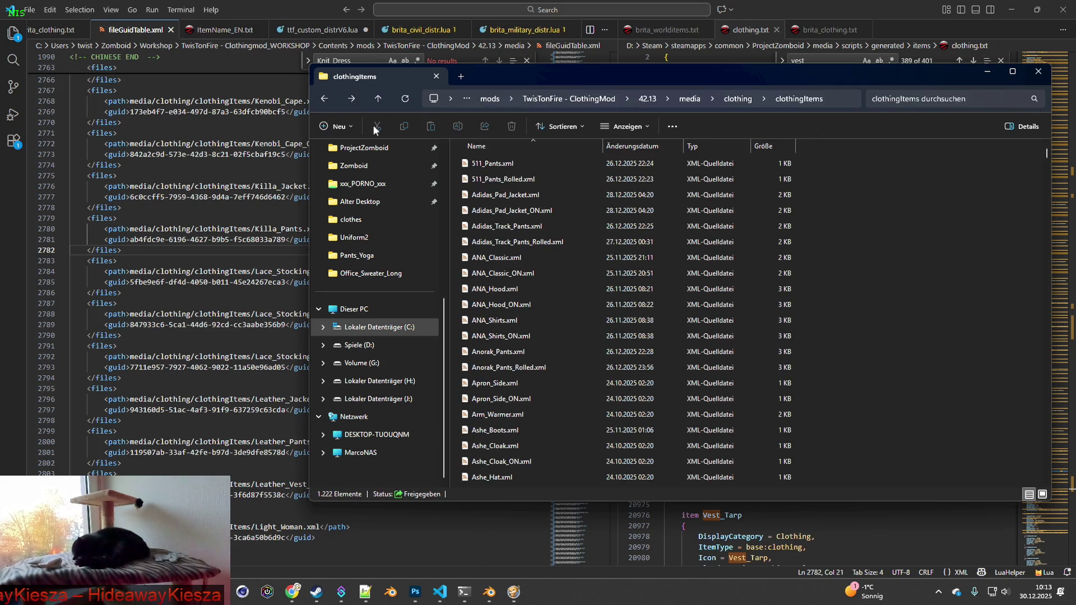
key("alt+Tab")
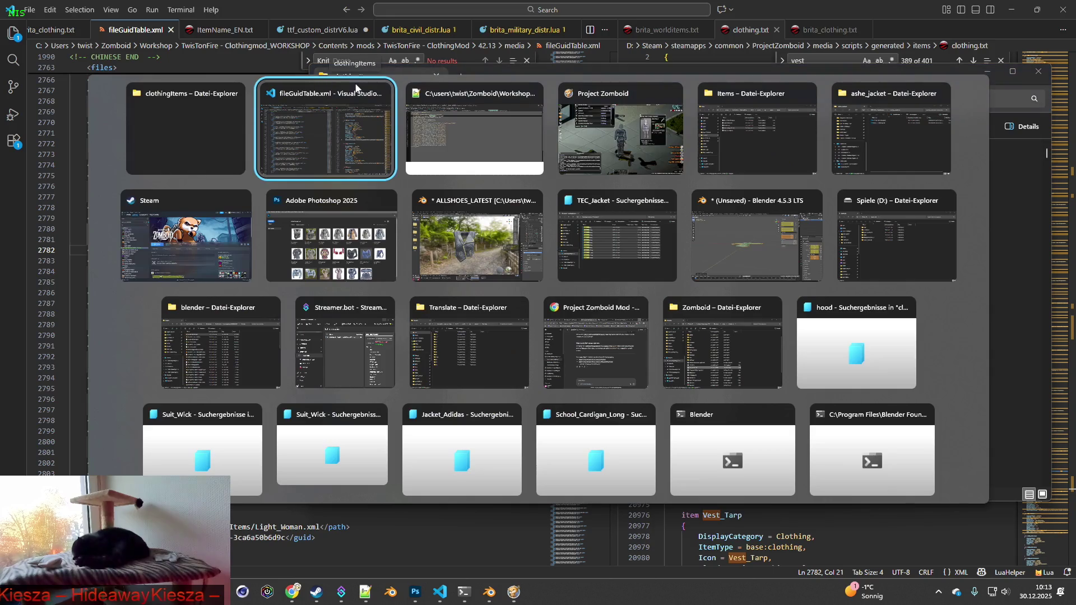
- In Notepad++, decline keeping the deleted Knit_Dress.xml open
key("alt+Tab")
left_click(612, 344)
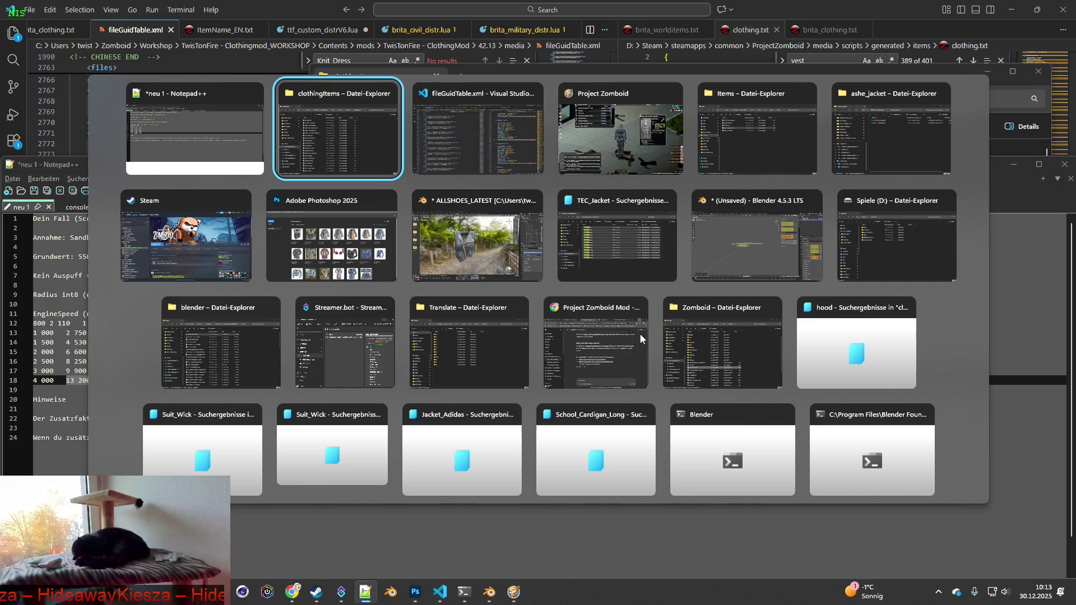
mouse_move(640, 333)
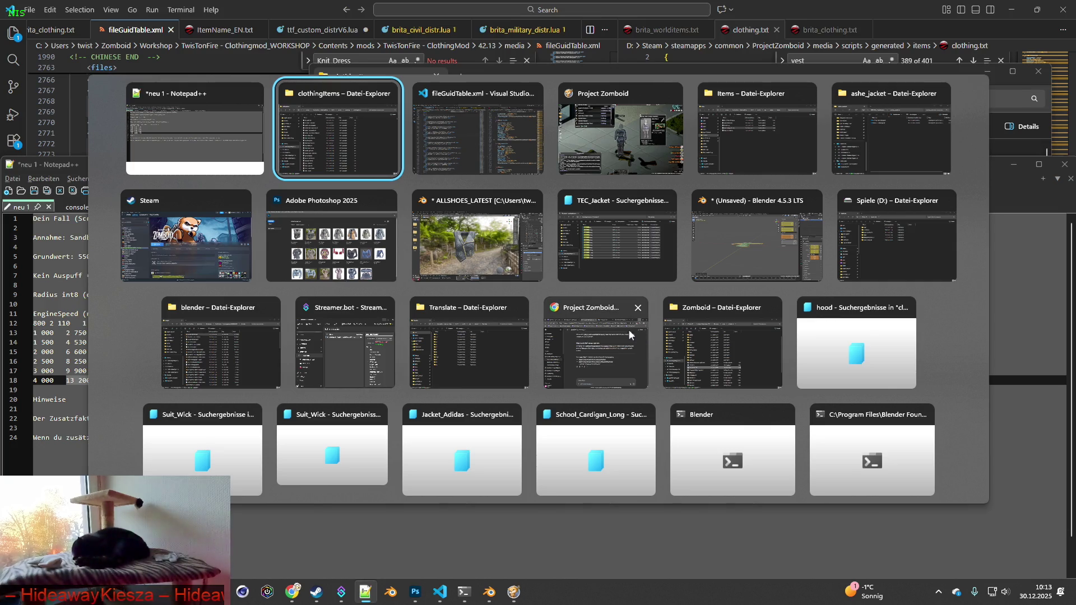
- Cycle through the clothingItems folder and Notepad++ windows, ending on Visual Studio Code
key("Tab")
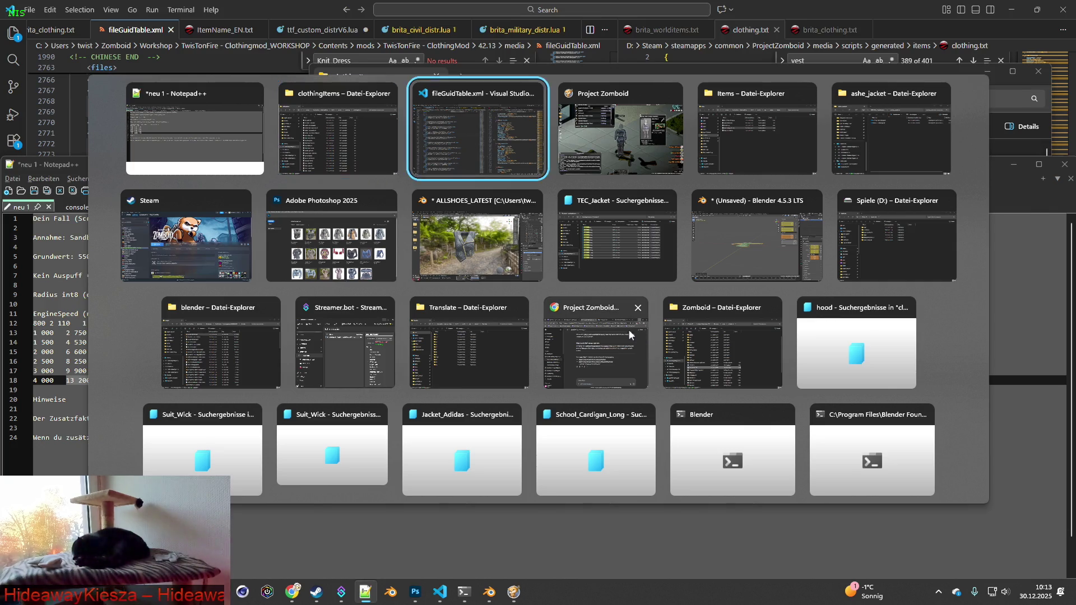
key("alt+Tab")
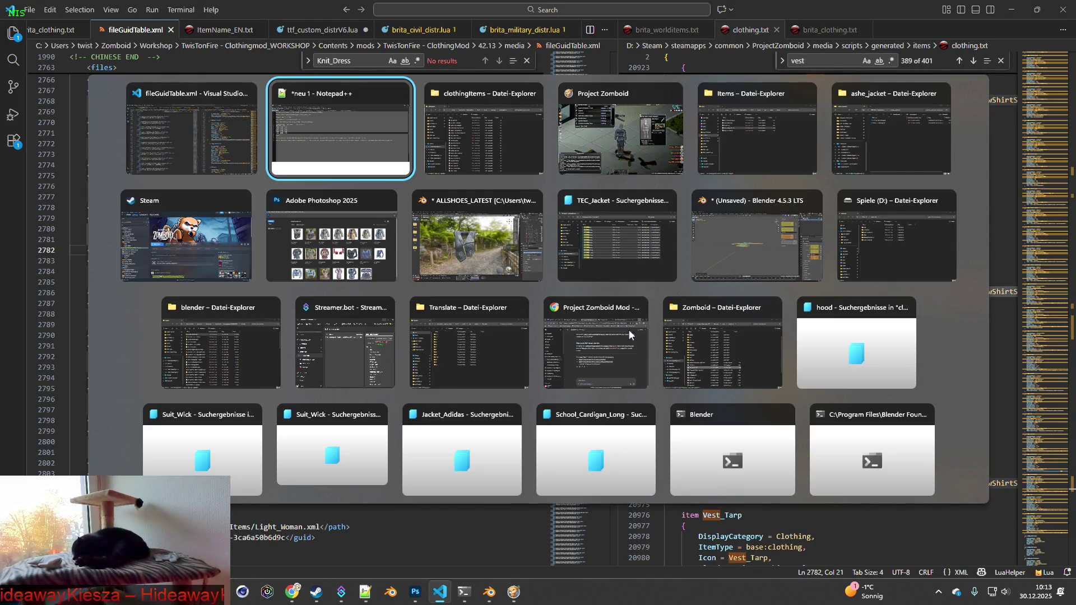
key("Tab")
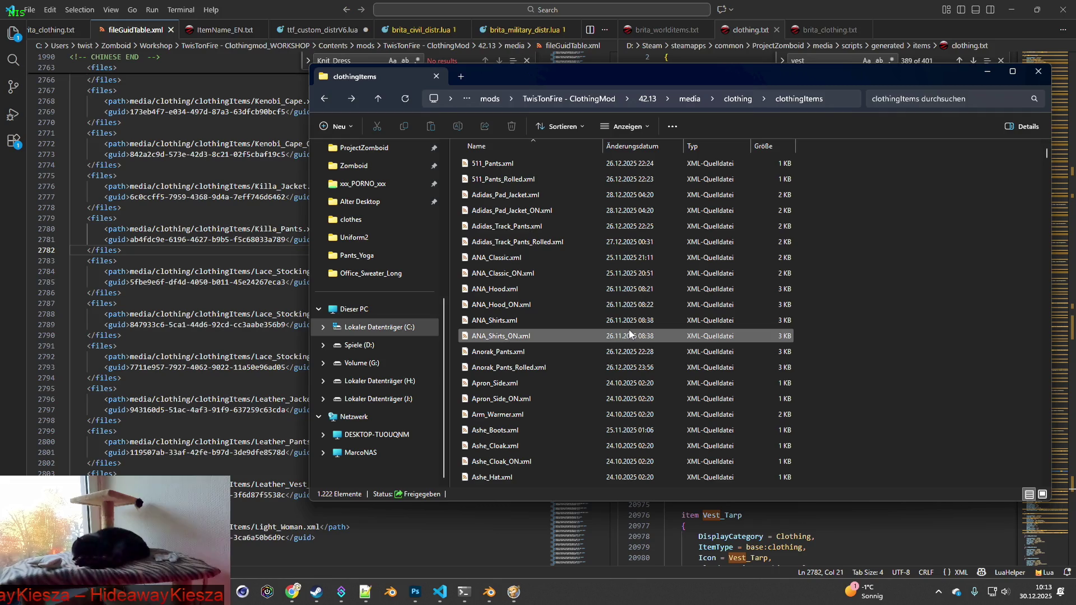
key("alt+Tab")
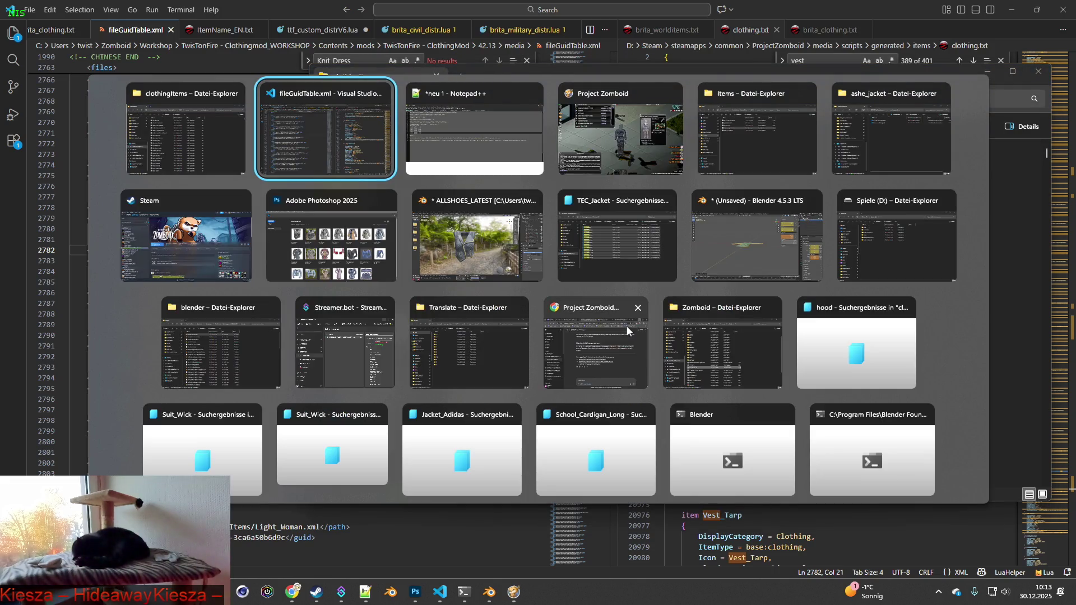
key("Tab")
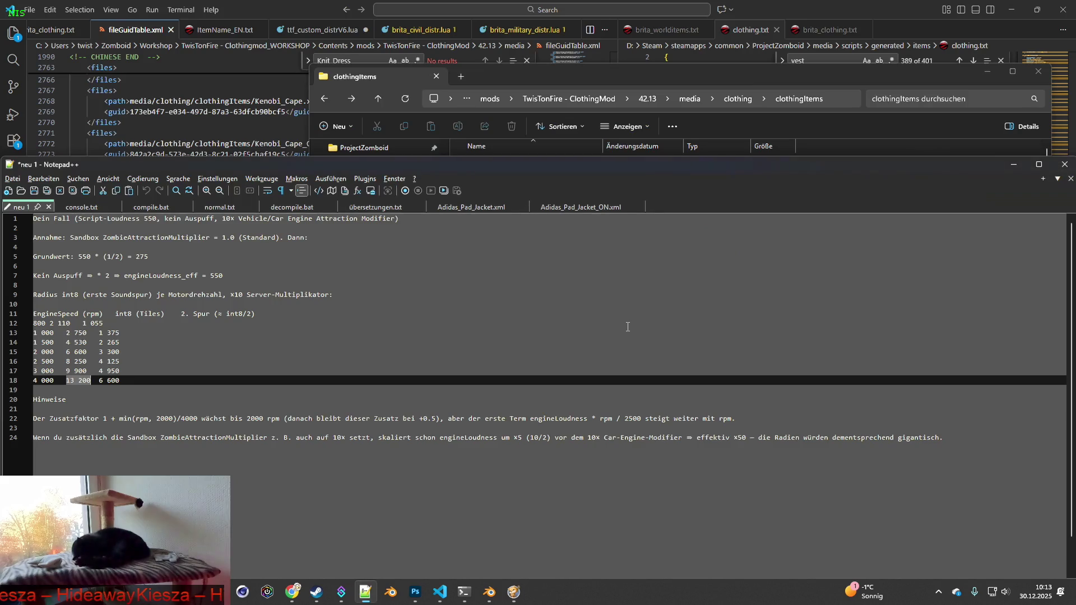
key("alt+Tab")
key("Tab")
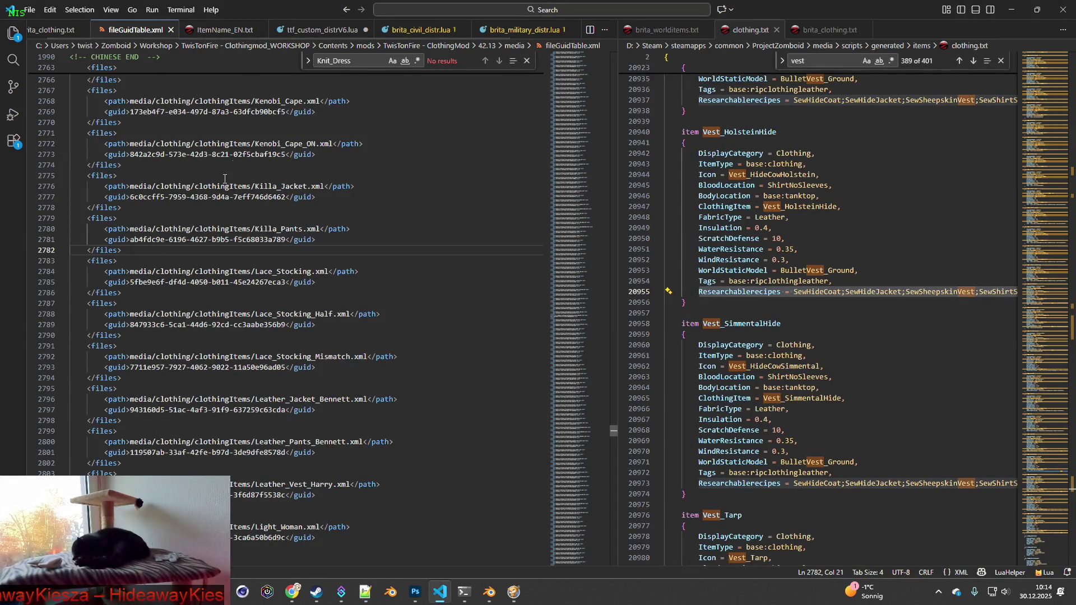
- Select the Off_Dress item name in the brita_clothing.txt script
left_click(56, 30)
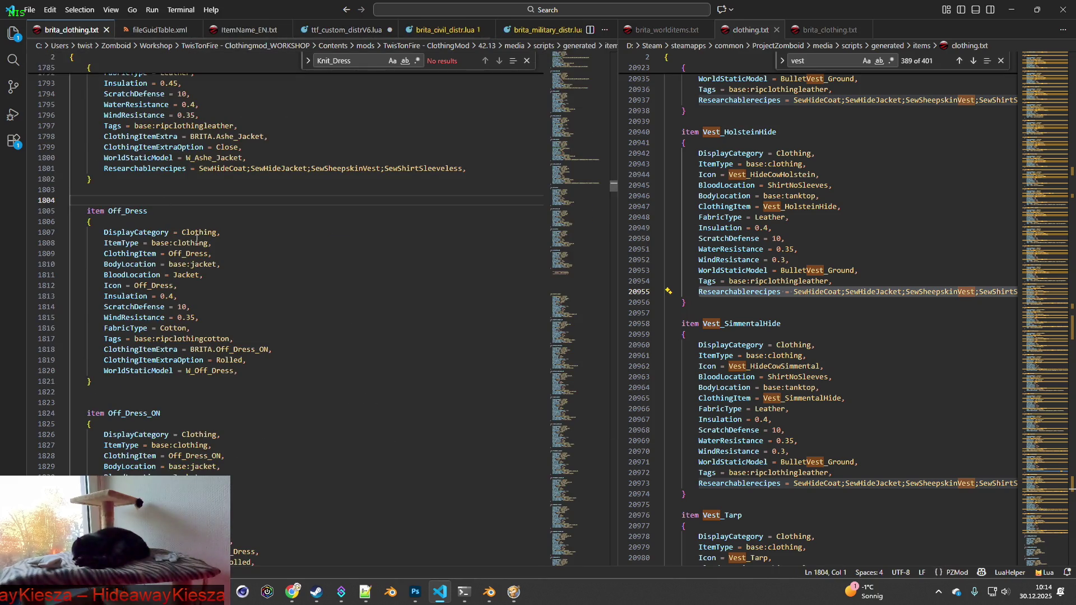
scroll(197, 239, "up", 2)
double_click(155, 266)
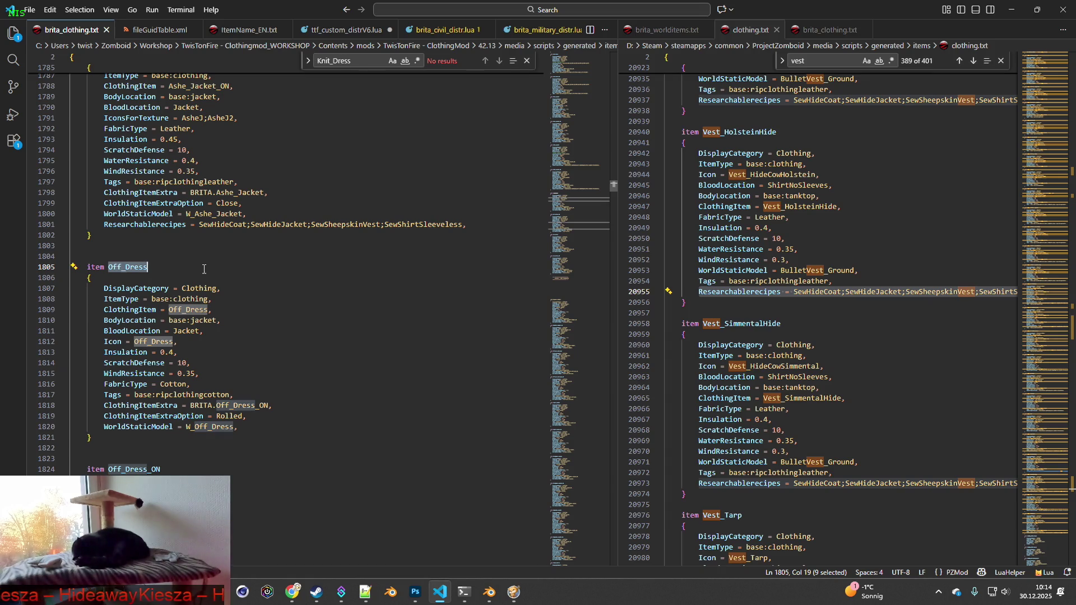
- Search clothingItems for Off_Dress and open both XML results in Notepad++, viewing Off_Dress.xml
key("alt+Tab")
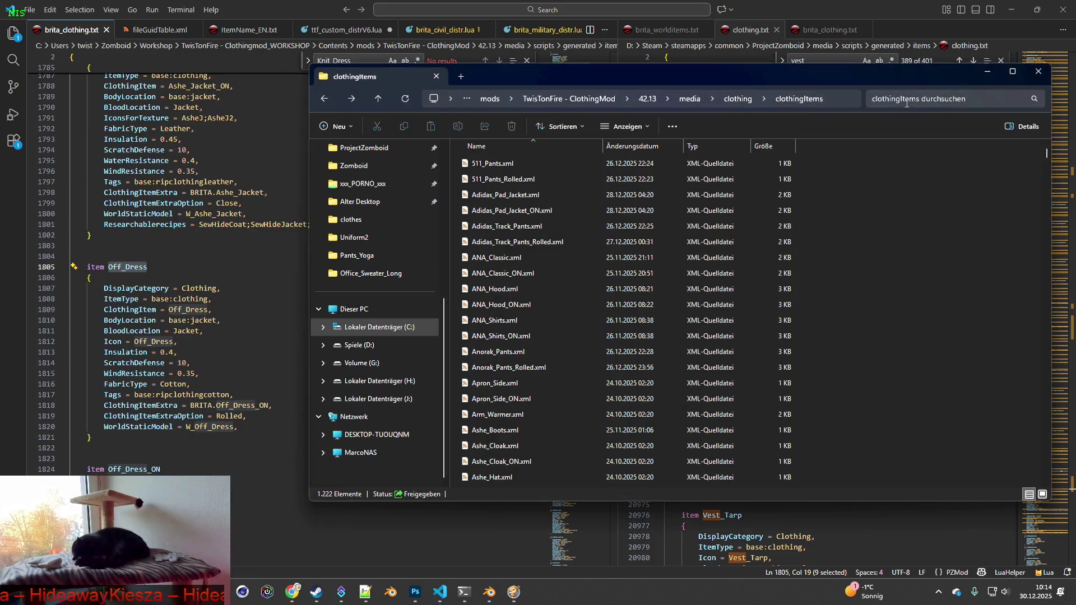
left_click(902, 101)
type("Off_Dress")
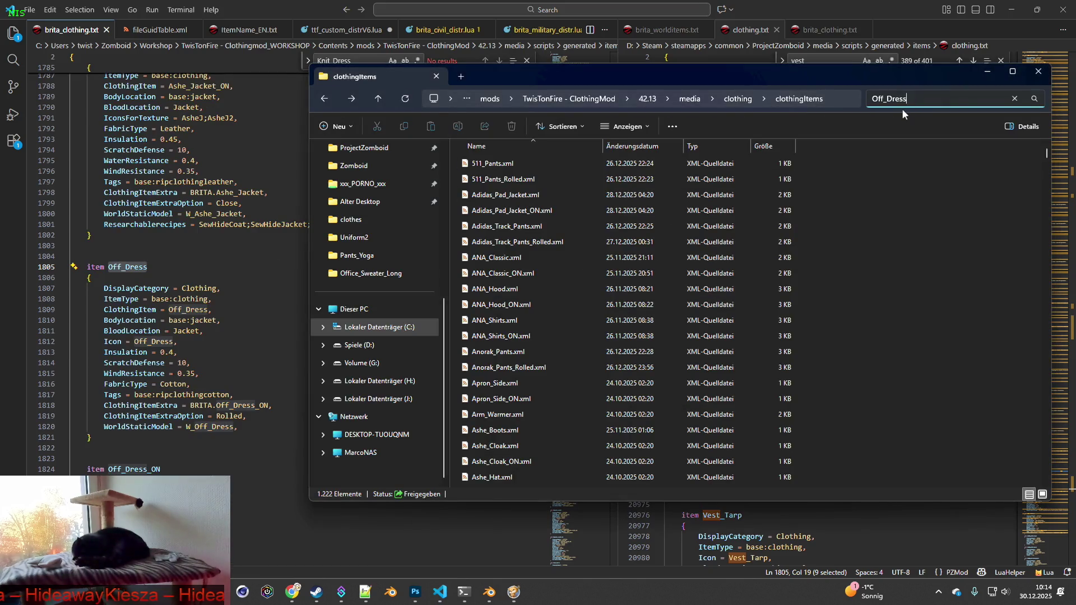
mouse_move(583, 212)
left_mouse_down()
mouse_move(477, 160)
mouse_move(488, 164)
left_mouse_up()
right_click(491, 165)
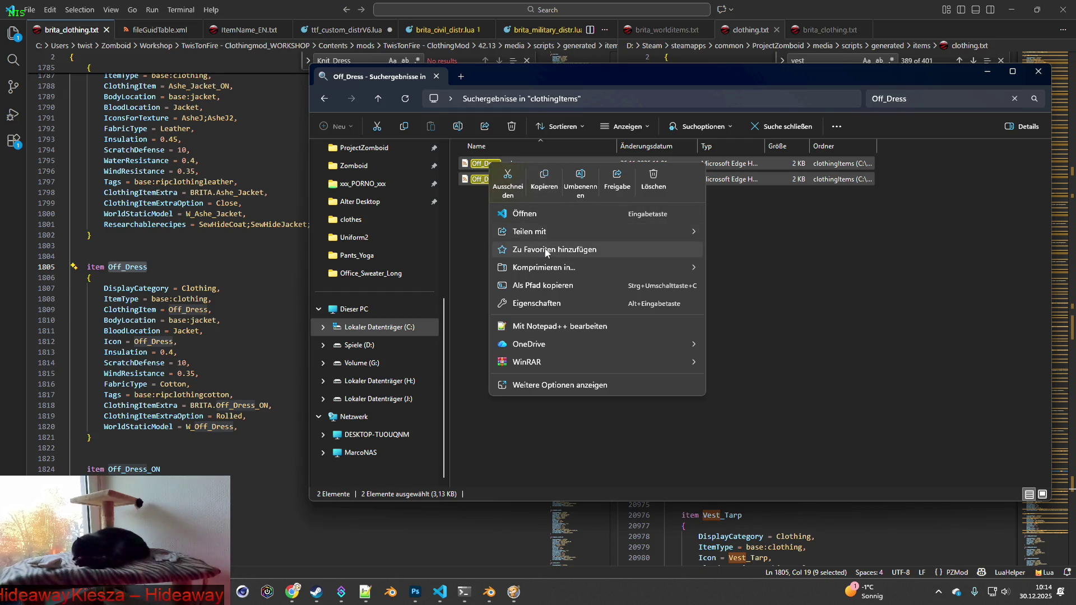
left_click(541, 325)
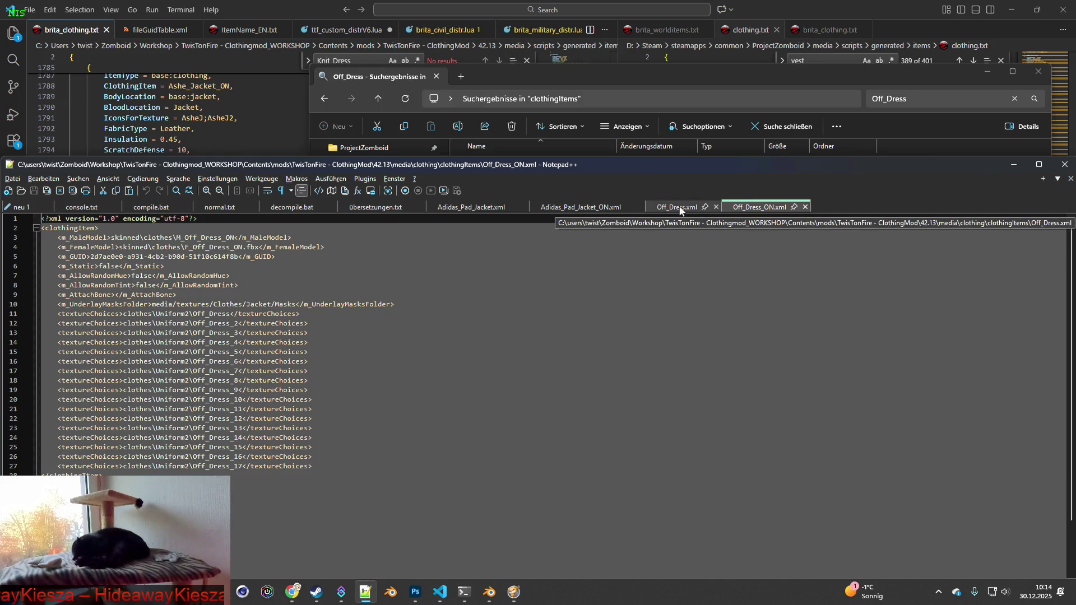
left_click(680, 209)
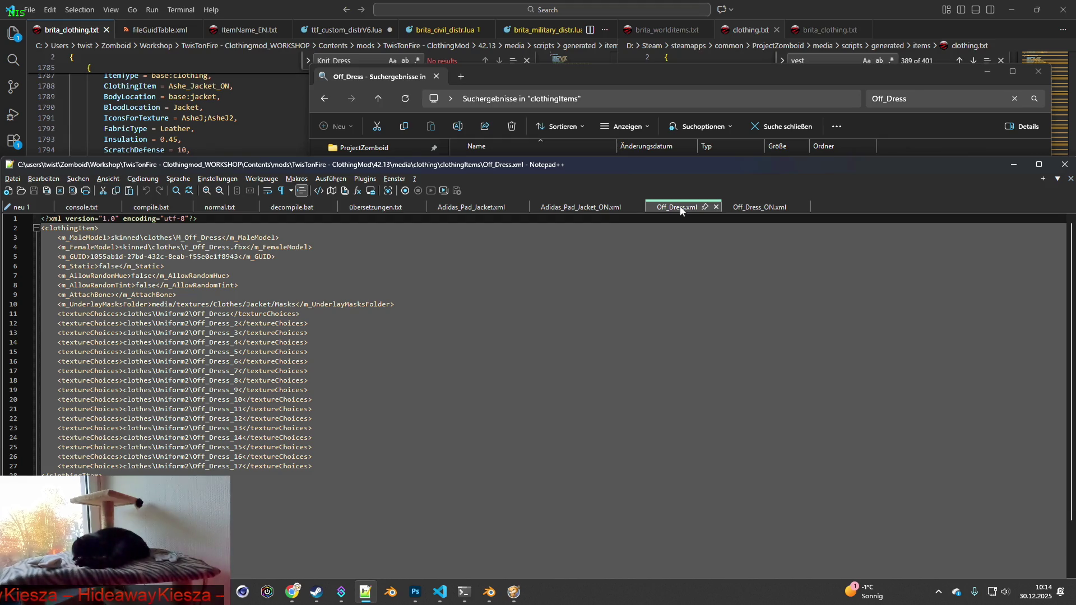
key("alt+Tab")
key("alt+Tab")
key("alt+Tab")
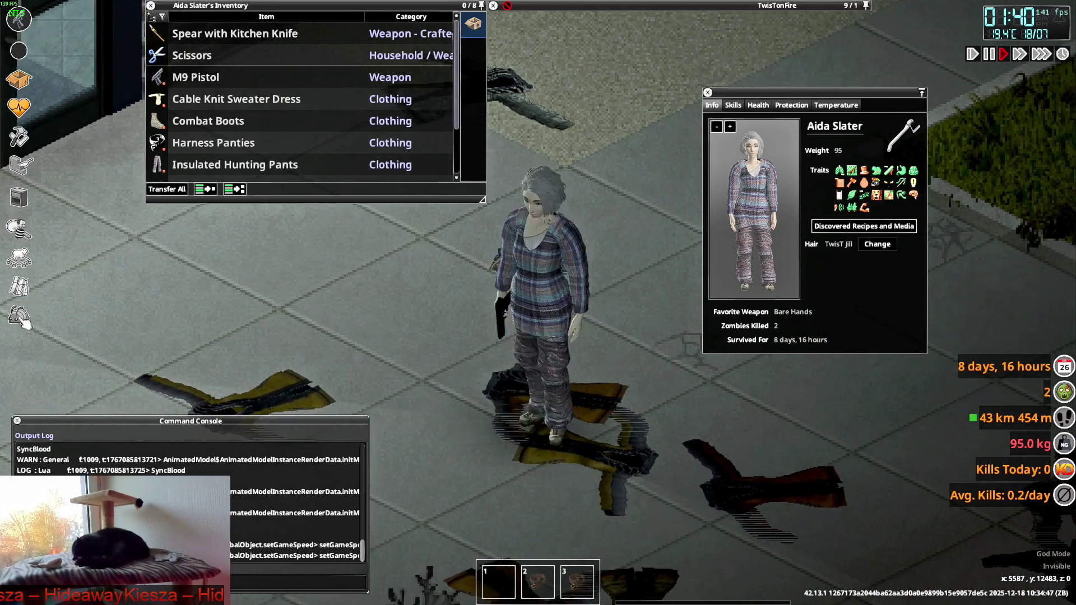
- Spawn the Off-Shoulder Sweater Dress from the debug Items List filtered by Off_Dress
left_click(112, 228)
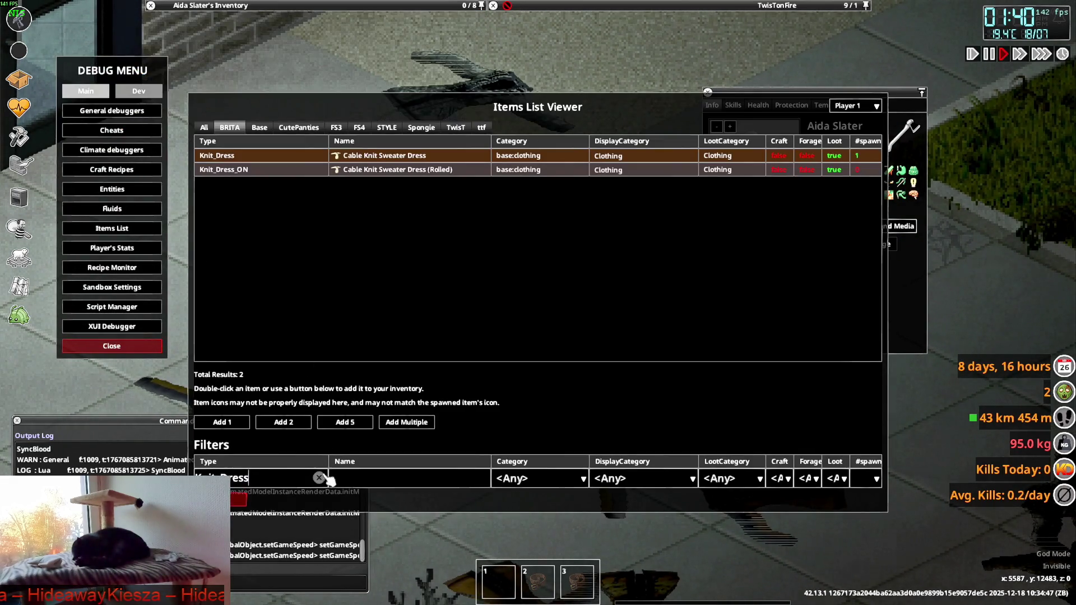
left_click(280, 482)
type("Off_Dress")
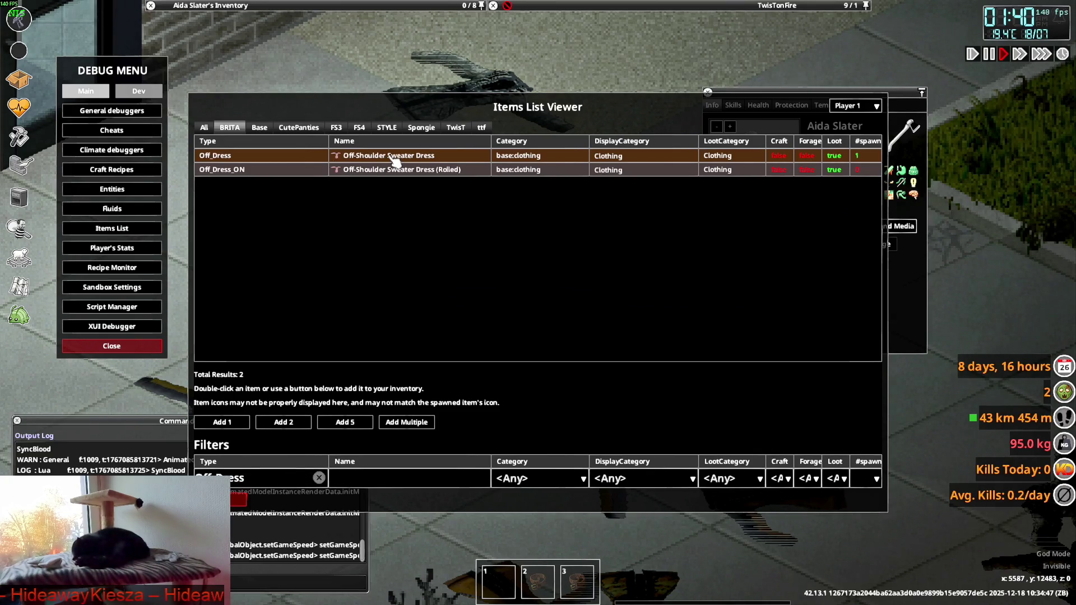
left_click(296, 419)
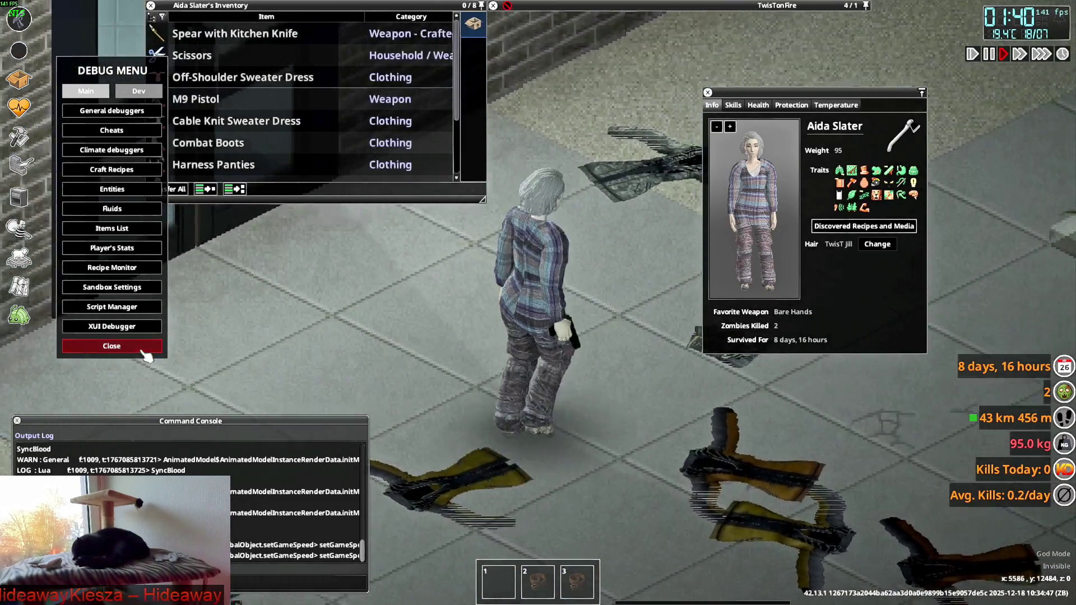
left_click(142, 349)
- Wear the Off-Shoulder Sweater Dress and walk around past the brick wall and glass doors inspecting it
right_click(205, 81)
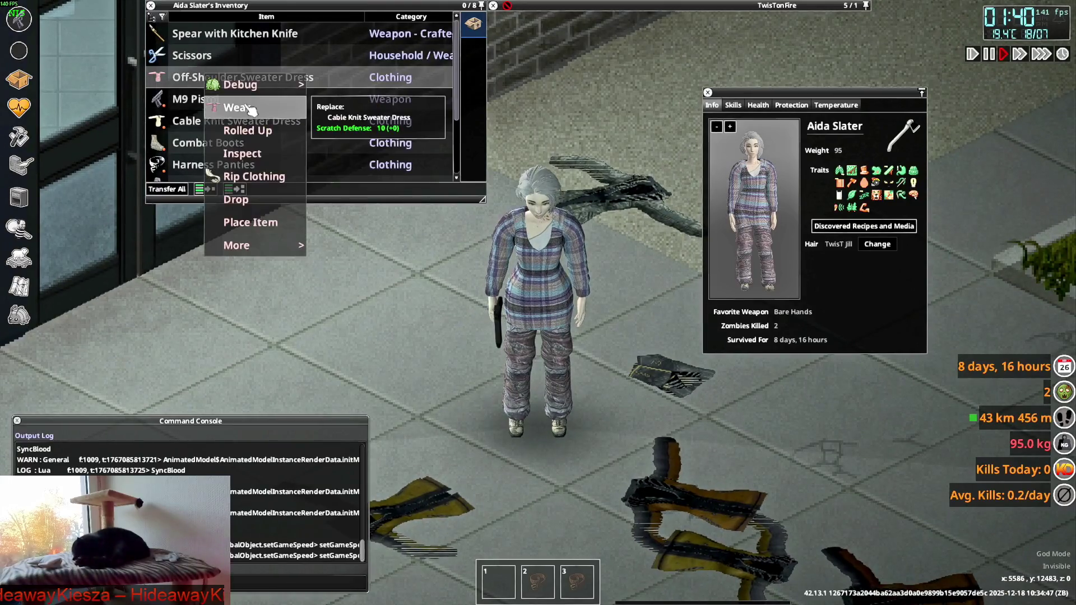
left_click(234, 105)
key("s")
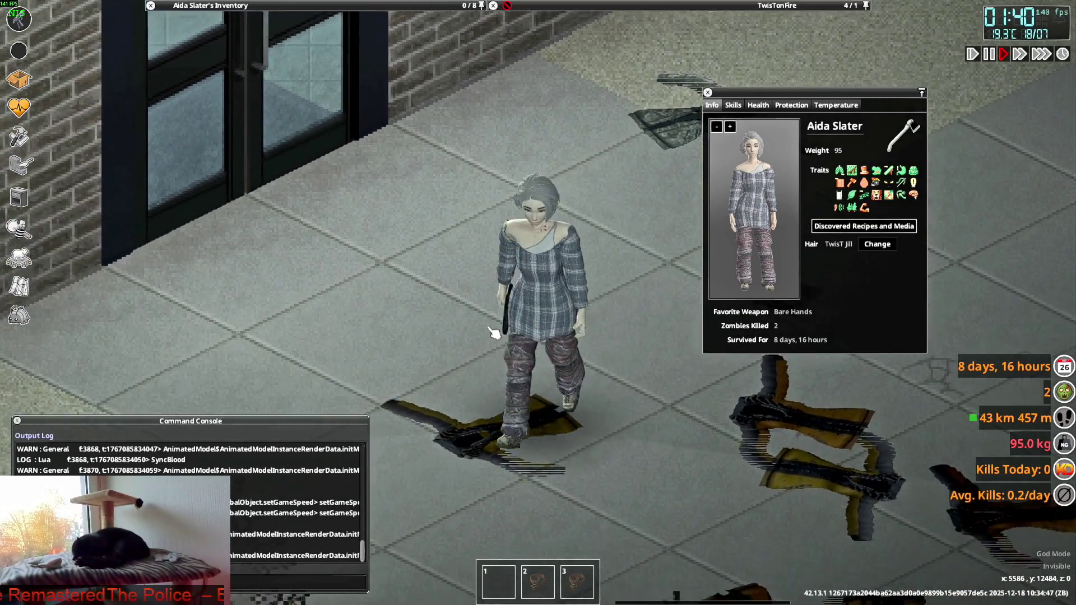
key("w")
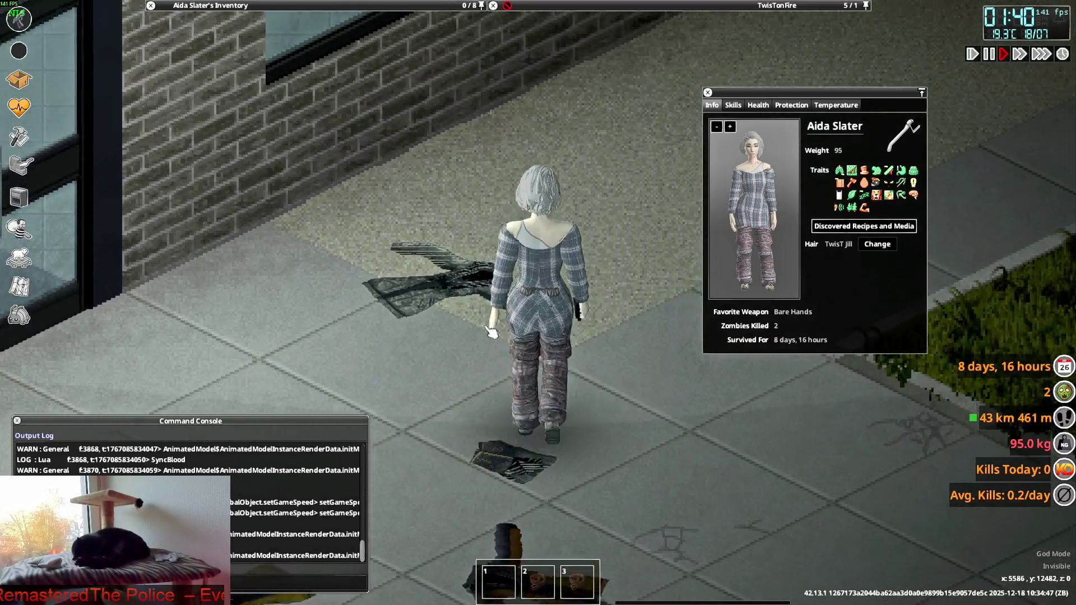
key("s")
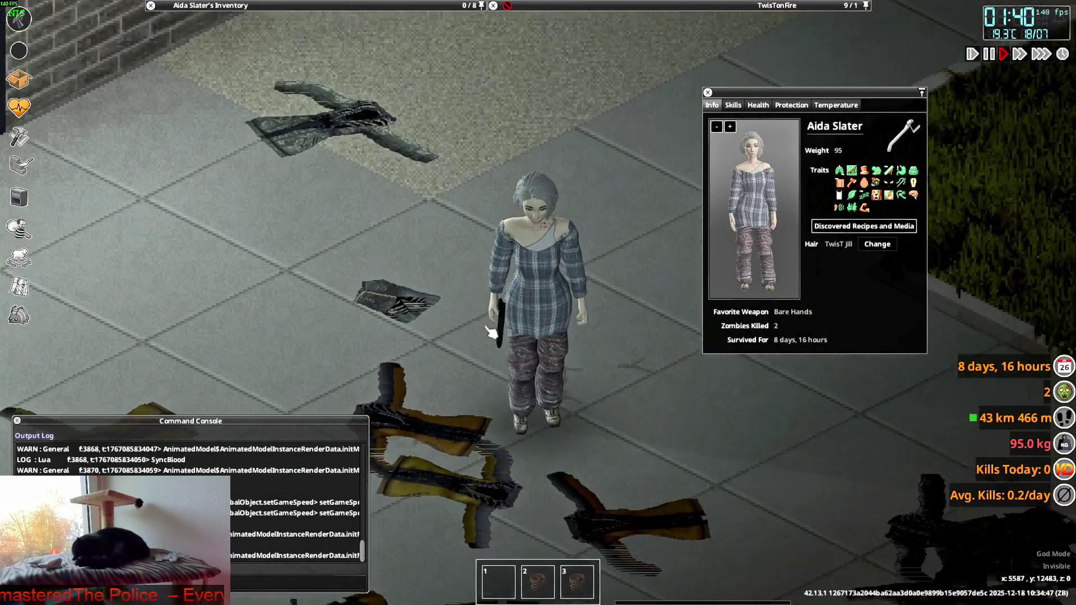
key("w")
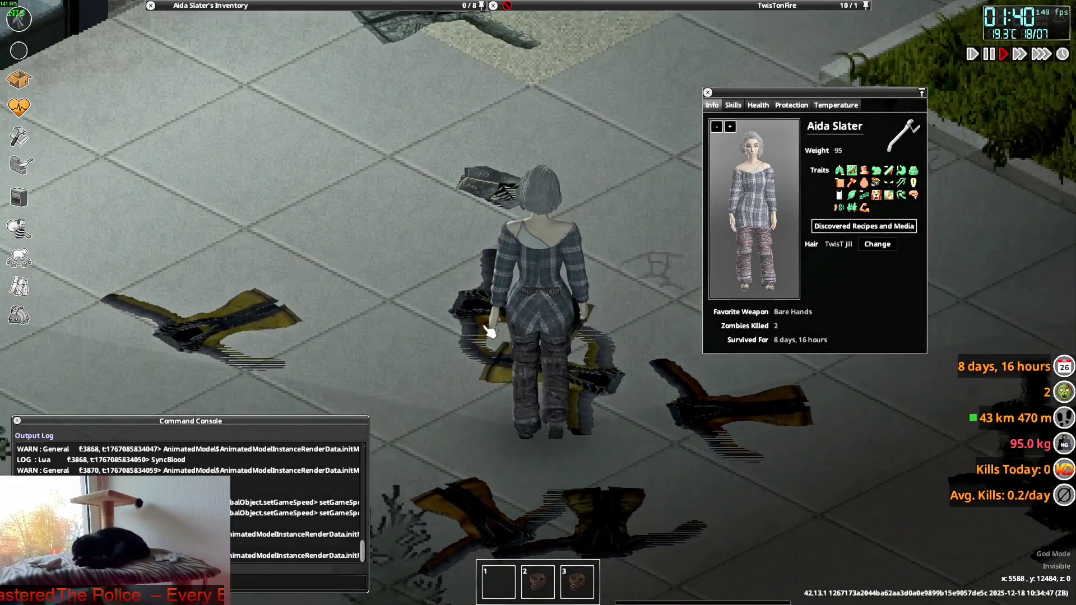
key("a")
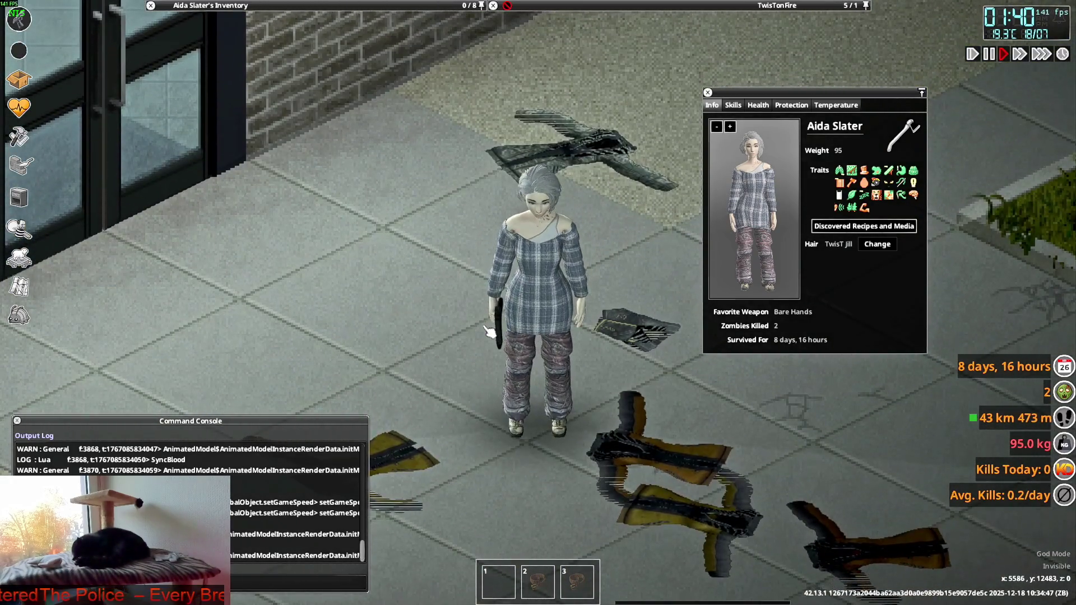
key("w")
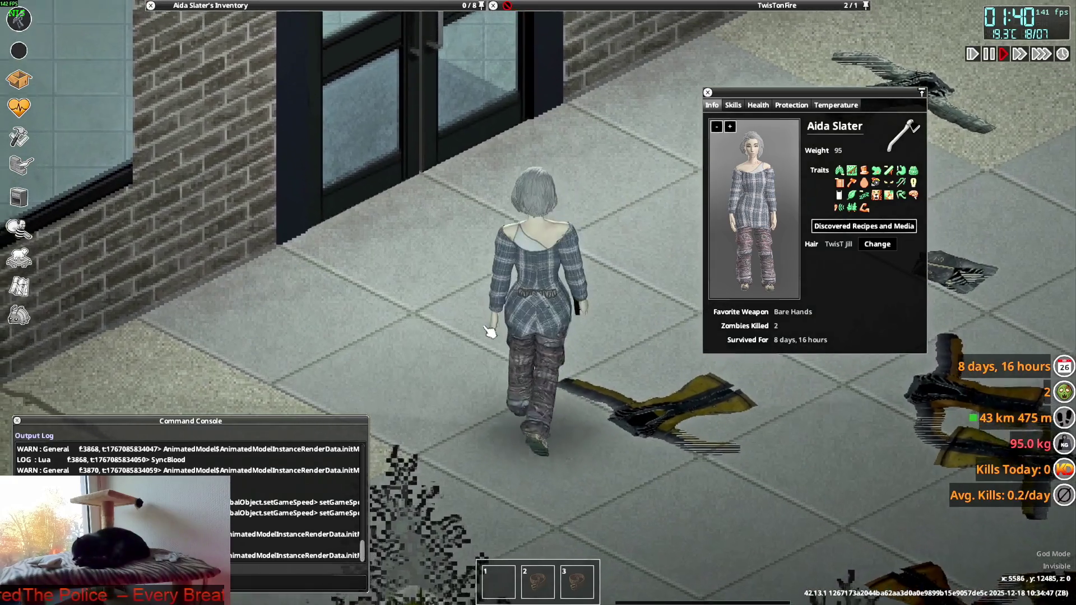
key("d")
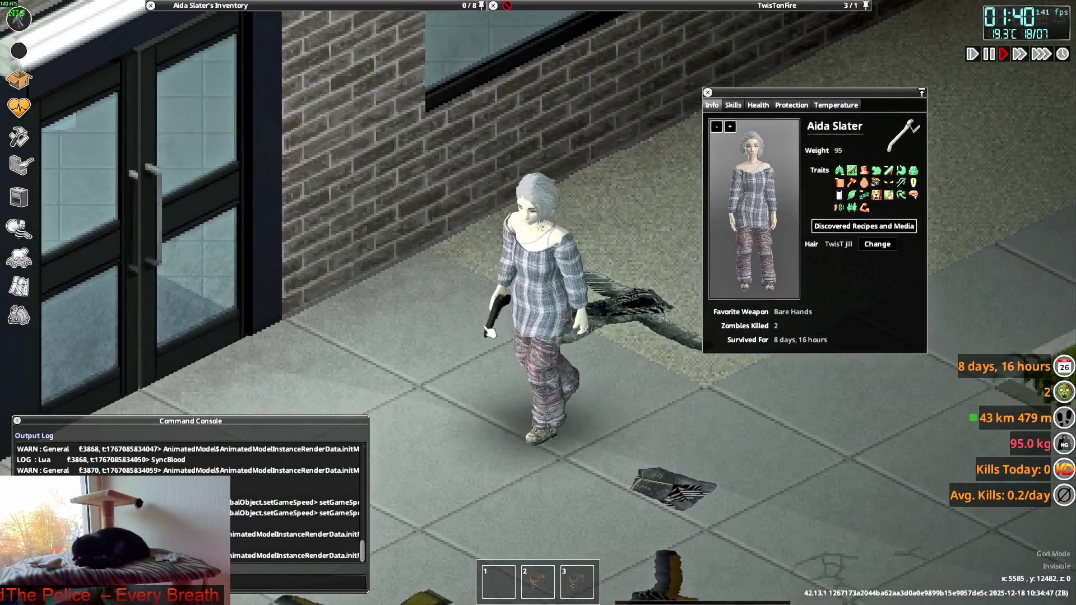
key("alt+Tab")
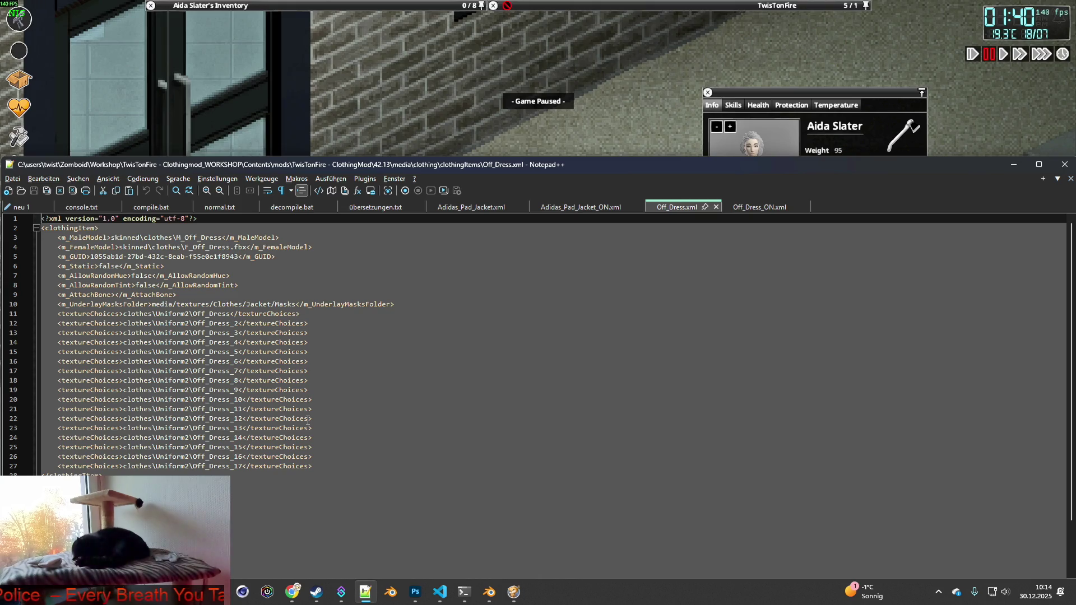
mouse_move(217, 591)
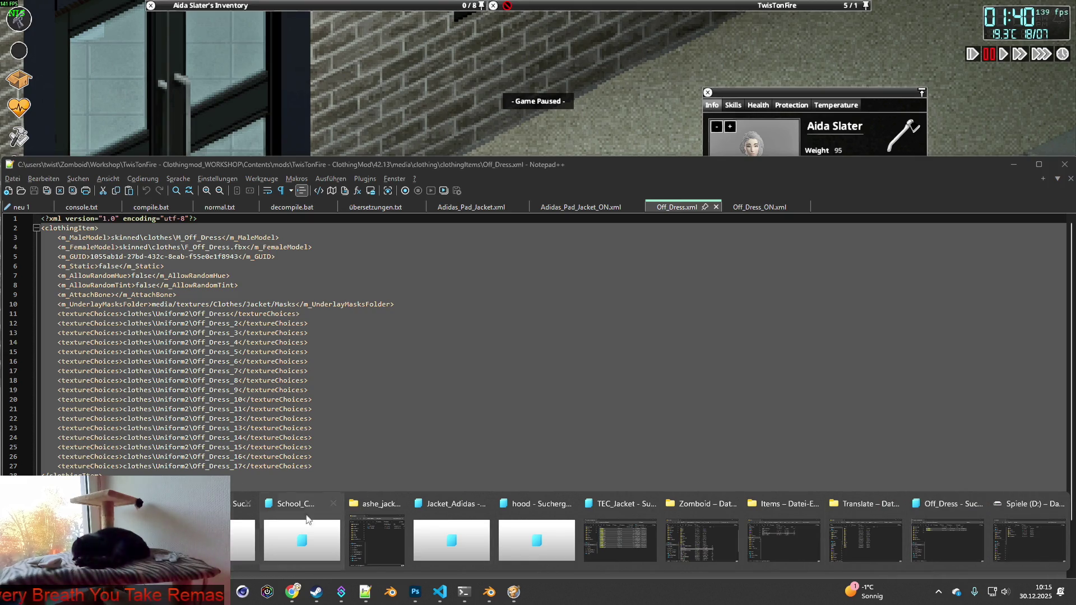
left_click(372, 511)
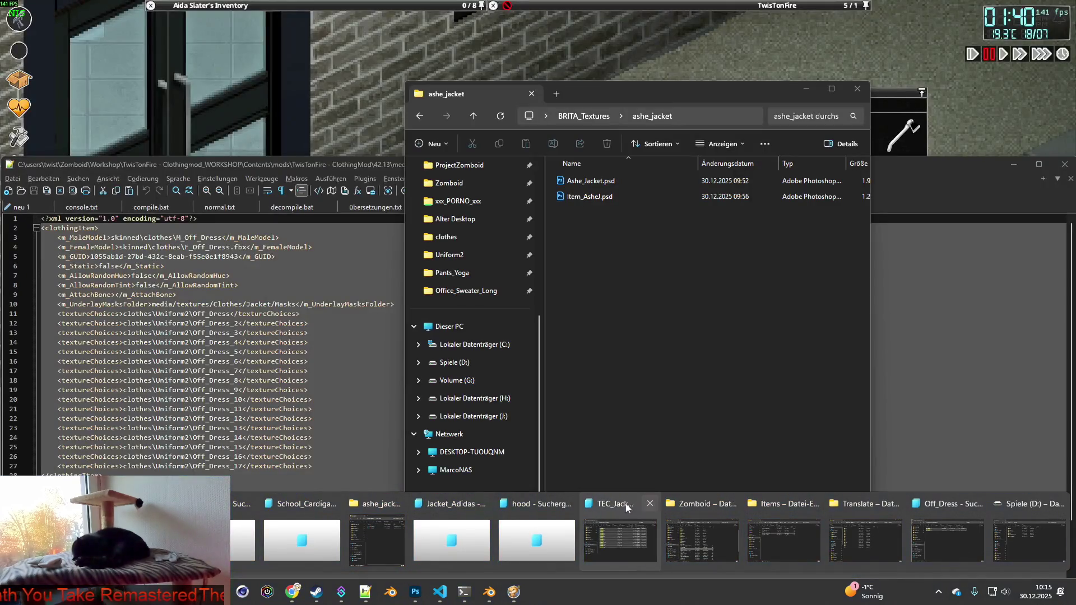
- Move the Uniform2 texture folder window up and left into full view, then search it for 'knit'
left_click(629, 507)
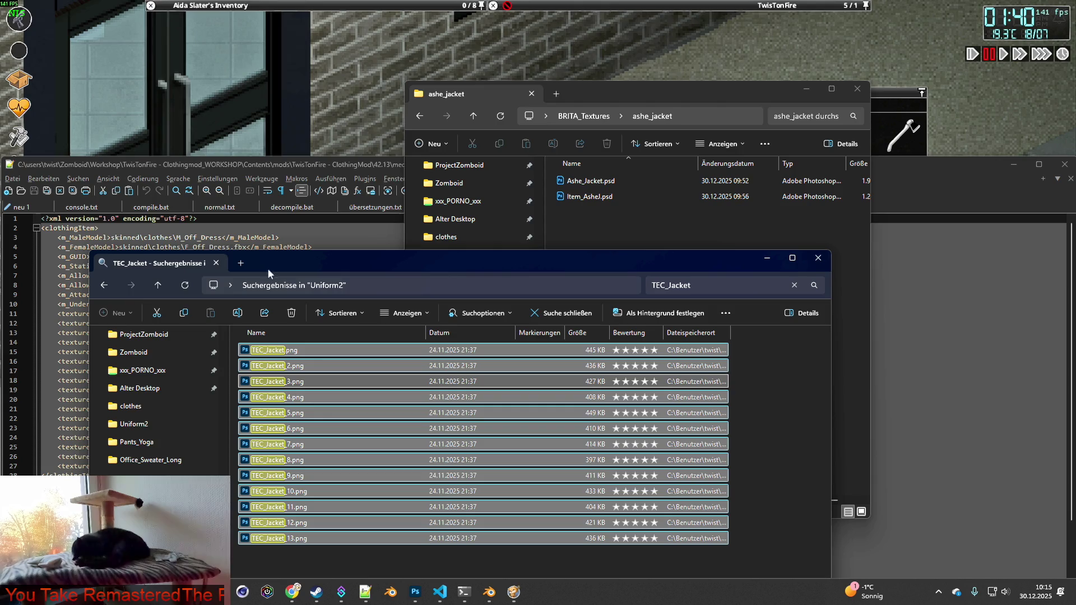
left_click(105, 285)
left_click_drag(373, 259, 371, 231)
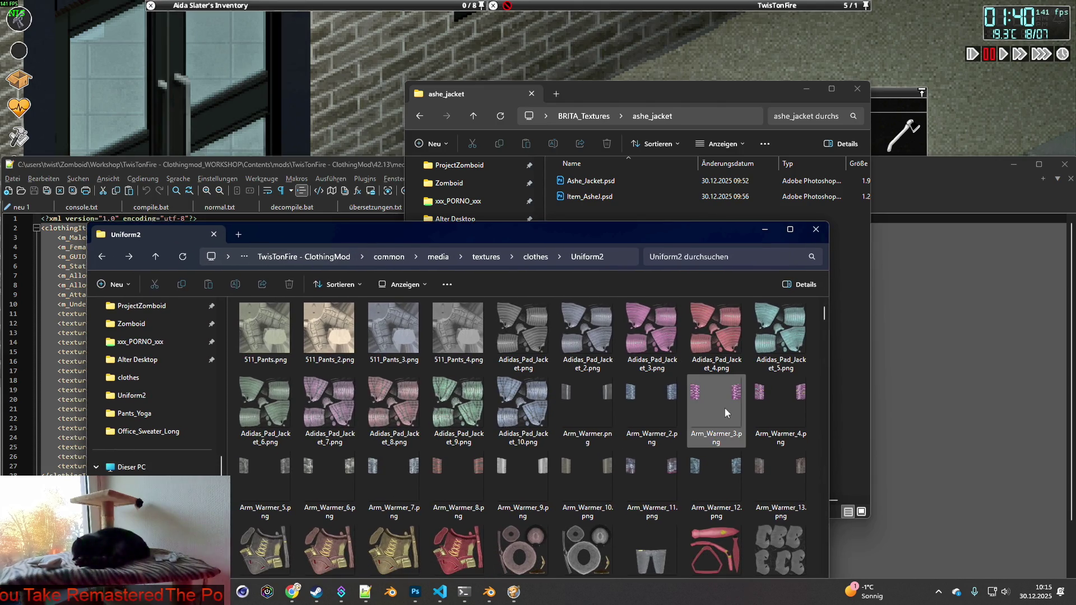
mouse_move(504, 238)
left_mouse_down()
mouse_move(510, 169)
mouse_move(481, 149)
mouse_move(690, 146)
mouse_move(717, 133)
mouse_move(622, 123)
left_mouse_up()
left_click(827, 150)
type("knit")
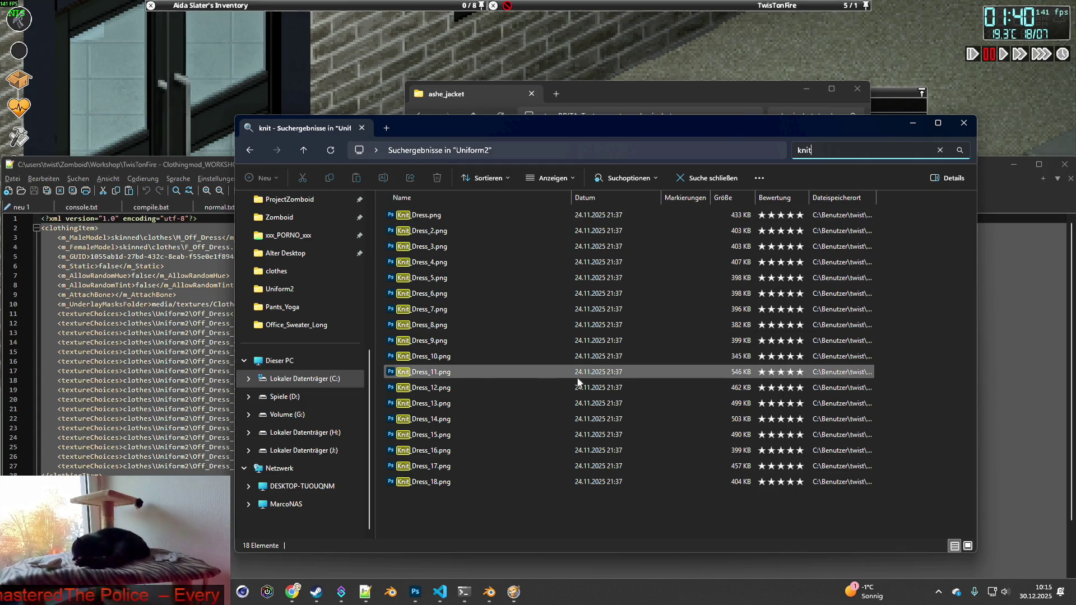
- Select all 18 Knit_Dress texture files in the search results, then dismiss the context menu
mouse_move(421, 375)
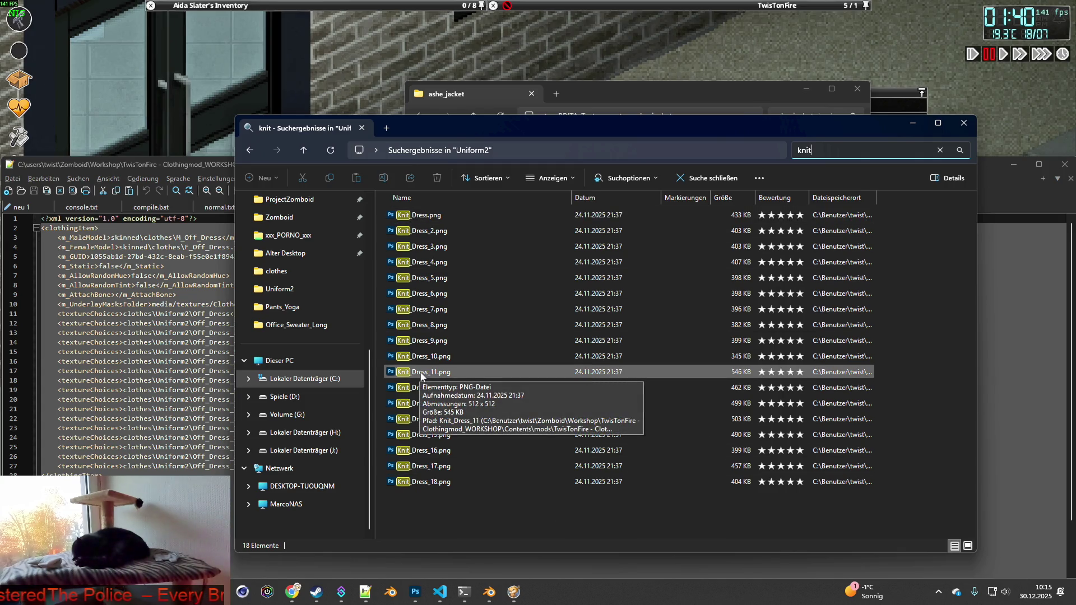
mouse_move(423, 216)
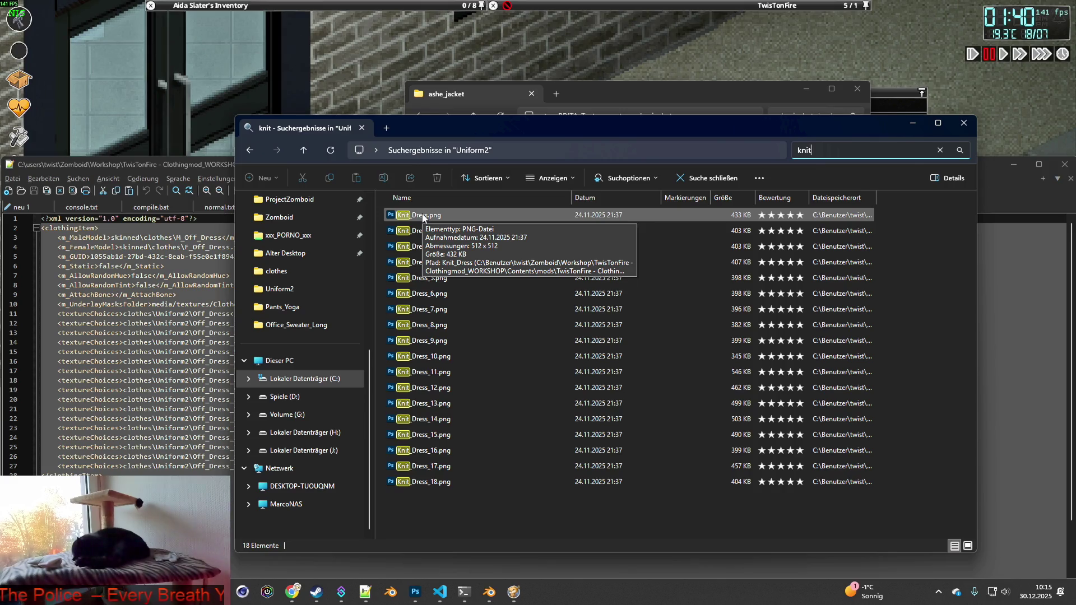
mouse_move(483, 495)
left_mouse_down()
mouse_move(431, 330)
mouse_move(426, 208)
left_mouse_up()
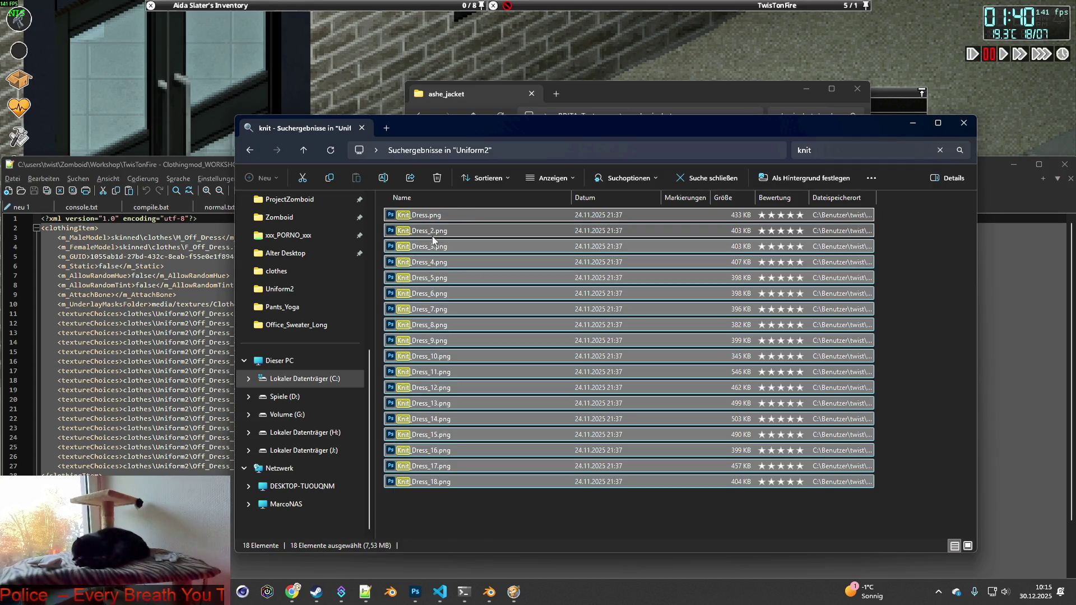
right_click(431, 214)
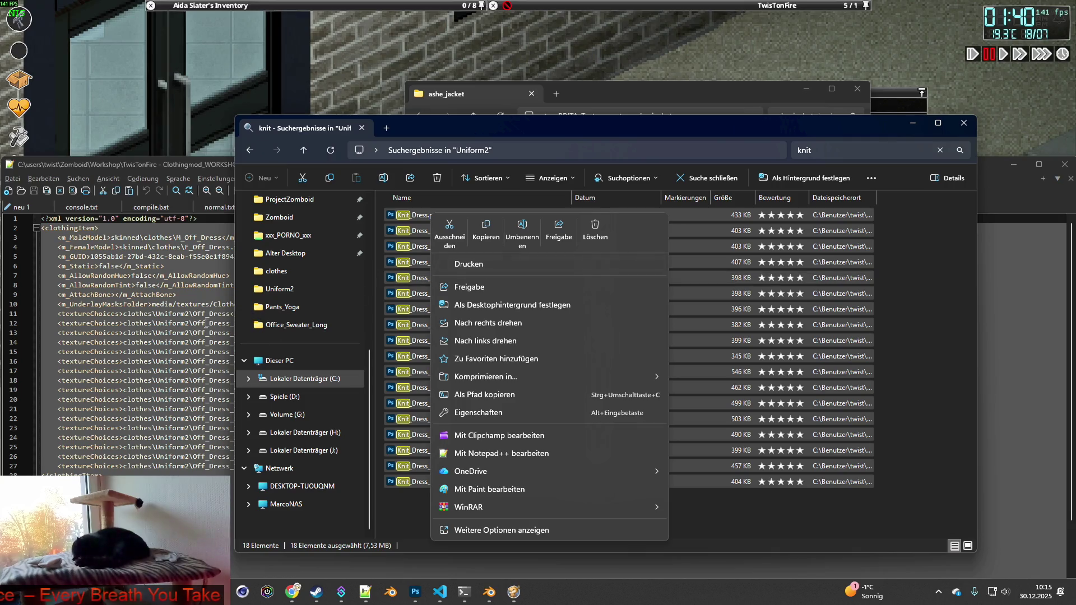
left_click(596, 227)
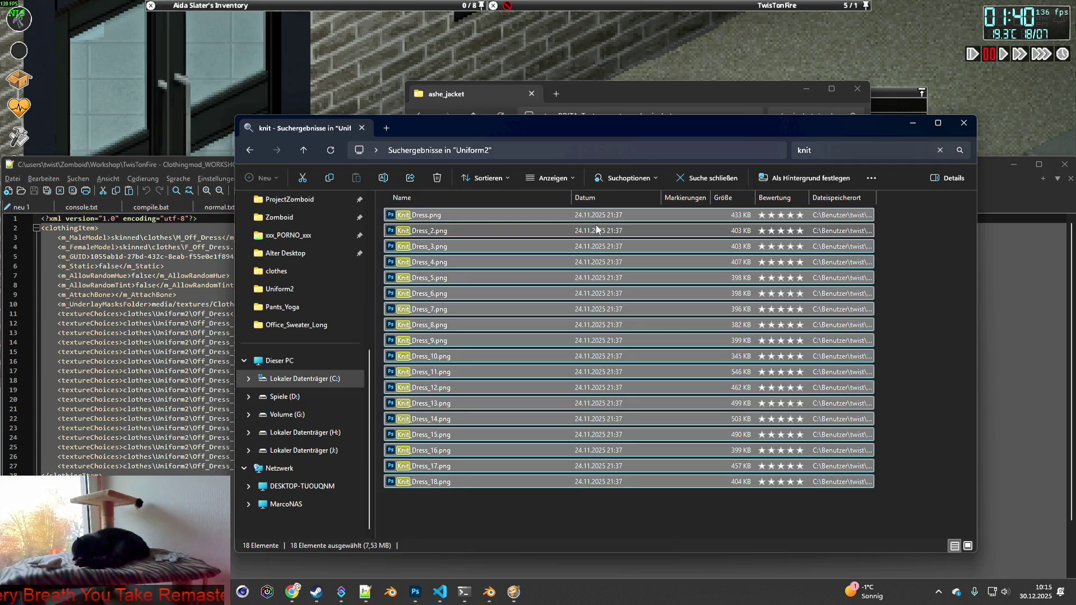
- Return to Project Zomboid and walk the character around, aiming and firing the pistol
left_click(201, 165)
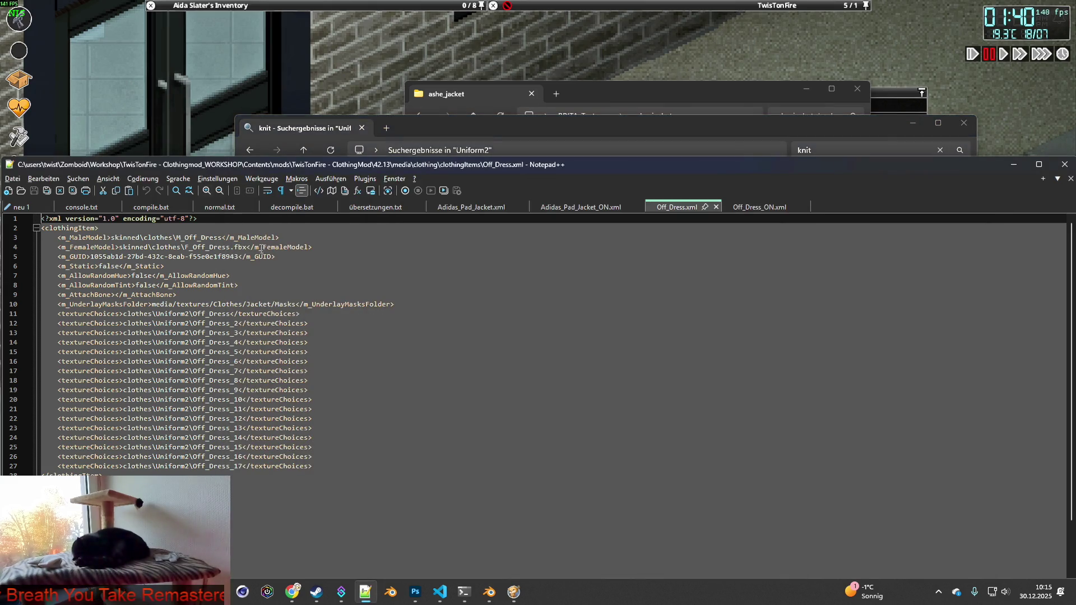
left_click(347, 92)
mouse_move(639, 146)
right_mouse_down()
mouse_move(567, 174)
mouse_move(391, 202)
mouse_move(441, 180)
right_mouse_up()
key("s")
left_click(414, 193)
- Fire and reload the pistol, then walk the character to the right
left_click(429, 186)
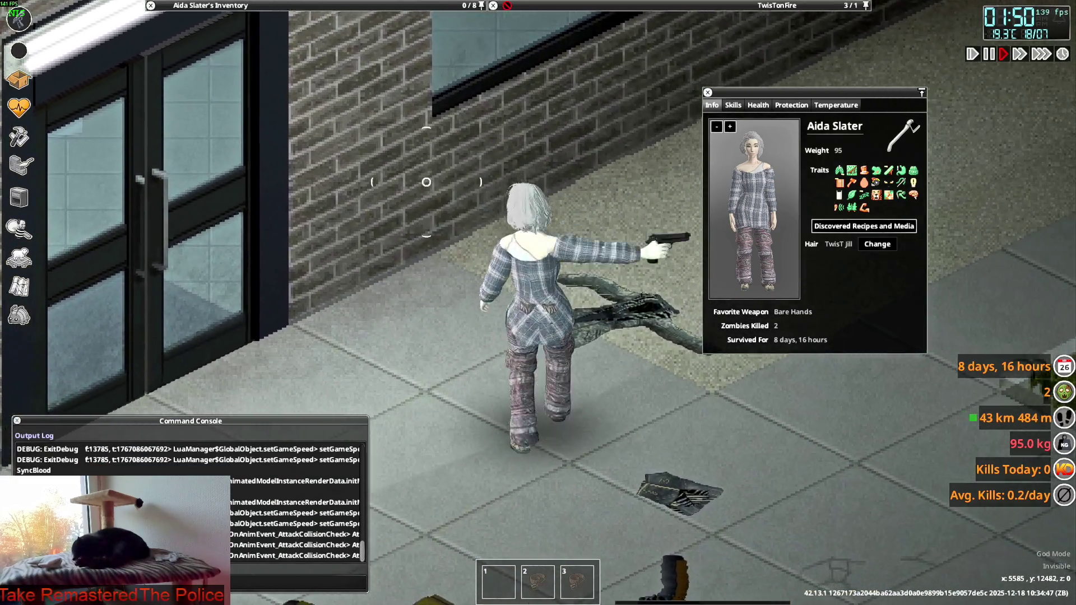
key("r")
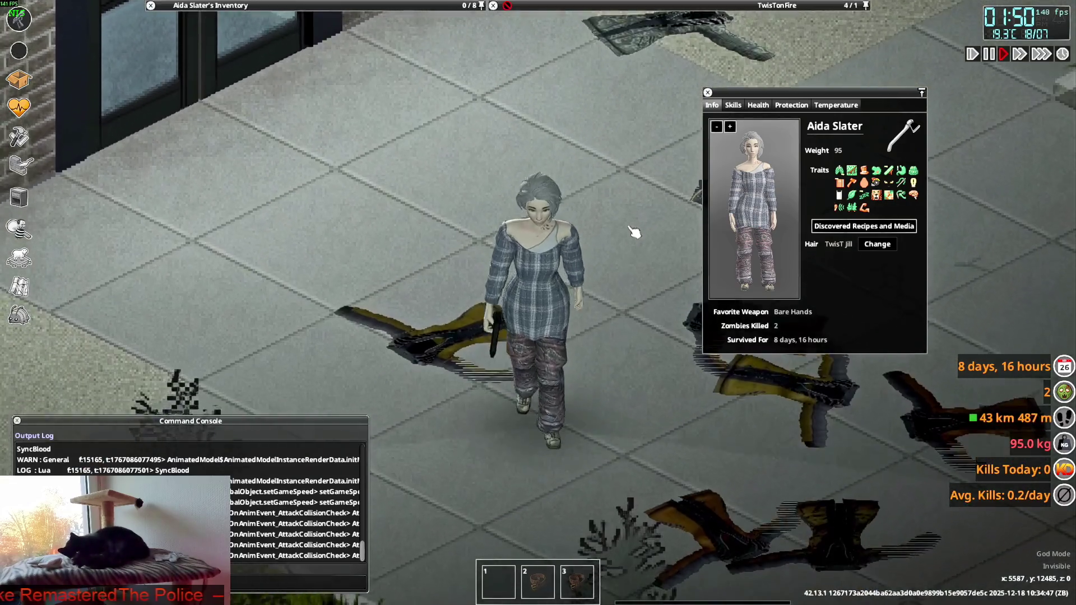
mouse_move(392, 32)
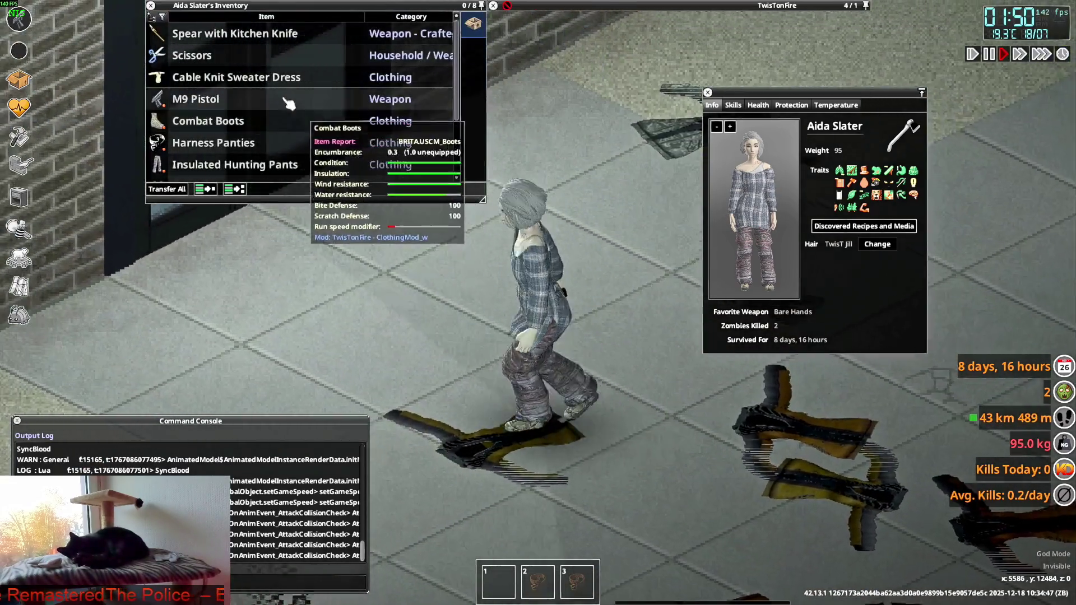
key("d")
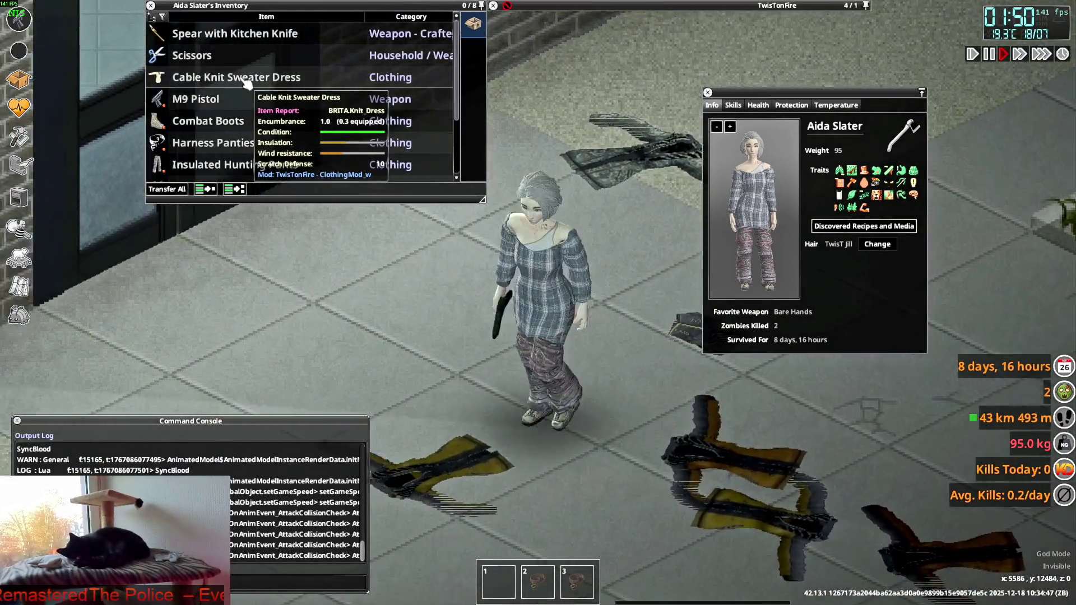
- Put on the Off-Shoulder Sweater Dress rolled up and unequip the Insulated Hunting Pants
double_click(246, 83)
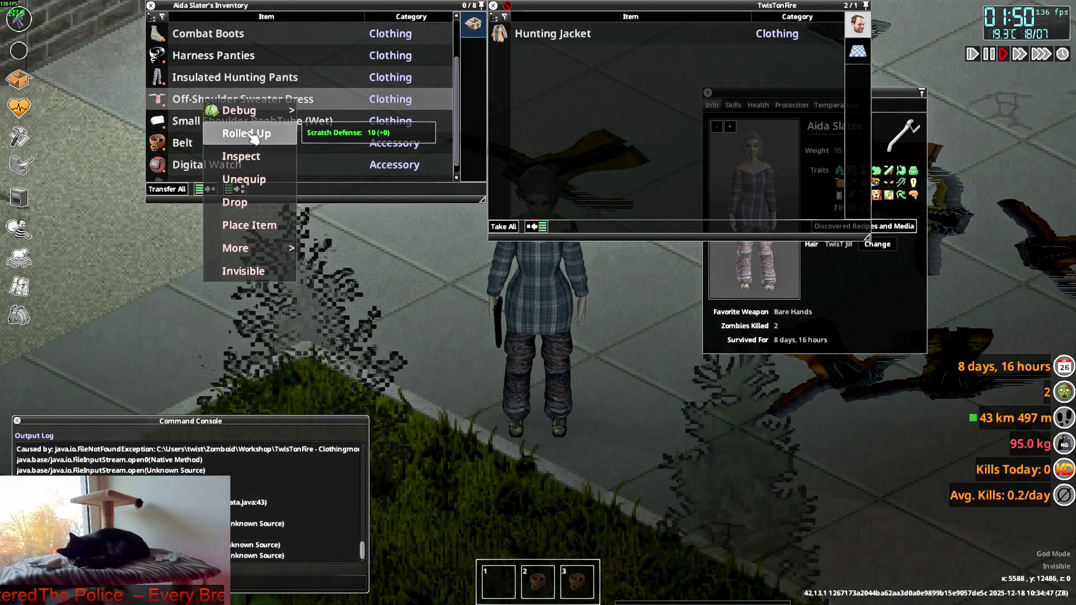
left_click(251, 134)
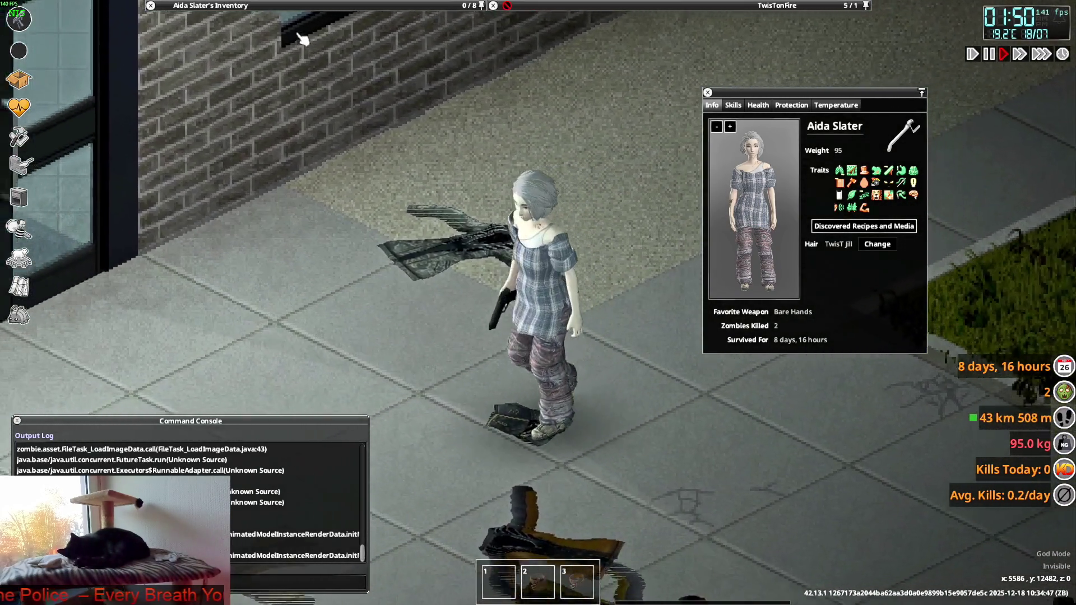
mouse_move(213, 119)
right_click(221, 79)
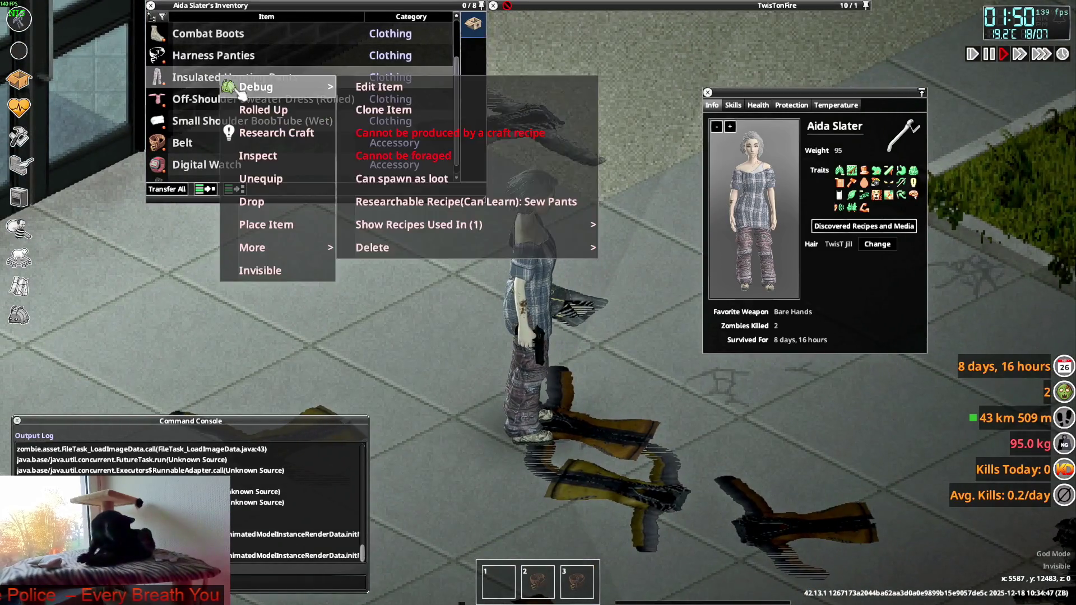
left_click(274, 178)
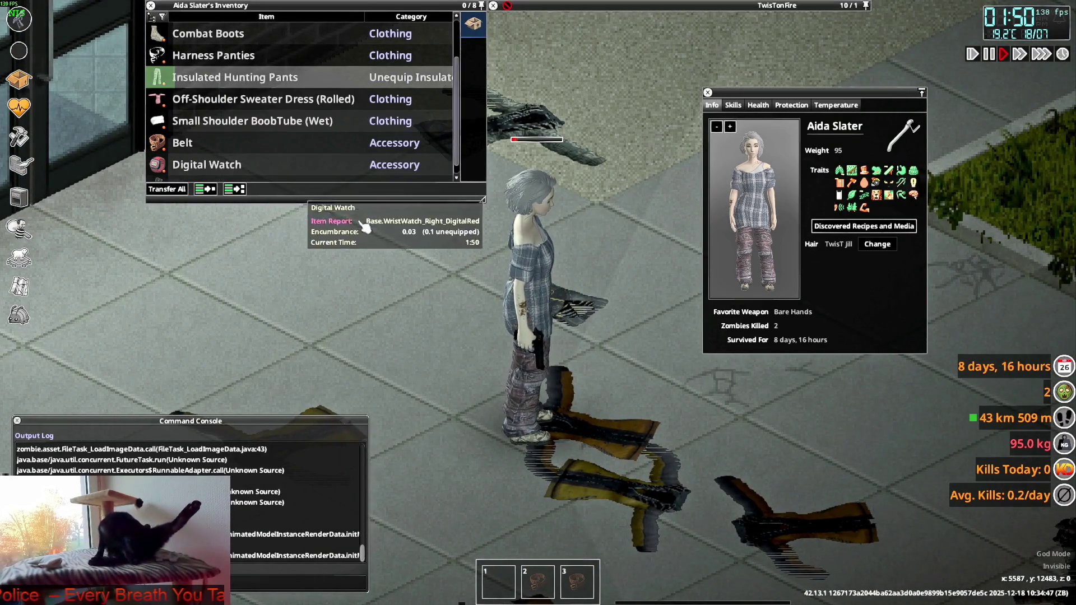
- Walk the character around while aiming to view the outfit from several sides, then leave the game
key("w+a")
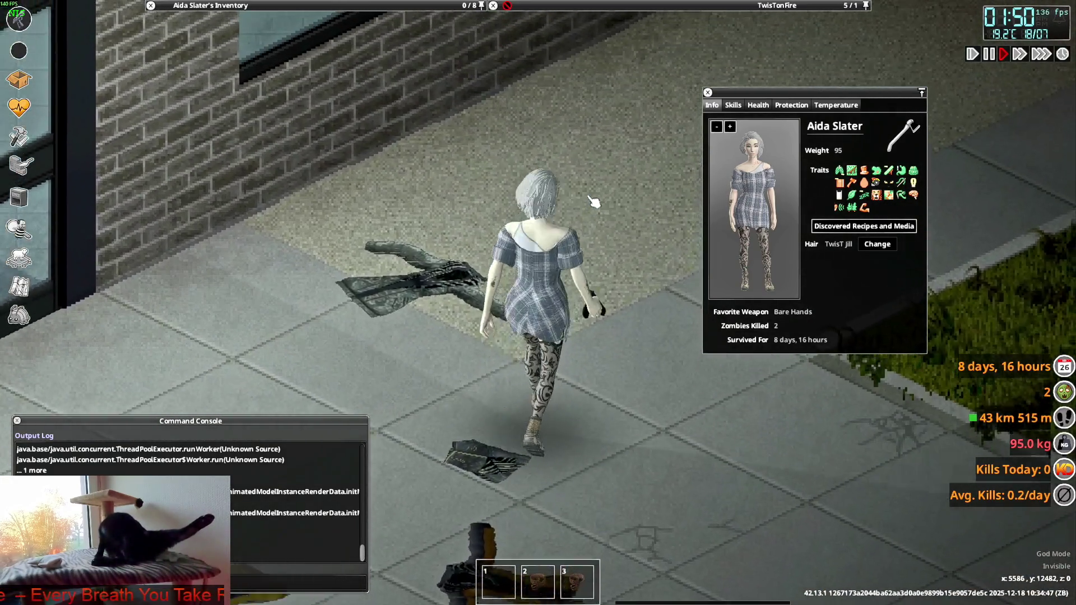
key("s+a")
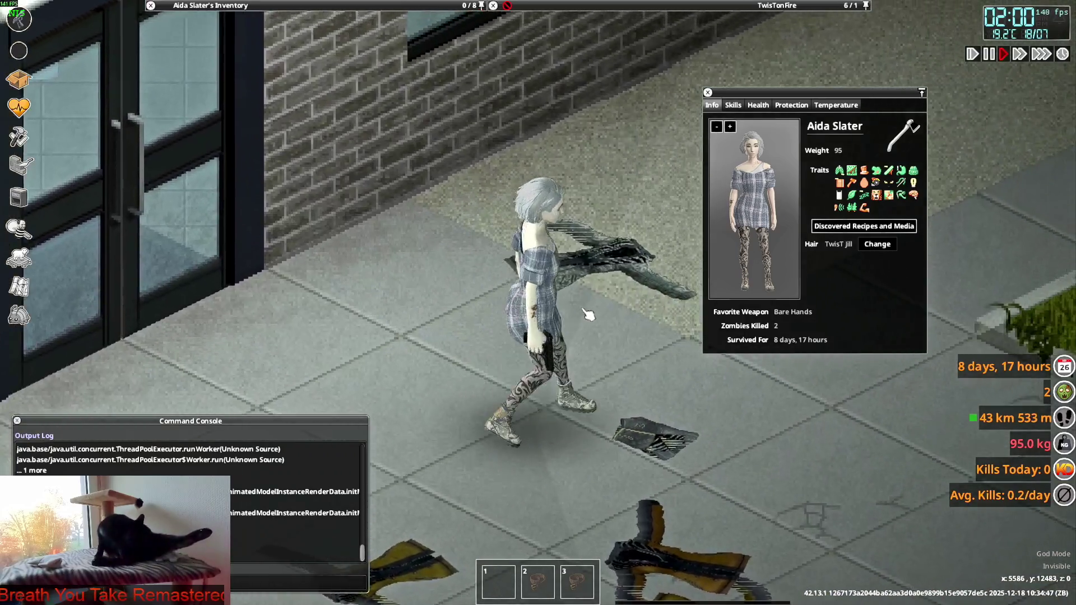
key("s+d")
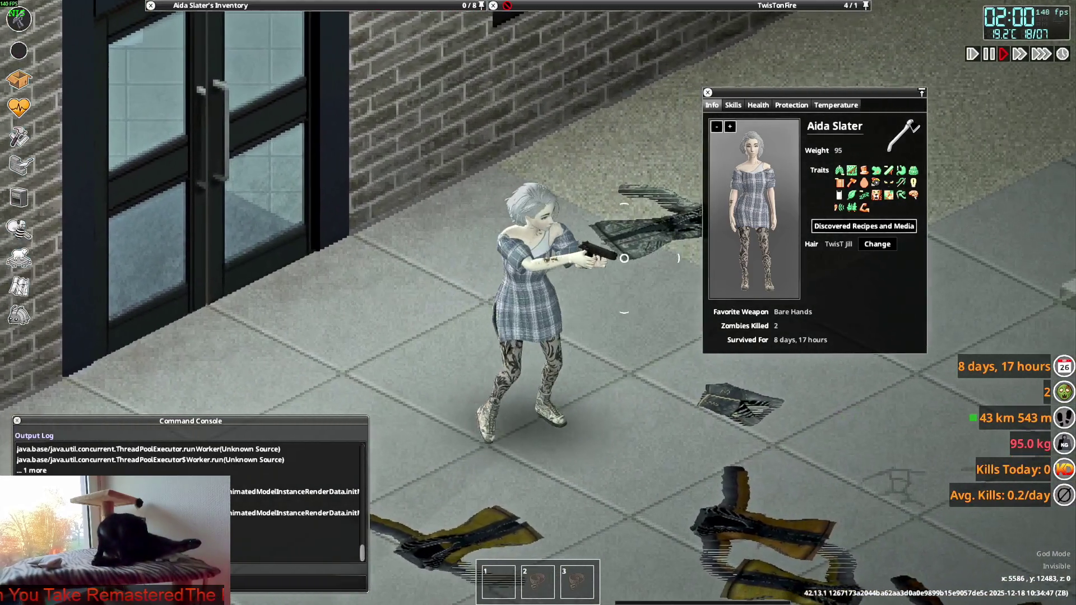
mouse_move(624, 258)
right_mouse_down()
mouse_move(572, 229)
mouse_move(448, 297)
right_mouse_up()
key("s+d")
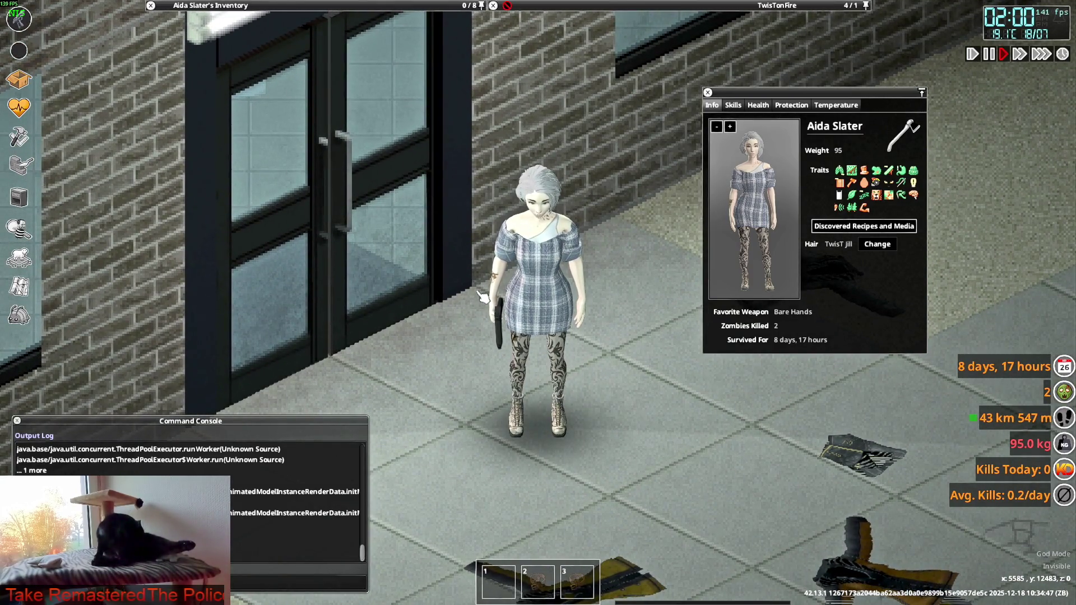
key("d")
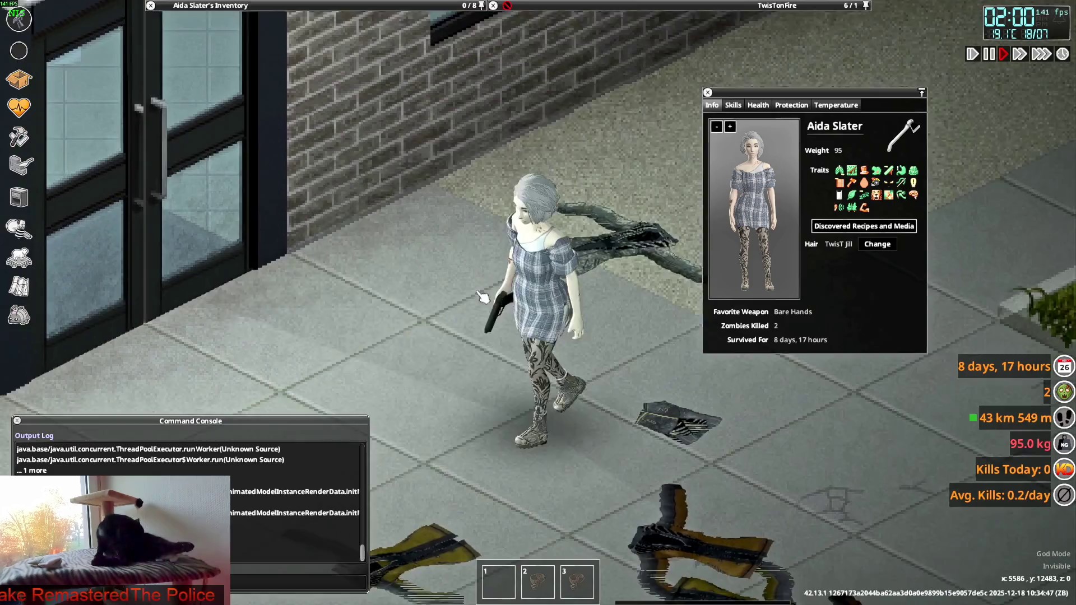
mouse_move(611, 196)
right_mouse_down()
mouse_move(626, 183)
mouse_move(437, 185)
mouse_move(645, 169)
mouse_move(477, 142)
mouse_move(525, 180)
mouse_move(449, 140)
mouse_move(337, 241)
mouse_move(313, 56)
right_mouse_up()
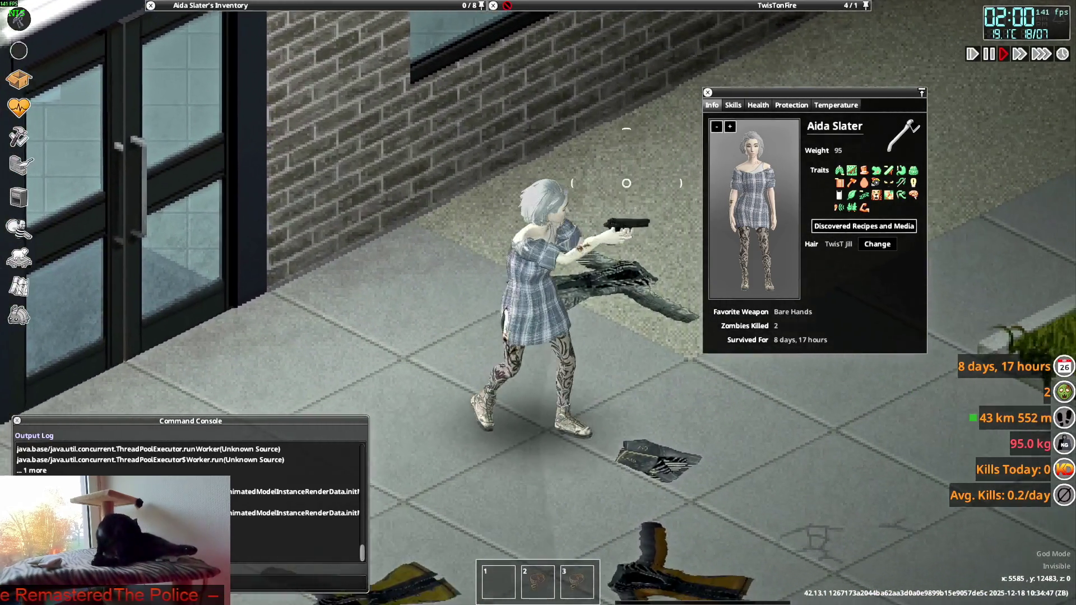
key("s")
key("w")
mouse_move(314, 57)
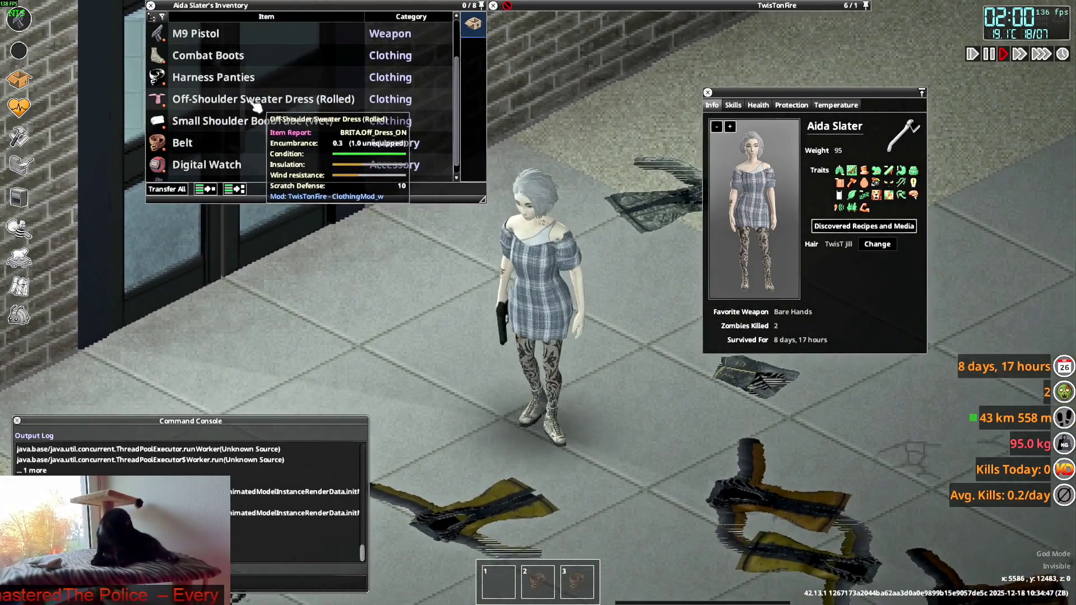
key("w")
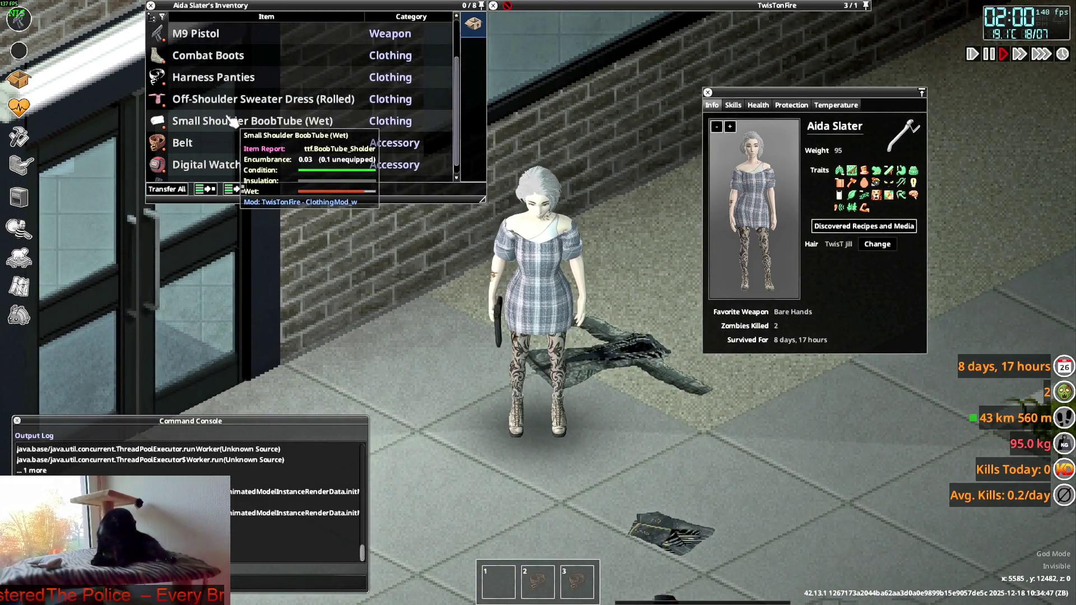
key("alt+Tab")
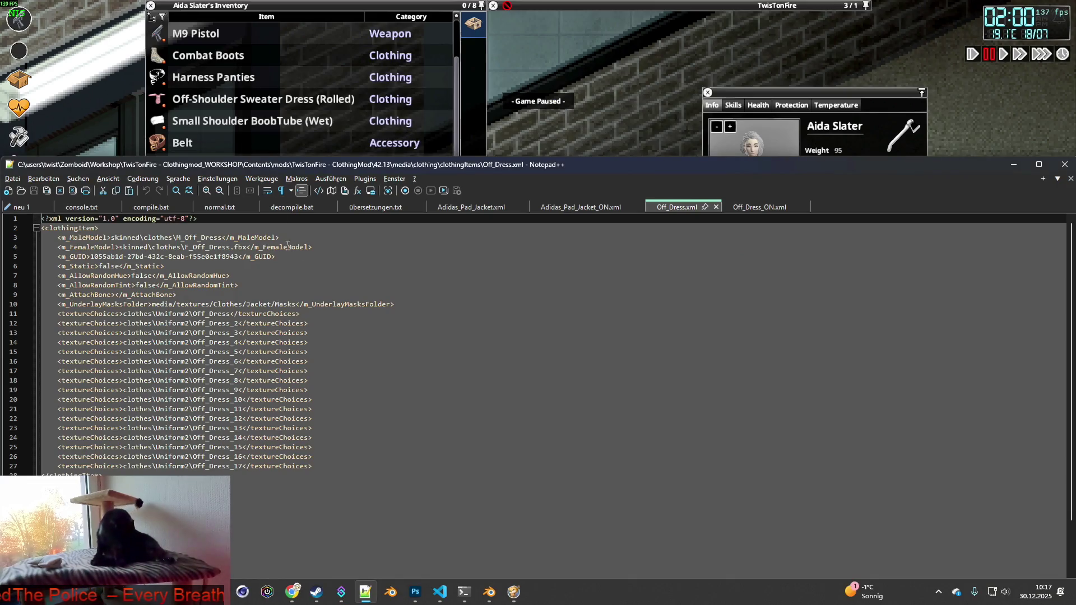
- Above item Off_Dress, add '/* Shoulderfree dress - Needs texture adjustments and maybe model adjustments */'
key("alt+Tab")
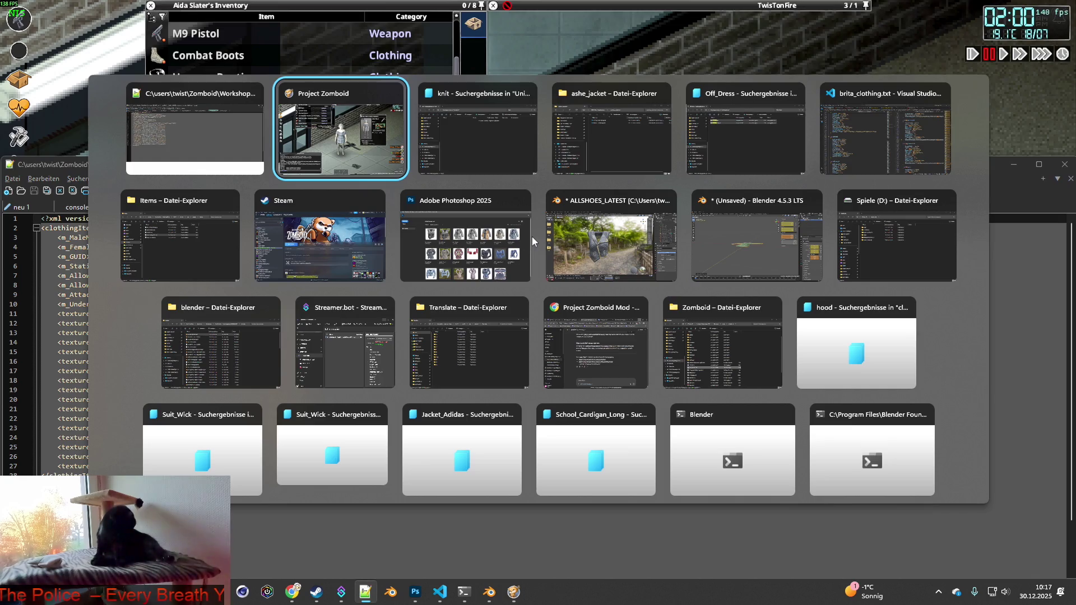
key("alt+Tab")
key("alt+Tab")
key("alt+Tab")
key("alt+Tab")
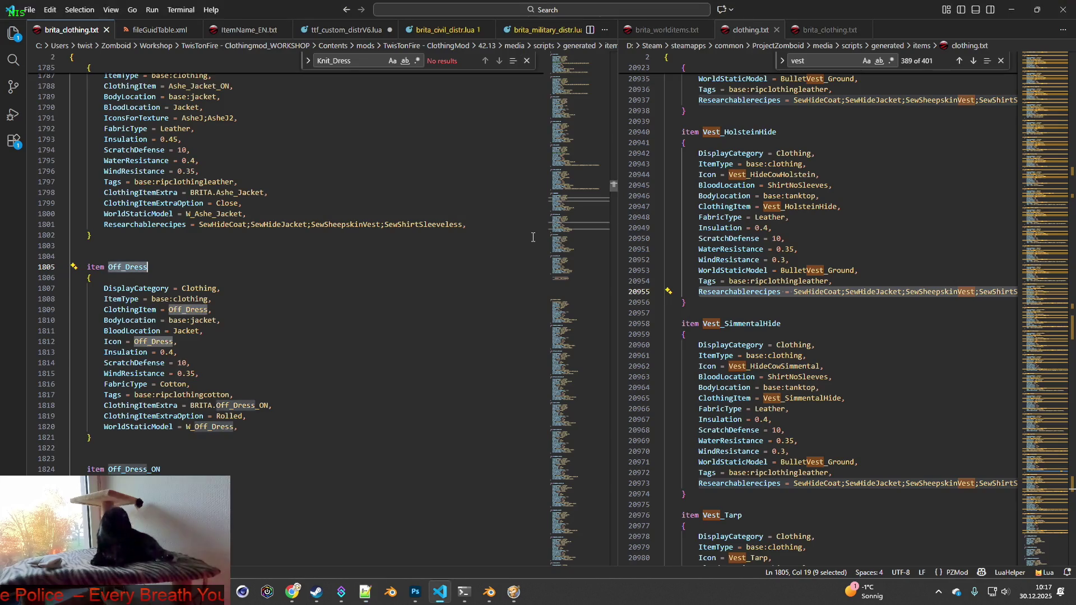
left_click(207, 261)
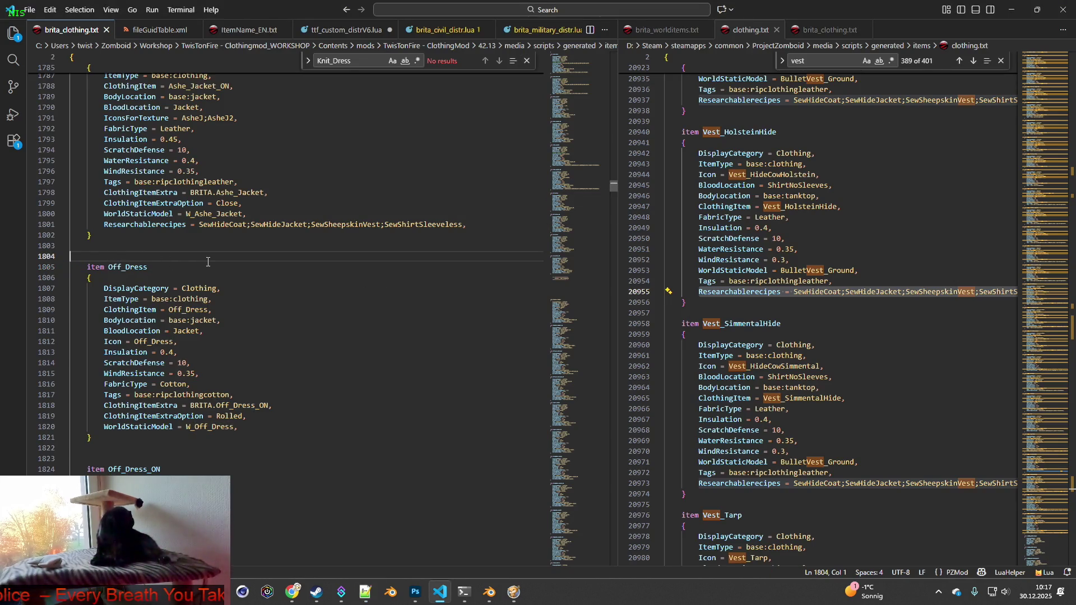
type("/* ")
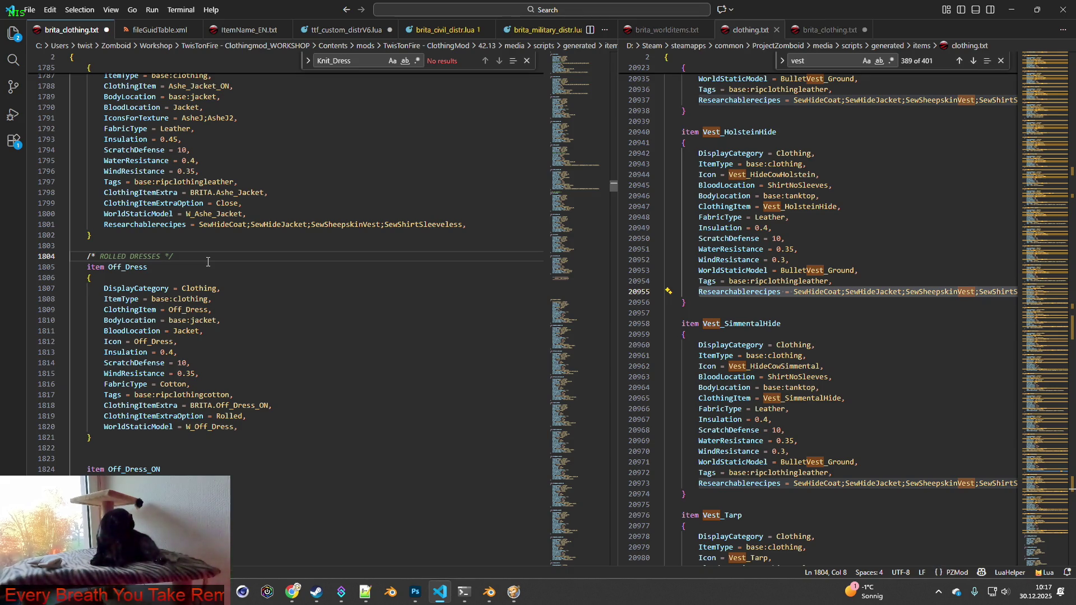
type("Schulterf")
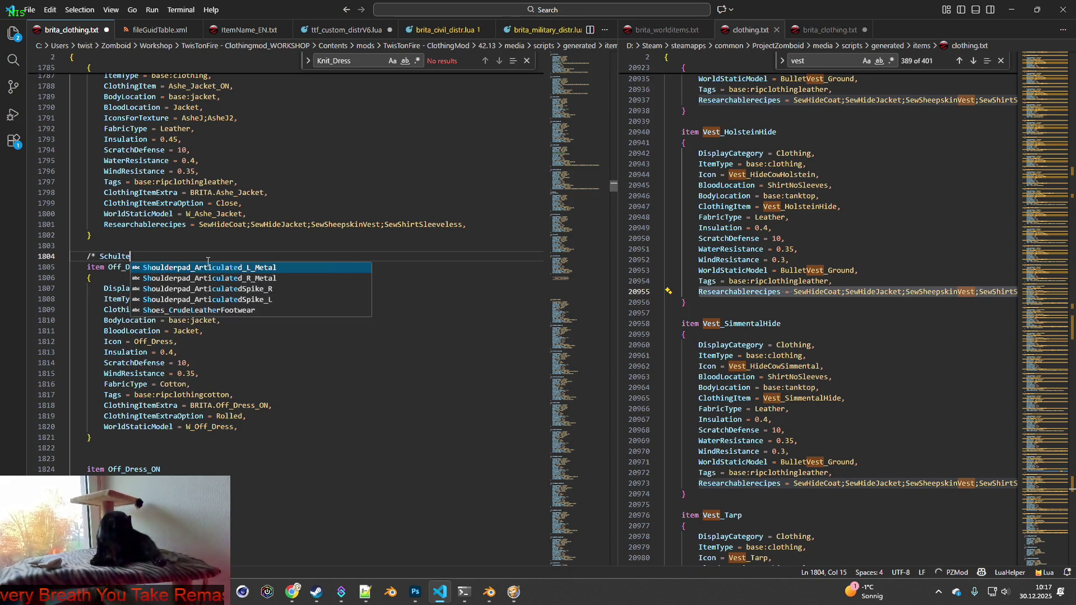
key("BackSpace")
key("BackSpace")
key("BackSpace")
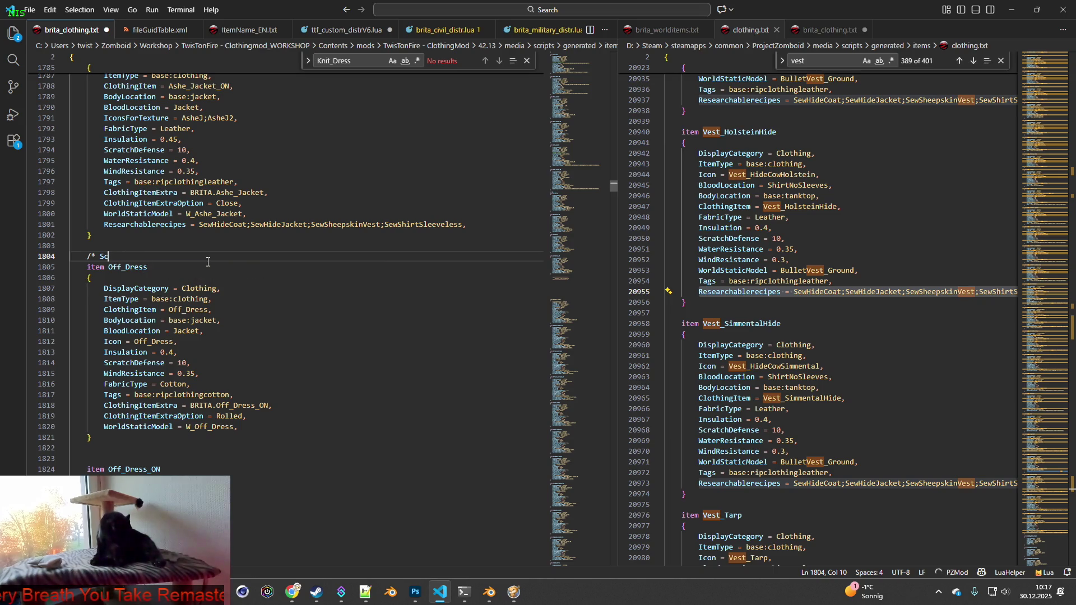
type("houlderf")
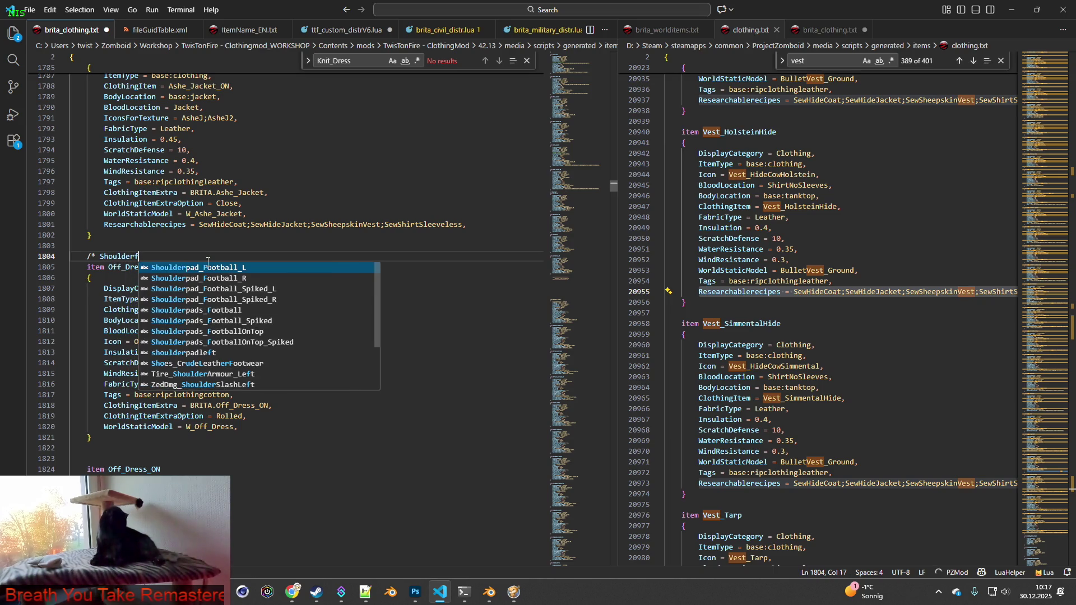
type("ree D")
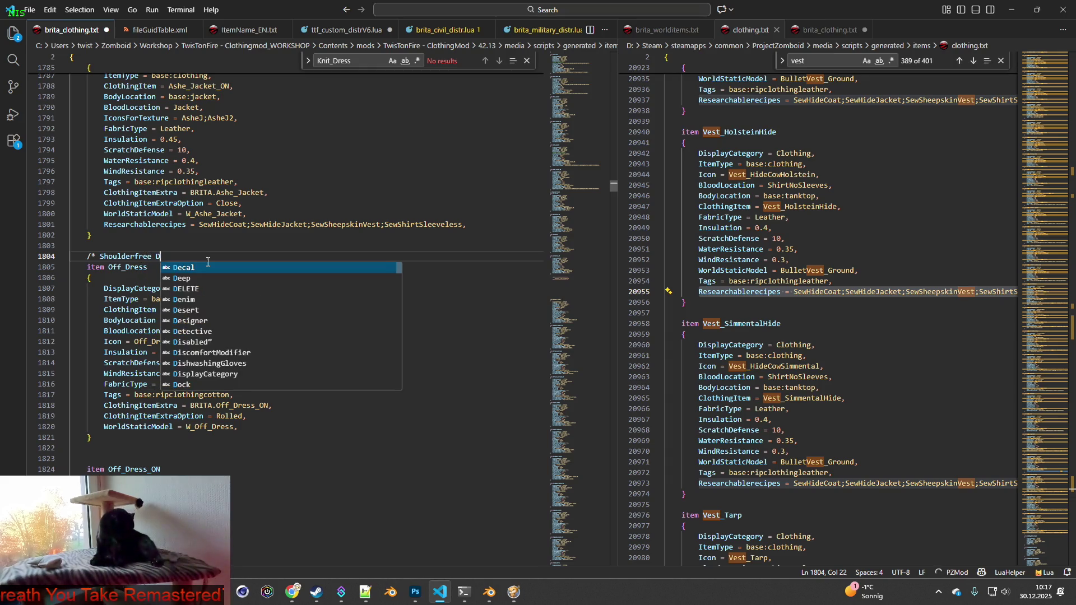
key("BackSpace")
type("dress")
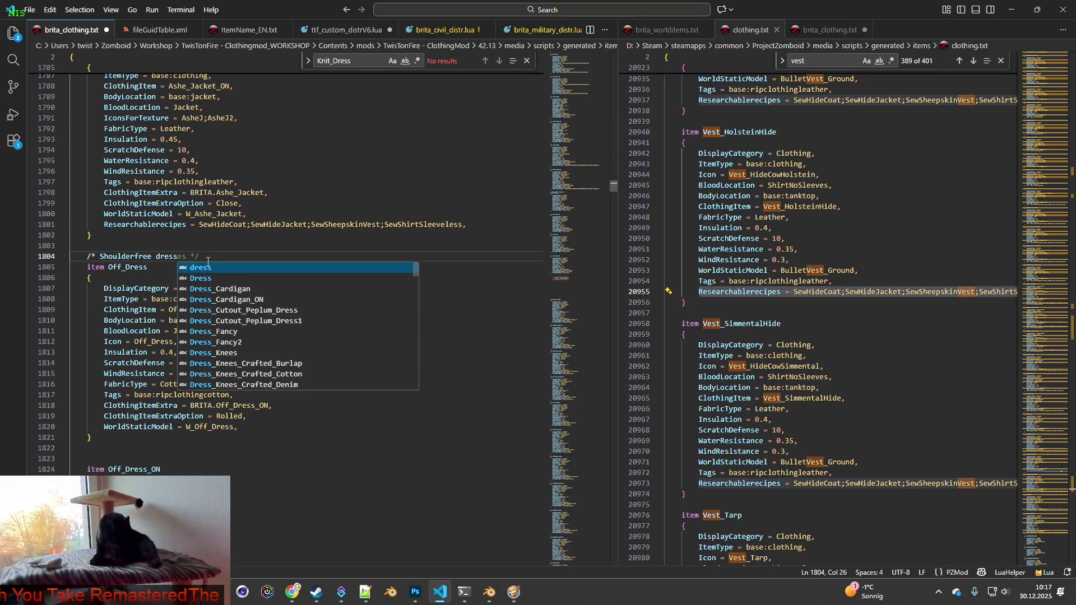
type(" - ")
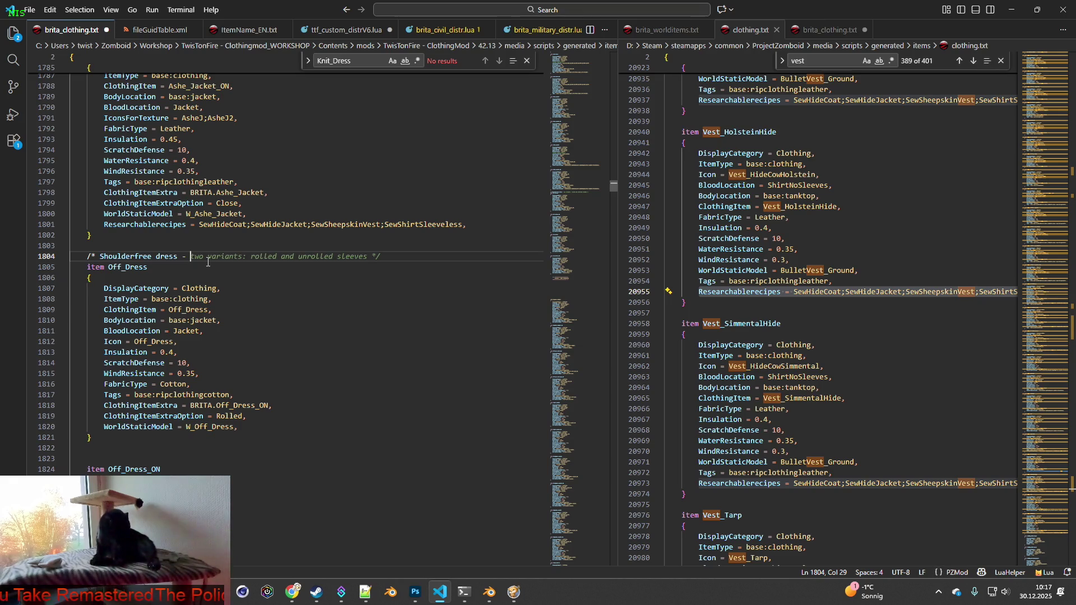
type("N")
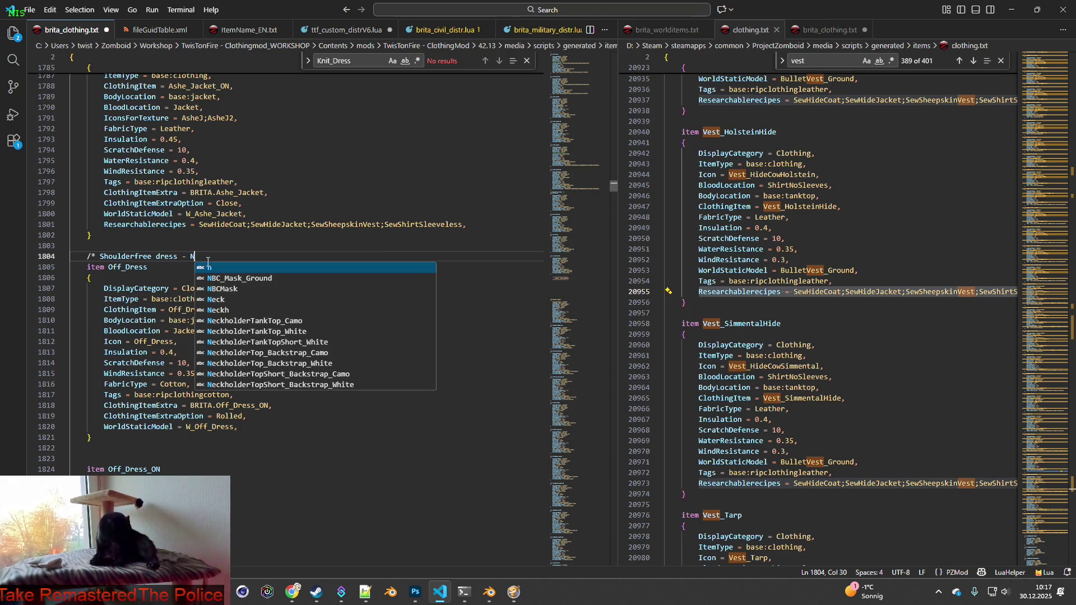
type("eeds ")
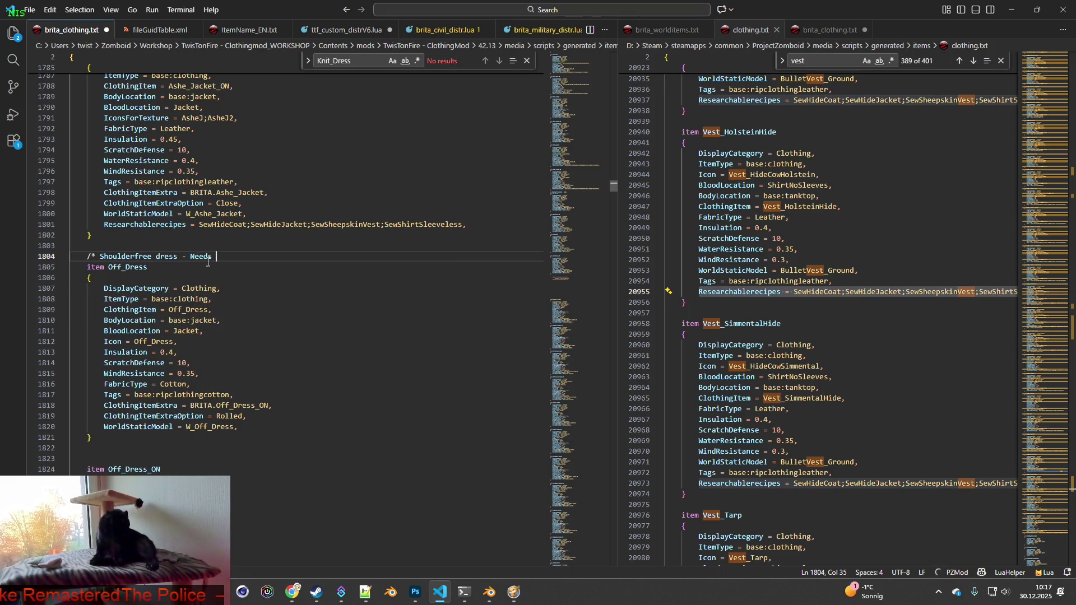
type("texture adjustments")
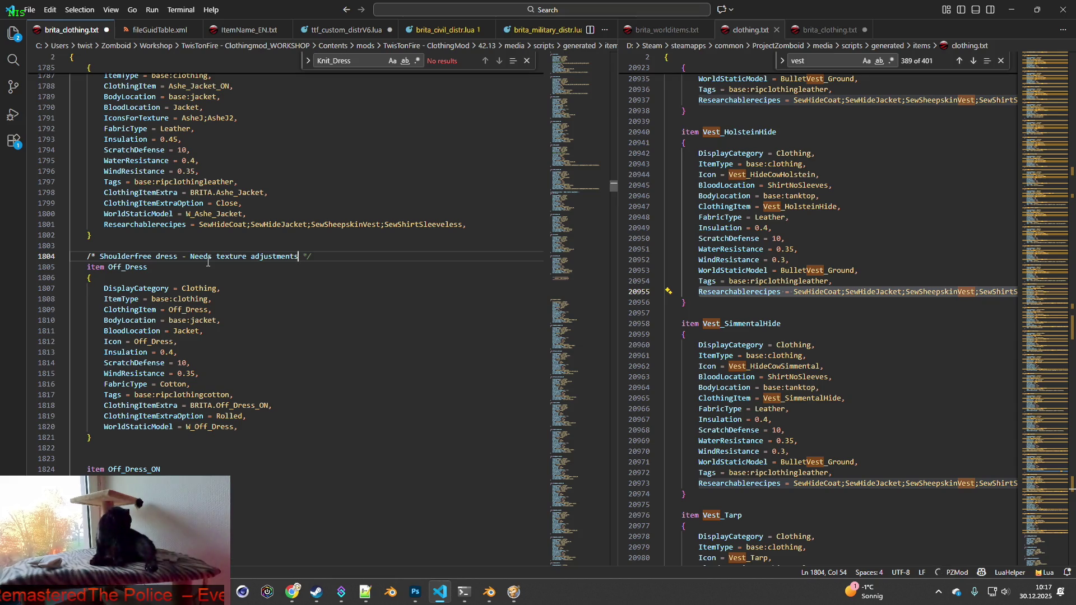
type(" and may")
key("BackSpace")
type("j")
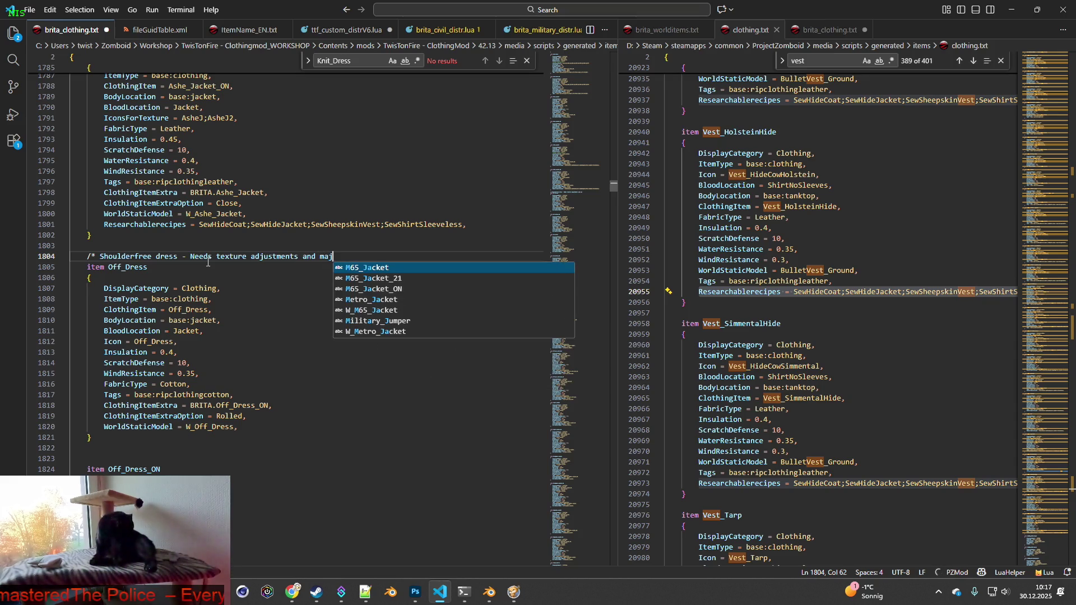
key("BackSpace")
type("ybe ")
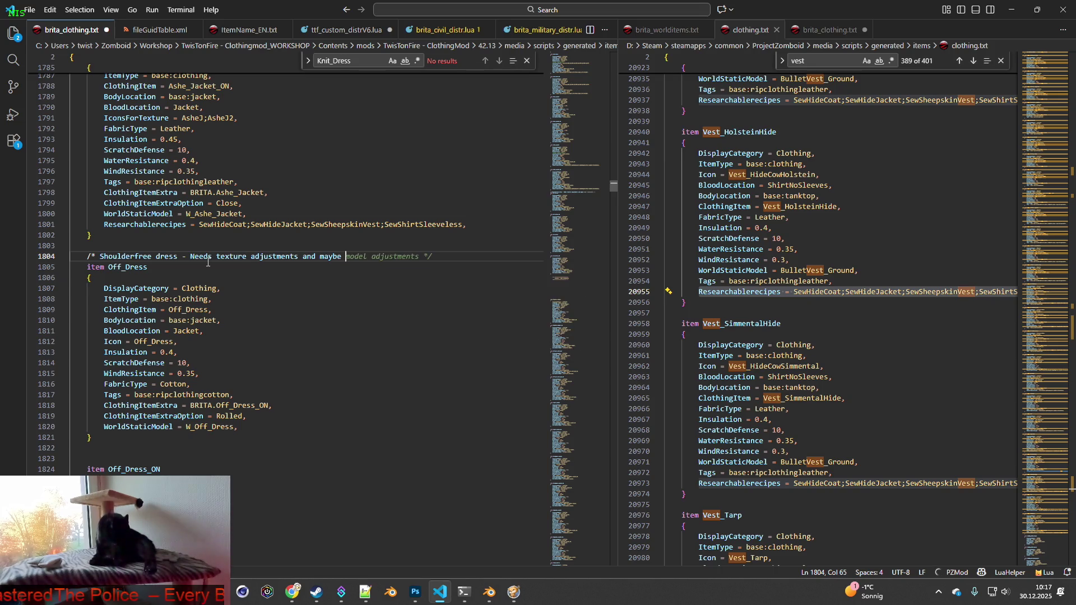
type("model adjustm")
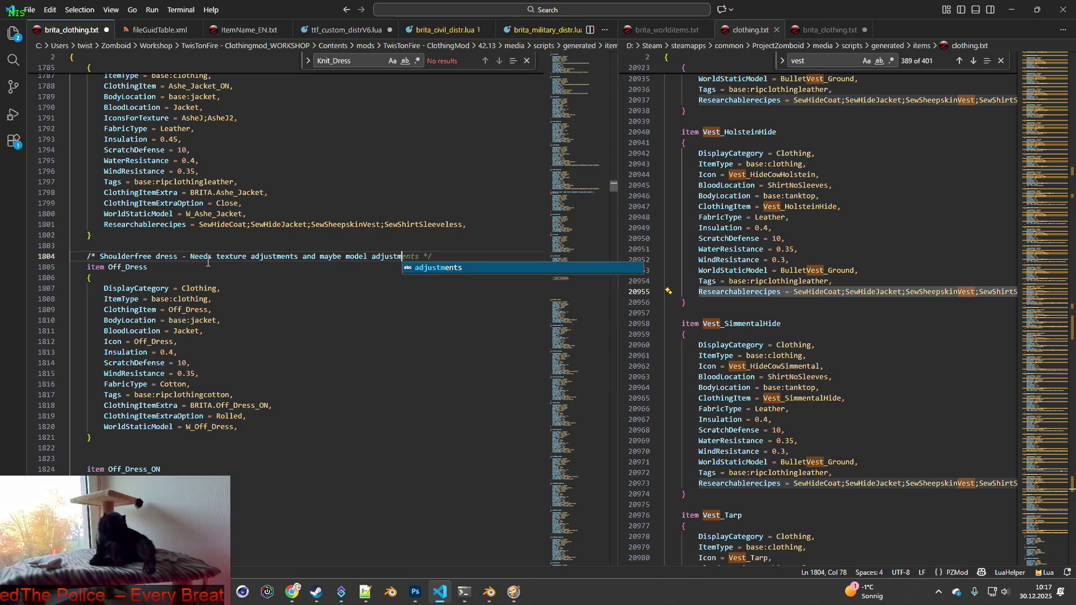
type("ents */")
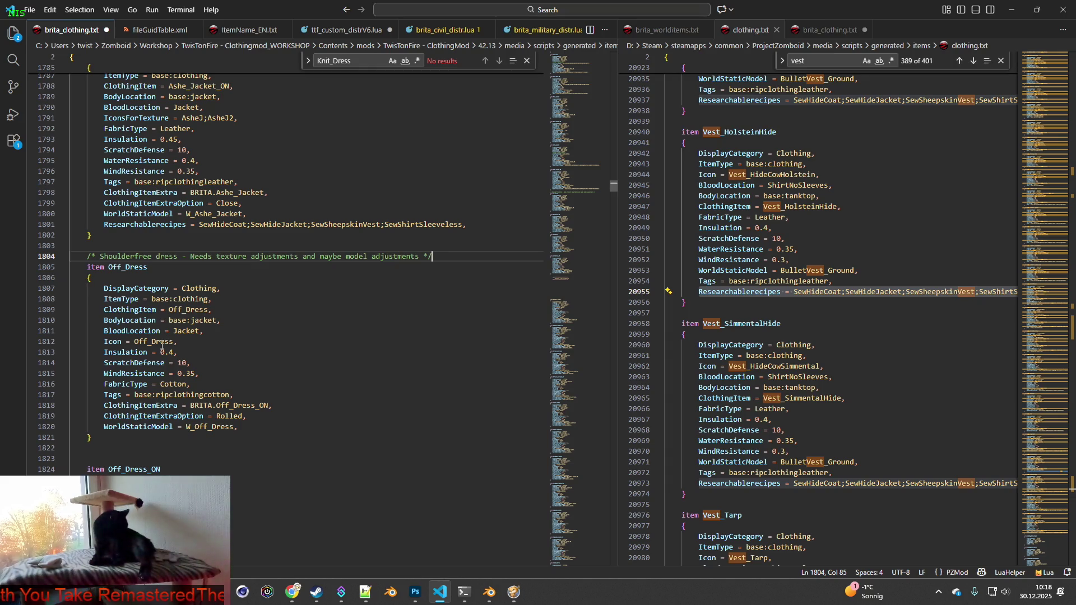
key("alt+Tab")
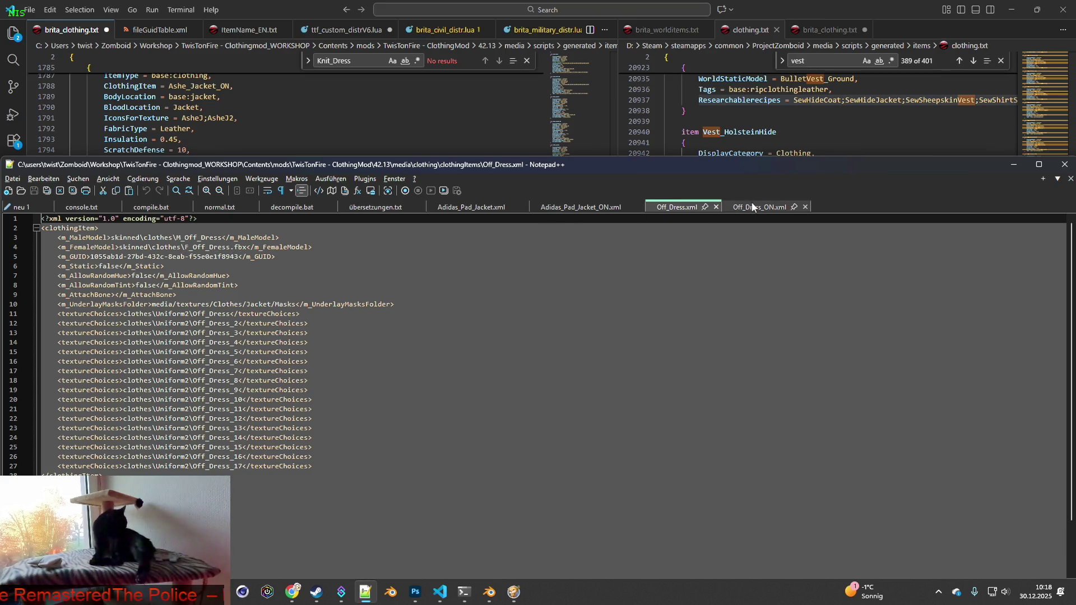
- Check the F_Off_Dress_ON.fbx and F_Off_Dress.fbx model names, then bring ALLSHOES_LATEST Blender forward
left_click(753, 207)
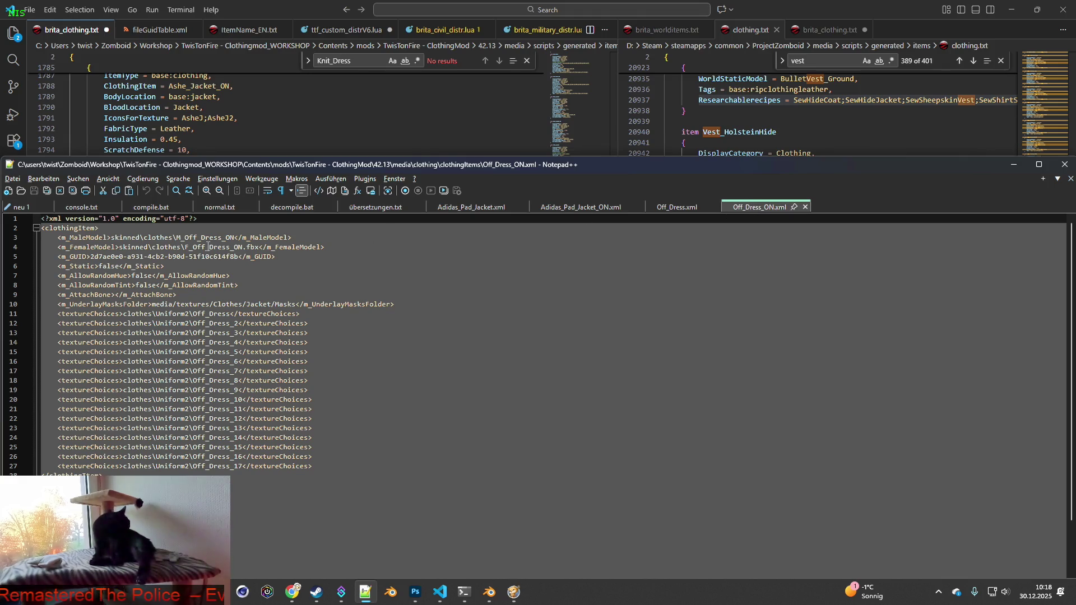
left_click_drag(185, 247, 258, 247)
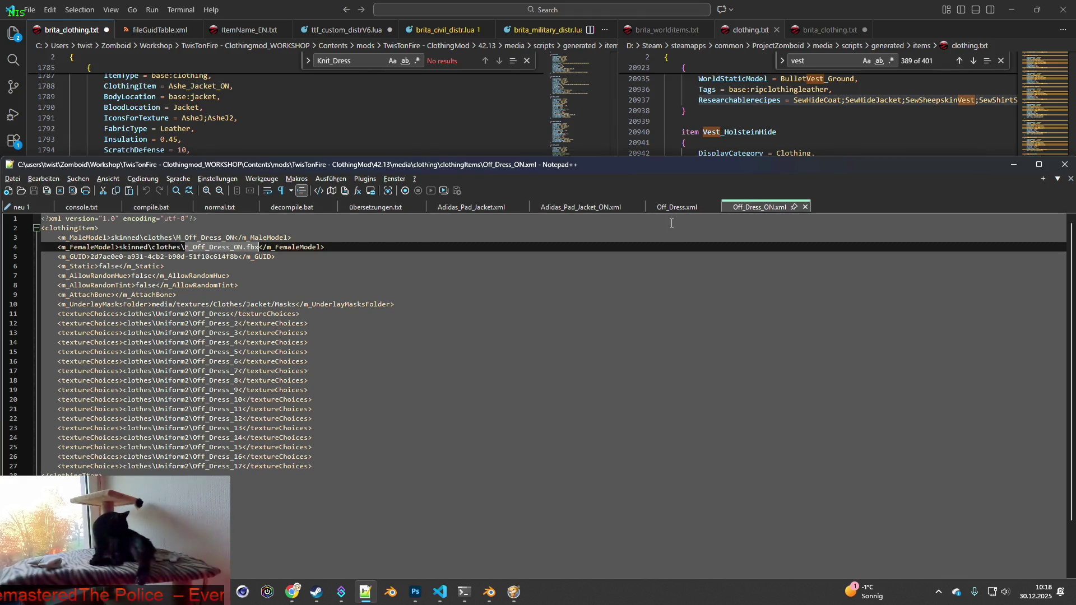
left_click(678, 207)
left_click_drag(186, 247, 251, 250)
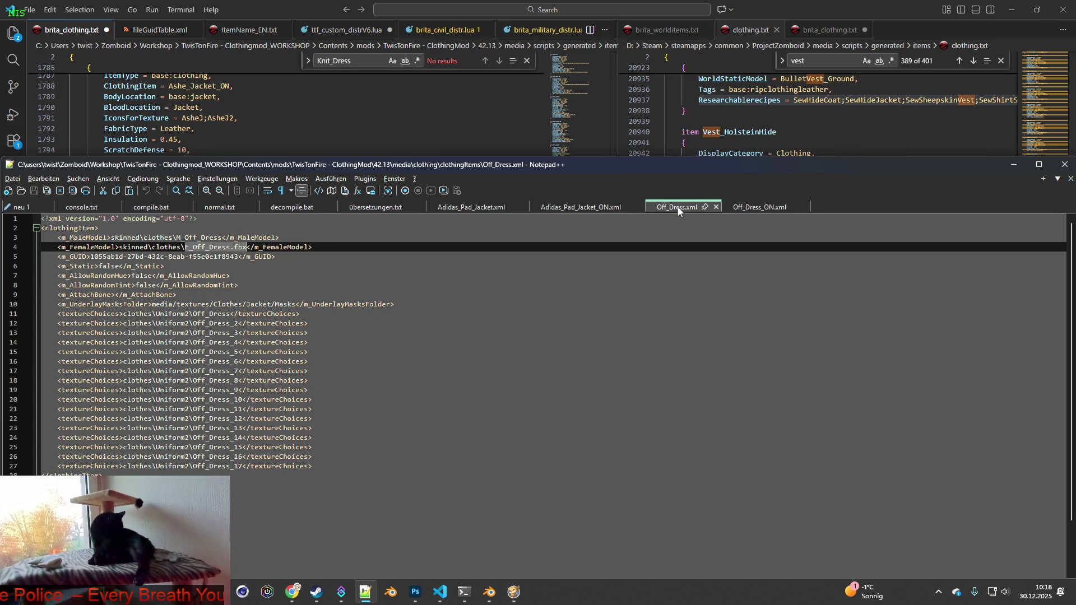
mouse_move(490, 592)
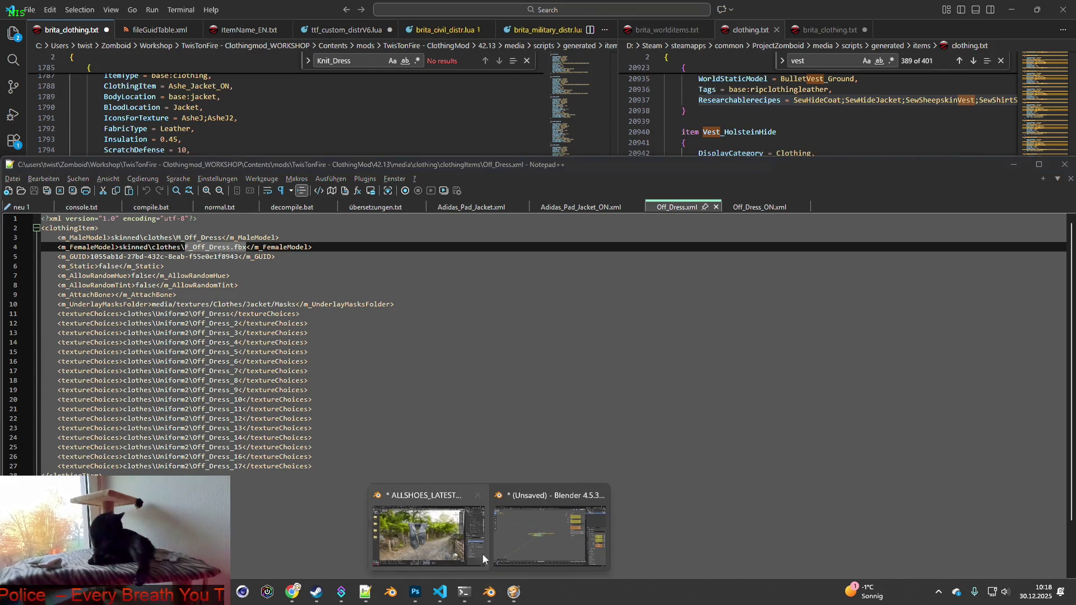
left_click(436, 499)
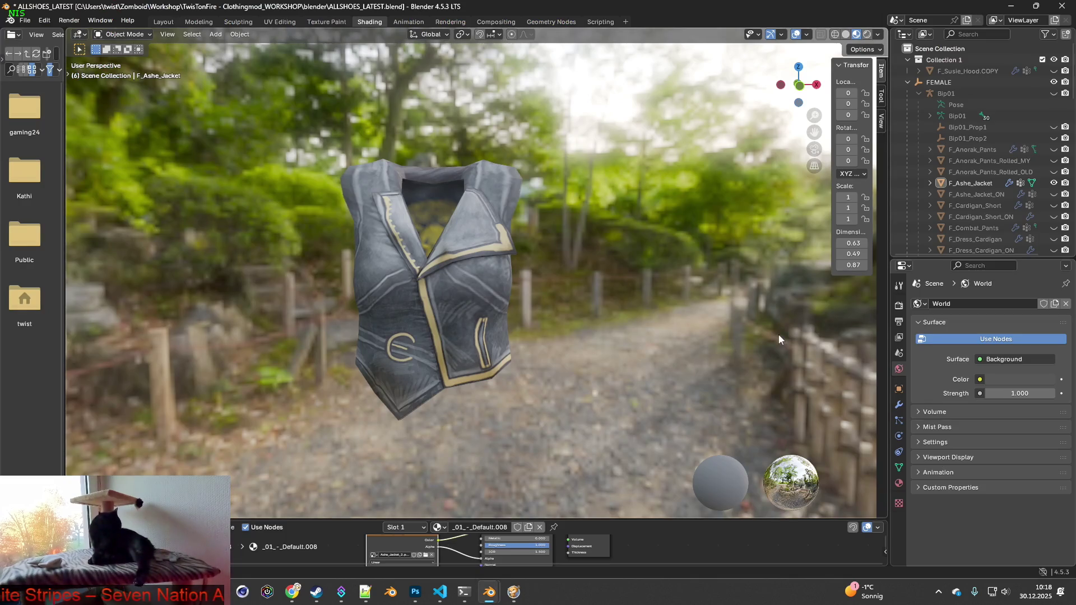
- Hide the F_Ashe_Jacket mesh, switch to Layout, and show the Female body model centred
left_click(1054, 184)
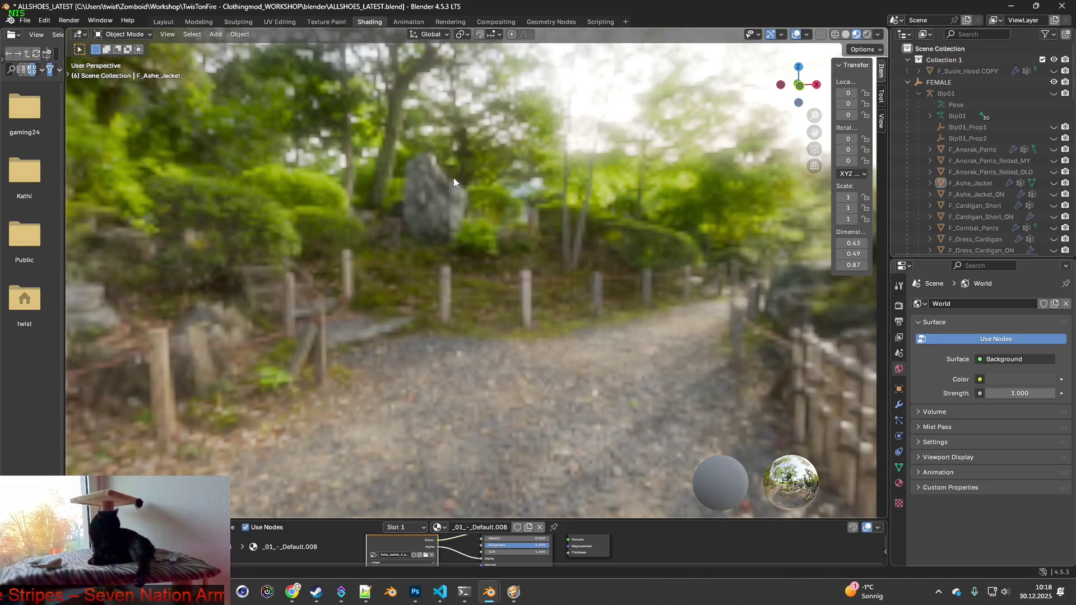
left_click(163, 22)
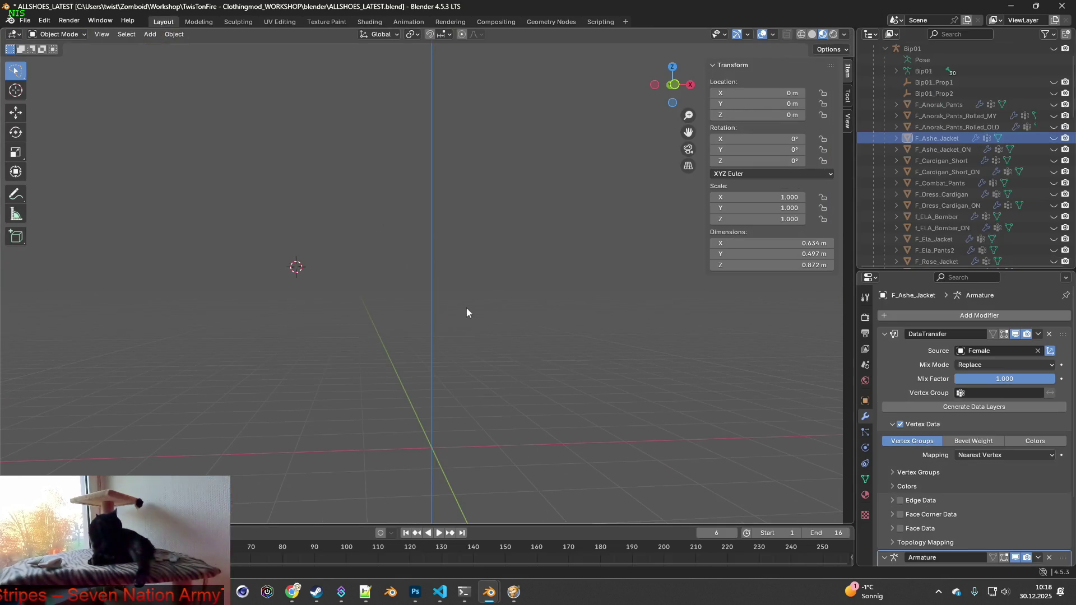
scroll(983, 203, "down", 10)
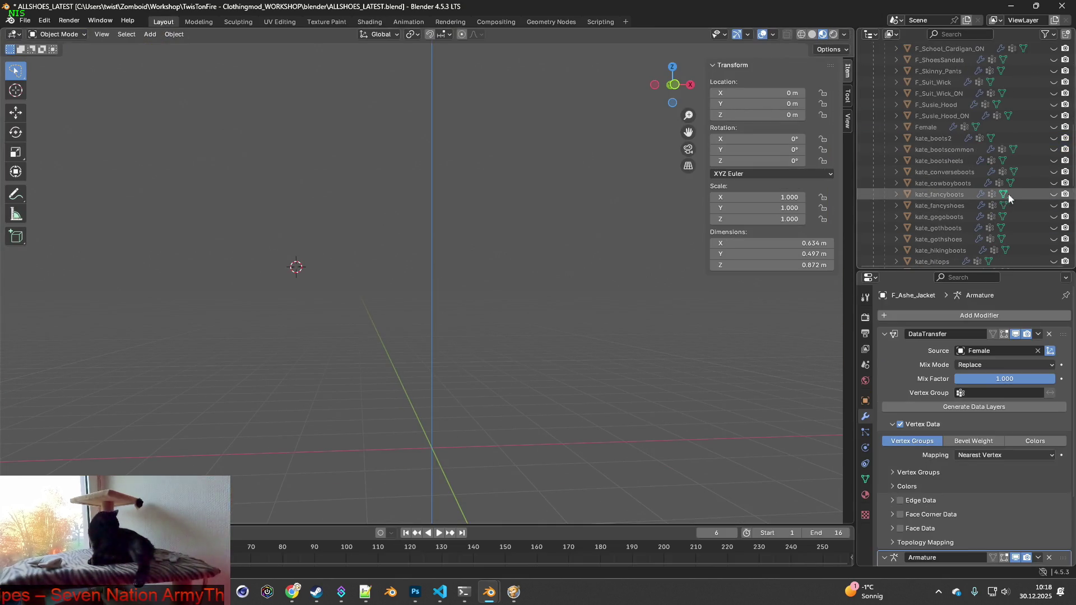
left_click(1053, 126)
middle_click_drag(478, 281, 450, 272, "shift")
- Copy the F_Off_Dress name from Notepad++ and import F_Off_Dress.gltf as glTF 2.0
left_click(25, 20)
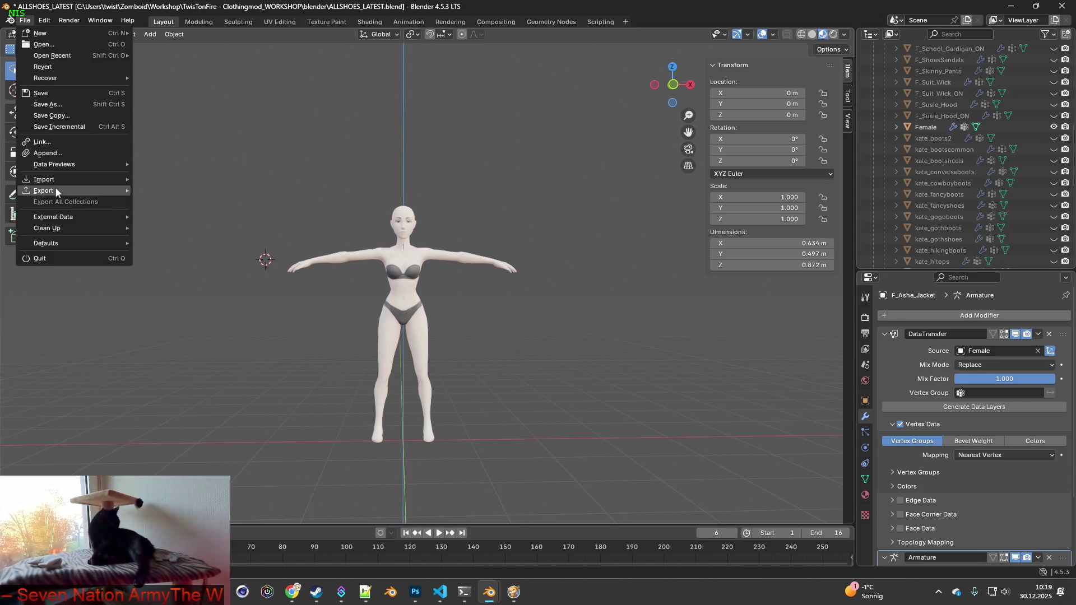
mouse_move(57, 182)
key("alt+Tab")
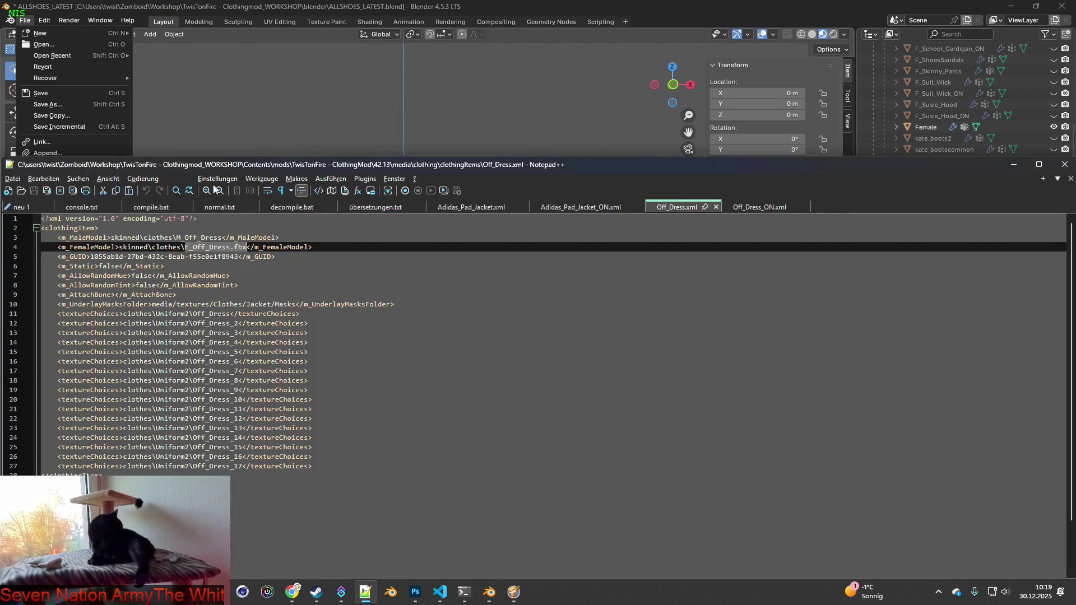
left_click_drag(185, 246, 230, 248)
key("ctrl+c")
key("alt+Tab")
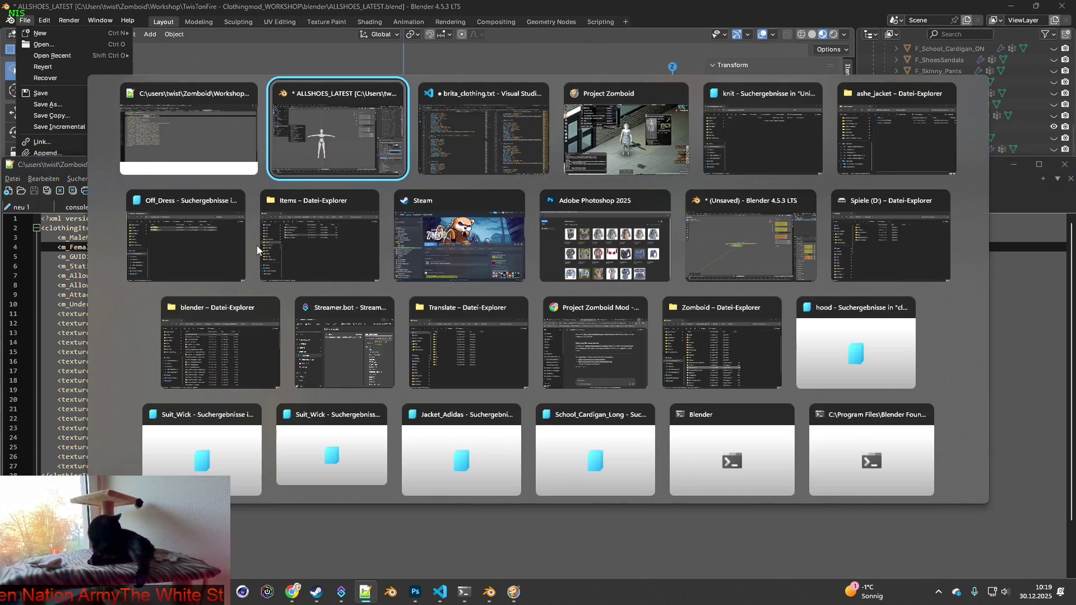
mouse_move(73, 179)
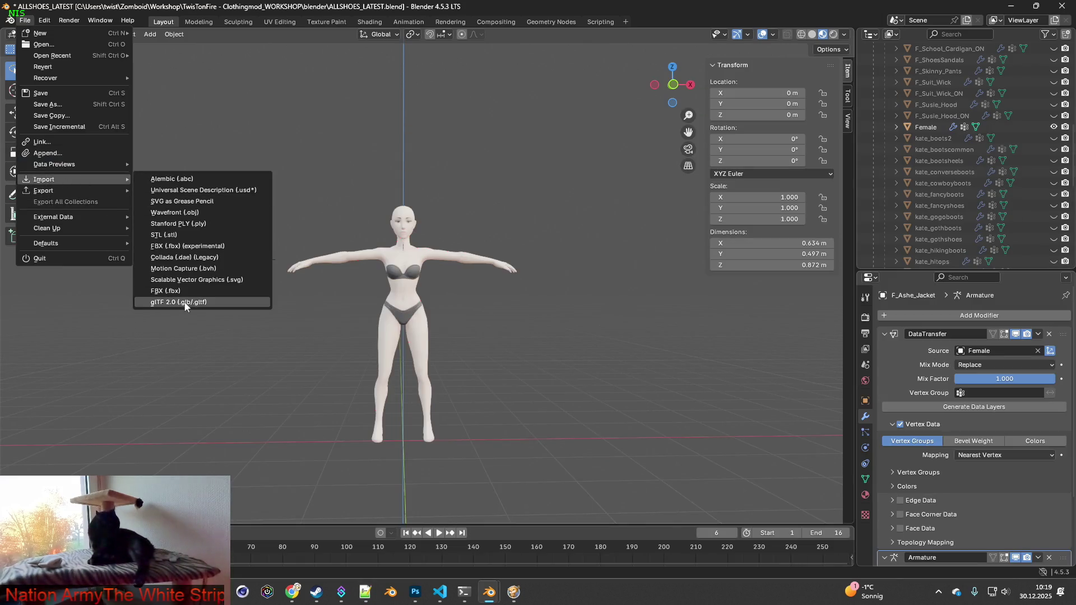
left_click(168, 301)
left_click(680, 116)
key("ctrl+v")
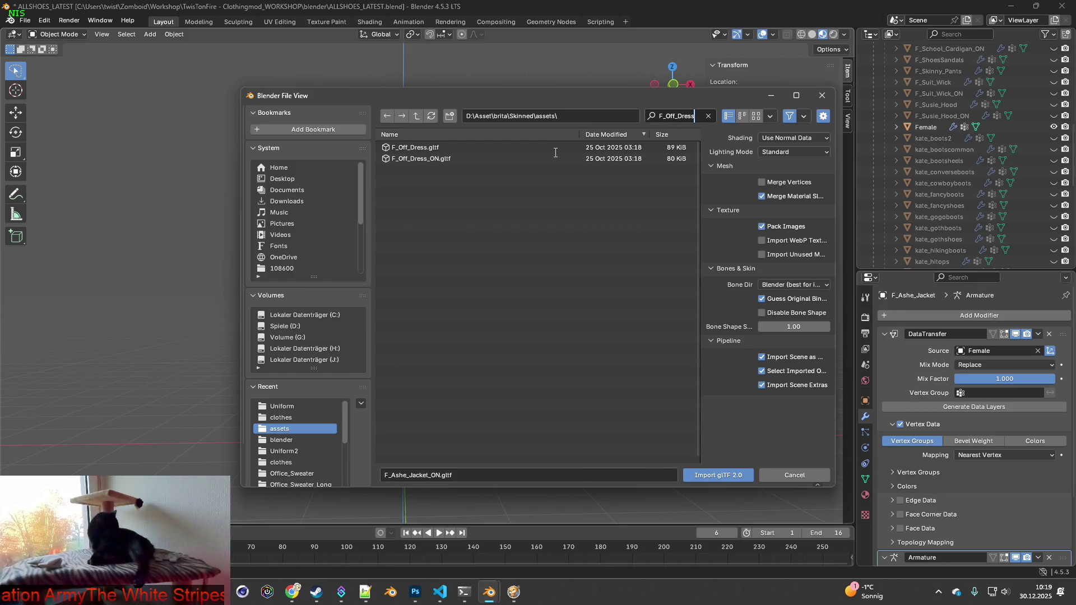
left_click(413, 148)
left_click(715, 474)
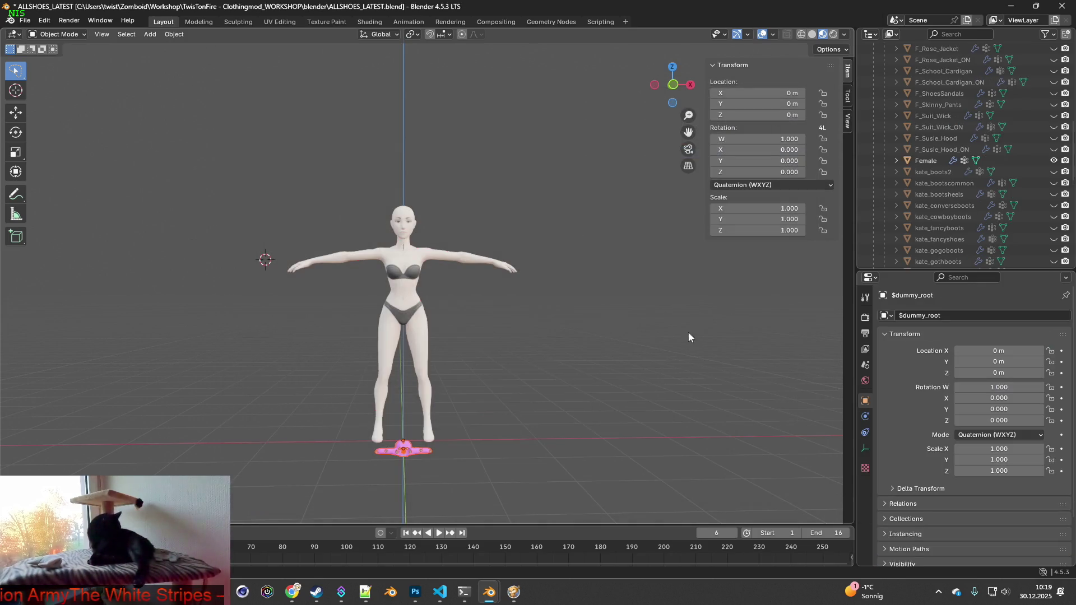
- Expand the imported $dummy_root hierarchy and rename its mesh to F_Off_Dress
scroll(952, 179, "up", 5)
left_click(874, 104)
left_click(885, 115)
left_click(896, 138)
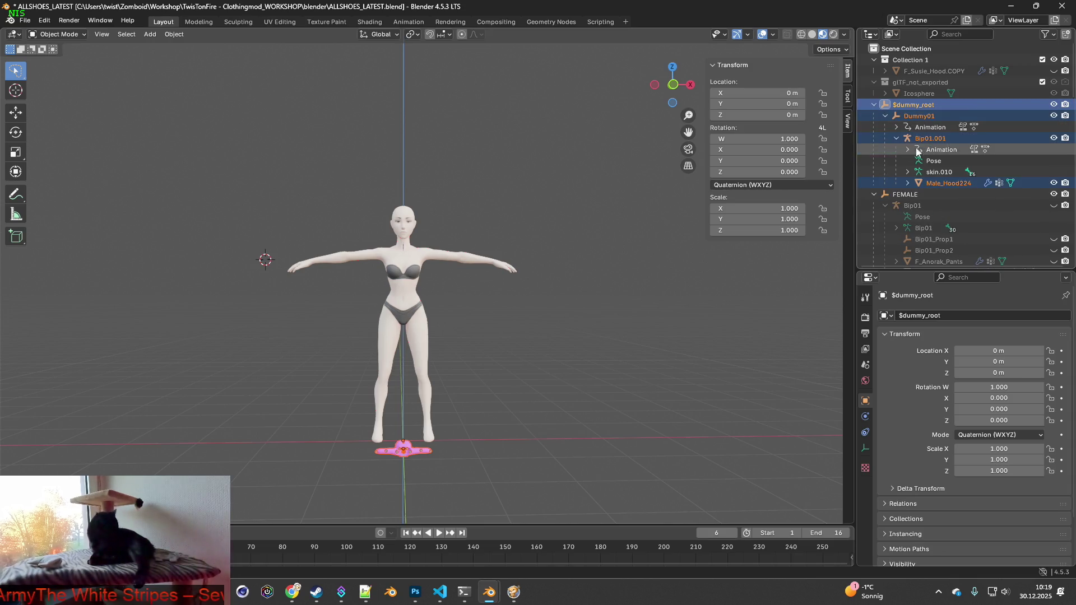
double_click(945, 179)
scroll(956, 181, "down", 3)
key("ctrl+v")
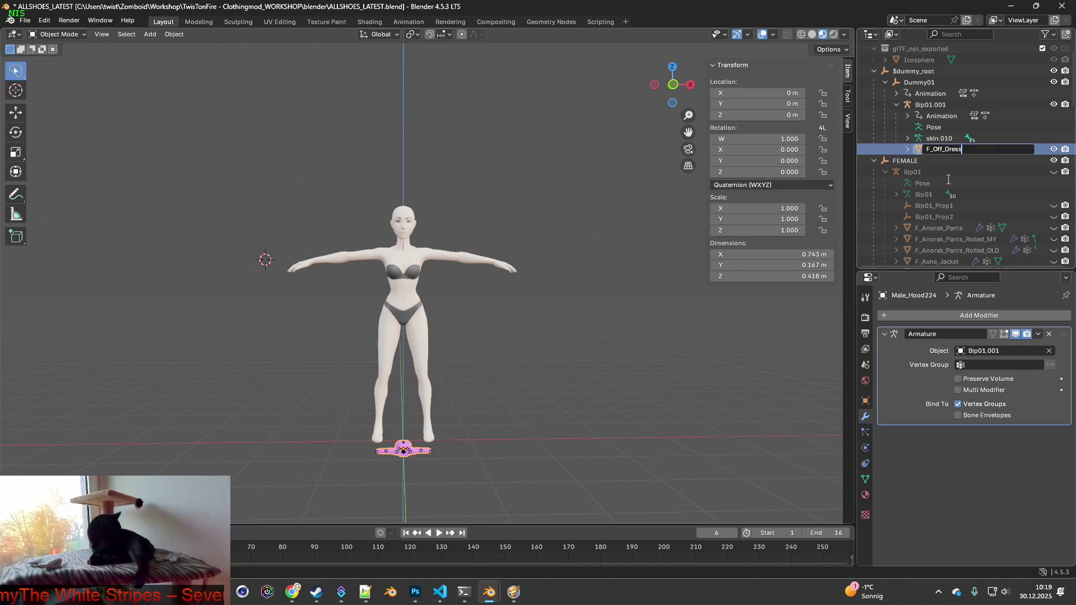
key("Return")
- Delete the leftover $dummy_root rig hierarchy and the glTF_not_exported icosphere collection
left_click(938, 138)
left_click(919, 73, "shift")
key("Delete")
scroll(932, 78, "up", 3)
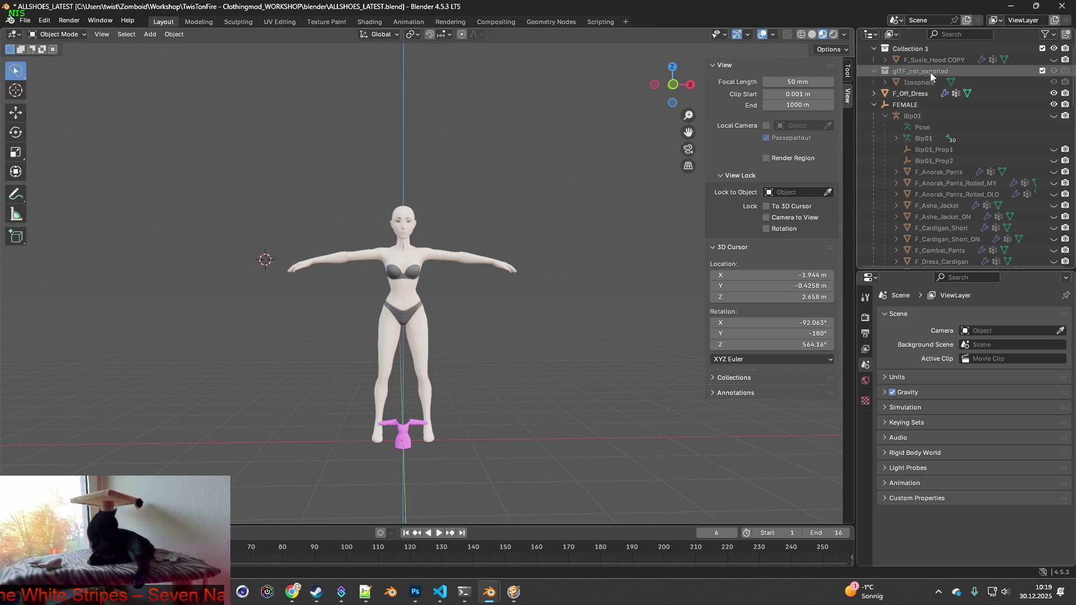
left_click(929, 93)
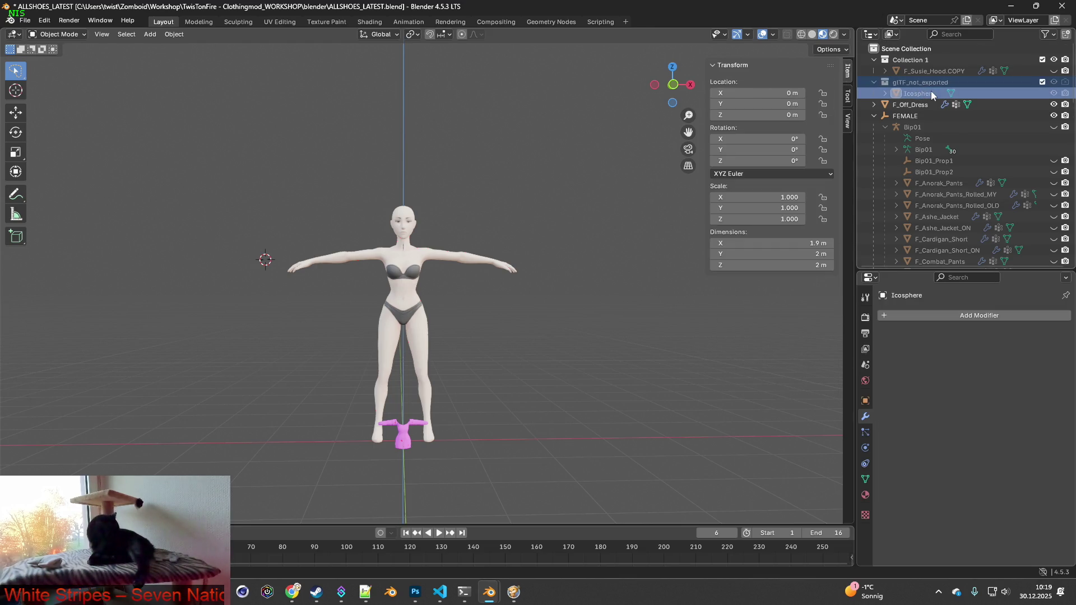
key("Delete")
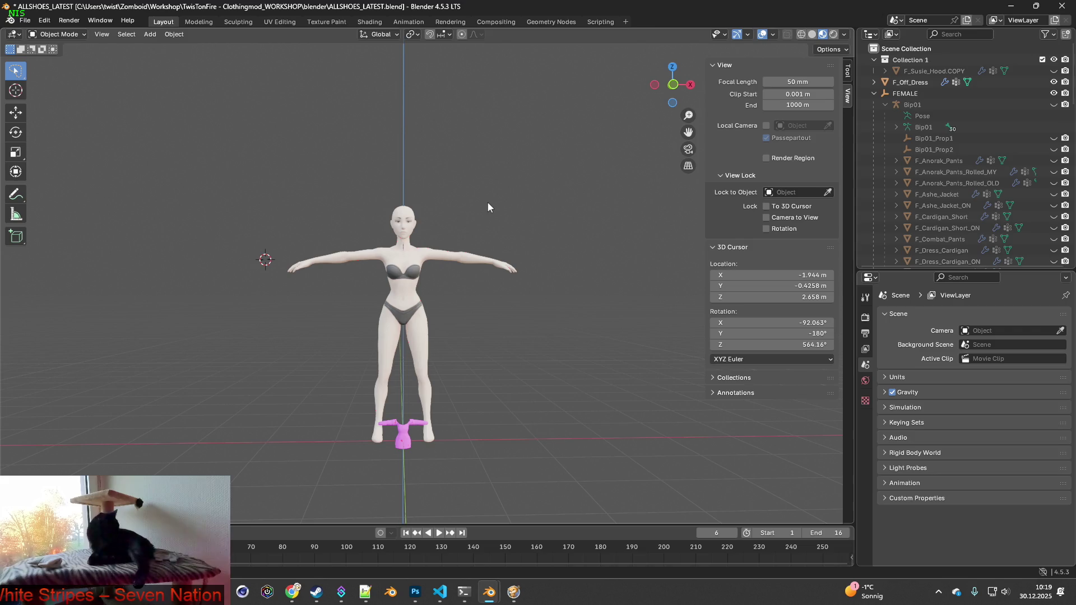
- Bring up the glTF 2.0 import file browser again
left_click(24, 20)
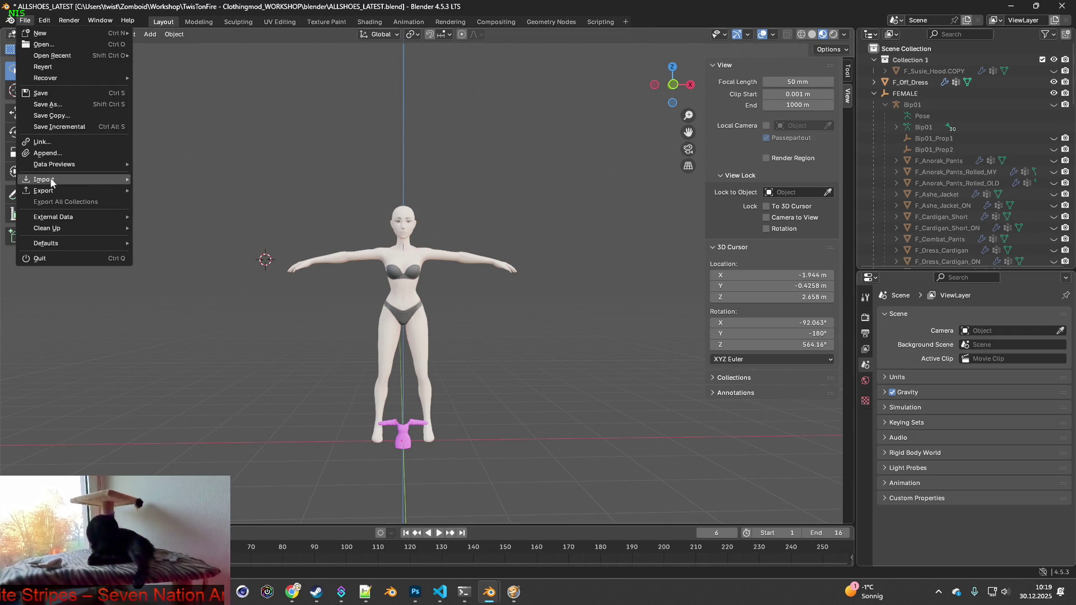
mouse_move(83, 180)
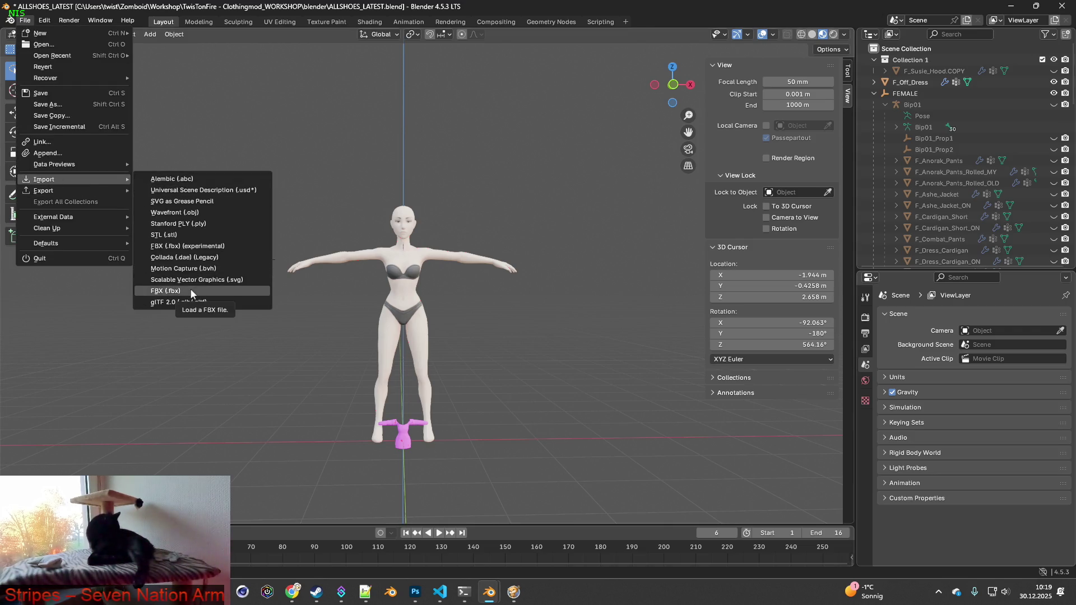
left_click(180, 302)
- Filter the file list for F_Off_Dress and import F_Off_Dress_ON.gltf
left_click(677, 115)
type("F_Off_Dress")
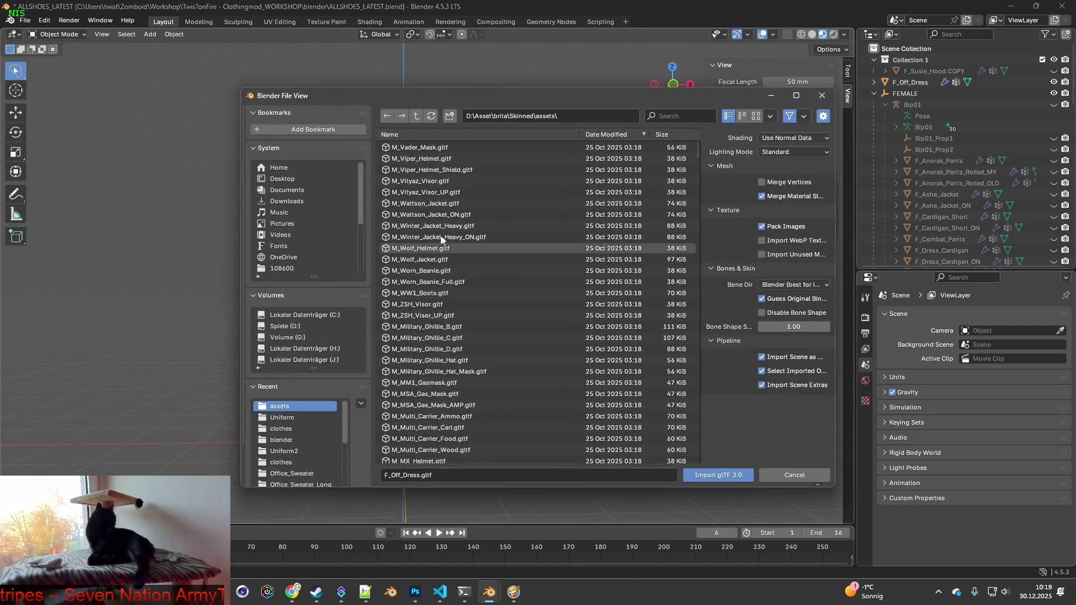
left_click(438, 159)
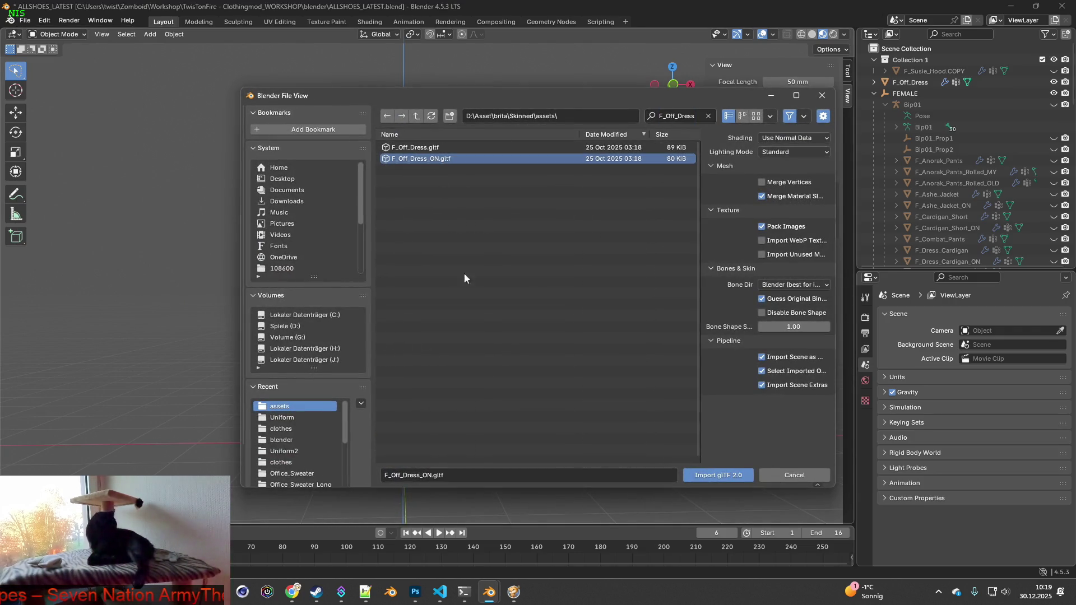
left_click(430, 475)
left_click_drag(430, 475, 384, 477)
key("ctrl+c")
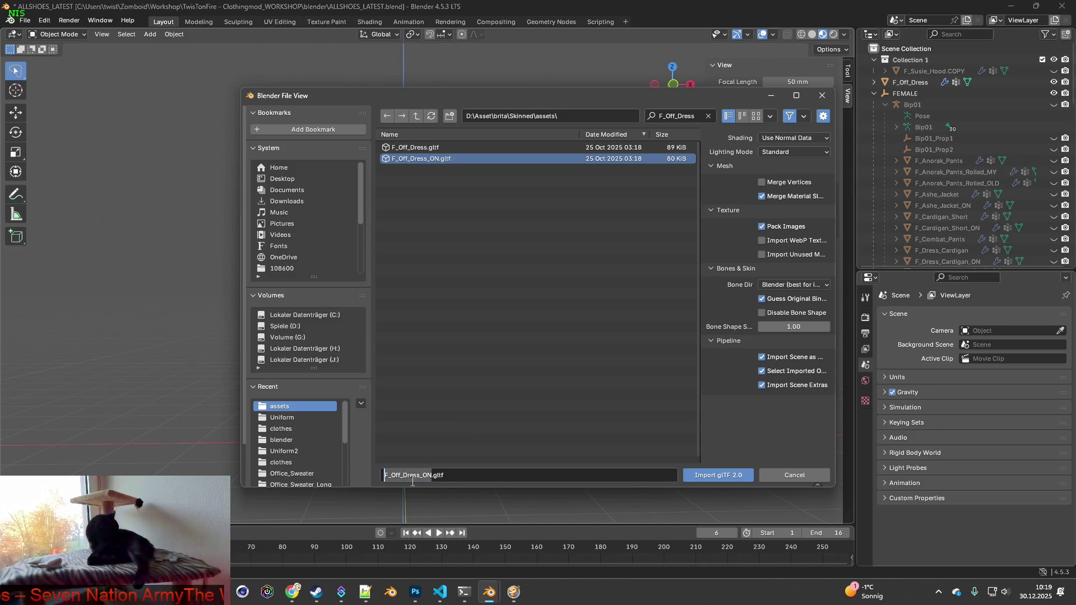
left_click(706, 475)
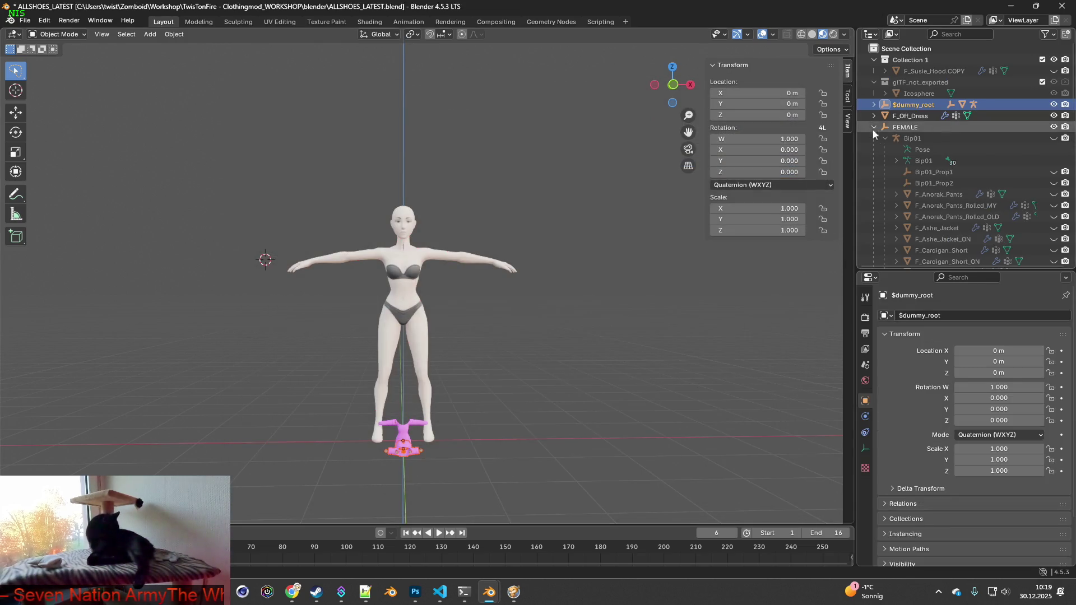
- Expand the imported hierarchy and rename the Male_Hood001 mesh to F_Off_Dress_ON
left_click(884, 115)
left_click(896, 137)
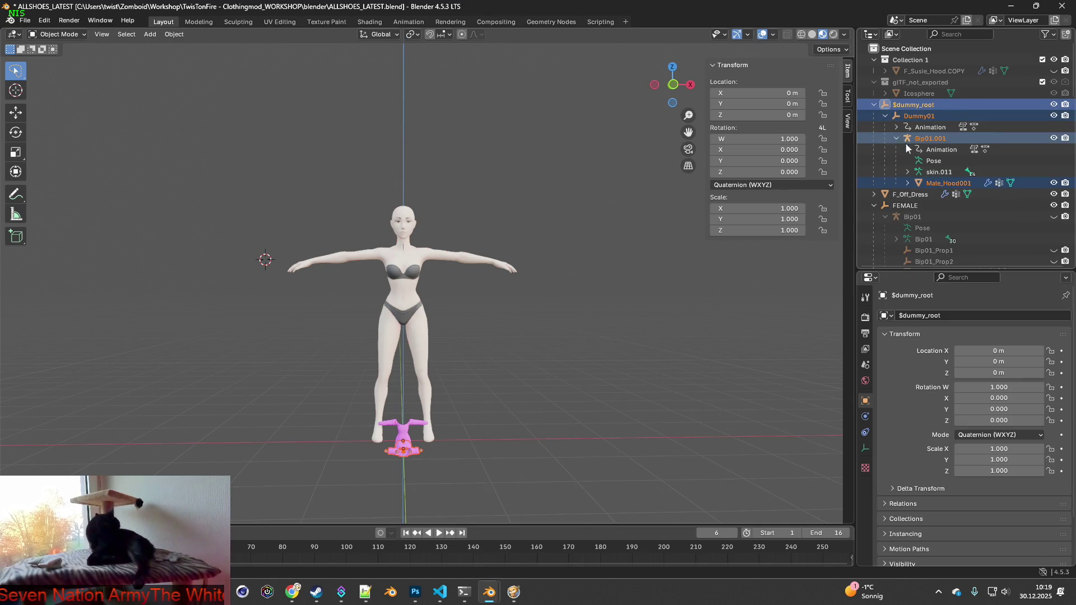
left_click(933, 183)
scroll(952, 188, "down", 2)
key("F2")
key("ctrl+v")
key("Return")
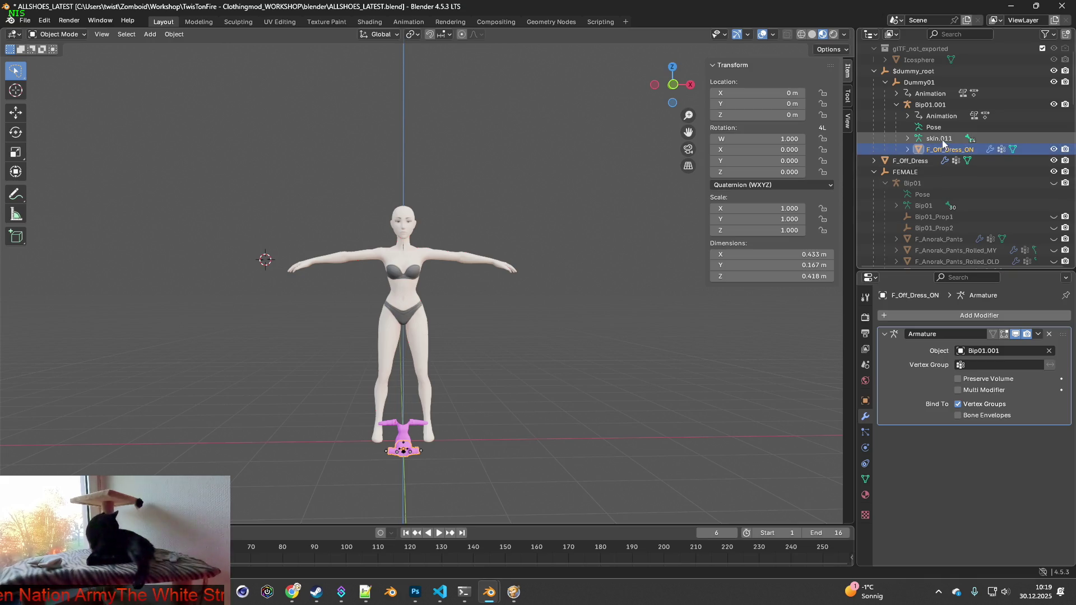
- Delete the imported dummy/Bip01.001 rig hierarchy and the leftover icosphere collection
left_click(942, 140)
left_click(913, 71, "shift")
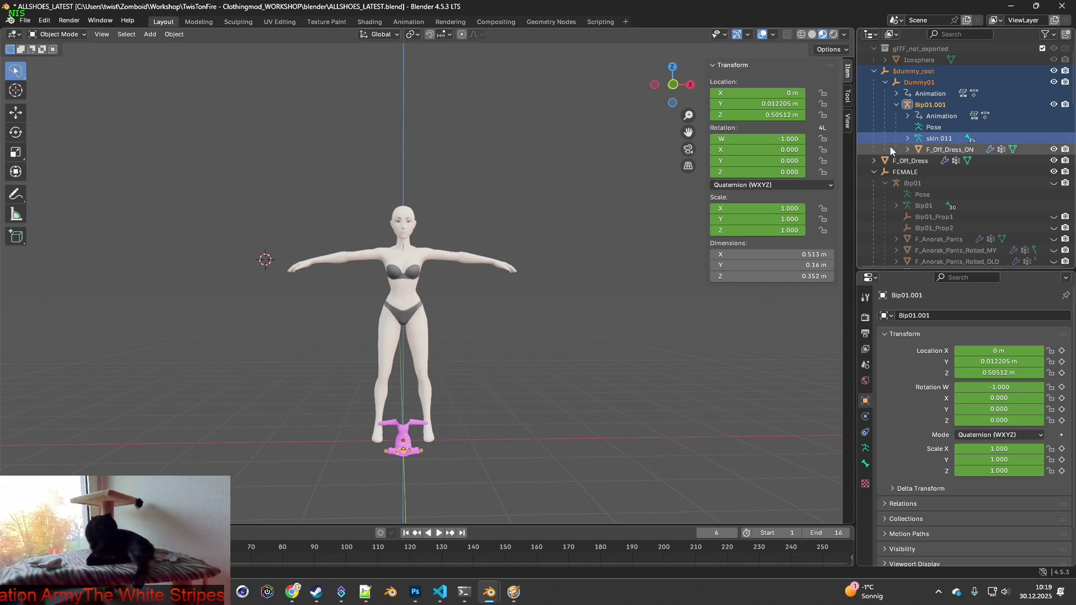
key("Delete")
scroll(915, 52, "down", 2)
key("ctrl+z")
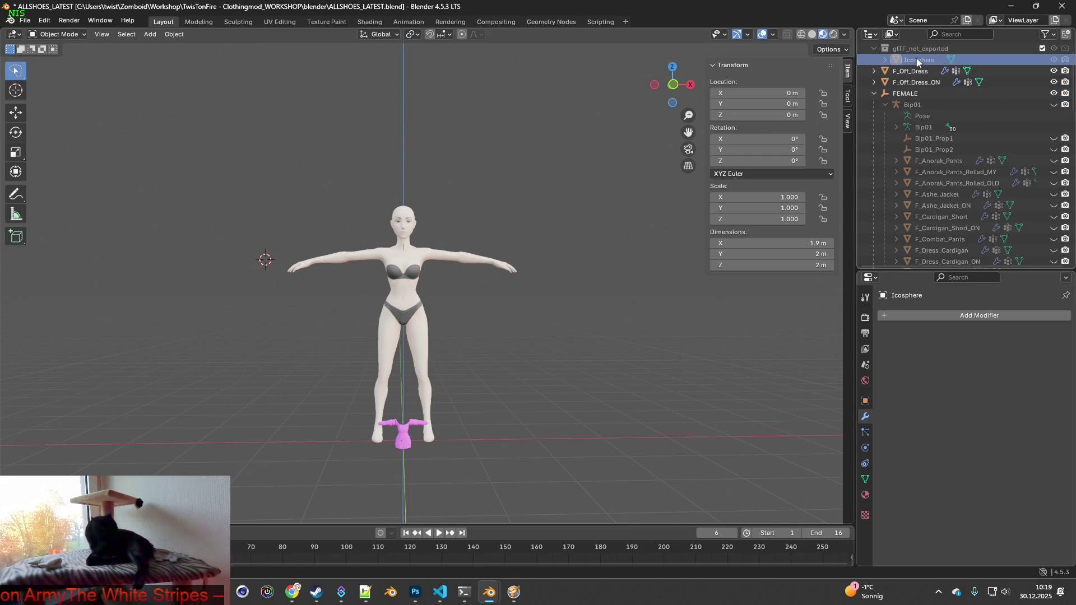
key("ctrl+shift+z")
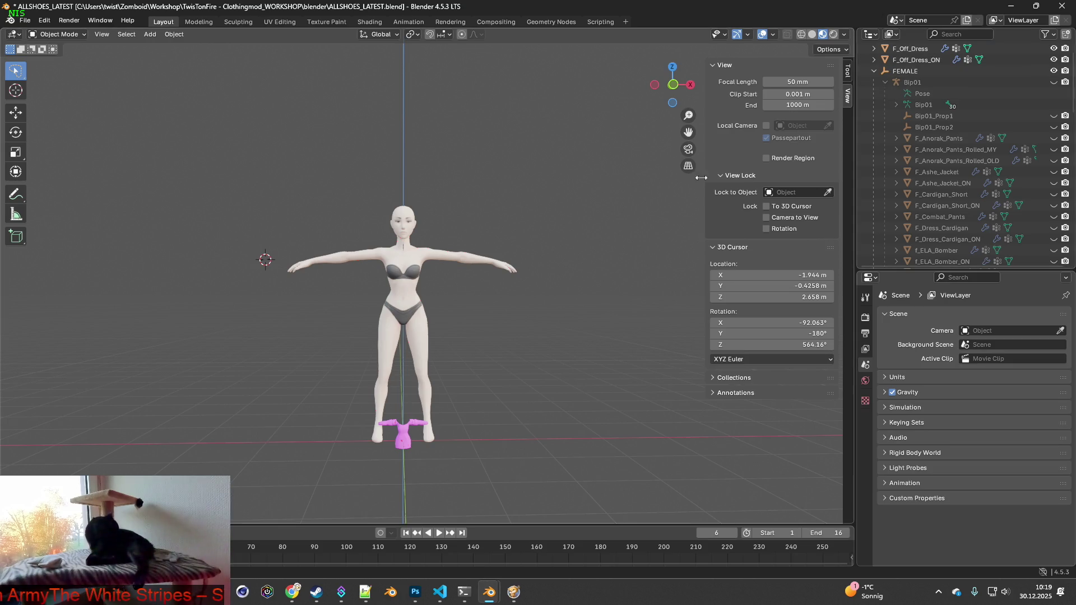
- Remove the Armature modifier from the F_Off_Dress mesh
left_click(908, 60)
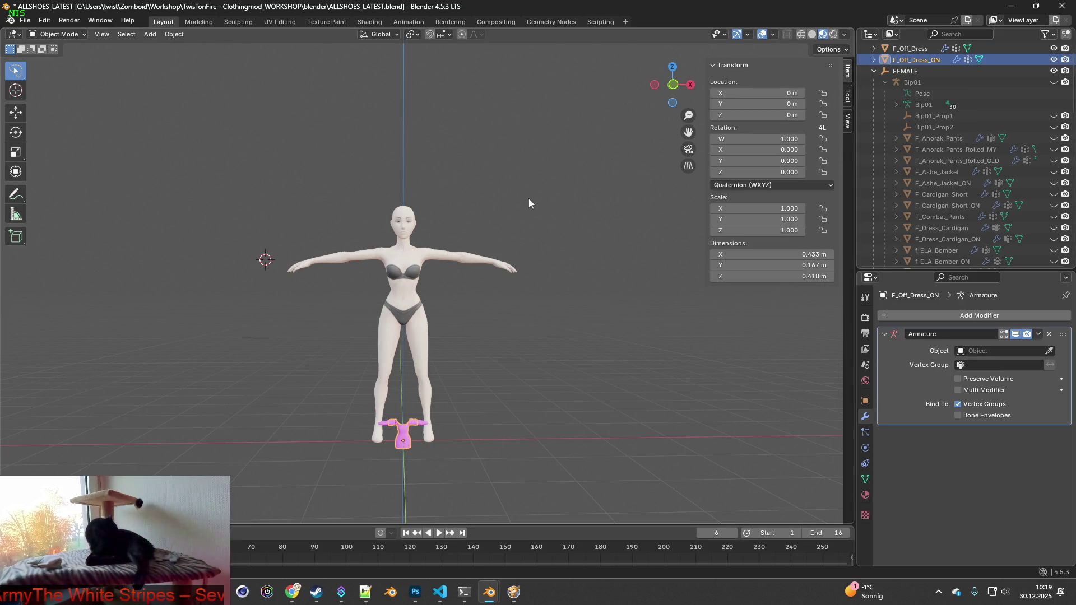
left_click(910, 49)
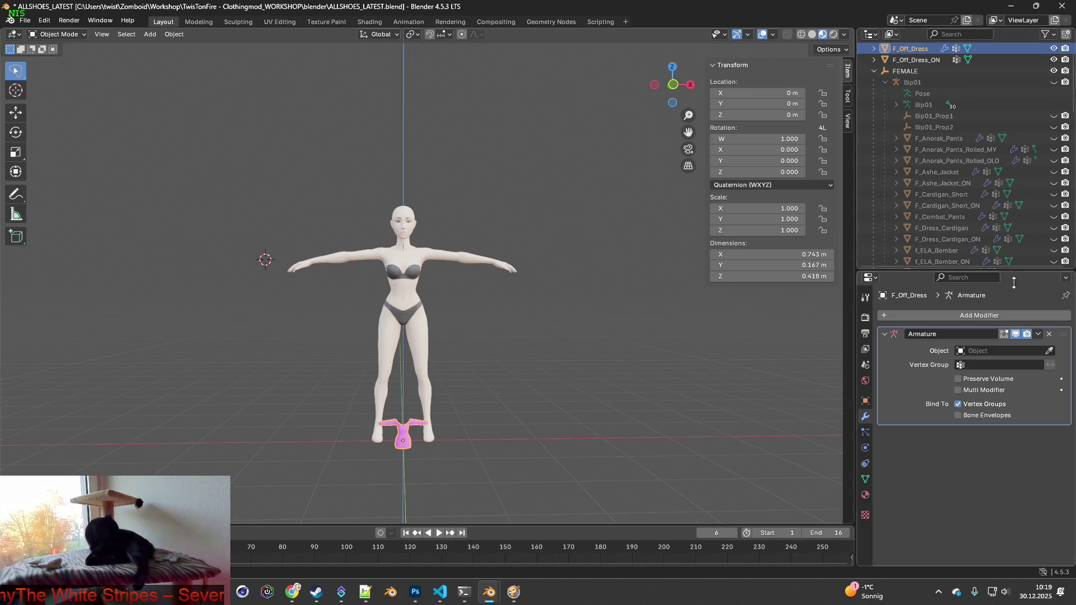
left_click(1049, 334)
- Delete every vertex group from both F_Off_Dress and F_Off_Dress_ON
left_click(865, 479)
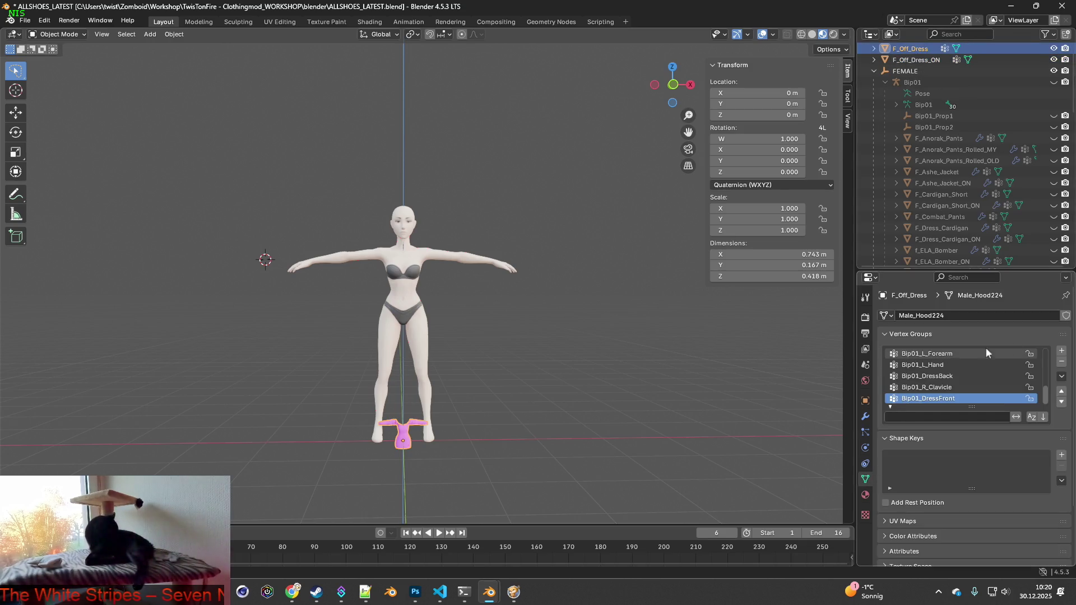
left_click(1061, 362)
left_click(1062, 362)
left_click(1061, 362)
left_click(1062, 362)
left_click(1061, 362)
left_click(1061, 362)
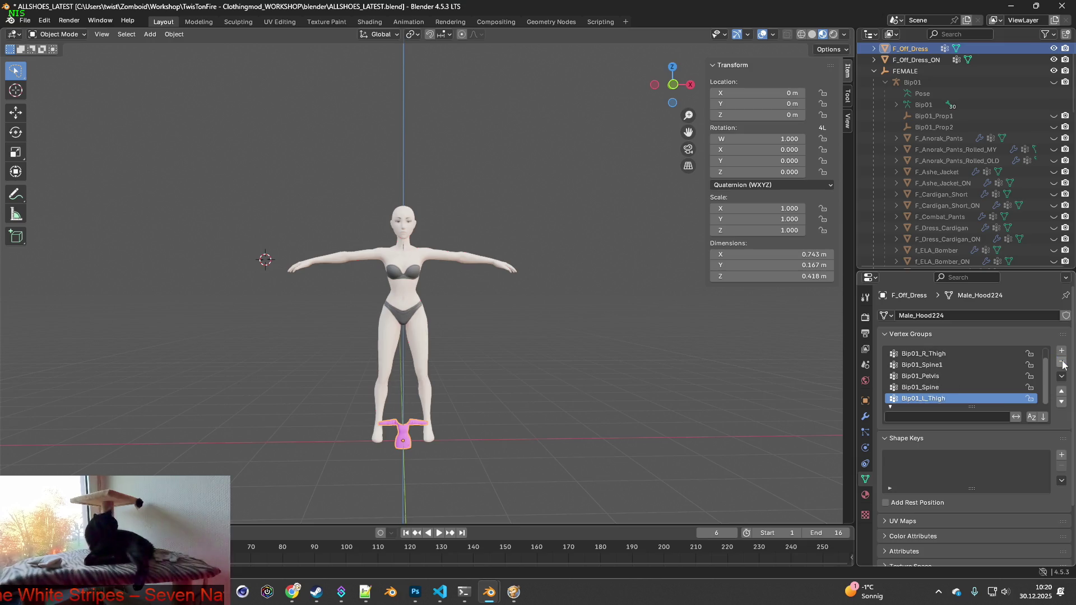
left_click(1061, 362)
left_click(1061, 362)
left_click(1061, 362)
left_click(1061, 362)
left_click(1061, 362)
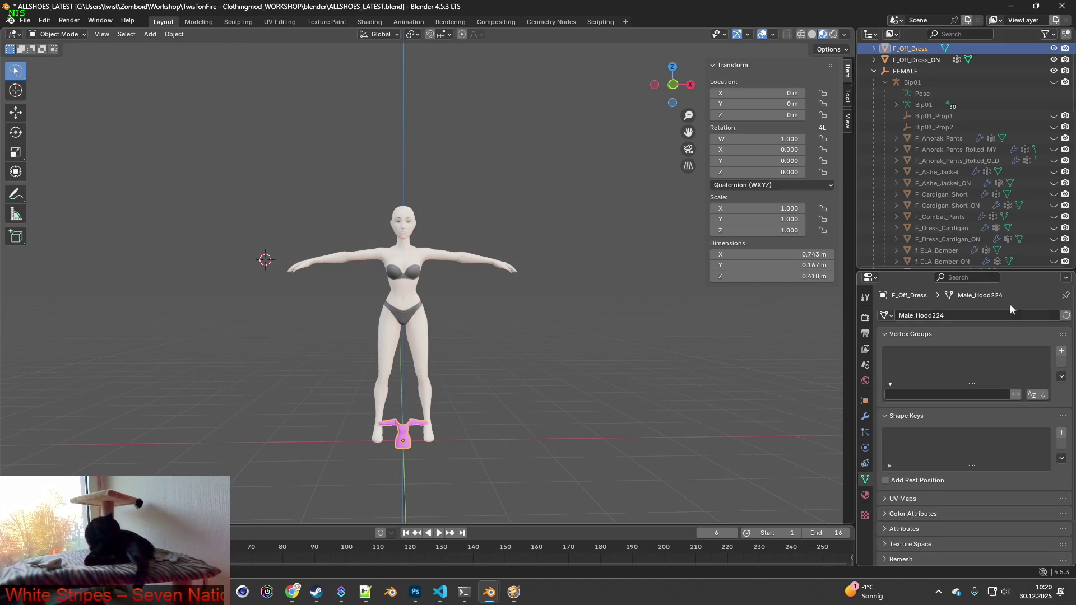
left_click(917, 60)
left_click(1061, 362)
left_click(1061, 362)
left_click(1061, 363)
left_click(1061, 362)
left_click(1061, 362)
left_click(1061, 363)
left_click(1061, 363)
left_click(1061, 363)
left_click(1061, 362)
left_click(1061, 362)
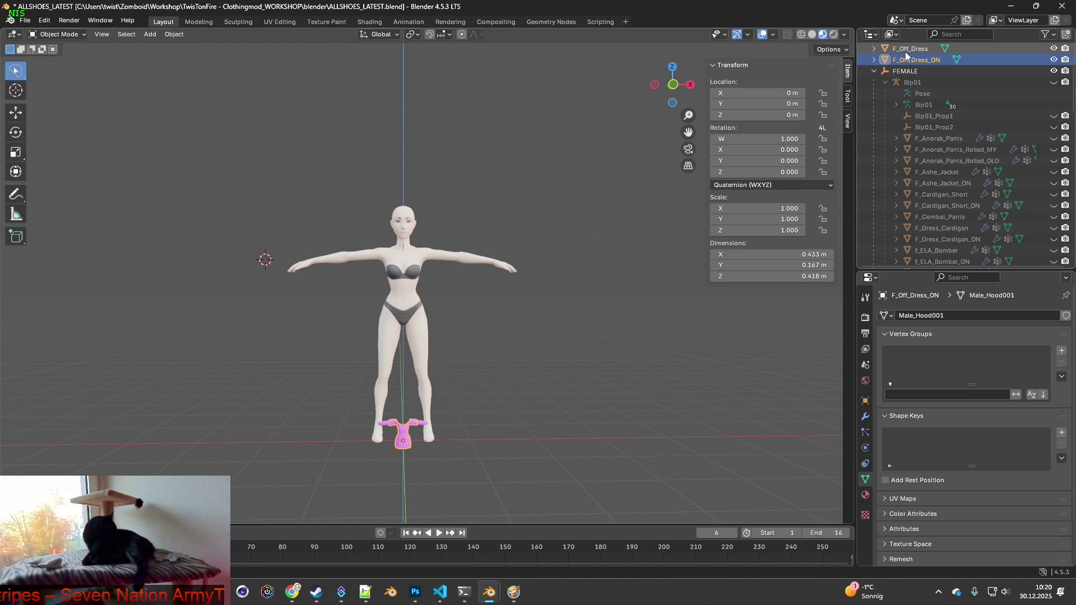
- Set the rotation mode of both dress meshes to XYZ Euler
left_click(768, 187)
left_click(745, 226)
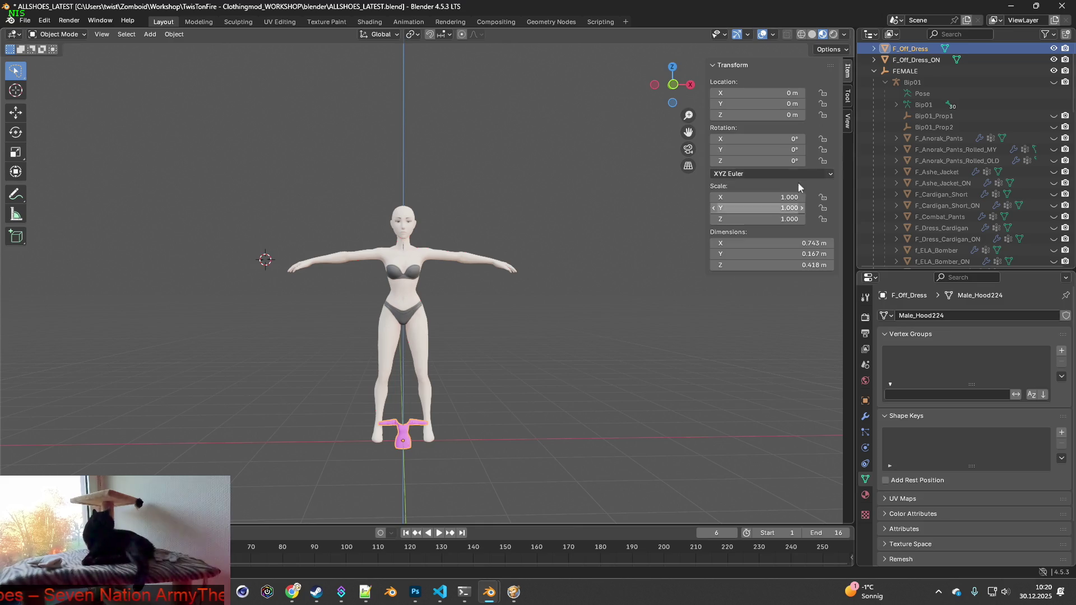
left_click(758, 191)
left_click(732, 228)
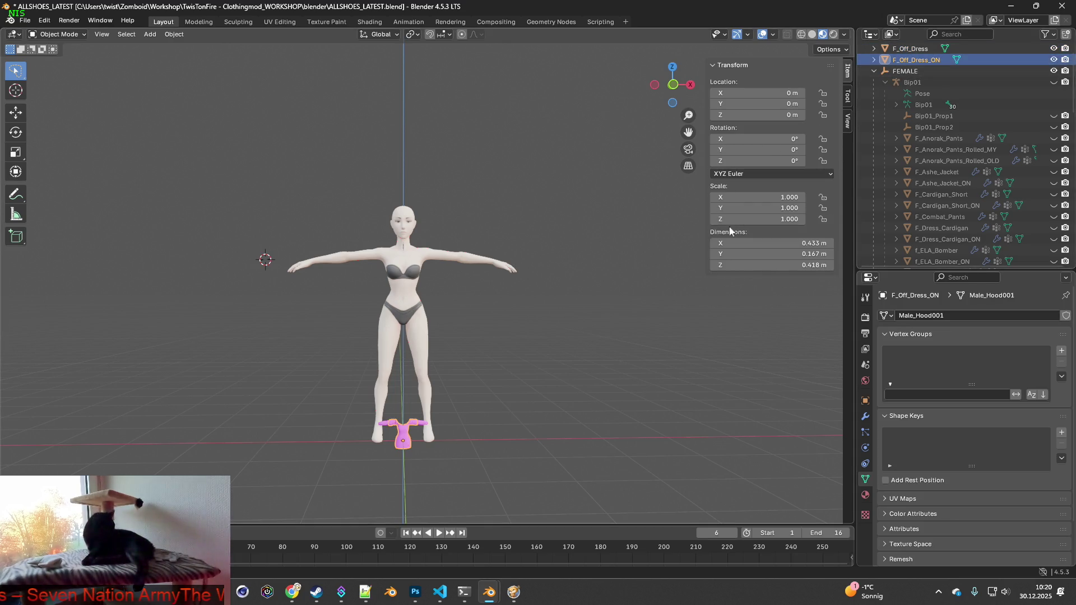
- Lift F_Off_Dress_ON to chest height and scale it up by 2.624, then 1.373 more
mouse_move(567, 294)
middle_mouse_down()
mouse_move(586, 261)
mouse_move(533, 281)
middle_mouse_up()
scroll(586, 261, "up", 5)
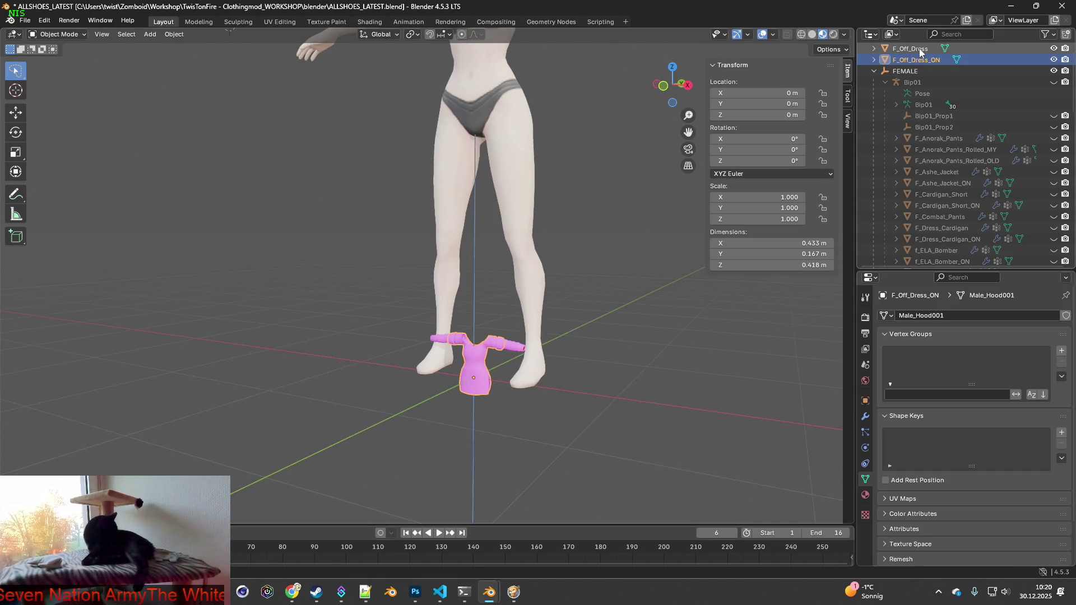
middle_click_drag(550, 254, 576, 259)
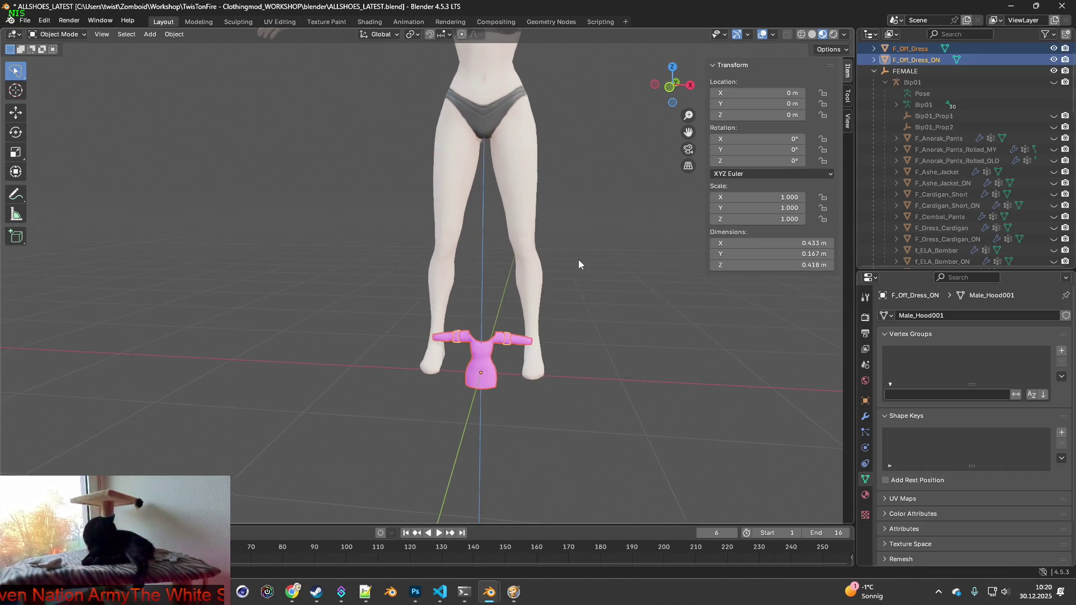
scroll(583, 263, "down", 4)
key("g")
key("z")
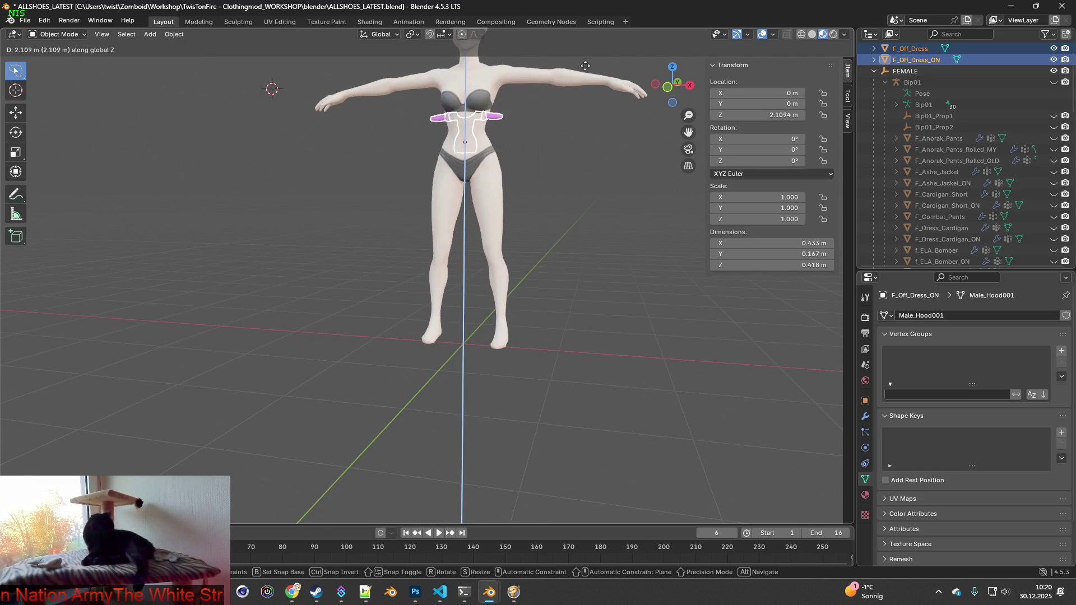
left_click(559, 145)
mouse_move(557, 165)
middle_mouse_down()
mouse_move(541, 264)
mouse_move(522, 269)
middle_mouse_up()
key("s")
left_click(670, 151)
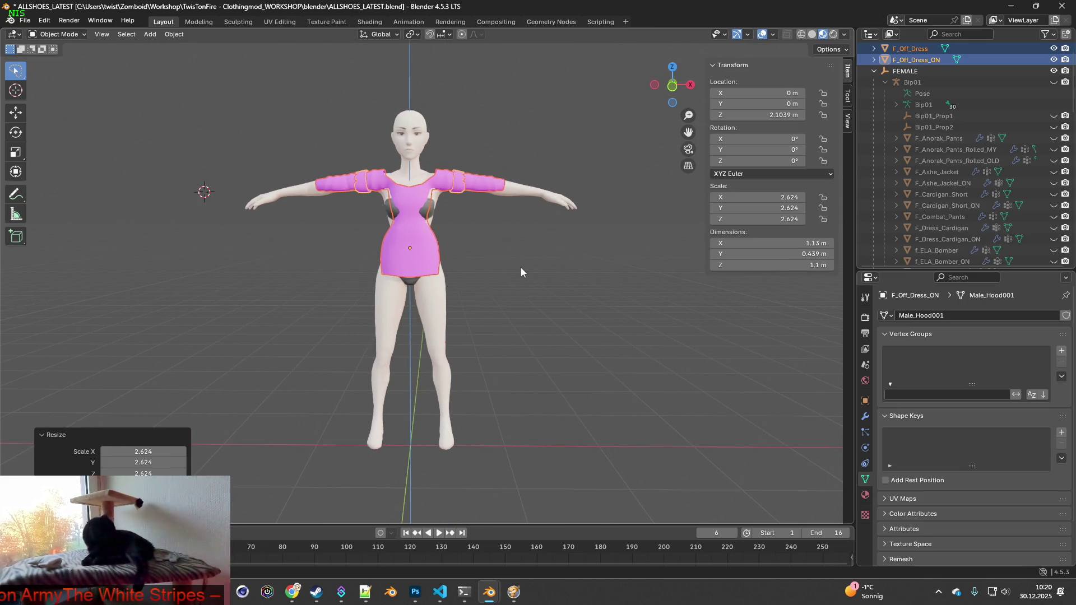
key("s")
left_click(565, 252)
- Lower the dress about 0.3 m along Z and nudge it 0.032 m along Y onto the body
middle_click_drag(565, 252, 472, 260)
key("g")
key("z")
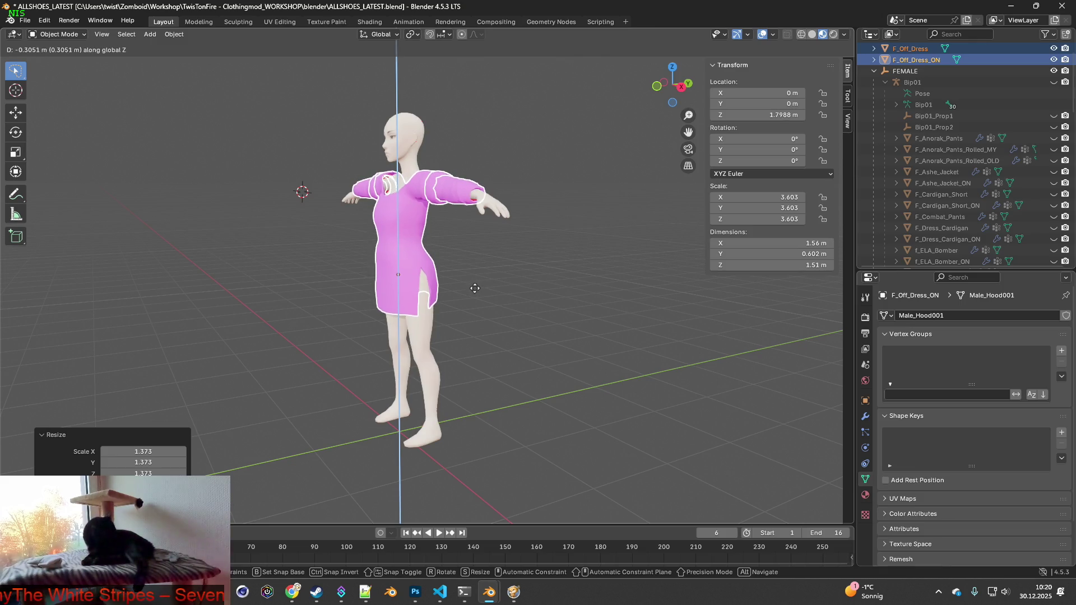
left_click(475, 288)
mouse_move(482, 282)
middle_mouse_down()
mouse_move(338, 280)
mouse_move(398, 241)
mouse_move(414, 329)
mouse_move(388, 287)
mouse_move(359, 295)
middle_mouse_up()
scroll(495, 205, "up", 3)
key("g")
key("x")
key("y")
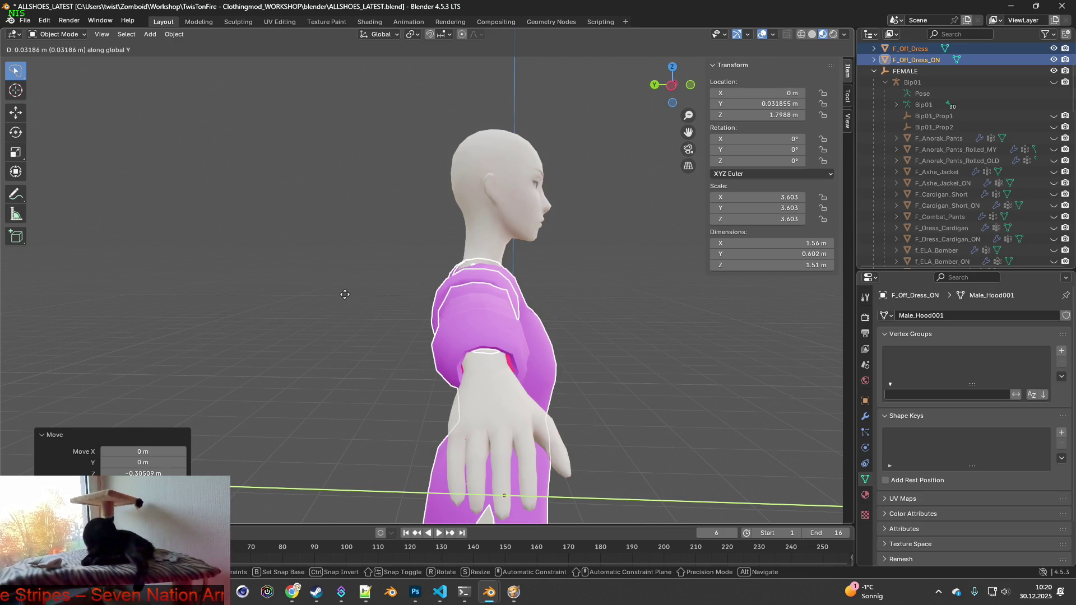
left_click(345, 294)
mouse_move(465, 301)
middle_mouse_down()
mouse_move(372, 299)
mouse_move(639, 332)
mouse_move(560, 328)
mouse_move(462, 270)
mouse_move(403, 324)
mouse_move(464, 355)
mouse_move(534, 342)
mouse_move(758, 172)
middle_mouse_up()
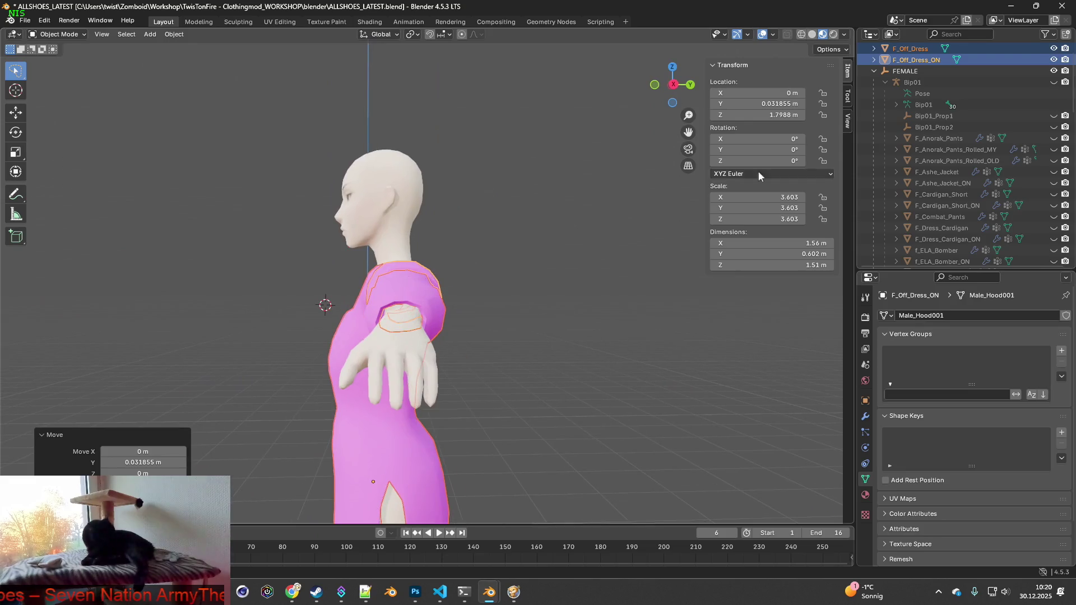
- In X-ray wireframe view, raise the dress meshes slightly along Z to 1.8051 m
left_click(801, 34)
mouse_move(561, 288)
middle_mouse_down()
mouse_move(512, 297)
mouse_move(497, 313)
mouse_move(510, 305)
mouse_move(470, 278)
mouse_move(473, 313)
mouse_move(544, 307)
mouse_move(375, 326)
mouse_move(375, 340)
mouse_move(452, 336)
mouse_move(565, 291)
mouse_move(476, 368)
mouse_move(512, 348)
mouse_move(508, 298)
mouse_move(449, 302)
mouse_move(402, 339)
mouse_move(392, 374)
mouse_move(473, 360)
mouse_move(498, 330)
mouse_move(550, 339)
mouse_move(579, 319)
mouse_move(561, 346)
mouse_move(396, 366)
mouse_move(474, 357)
mouse_move(483, 356)
mouse_move(397, 359)
mouse_move(385, 343)
mouse_move(342, 334)
mouse_move(251, 353)
mouse_move(492, 337)
mouse_move(488, 428)
mouse_move(489, 313)
mouse_move(577, 298)
mouse_move(445, 355)
mouse_move(507, 354)
mouse_move(462, 366)
mouse_move(620, 377)
mouse_move(502, 377)
mouse_move(460, 359)
mouse_move(321, 364)
mouse_move(379, 345)
mouse_move(324, 351)
middle_mouse_up()
left_click(788, 35)
scroll(468, 299, "up", 5)
scroll(512, 349, "up", 3)
mouse_move(399, 275)
middle_mouse_down()
mouse_move(405, 386)
mouse_move(410, 255)
mouse_move(421, 374)
mouse_move(445, 320)
mouse_move(359, 320)
mouse_move(492, 318)
mouse_move(448, 319)
mouse_move(482, 324)
mouse_move(482, 314)
mouse_move(471, 321)
middle_mouse_up()
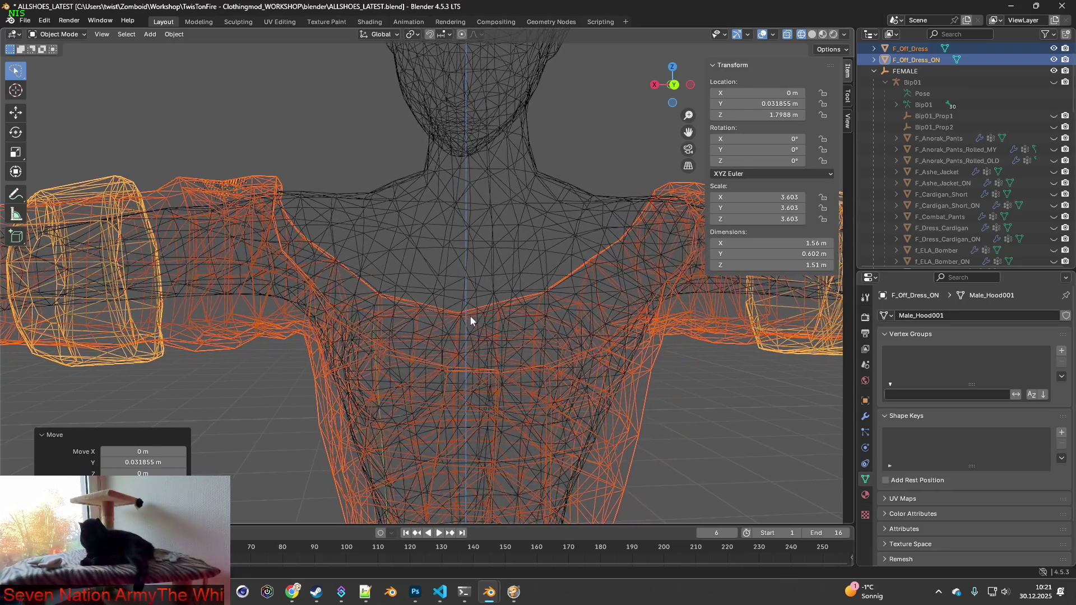
key("g")
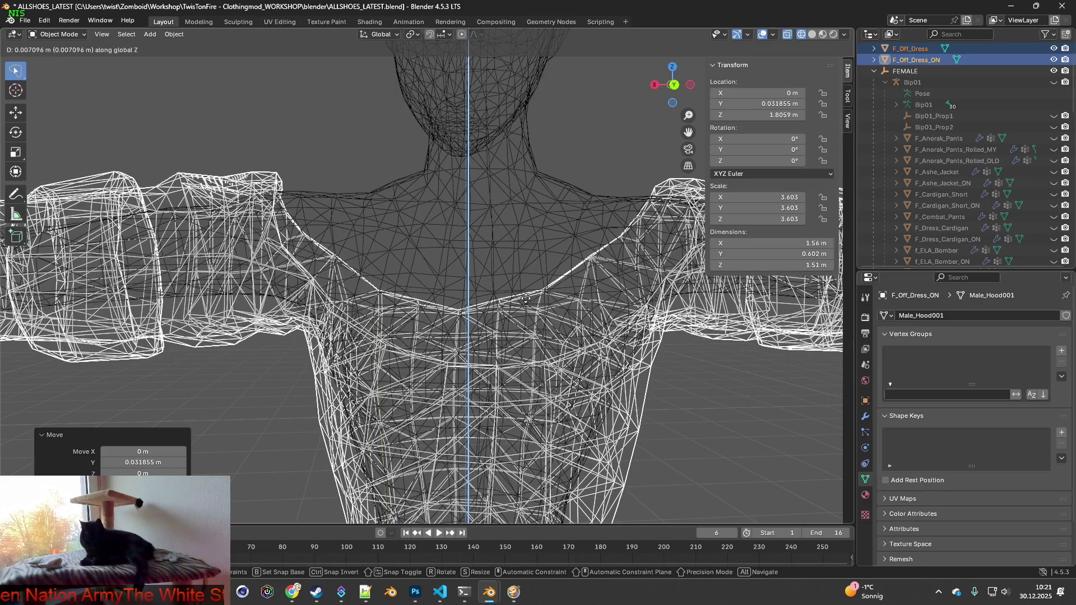
left_click(541, 313)
- Inspect the dress fit around the torso, forearm cuff and shoulder from several angles
mouse_move(543, 314)
middle_mouse_down()
mouse_move(478, 320)
mouse_move(506, 318)
mouse_move(493, 314)
middle_mouse_up()
scroll(569, 325, "up", 3)
middle_click_drag(569, 324, 658, 327)
scroll(526, 321, "up", 5)
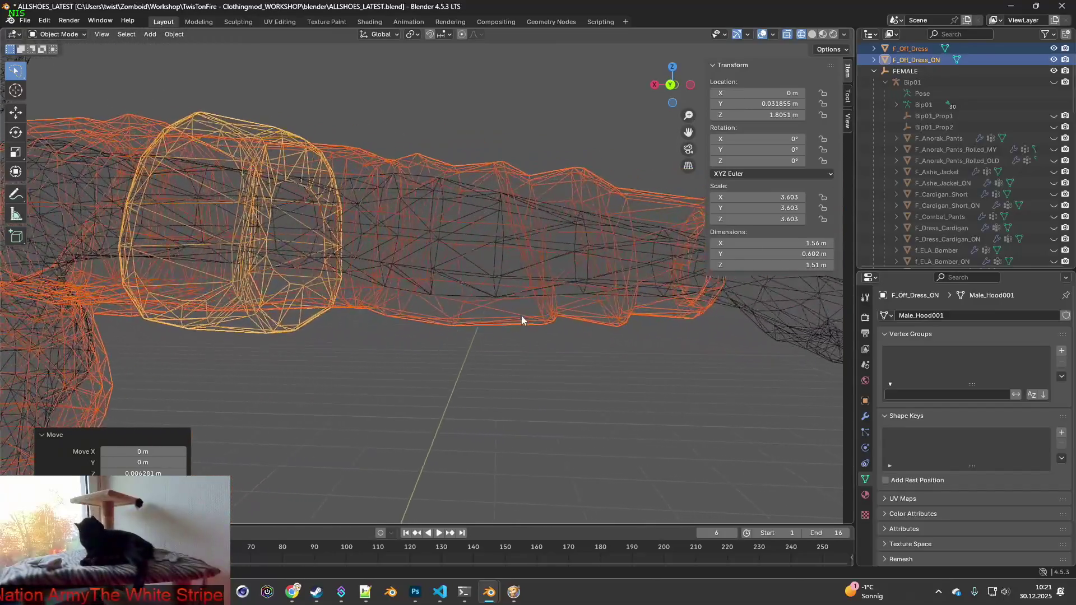
scroll(526, 320, "down", 3)
scroll(529, 317, "down", 2)
mouse_move(530, 318)
middle_mouse_down()
mouse_move(406, 327)
mouse_move(526, 329)
mouse_move(405, 342)
mouse_move(465, 322)
mouse_move(381, 301)
middle_mouse_up()
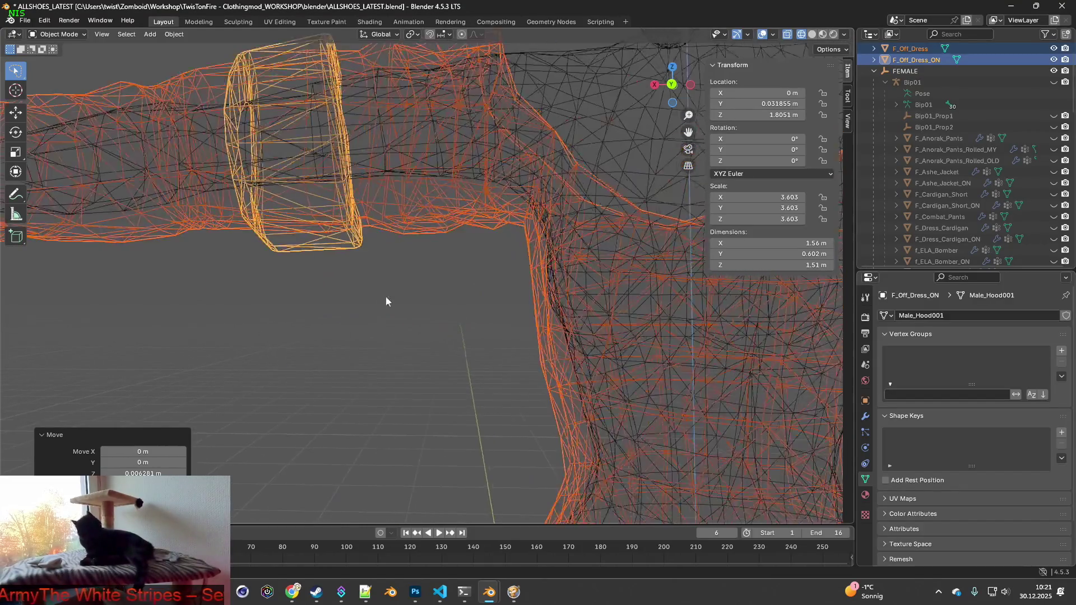
key("KP_Decimal")
scroll(411, 300, "up", 4)
mouse_move(480, 291)
middle_mouse_down()
mouse_move(372, 288)
mouse_move(504, 344)
mouse_move(519, 329)
mouse_move(504, 318)
mouse_move(519, 327)
mouse_move(401, 332)
mouse_move(480, 309)
mouse_move(424, 310)
mouse_move(416, 344)
mouse_move(443, 356)
mouse_move(398, 320)
mouse_move(388, 326)
mouse_move(396, 360)
mouse_move(384, 364)
mouse_move(533, 336)
mouse_move(504, 354)
mouse_move(402, 274)
middle_mouse_up()
scroll(530, 332, "down", 5)
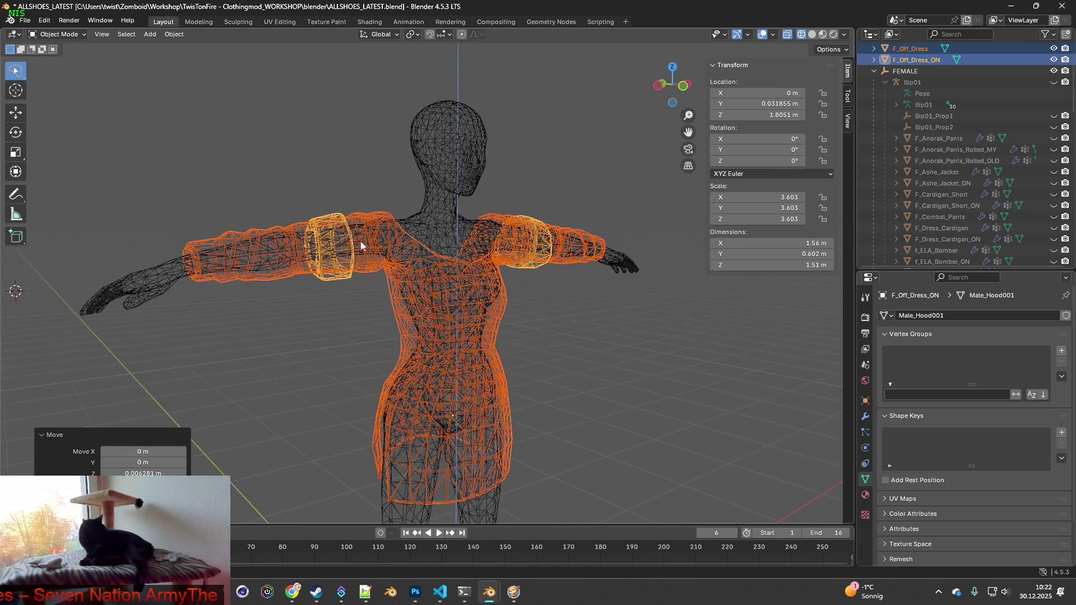
- Return to solid shading, deselect everything and switch to the Shading workspace
left_click(822, 35)
scroll(550, 200, "up", 2)
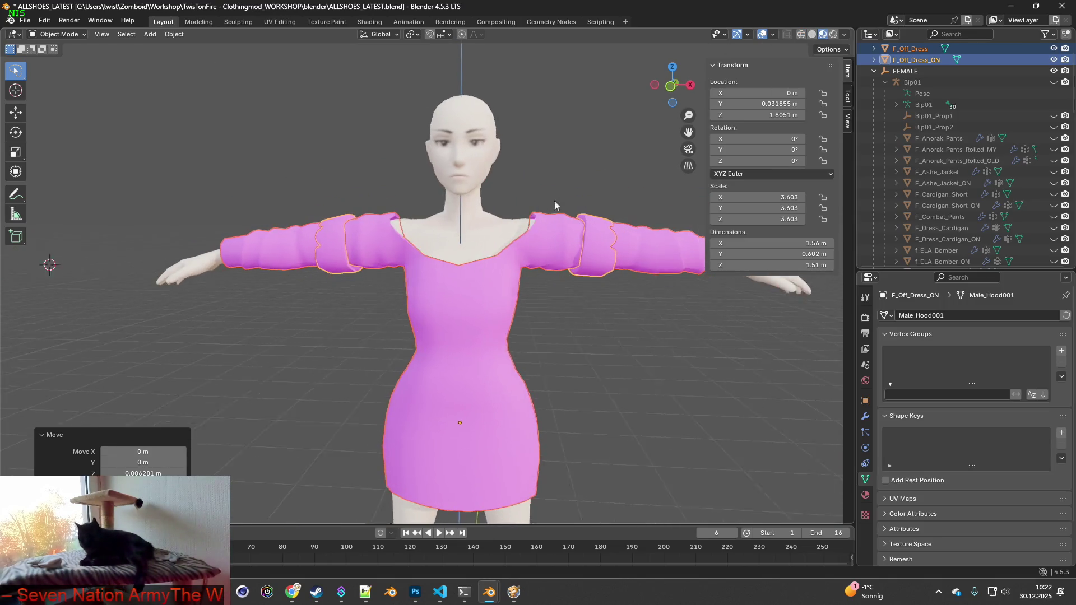
left_click(533, 157)
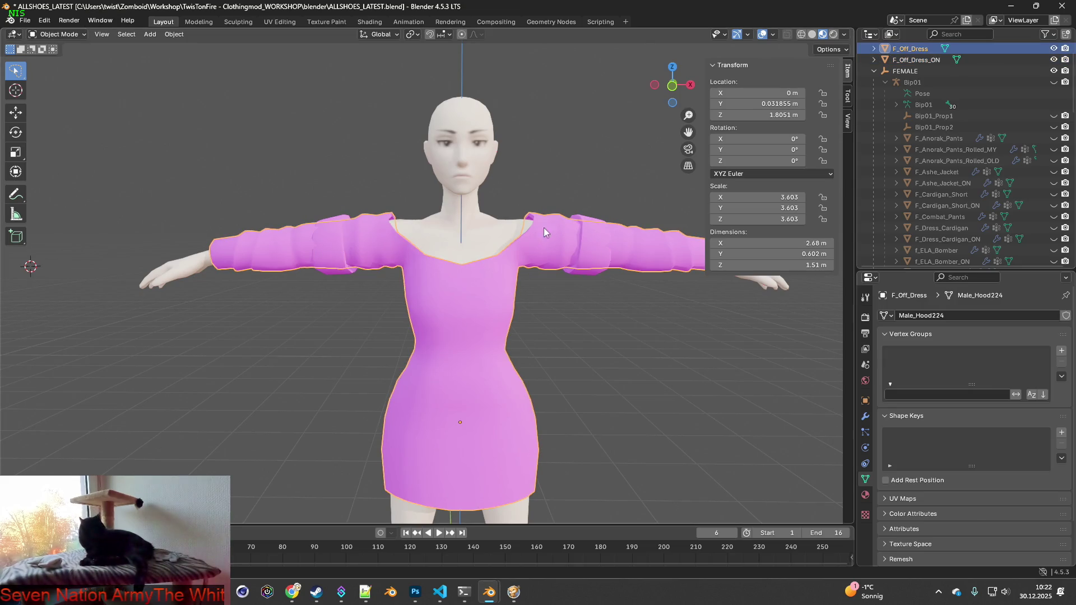
left_click(364, 22)
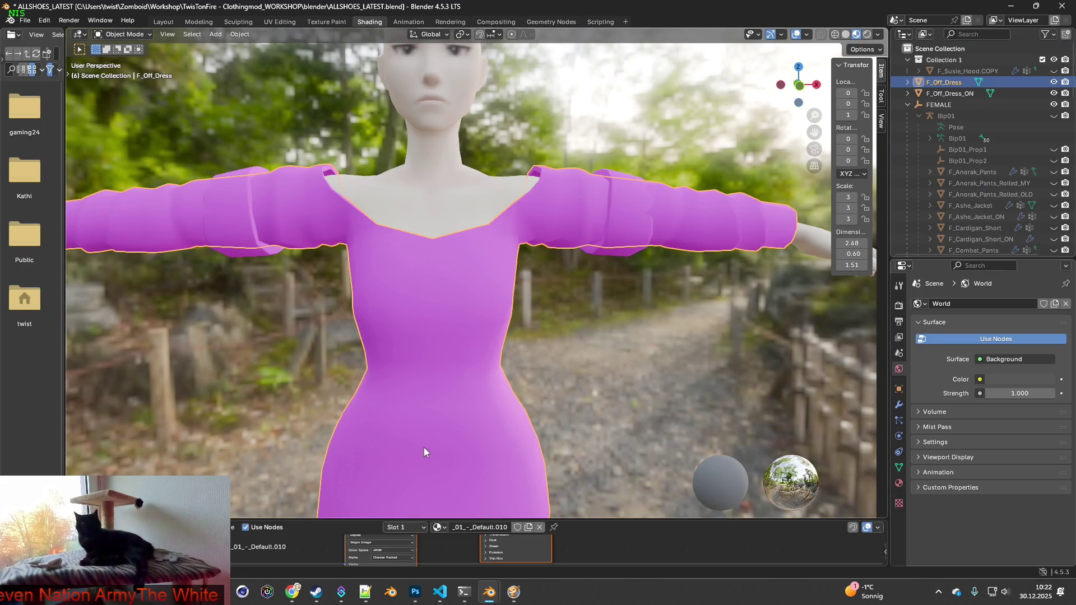
- Link the Image Texture Alpha to the Principled BSDF Alpha and start picking a new image
middle_click_drag(442, 543, 423, 556)
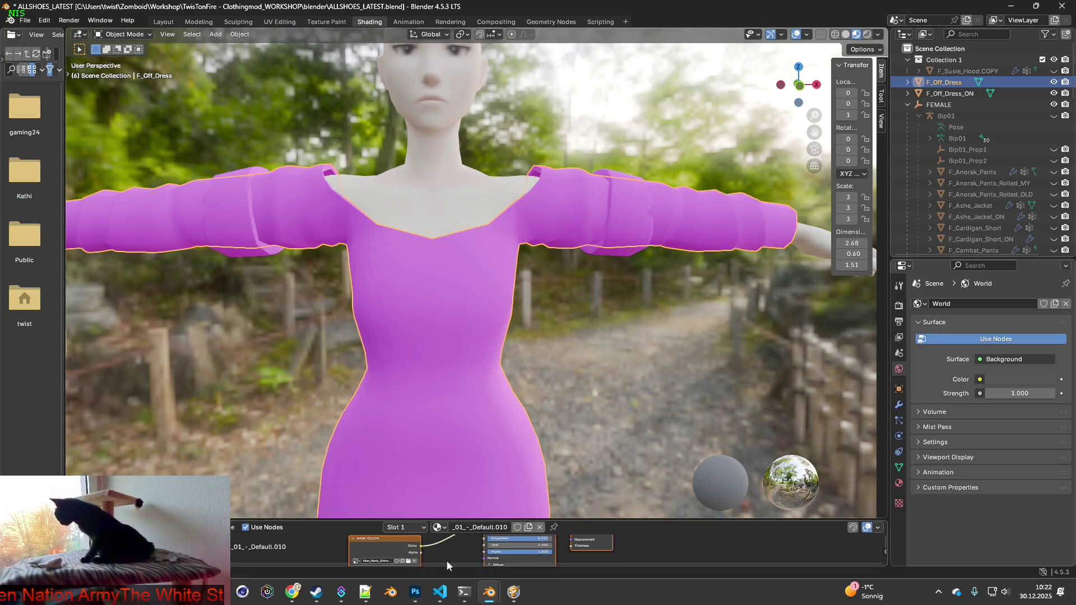
left_click_drag(416, 552, 477, 552)
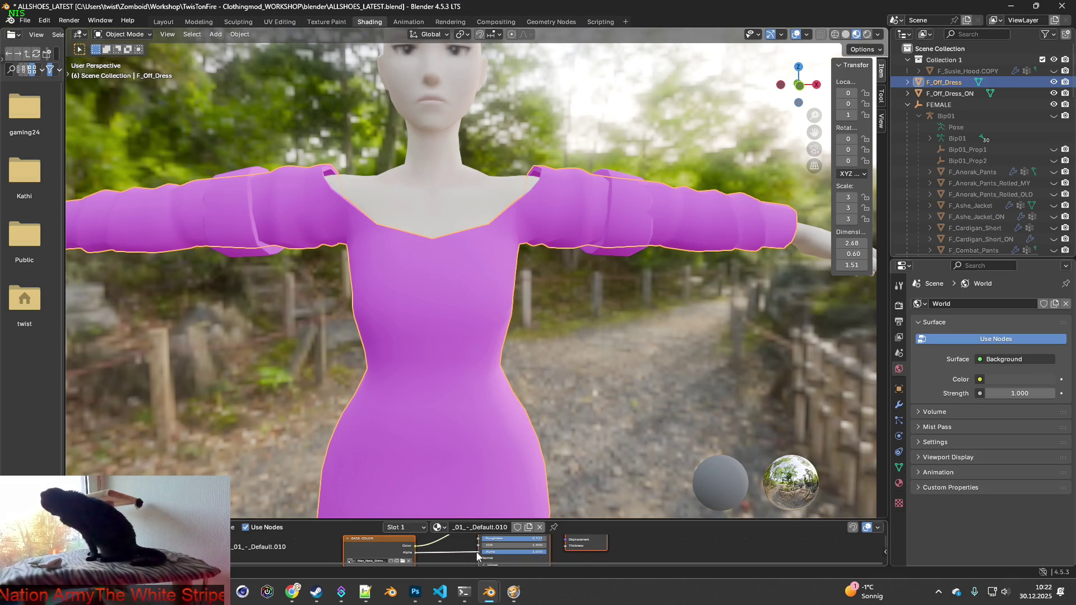
left_click(404, 562)
key("alt+Tab")
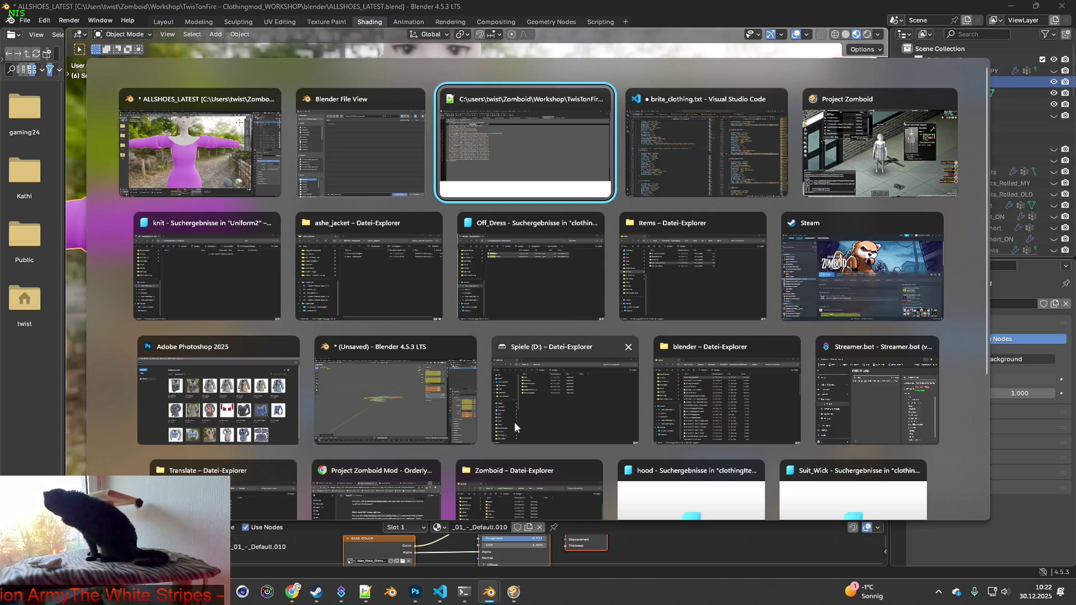
- Check the texture name on line 11 of Off_Dress.xml, then browse Blender's image picker to Uniform2
left_click_drag(192, 314, 206, 314)
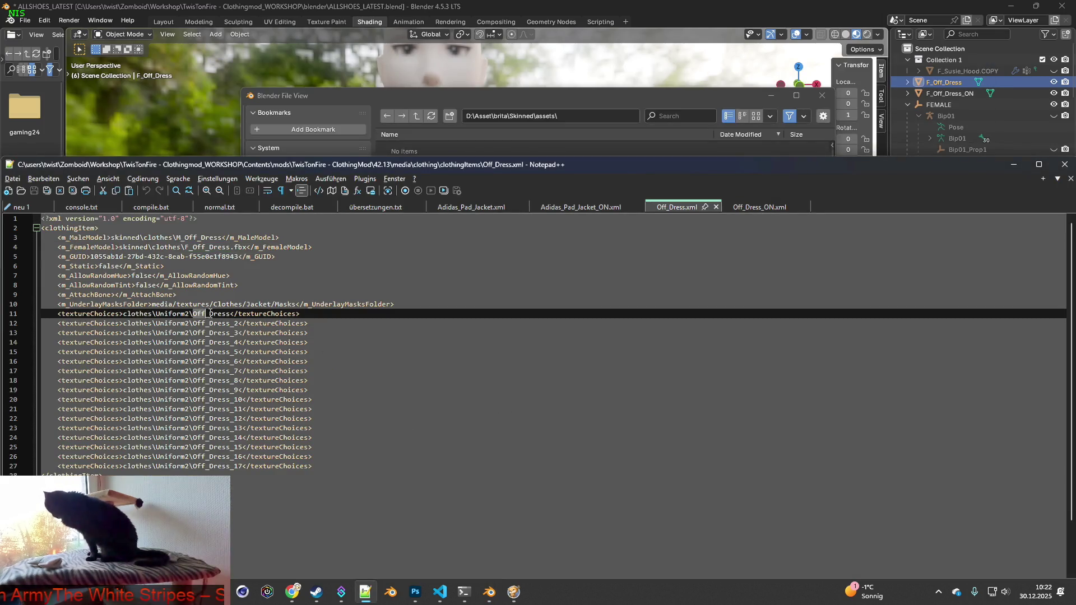
left_click(570, 97)
left_click(289, 418)
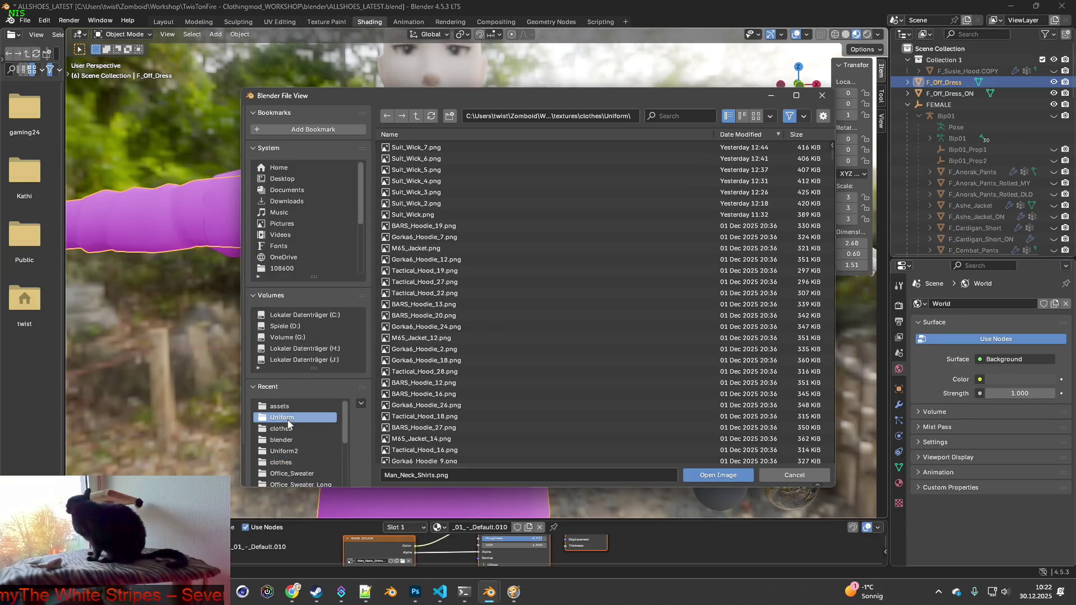
key("alt+Tab")
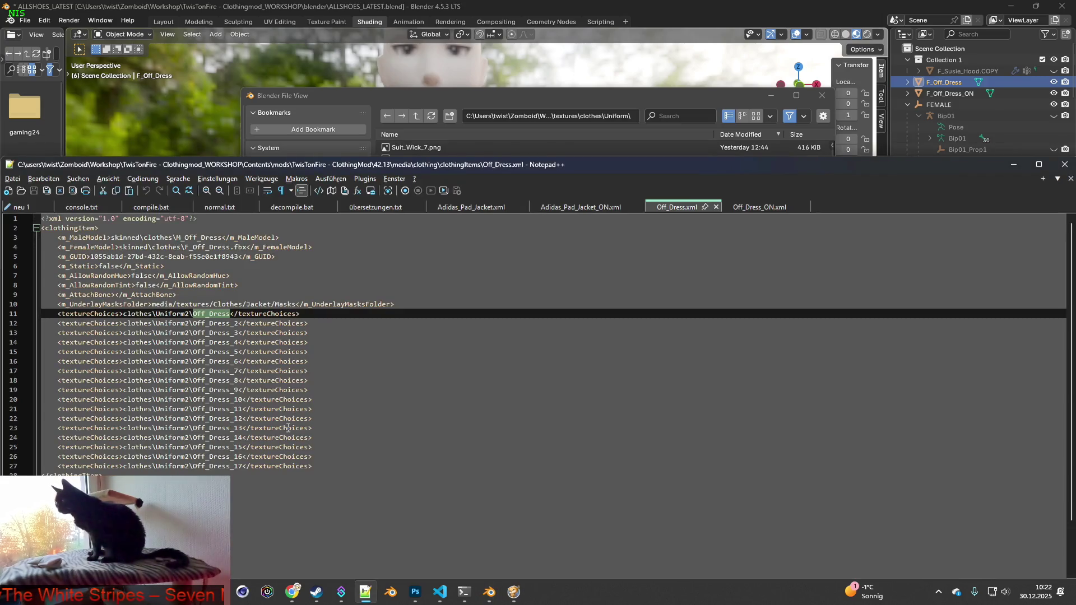
key("alt+Tab")
left_click(294, 452)
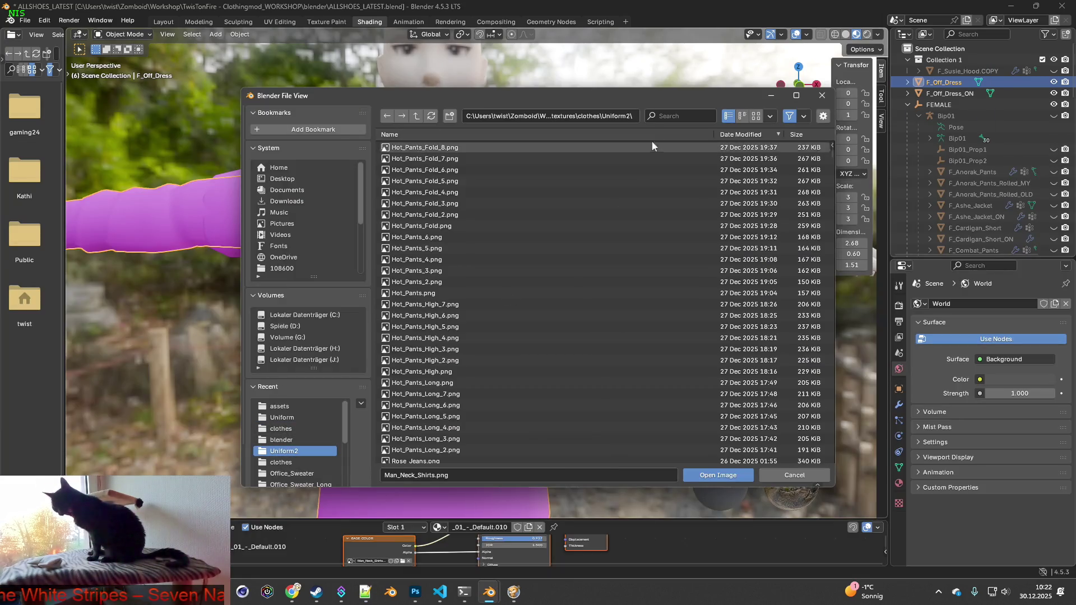
- Load Off_Dress.png for F_Off_Dress and Off_Dress_11.png for F_Off_Dress_ON from the Uniform2 folder
type("Off_Dress")
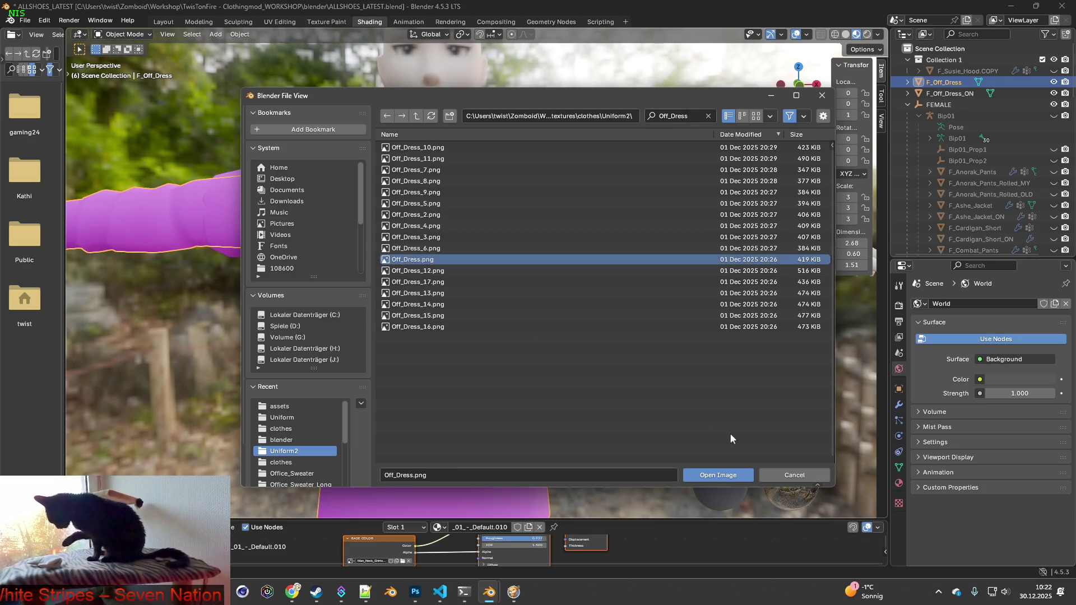
left_click(719, 474)
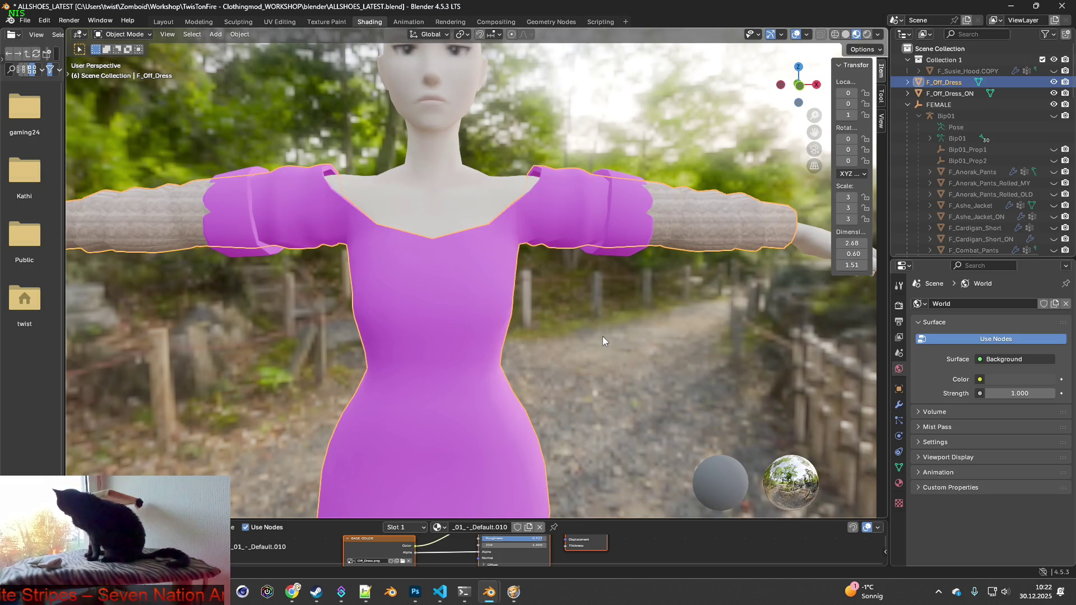
left_click(958, 94)
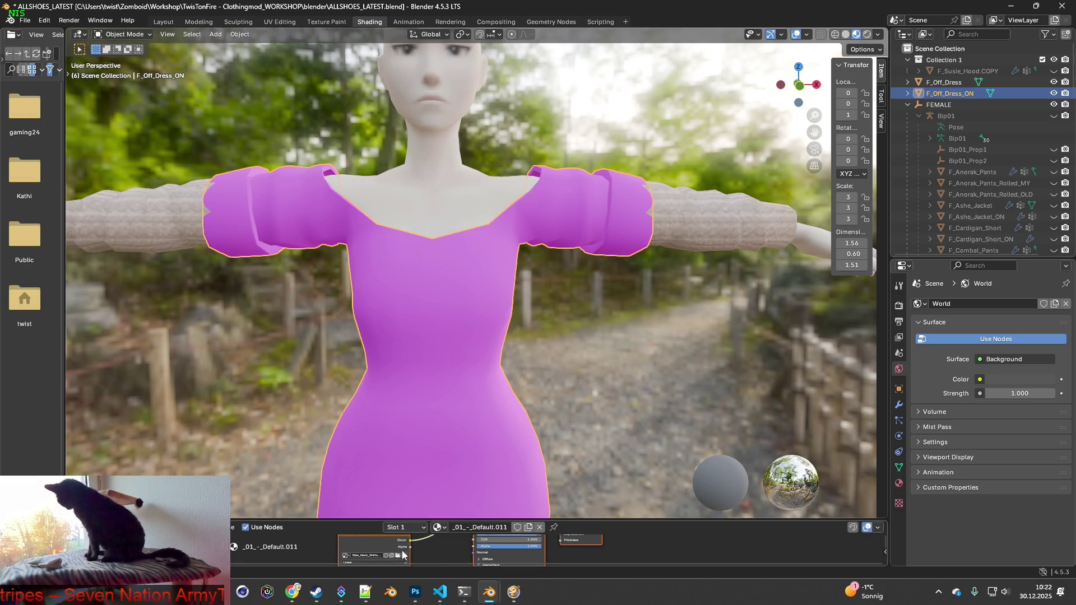
left_click(398, 555)
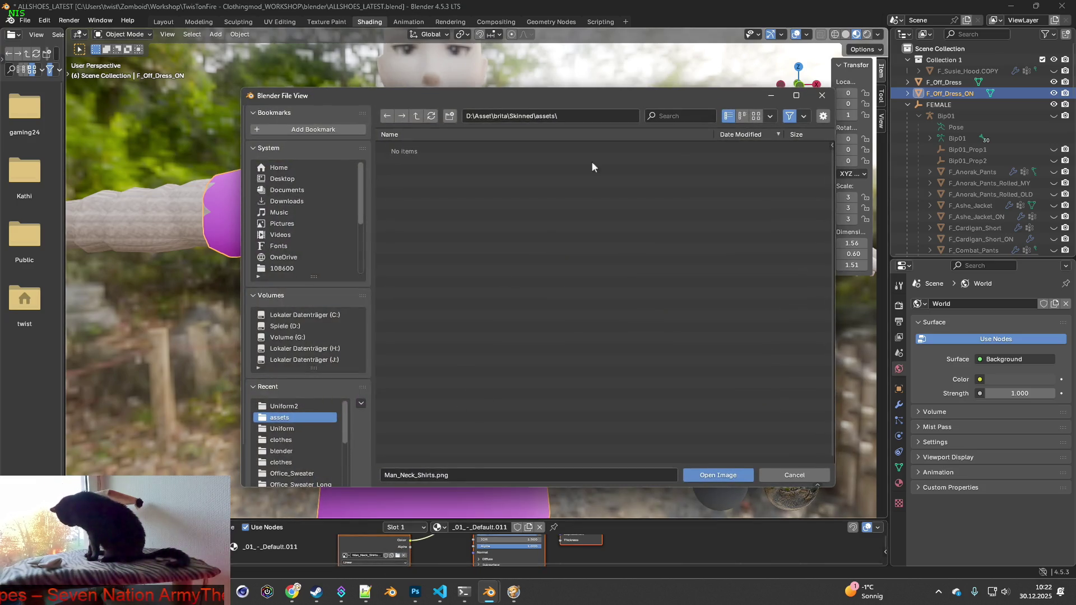
left_click(302, 407)
left_click(692, 118)
type("Off_Dress")
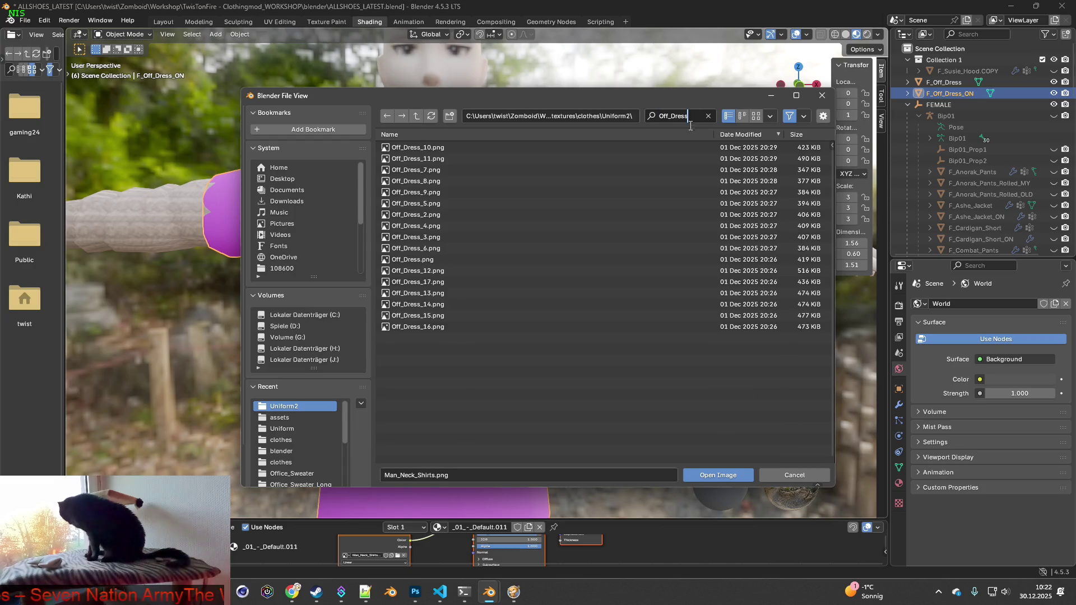
left_click(712, 475)
mouse_move(553, 334)
middle_mouse_down()
mouse_move(439, 327)
mouse_move(564, 318)
mouse_move(467, 318)
mouse_move(569, 294)
mouse_move(416, 307)
middle_mouse_up()
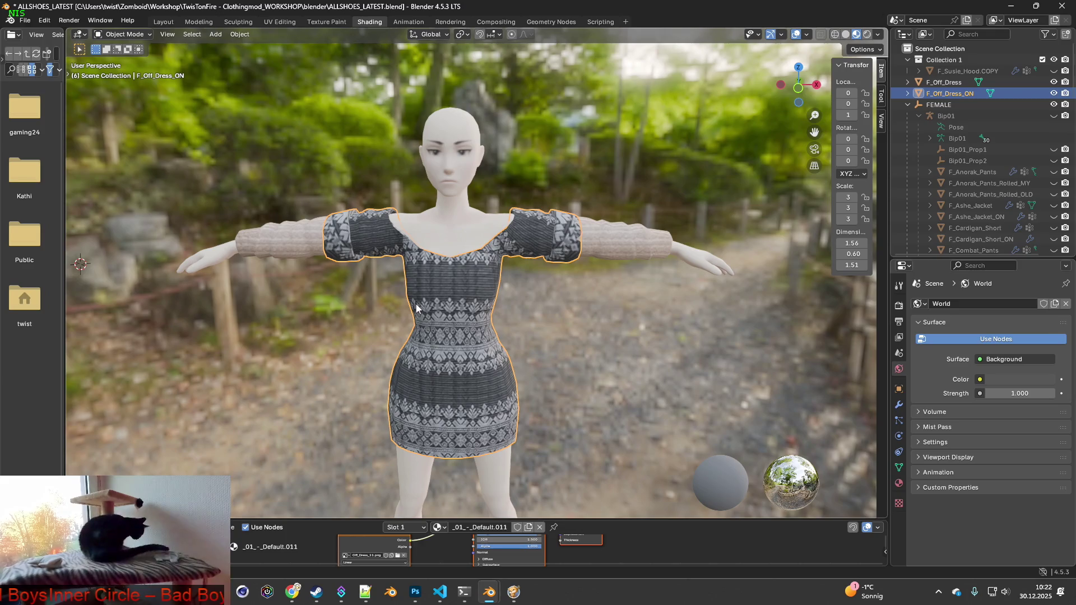
- In the Layout workspace, inspect the grey knit dress on the figure from front, side and back
mouse_move(544, 286)
middle_mouse_down()
mouse_move(425, 275)
mouse_move(342, 149)
middle_mouse_up()
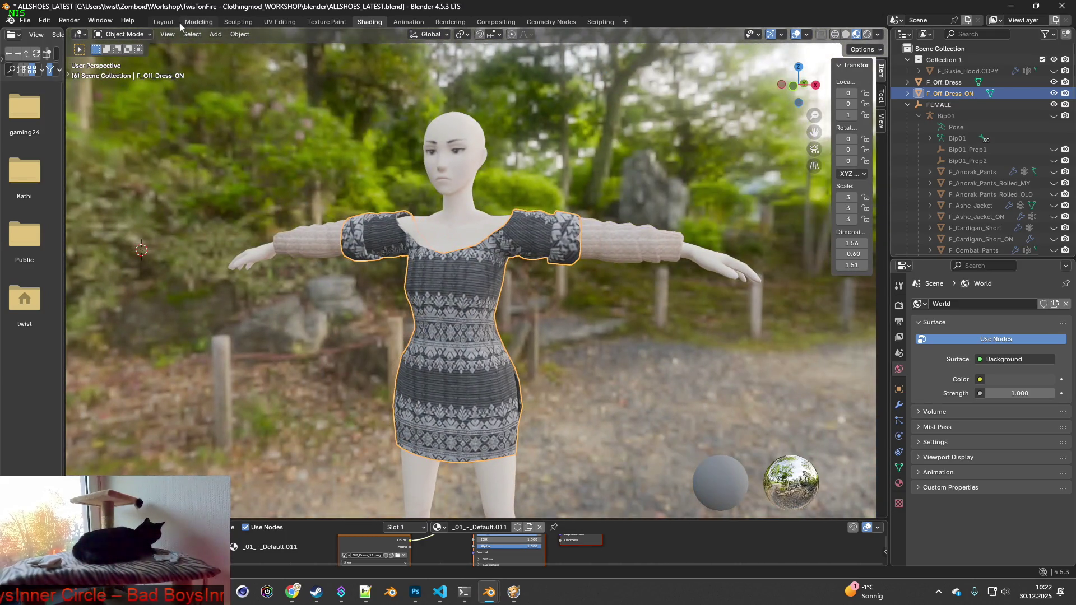
left_click(164, 22)
mouse_move(308, 202)
middle_mouse_down()
mouse_move(512, 258)
mouse_move(506, 271)
mouse_move(426, 262)
mouse_move(493, 285)
mouse_move(376, 295)
mouse_move(480, 321)
mouse_move(513, 307)
mouse_move(466, 266)
mouse_move(314, 263)
mouse_move(400, 257)
mouse_move(379, 279)
mouse_move(344, 271)
mouse_move(415, 253)
mouse_move(640, 270)
mouse_move(669, 254)
mouse_move(564, 246)
mouse_move(433, 259)
middle_mouse_up()
scroll(506, 274, "up", 3)
scroll(571, 261, "down", 5)
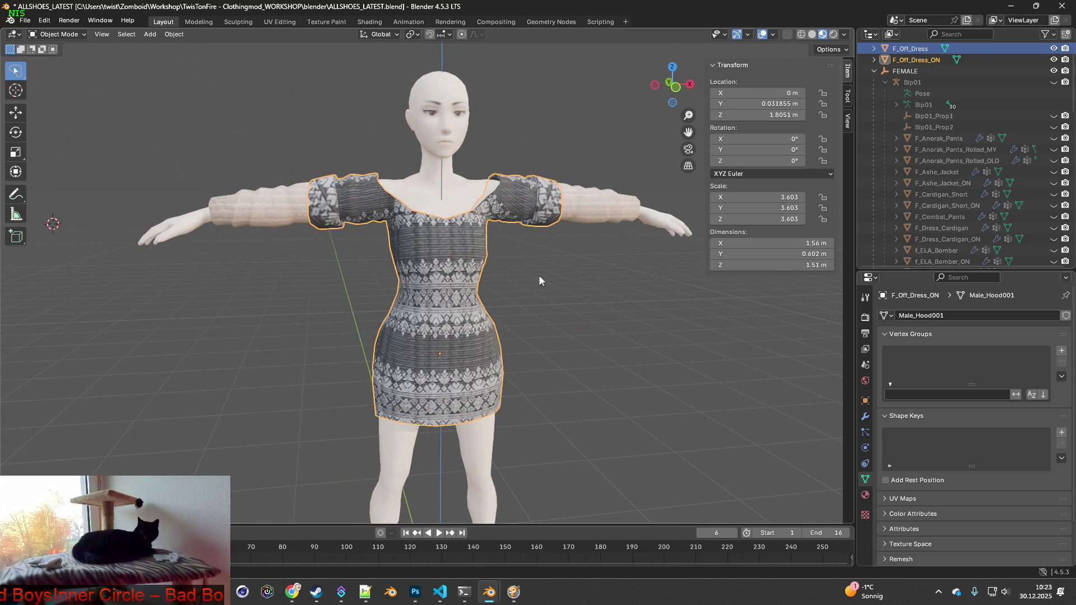
middle_click_drag(539, 276, 518, 276)
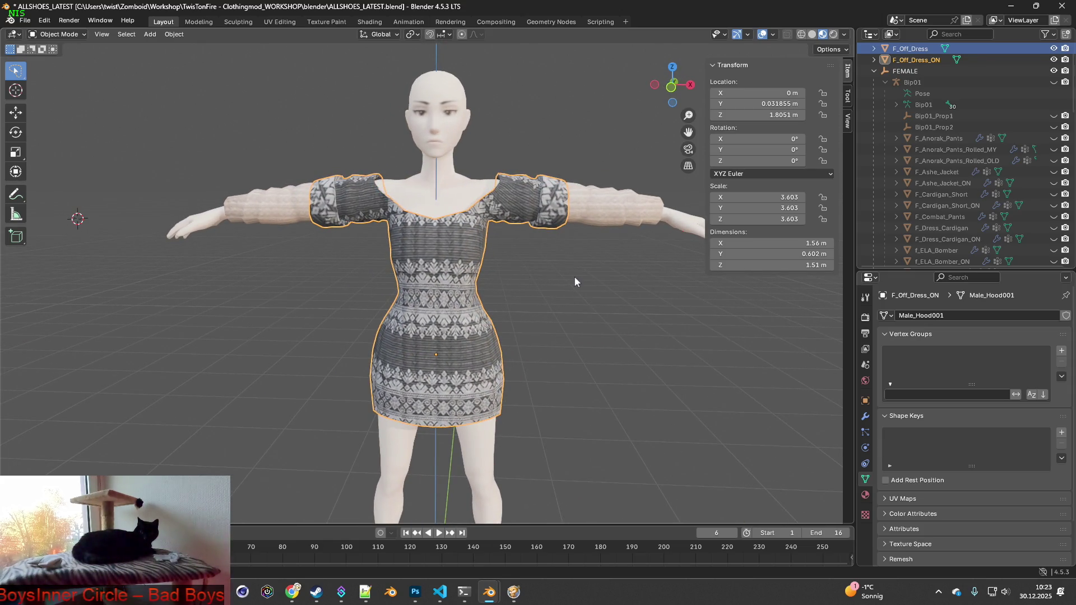
mouse_move(574, 277)
middle_mouse_down()
mouse_move(507, 234)
mouse_move(626, 284)
mouse_move(586, 252)
mouse_move(426, 239)
mouse_move(475, 272)
mouse_move(429, 268)
mouse_move(563, 270)
middle_mouse_up()
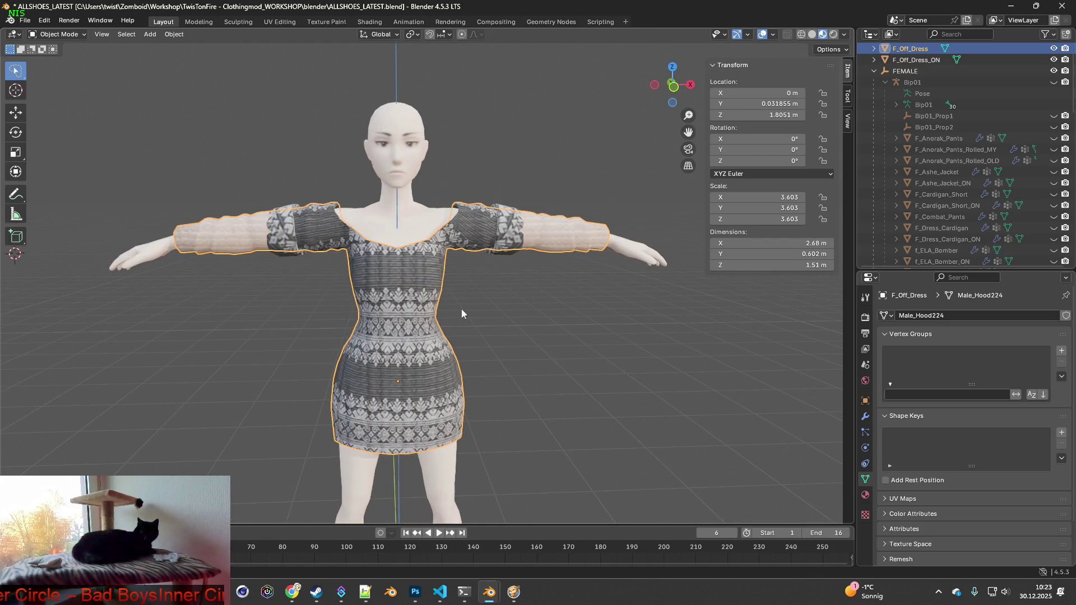
- Save the blend file and merge F_Off_Dress's 258 duplicate vertices by distance
left_click(25, 23)
left_click(45, 95)
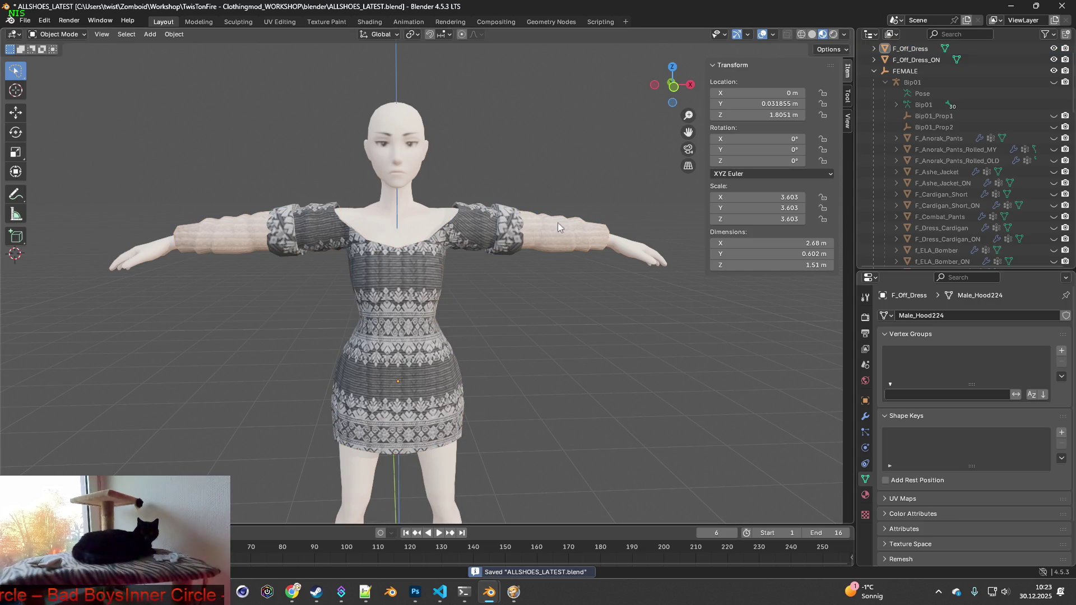
left_click(64, 60)
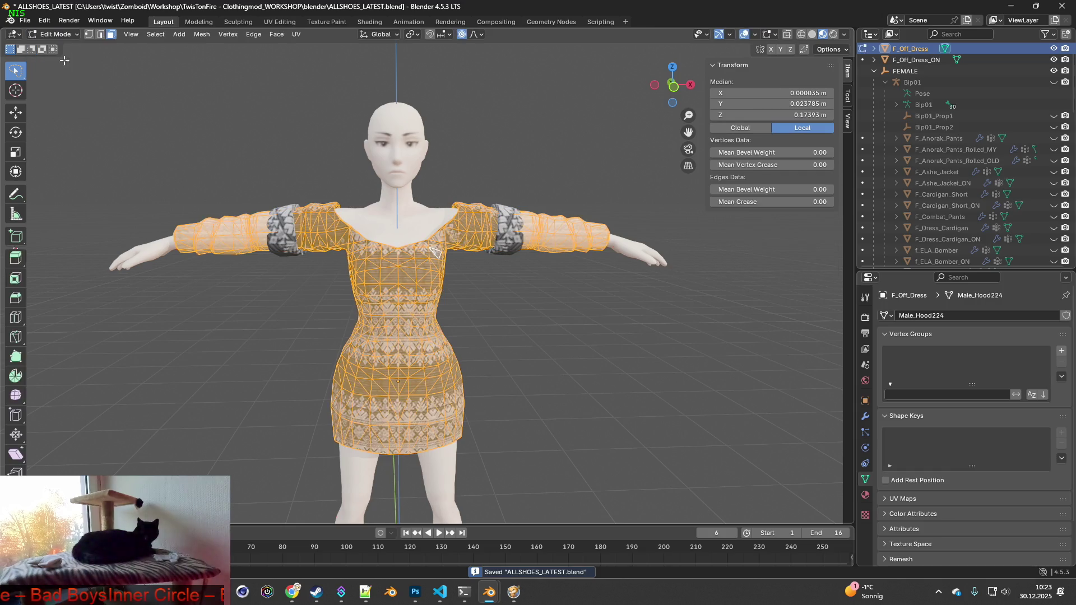
key("m")
left_click(461, 273)
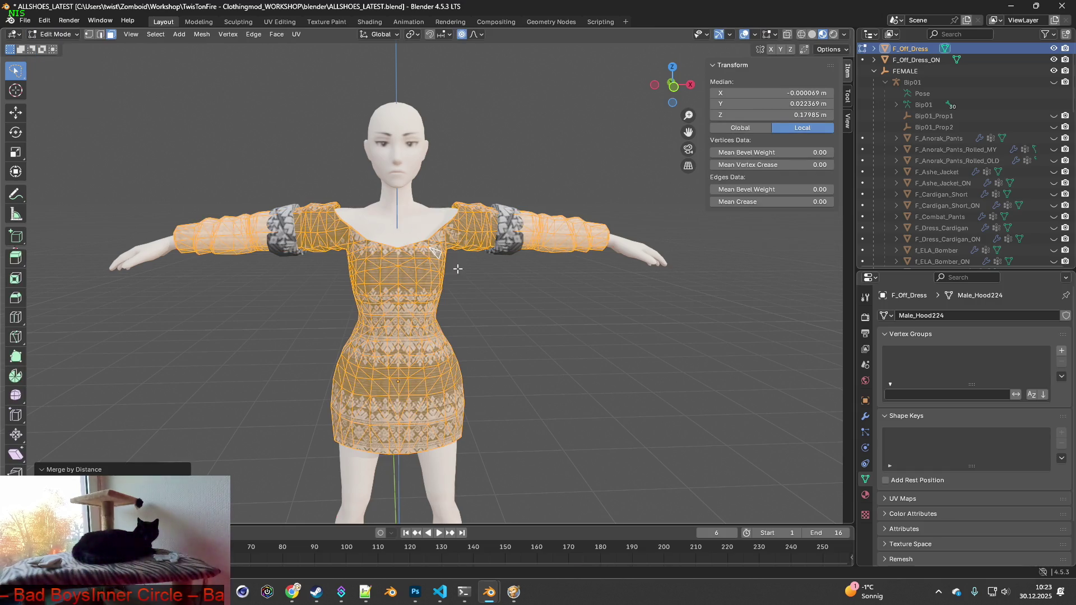
left_click(72, 35)
left_click(63, 48)
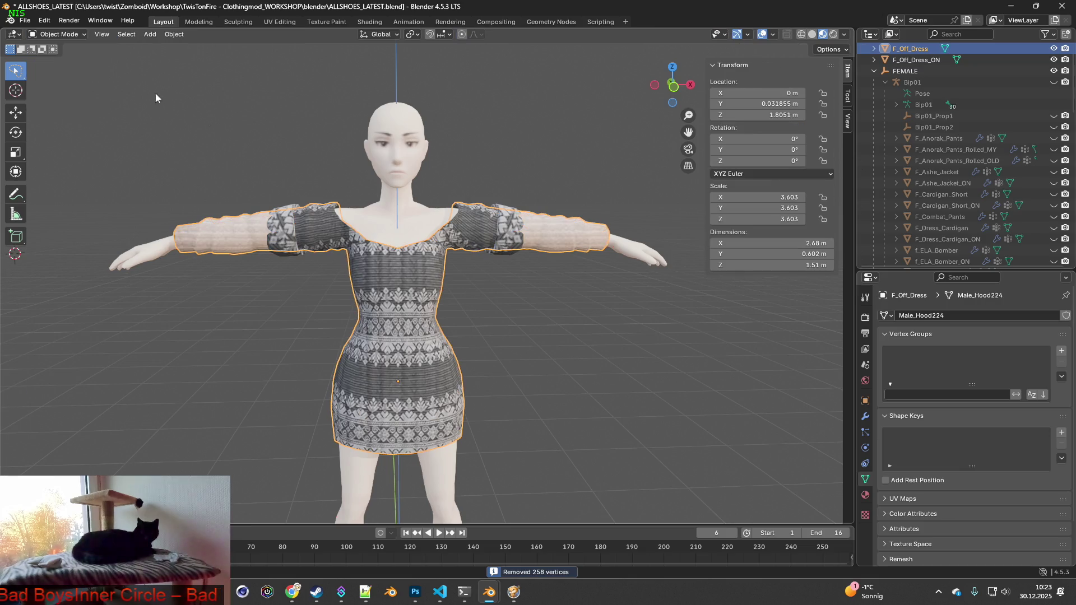
- Merge F_Off_Dress_ON's 234 duplicate vertices by distance and return it to Object Mode
left_click(928, 61)
left_click(54, 34)
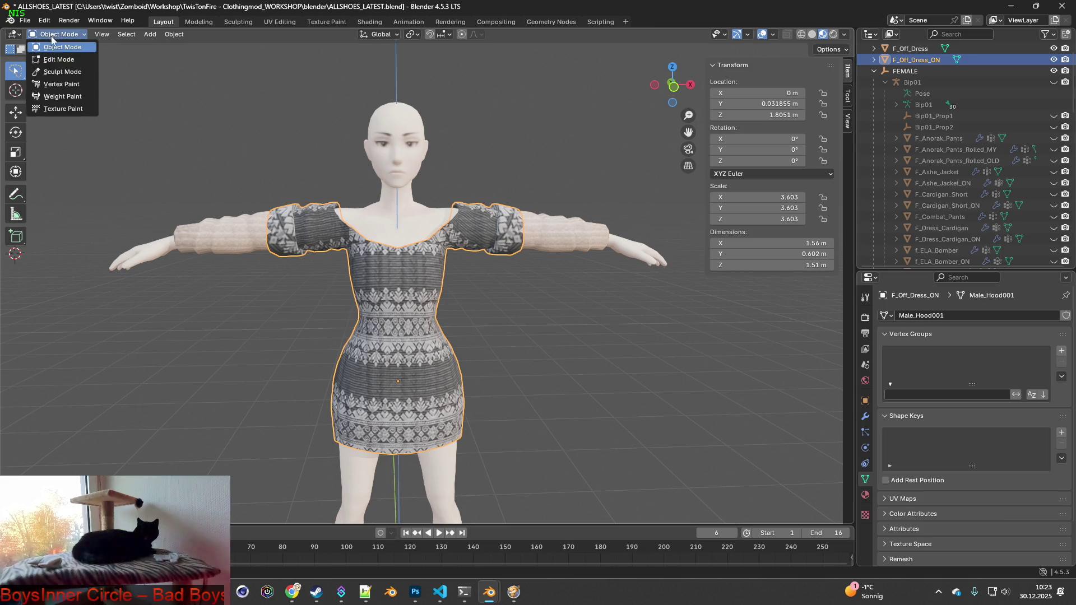
left_click(55, 61)
key("m")
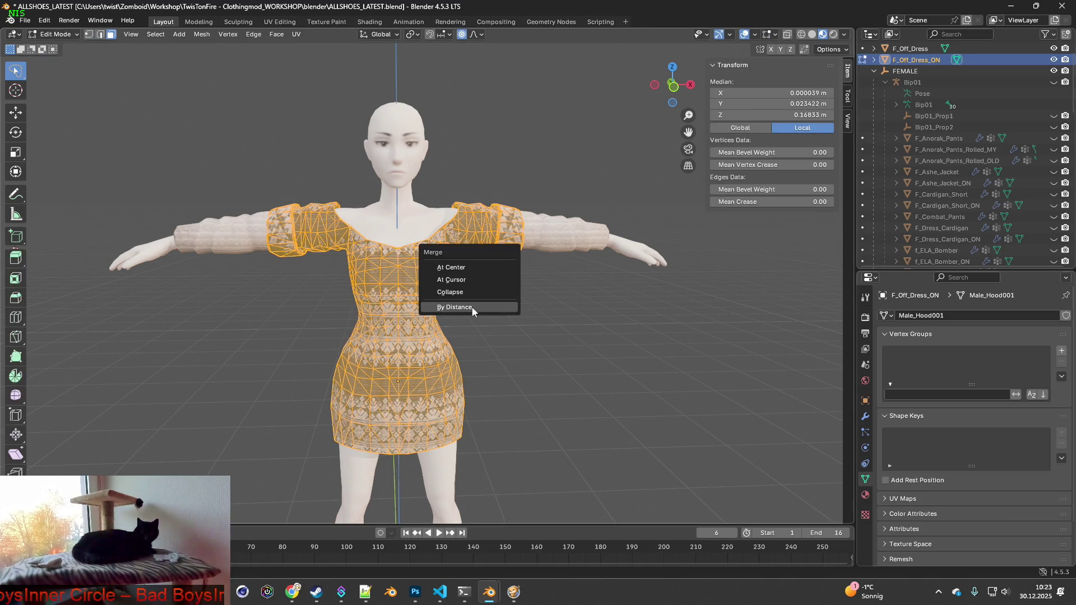
left_click(473, 308)
left_click(62, 34)
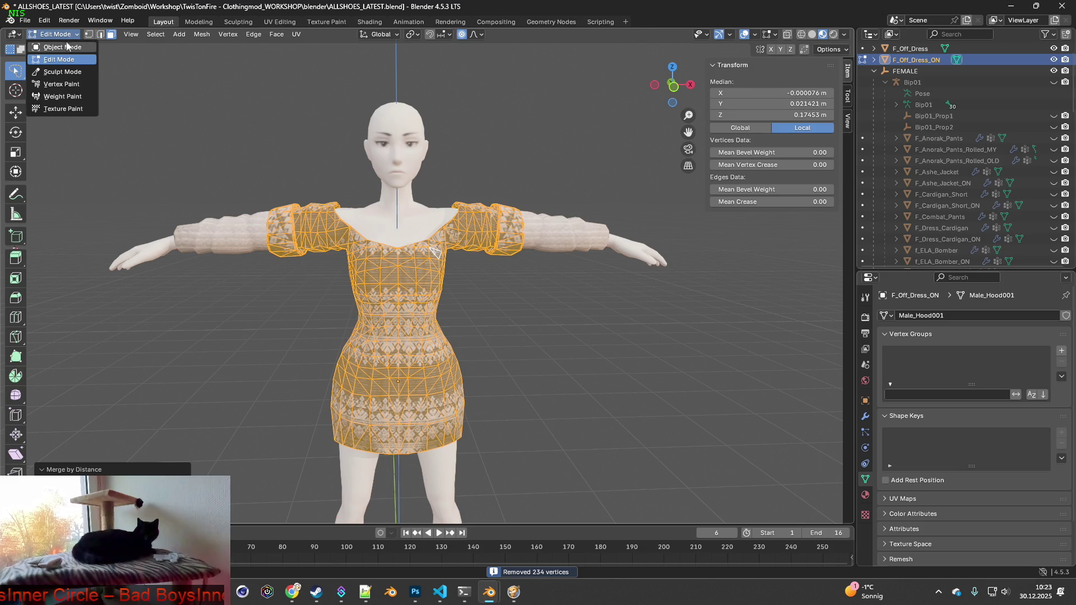
left_click(65, 48)
mouse_move(290, 247)
middle_mouse_down()
mouse_move(512, 274)
mouse_move(314, 261)
mouse_move(423, 275)
mouse_move(403, 284)
mouse_move(453, 280)
mouse_move(362, 280)
mouse_move(448, 284)
middle_mouse_up()
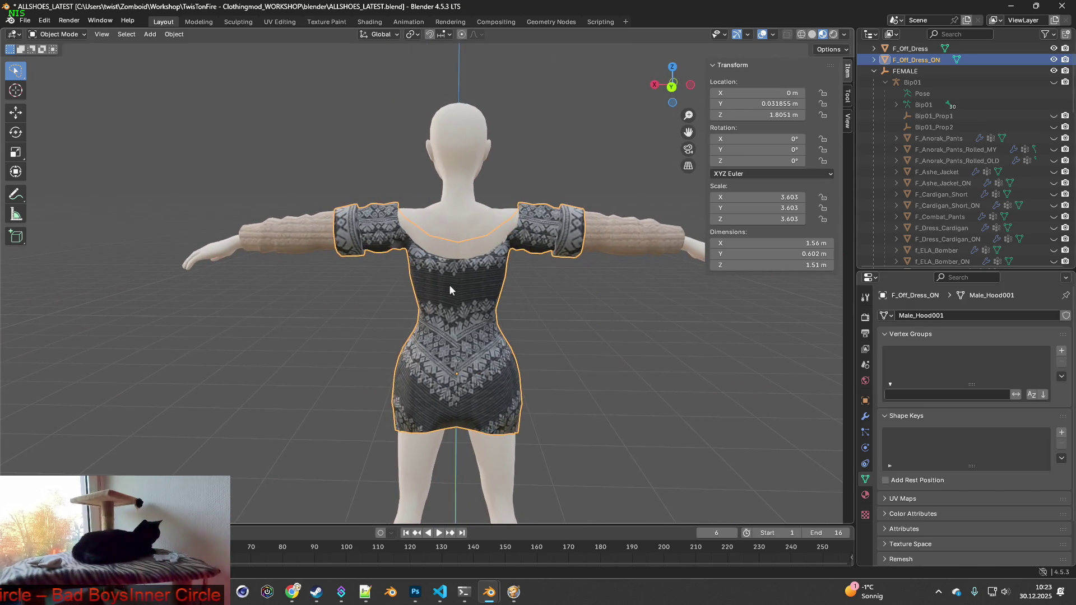
- Give F_Off_Dress_ON a Data Transfer modifier copying vertex groups from Female, with data layers generated
scroll(957, 168, "up", 2)
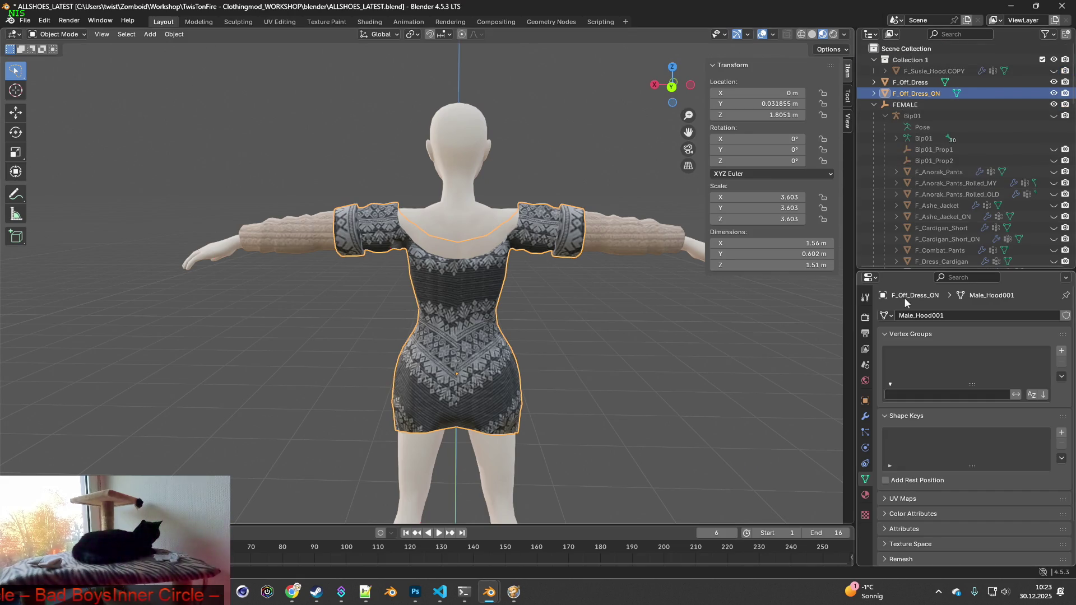
left_click(865, 417)
left_click(968, 316)
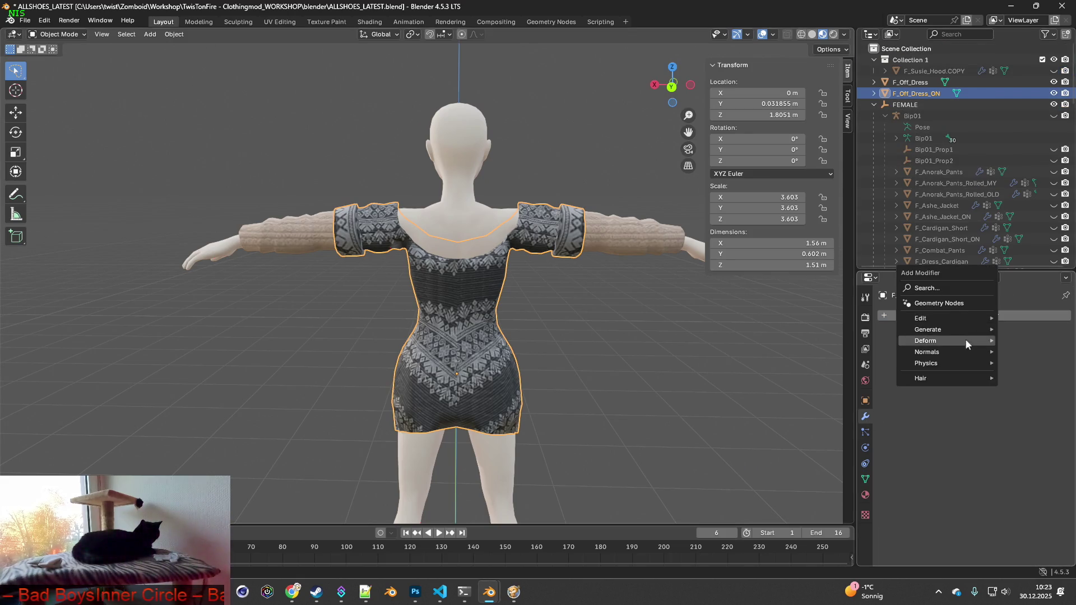
mouse_move(924, 315)
left_click(832, 315)
left_click(1000, 351)
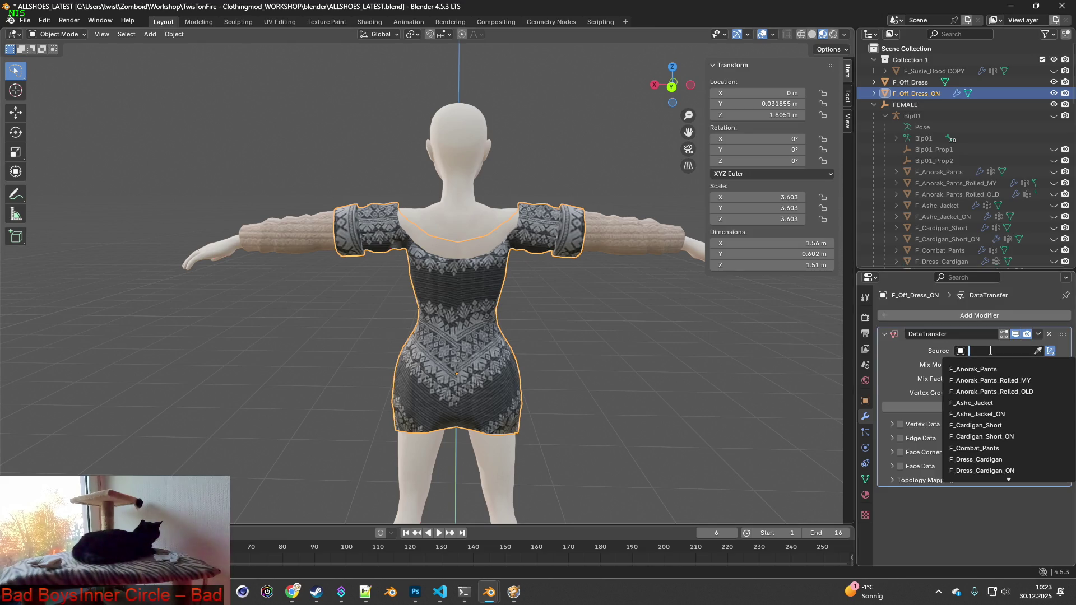
type("fem")
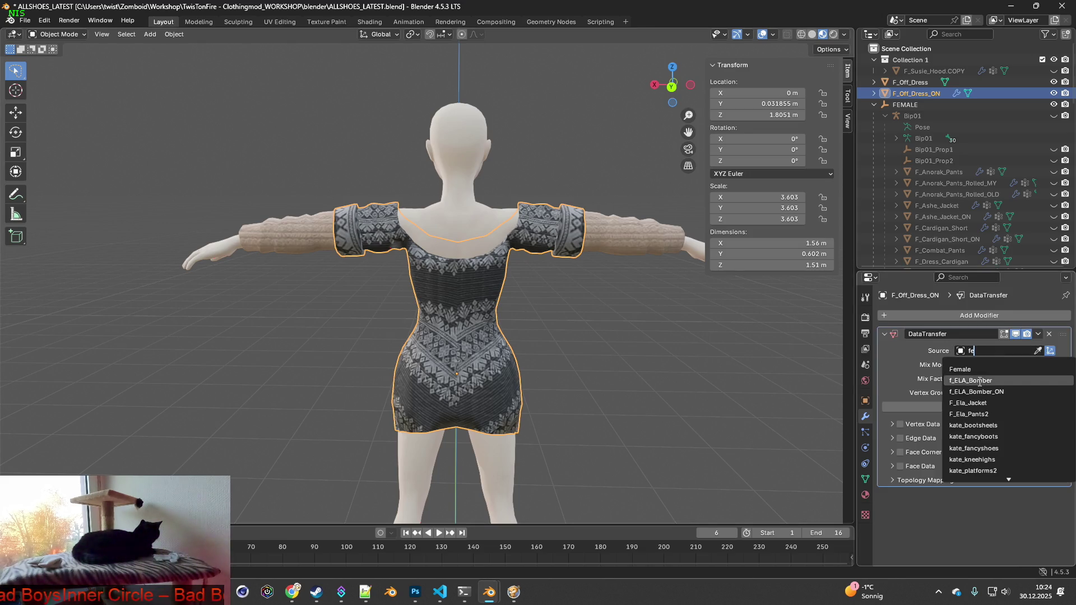
left_click(975, 380)
left_click(899, 424)
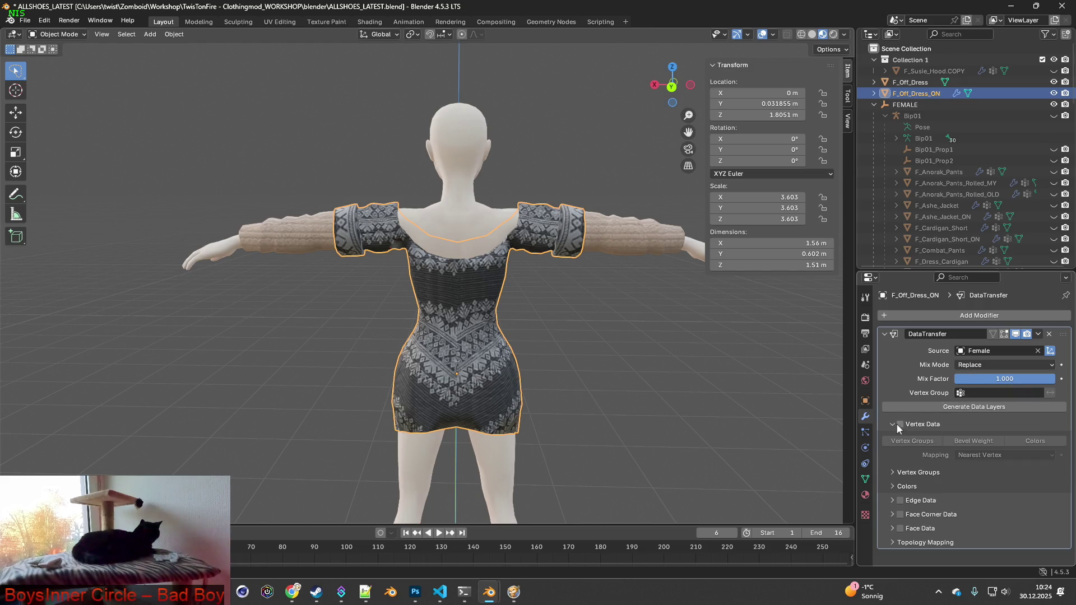
left_click(906, 441)
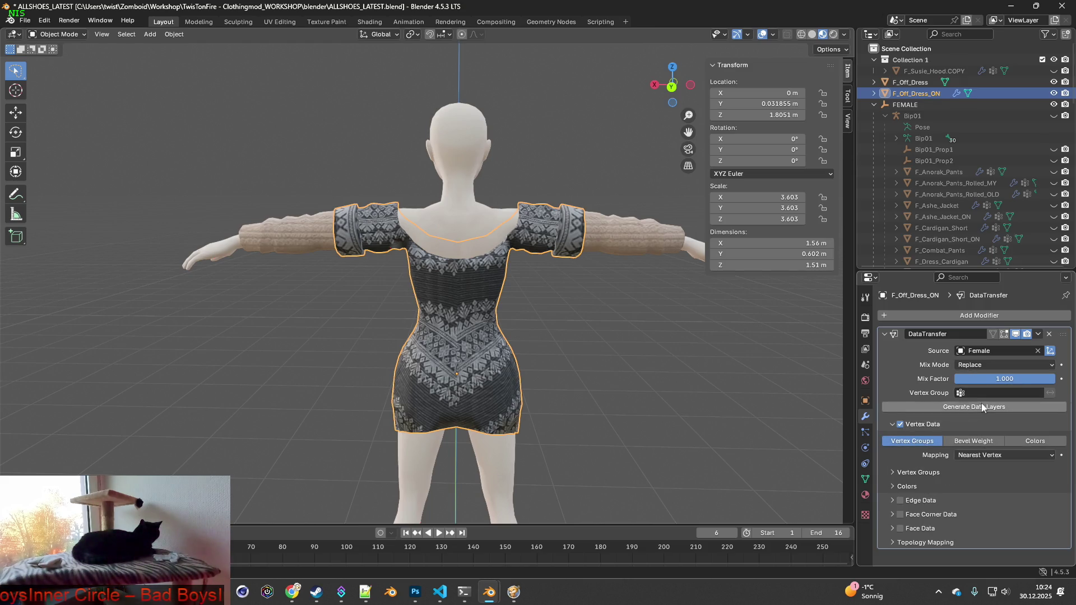
left_click(980, 407)
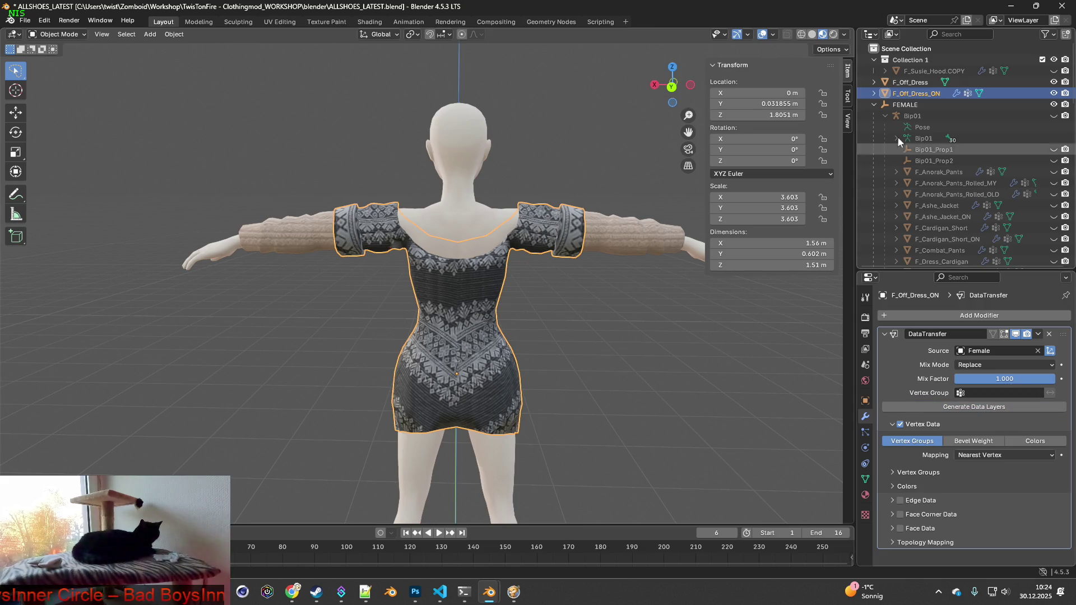
- Add a matching Data Transfer modifier to F_Off_Dress with Female as source and vertex data enabled
left_click(916, 82)
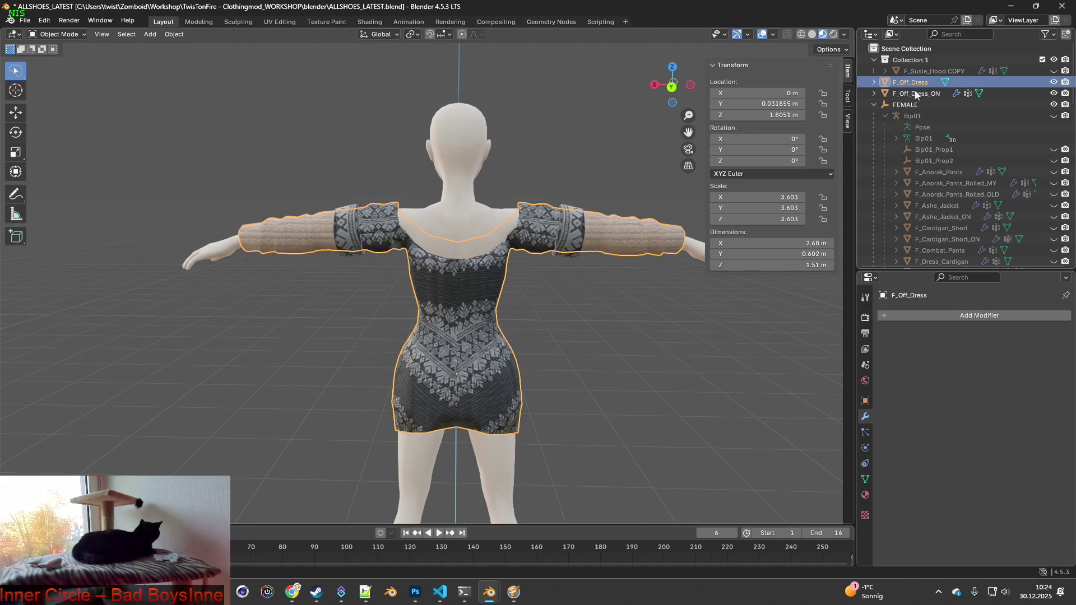
left_click(955, 318)
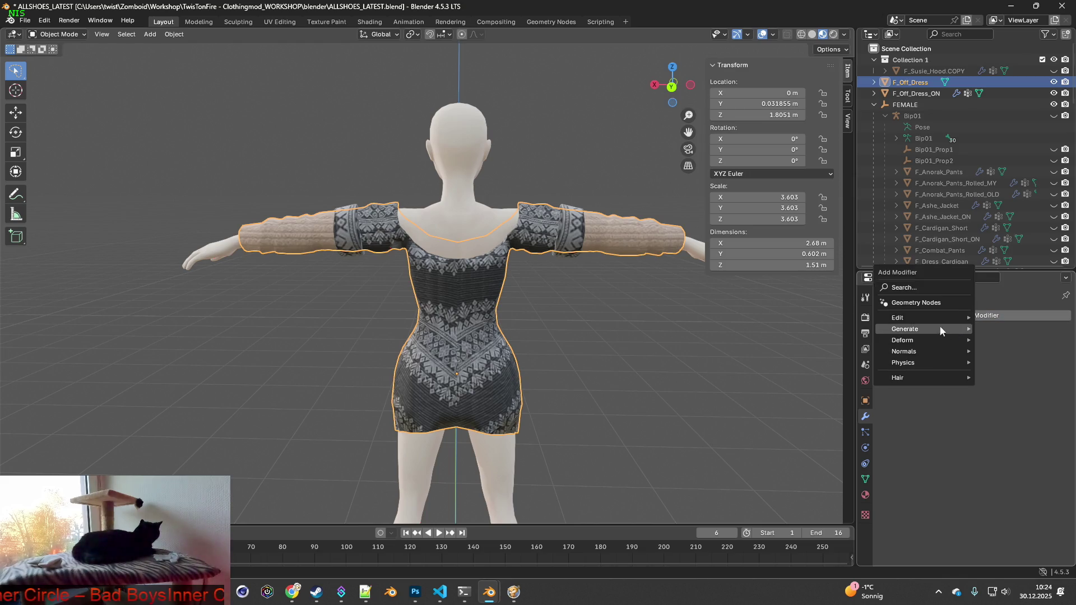
mouse_move(904, 318)
left_click(821, 322)
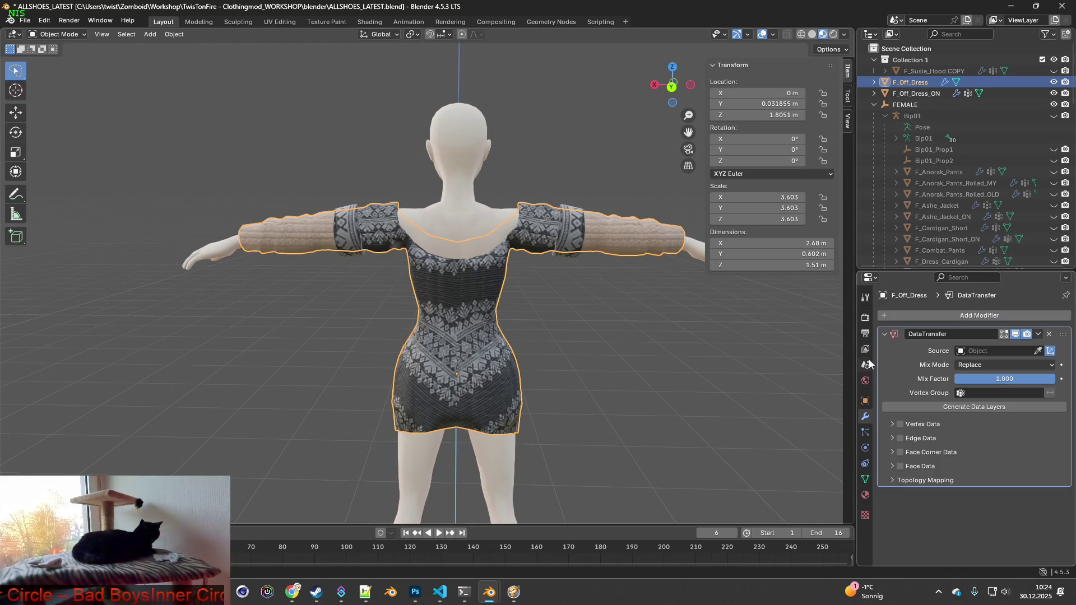
left_click(986, 351)
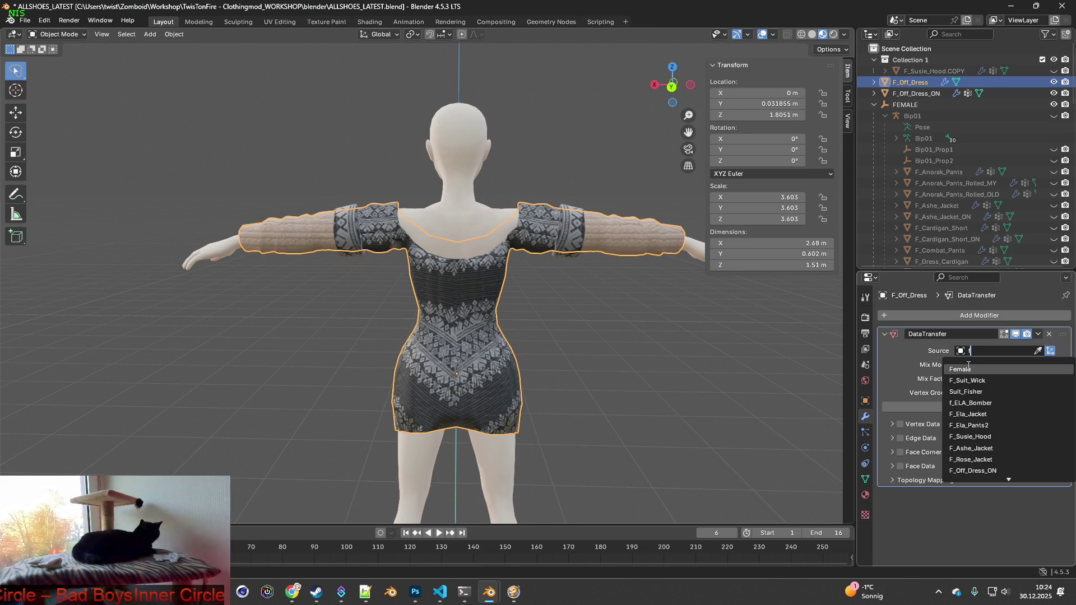
left_click(978, 368)
left_click(900, 425)
left_click(892, 424)
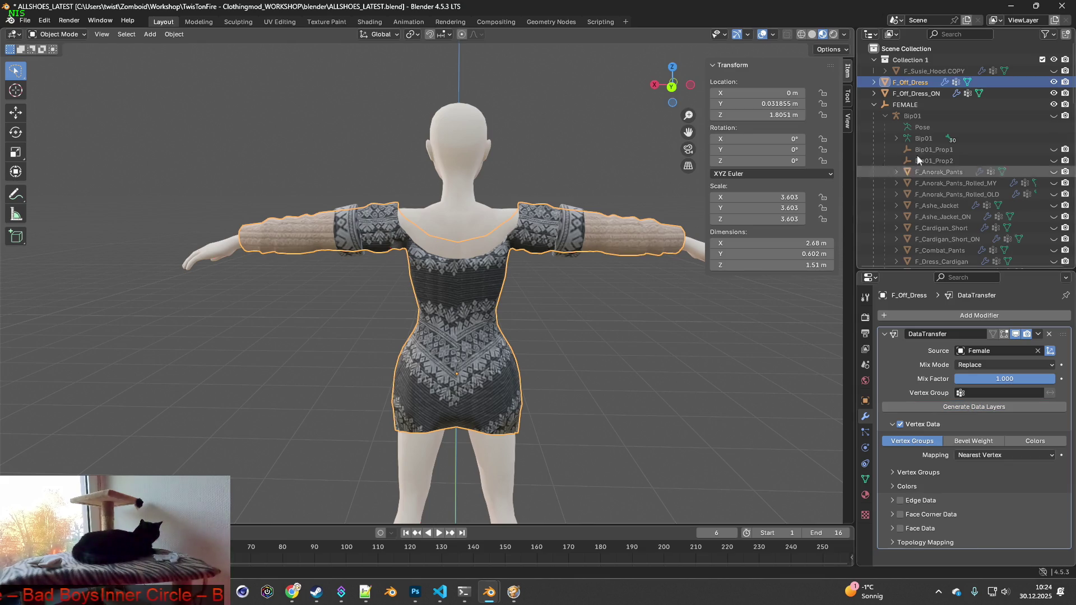
left_click(923, 94)
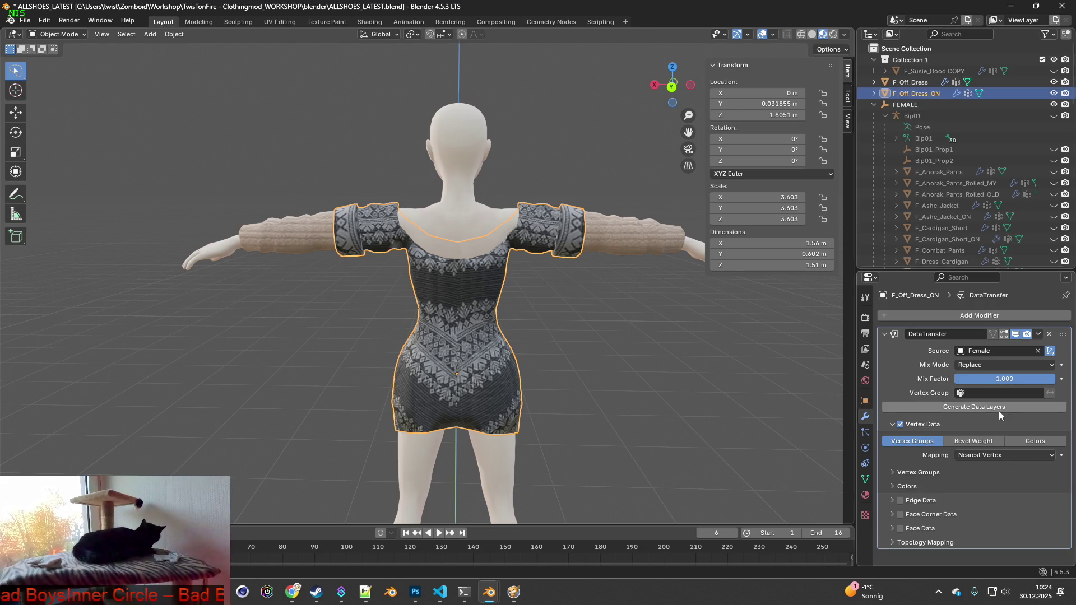
left_click(910, 82)
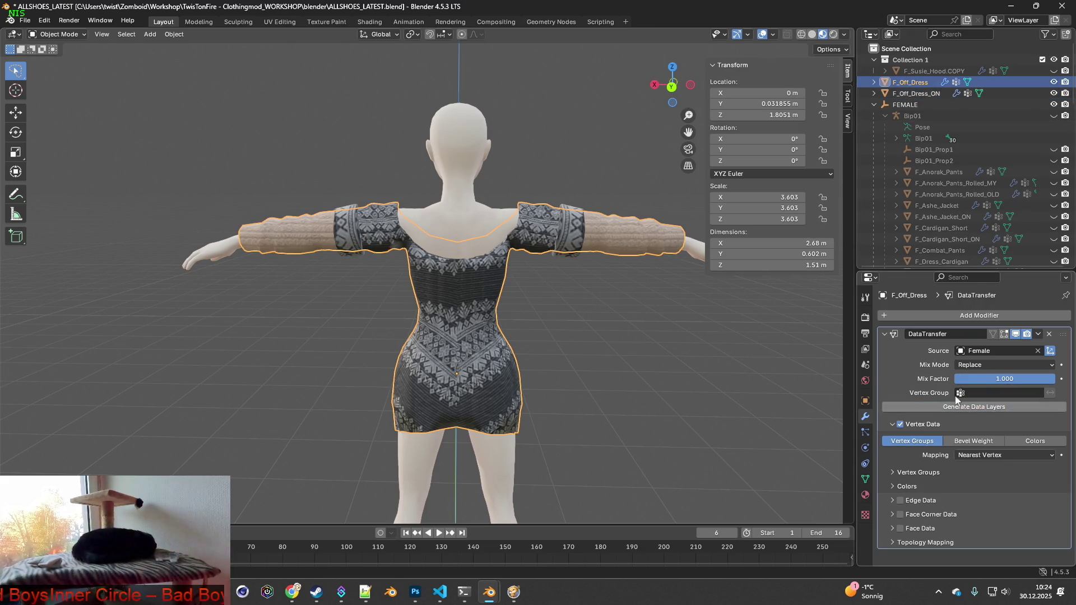
- Unhide the Bip01 armature and make it the active object
mouse_move(560, 234)
middle_mouse_down()
mouse_move(548, 248)
mouse_move(496, 239)
middle_mouse_up()
left_click(1054, 115)
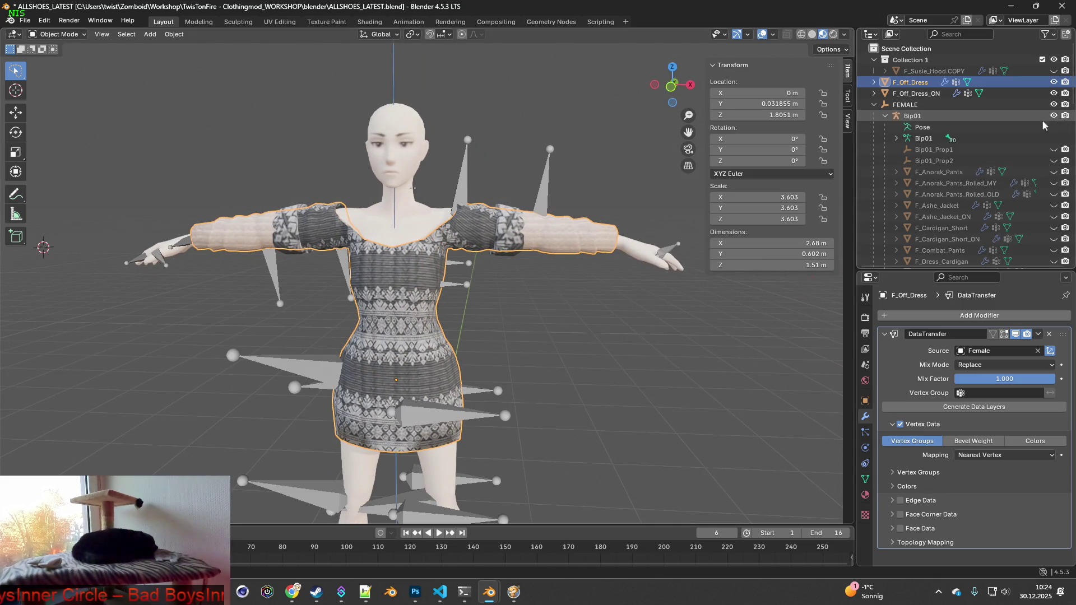
middle_click_drag(526, 283, 577, 289, "shift")
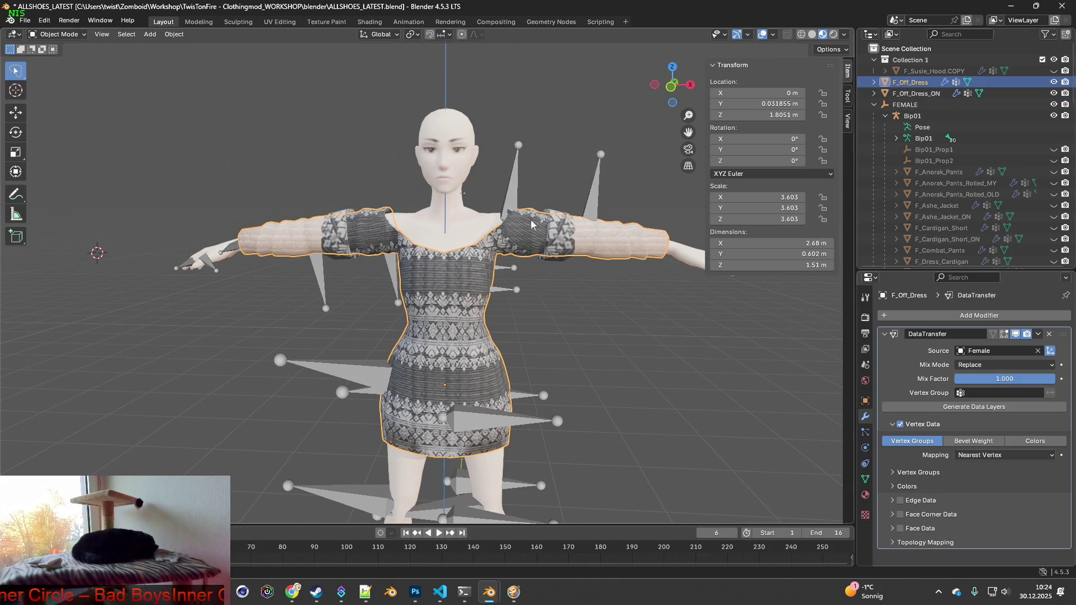
left_click(513, 186, "shift")
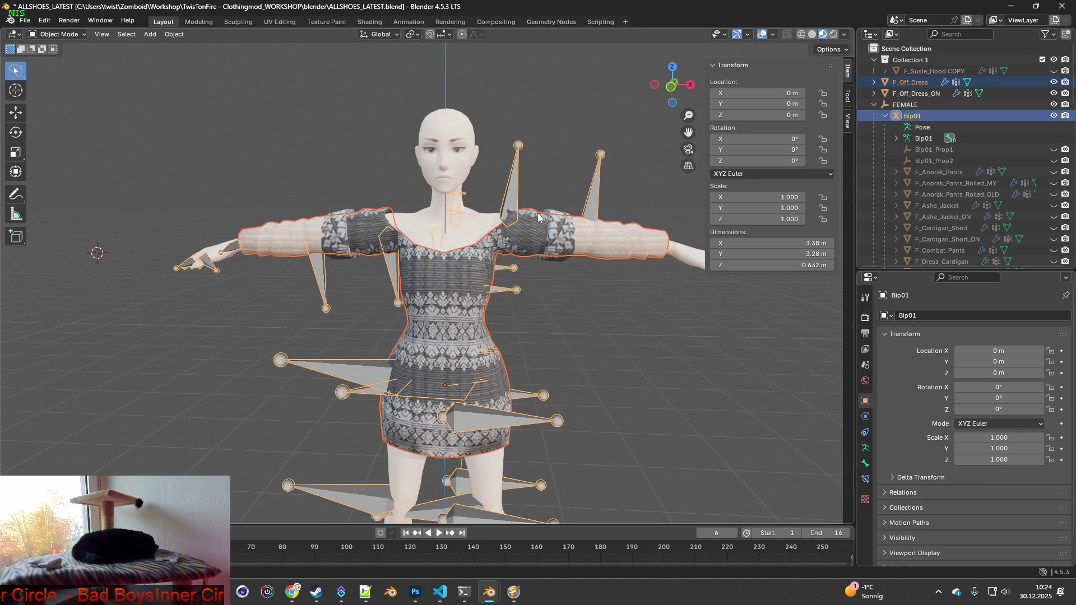
- Parent F_Off_Dress and F_Off_Dress_ON to the Bip01 armature with empty groups
key("ctrl+p")
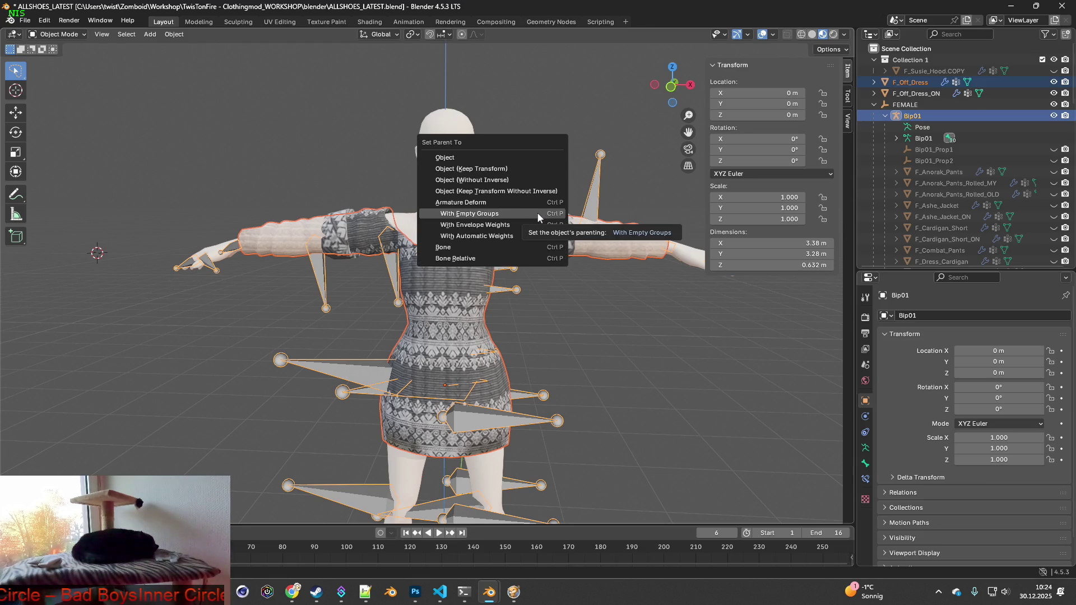
left_click(536, 211)
left_click(956, 82)
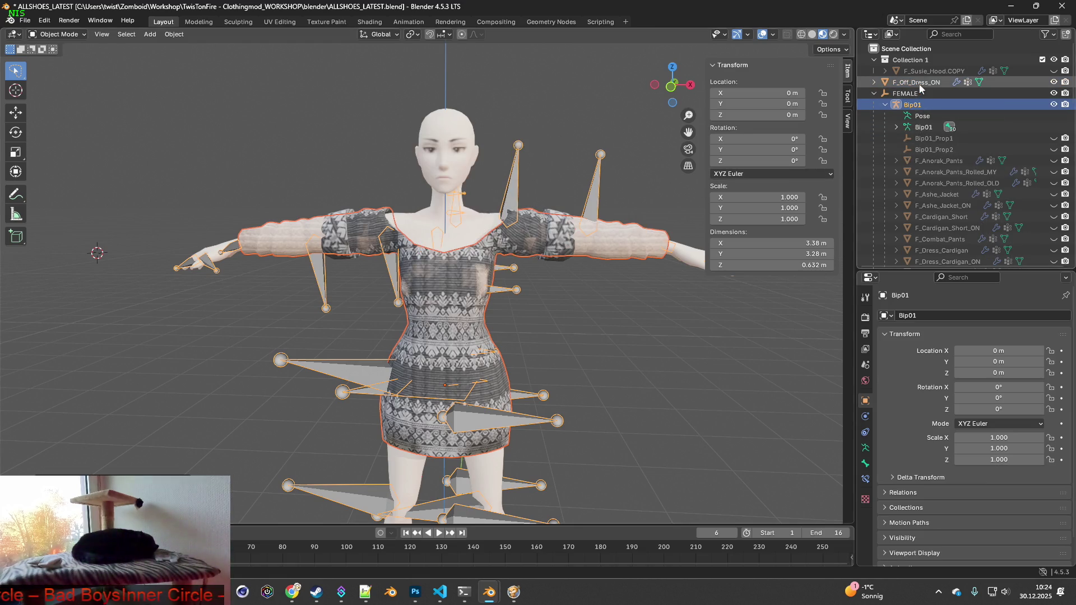
left_click(515, 187, "shift")
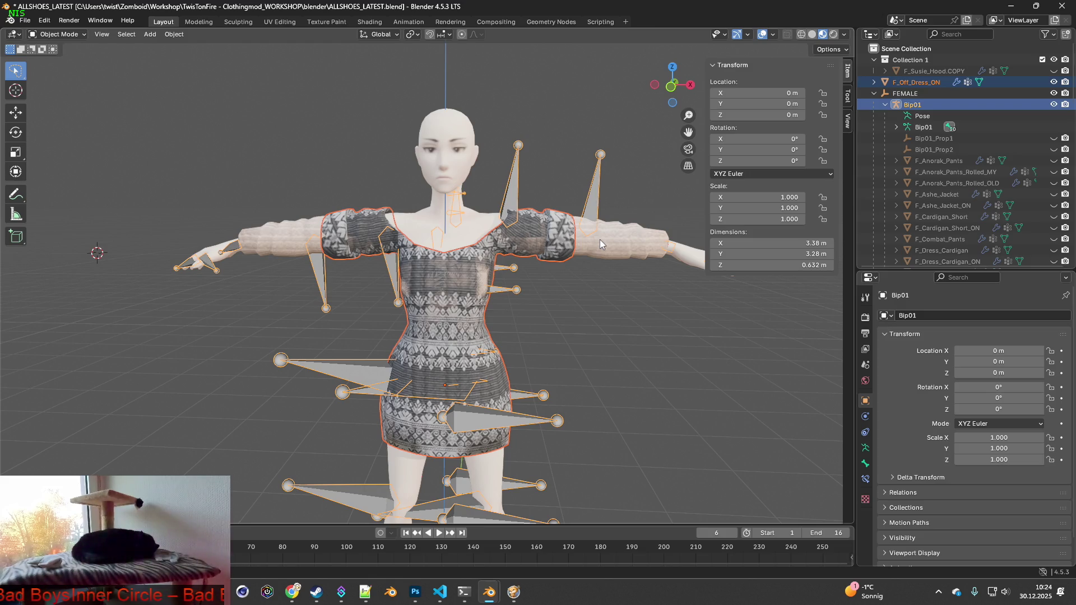
left_click(625, 329)
left_click(926, 83)
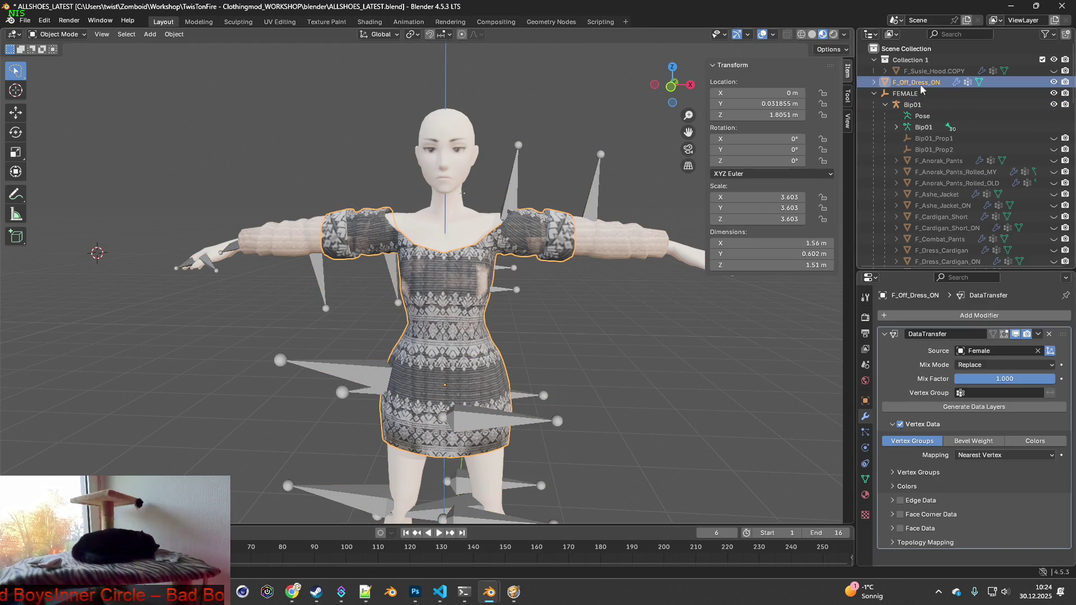
left_click(512, 191, "shift")
key("ctrl+p")
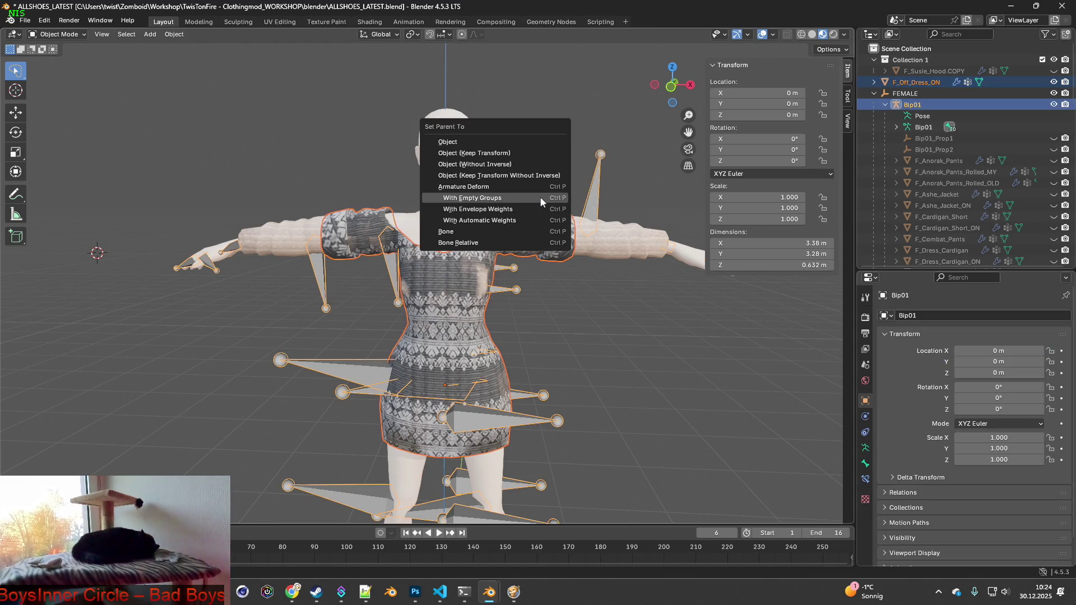
left_click(540, 197)
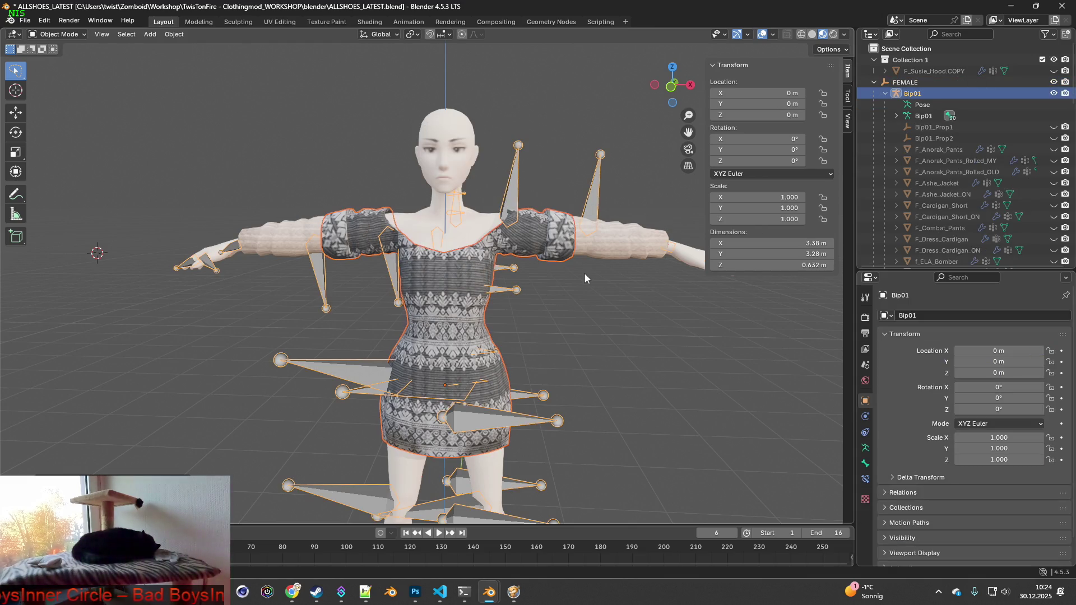
- Hide the Female body and F_Off_Dress_ON, leaving F_Off_Dress active and visible
scroll(963, 197, "down", 5)
scroll(1020, 181, "down", 4)
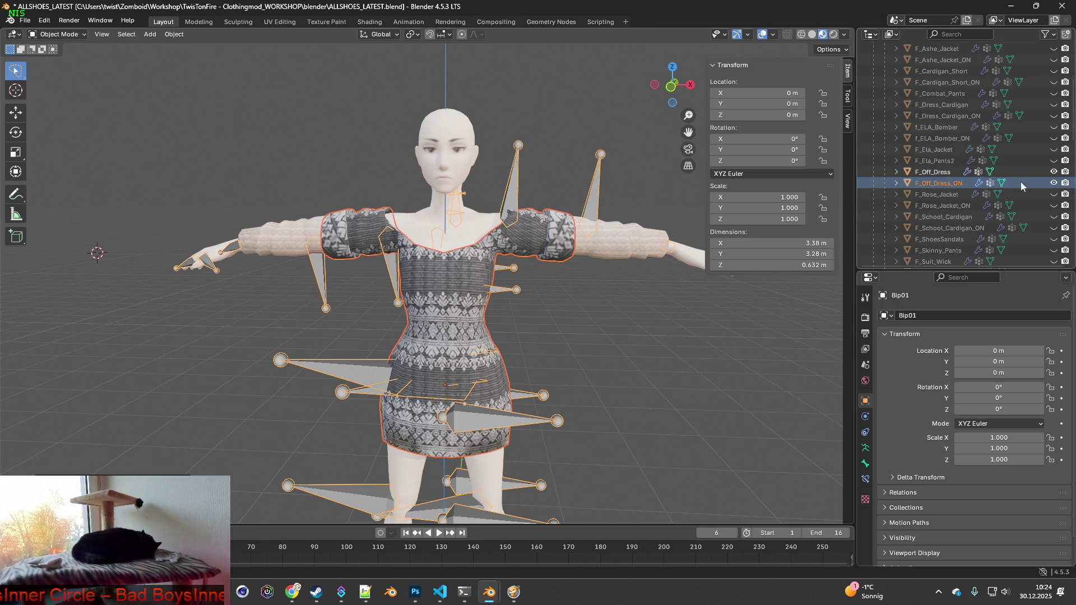
left_click(1053, 239)
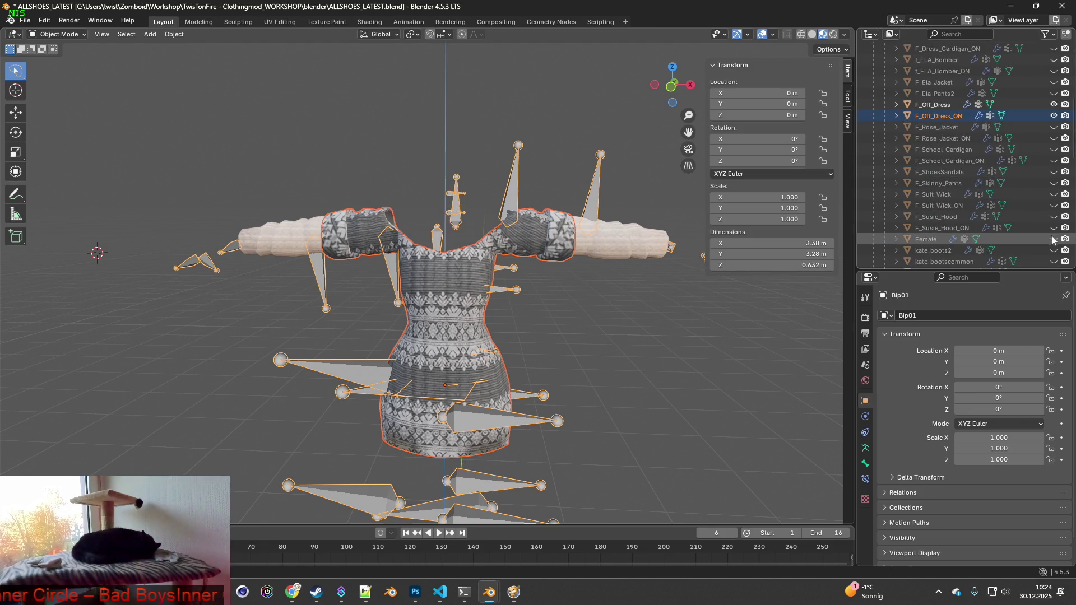
left_click(1054, 116)
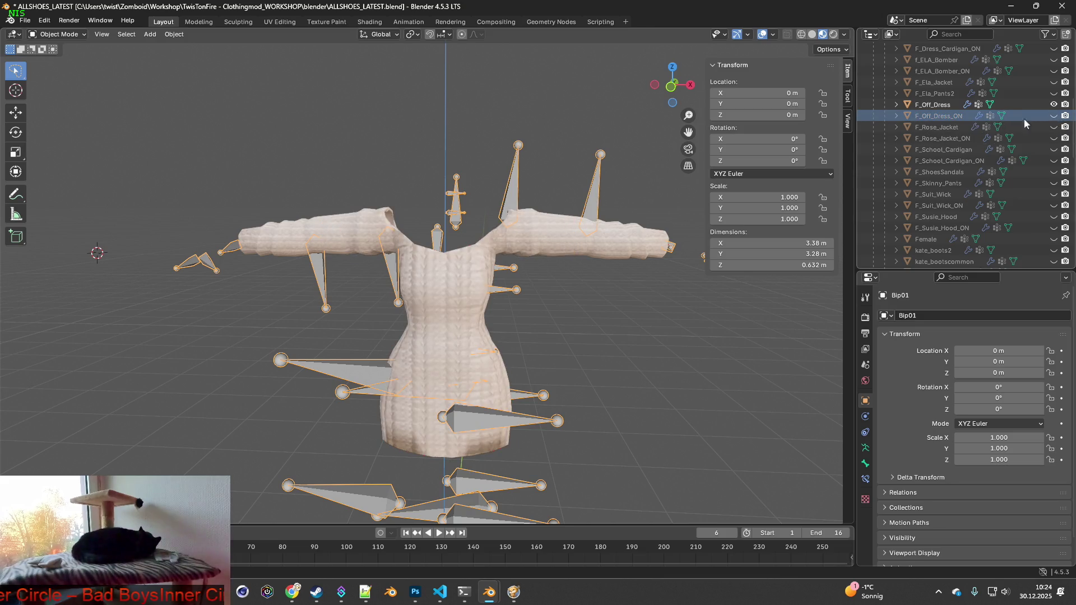
left_click(941, 106)
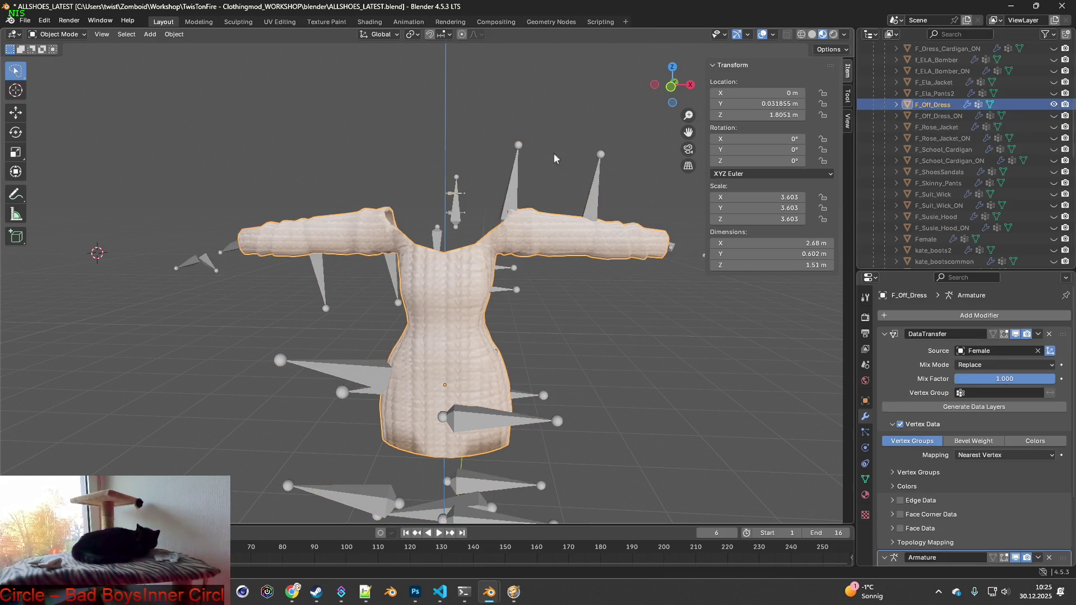
double_click(942, 105)
scroll(941, 105, "up", 2)
key("Return")
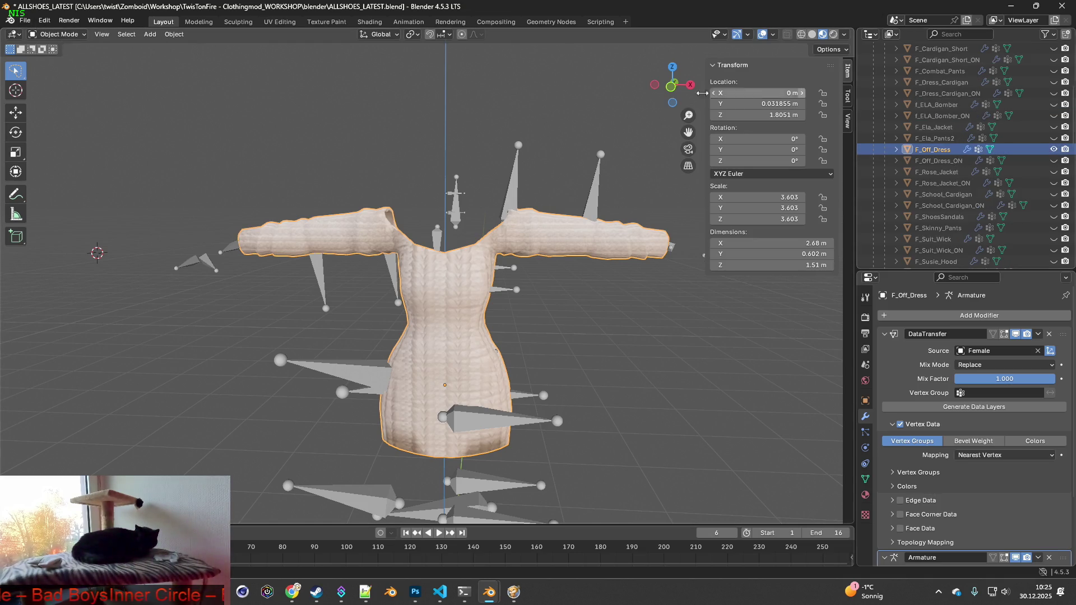
- Export the plain dress as FBX, overwriting F_Off_Dress.fbx in the skinned clothes folder
left_click(25, 23)
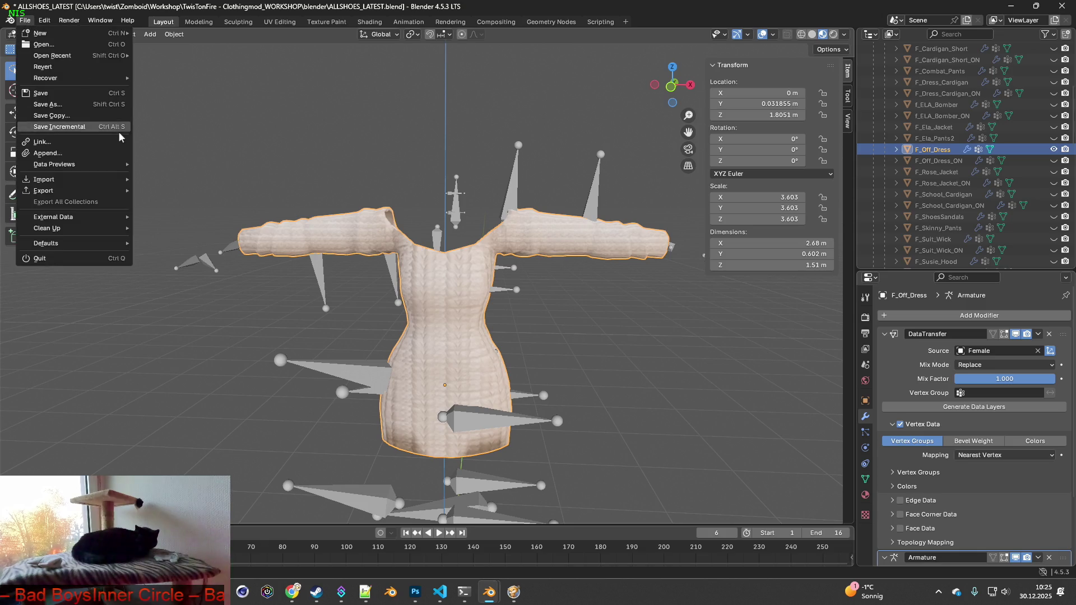
mouse_move(57, 188)
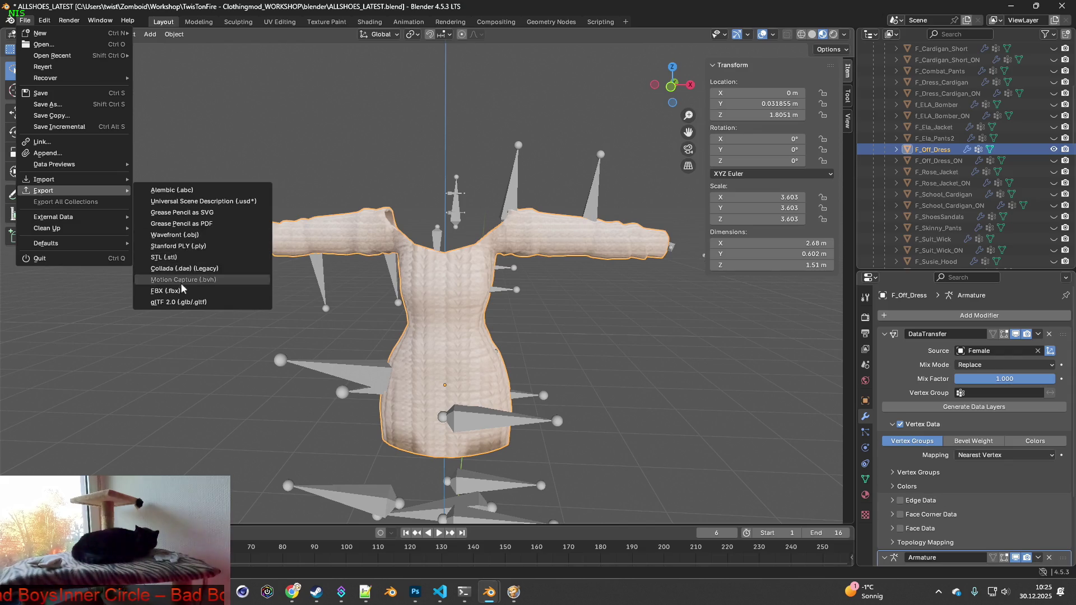
left_click(180, 280)
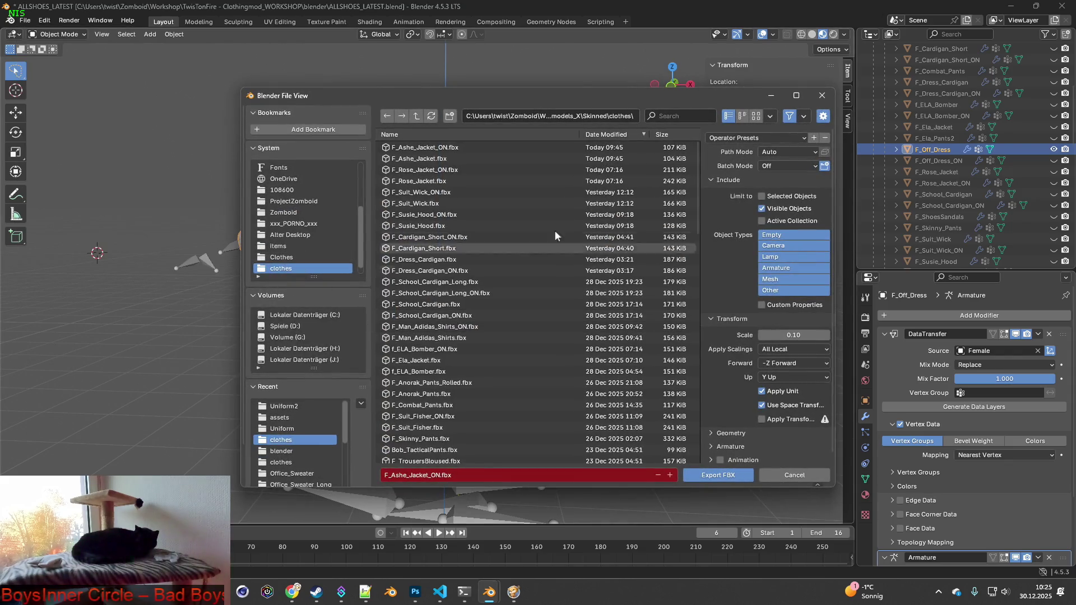
left_click(679, 117)
type("F_Off_Dress")
left_click(420, 161)
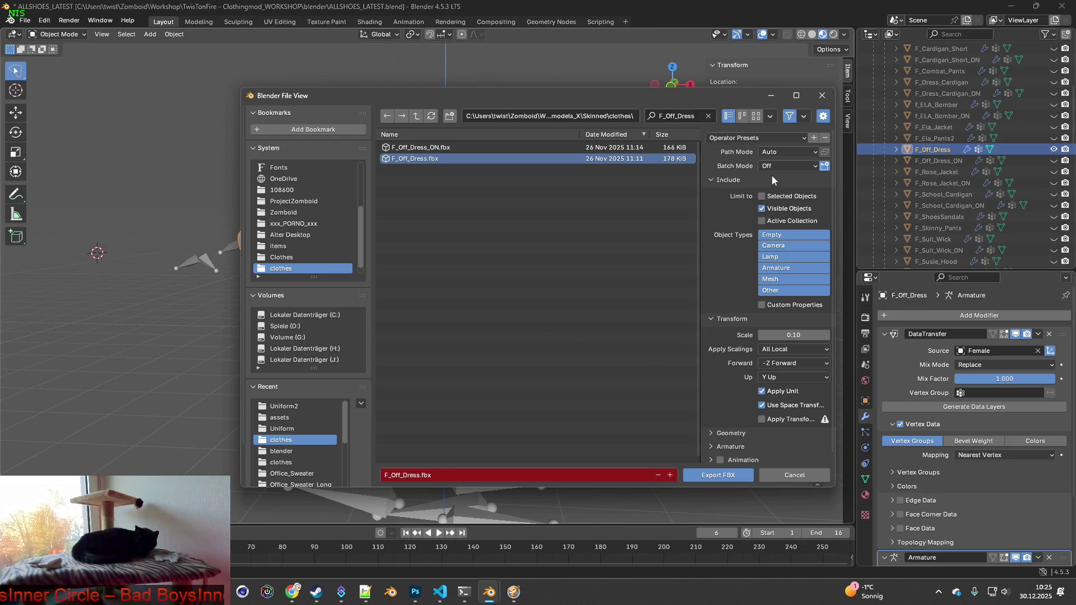
left_click(719, 475)
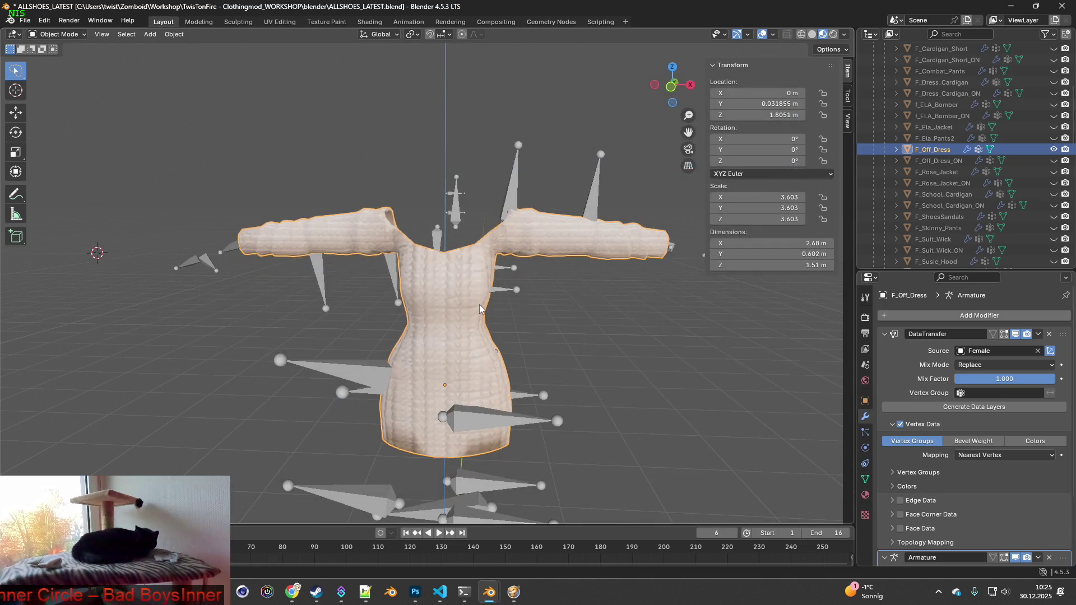
- Hide F_Off_Dress, show F_Off_Dress_ON, and target F_Off_Dress_ON.fbx for a new FBX export
left_click(1053, 149)
left_click(1053, 160)
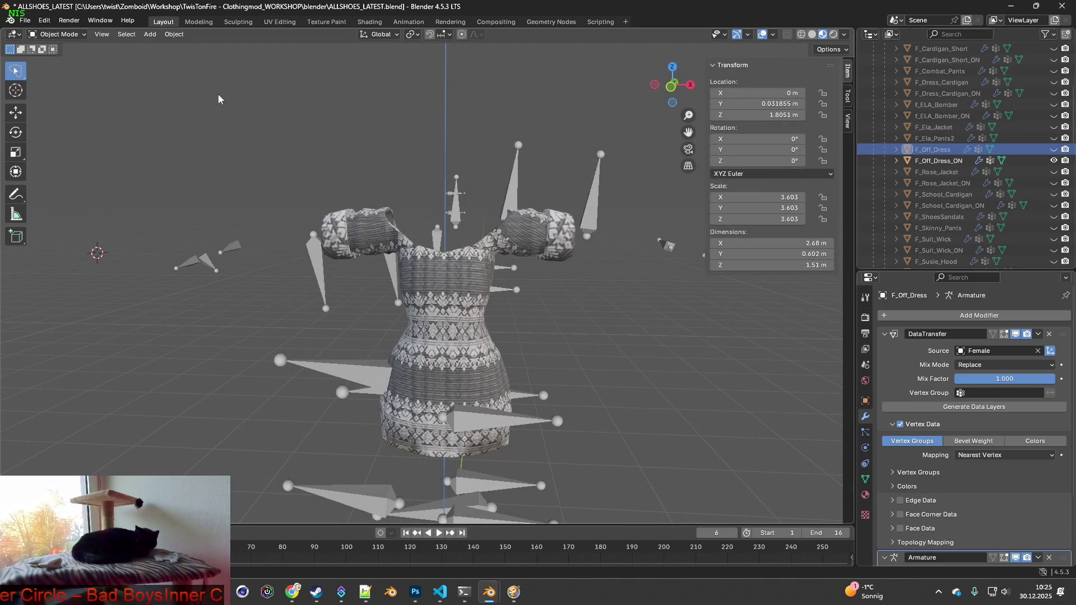
left_click(24, 20)
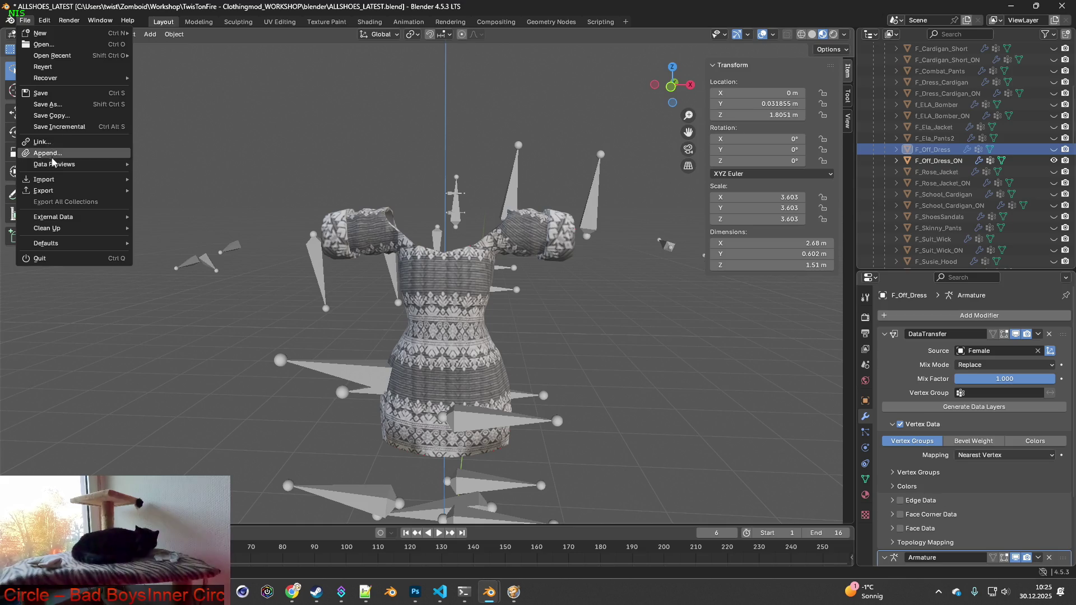
mouse_move(53, 190)
left_click(183, 292)
left_click(675, 116)
type("F_Off_Dress")
left_click(425, 158)
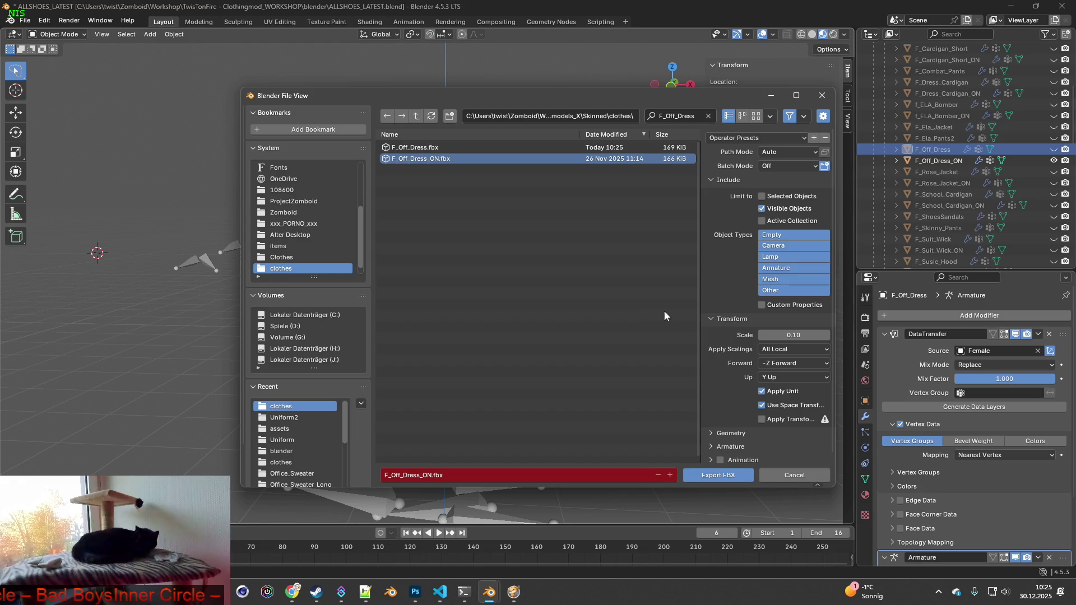
- Export F_Off_Dress_ON.fbx using the 'scale 0 1 only visible' export preset
left_click(760, 137)
left_click(743, 166)
left_click(718, 473)
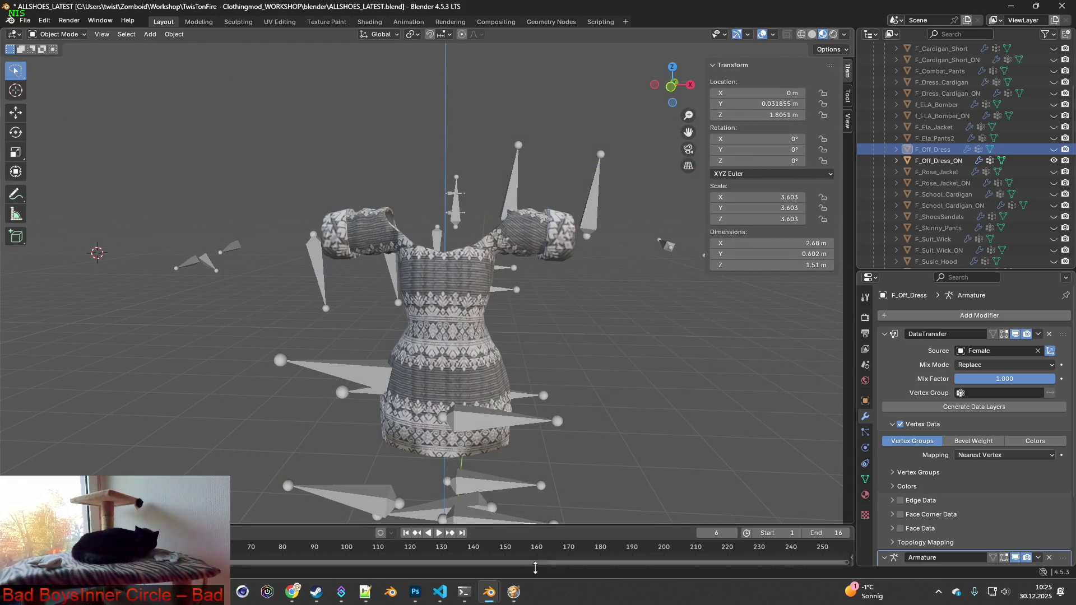
scroll(638, 412, "down", 1)
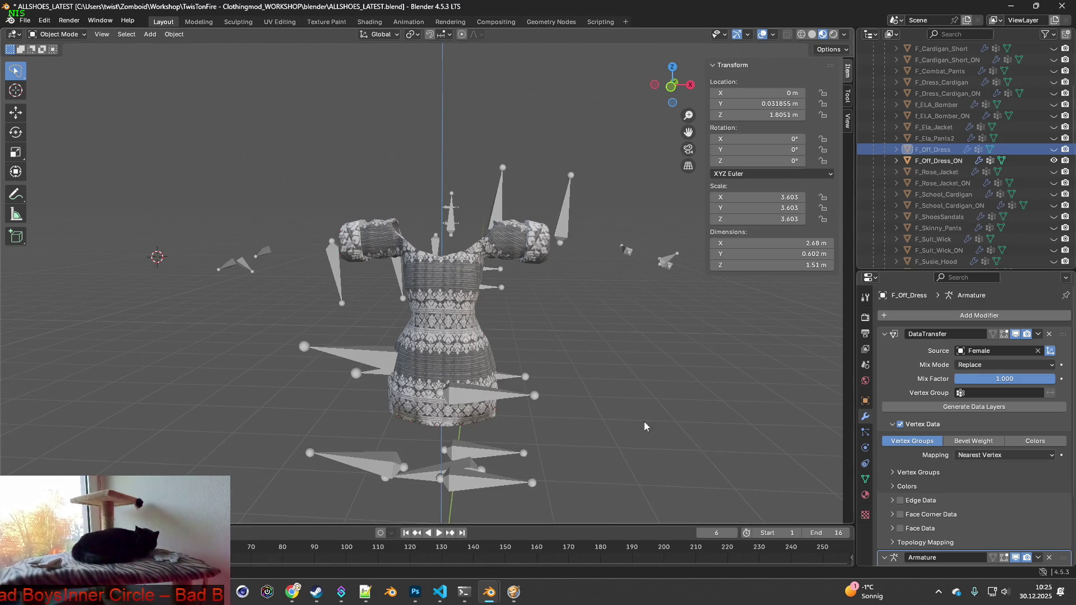
left_click(514, 592)
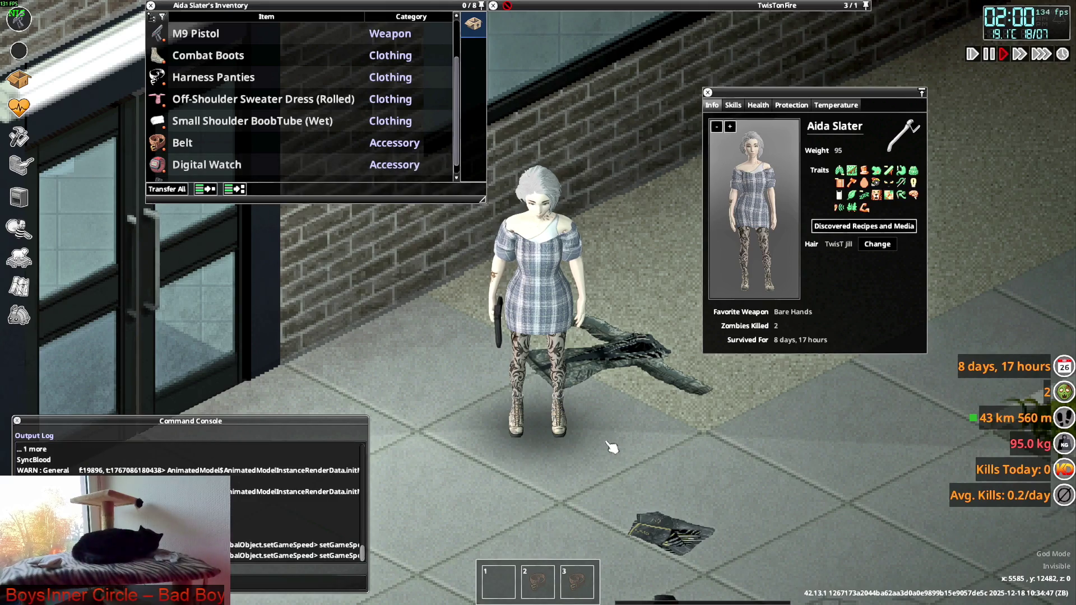
- Walk the character around with WASD to inspect the rolled sweater dress in game
key("s")
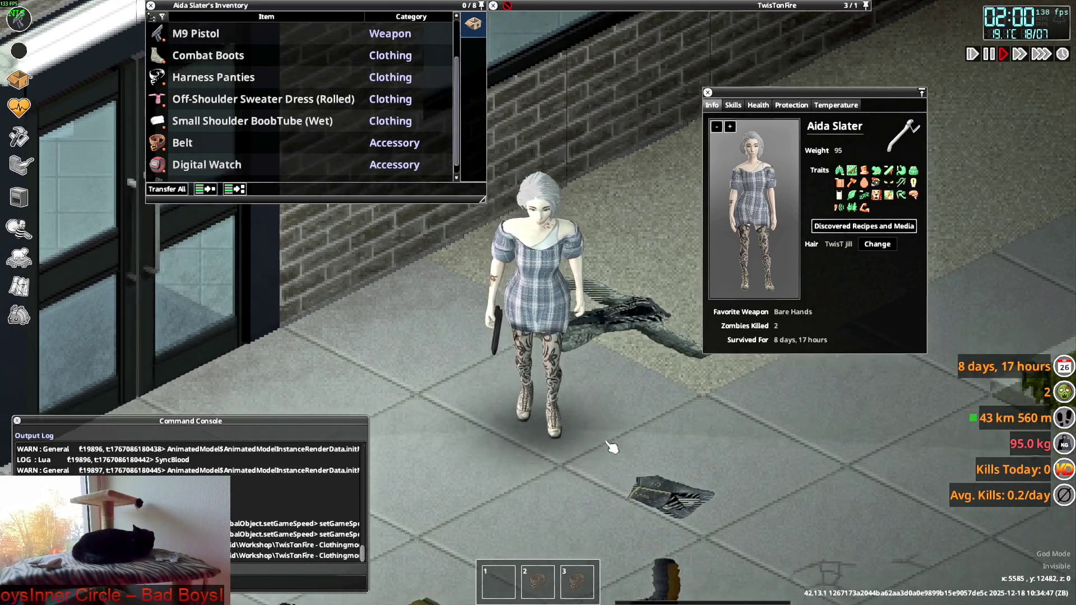
key("s")
key("w")
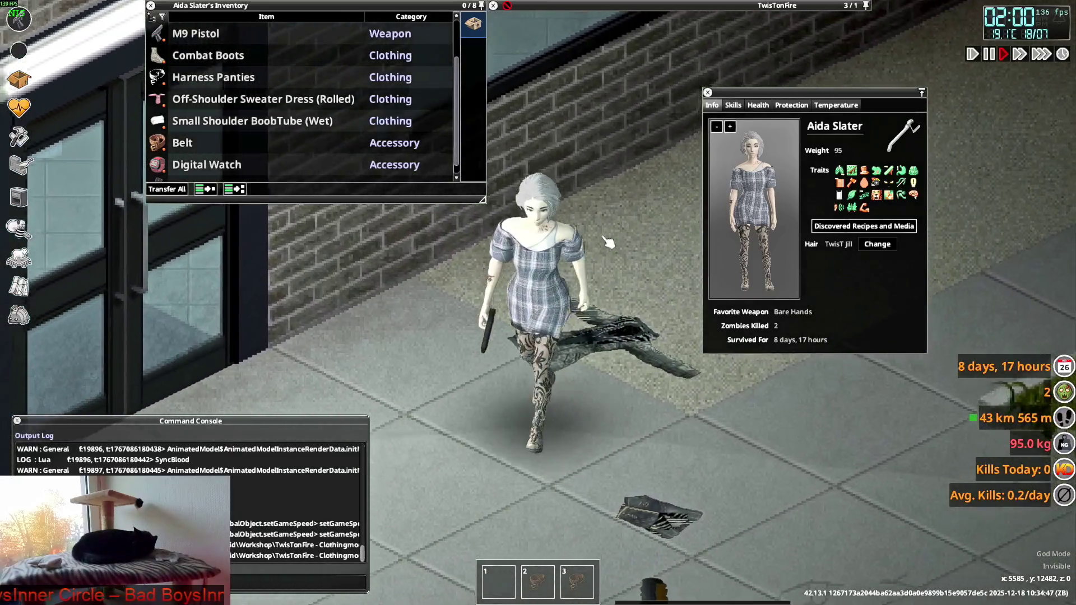
key("w")
mouse_move(594, 129)
right_mouse_down()
mouse_move(591, 113)
mouse_move(493, 149)
mouse_move(557, 139)
mouse_move(620, 163)
right_mouse_up()
key("s")
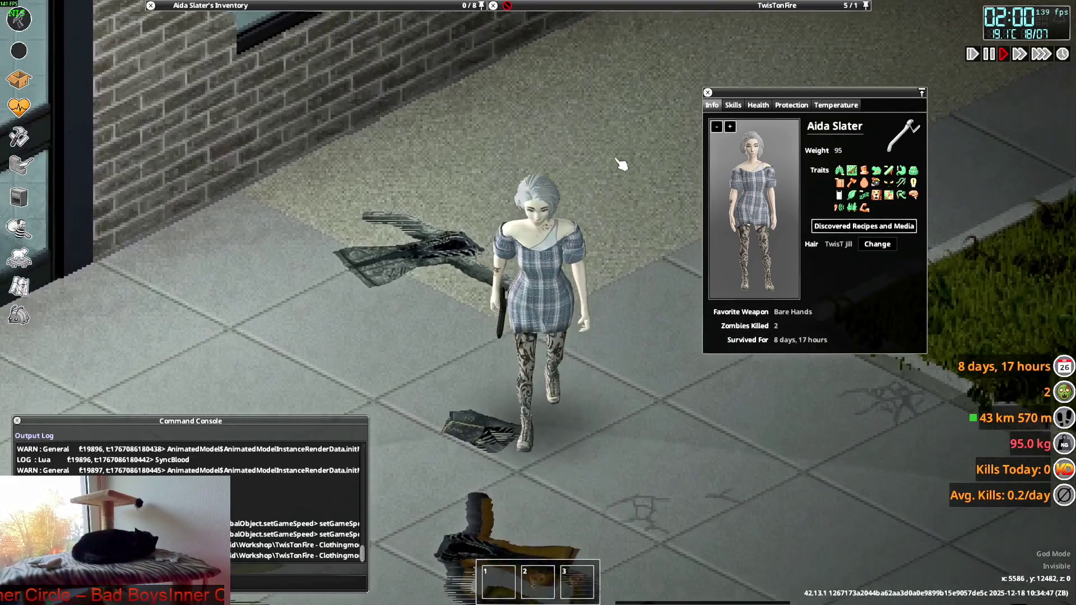
key("w")
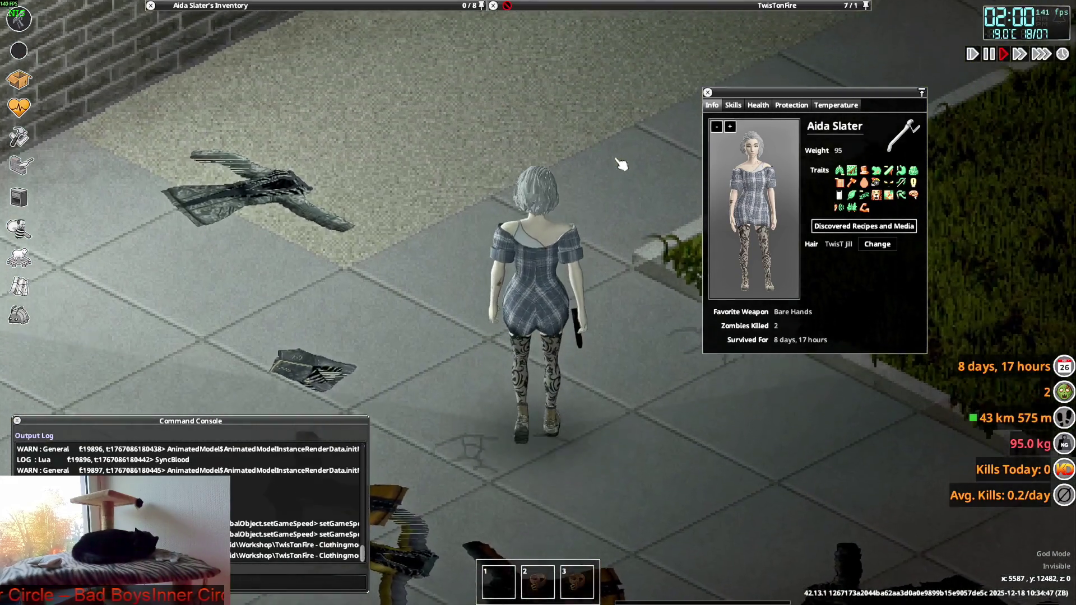
key("a")
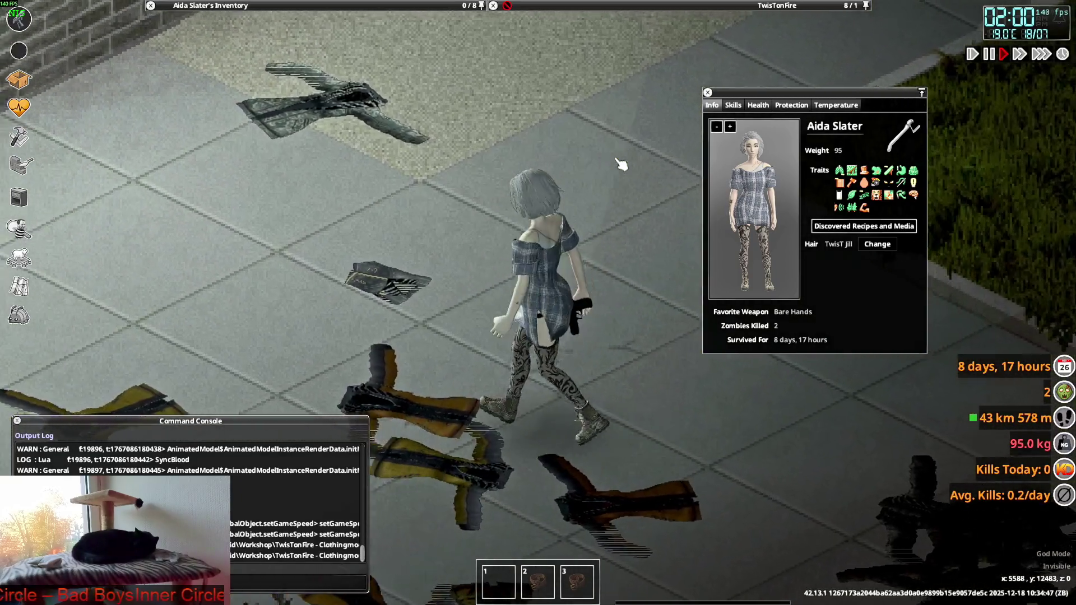
key("s")
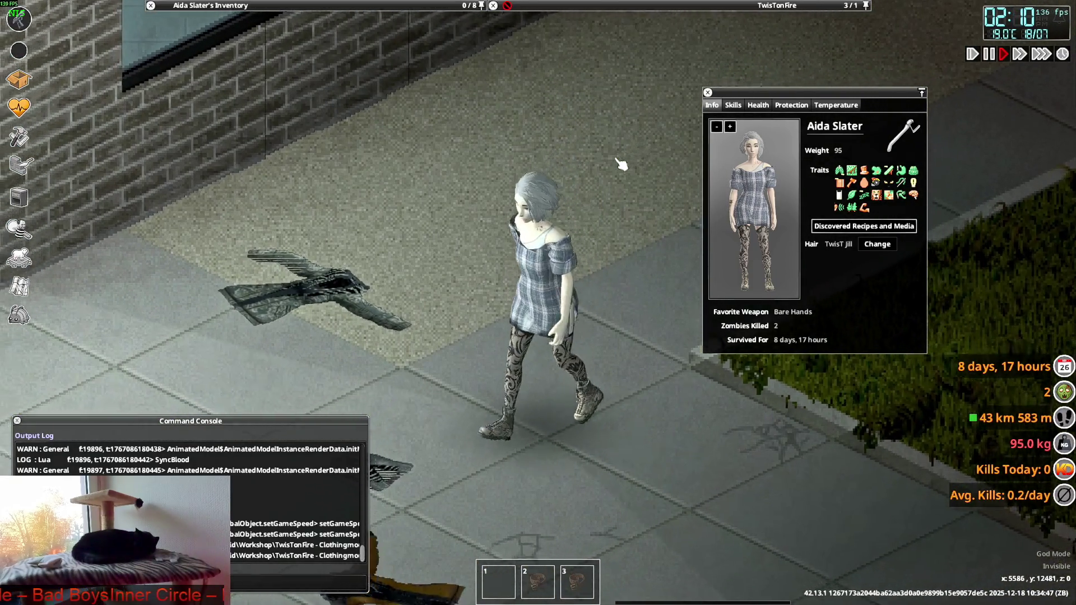
key("w")
- Switch the Off-Shoulder Sweater Dress to Unrolled, giving it full-length sleeves
mouse_move(288, 128)
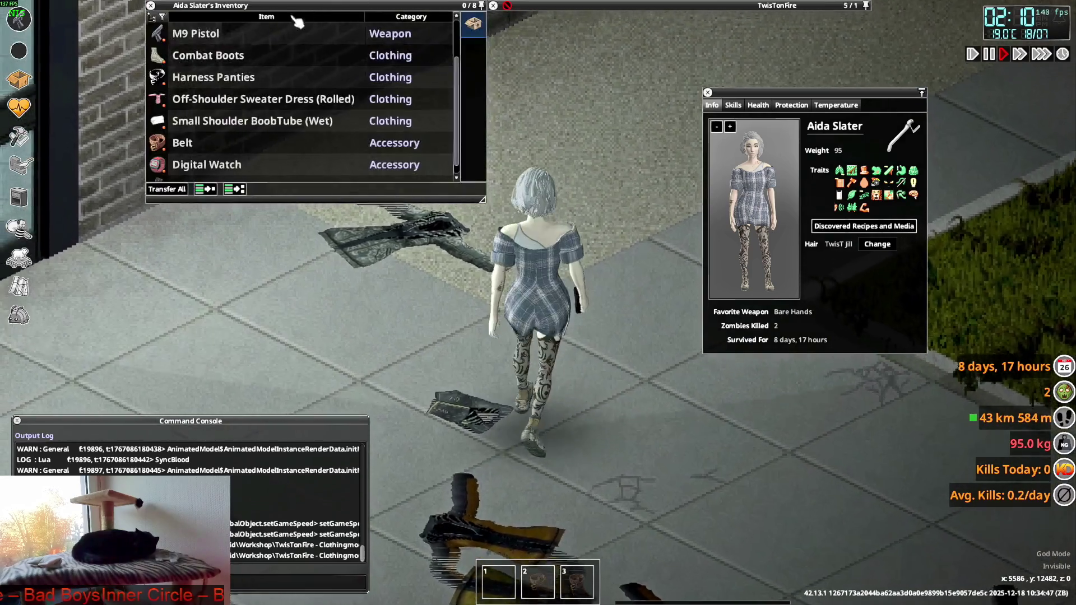
key("s")
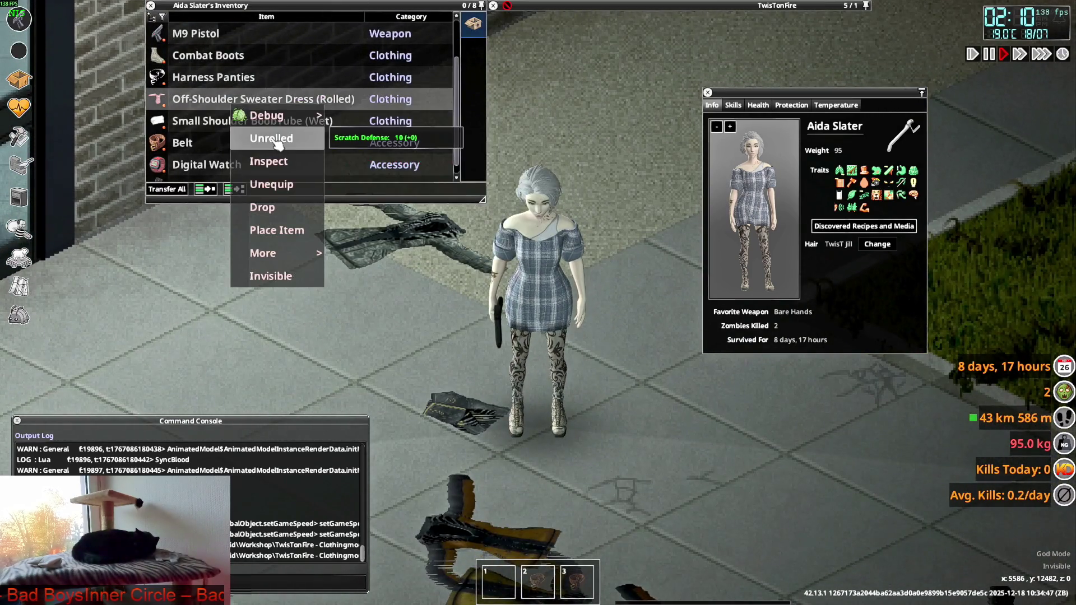
left_click(276, 143)
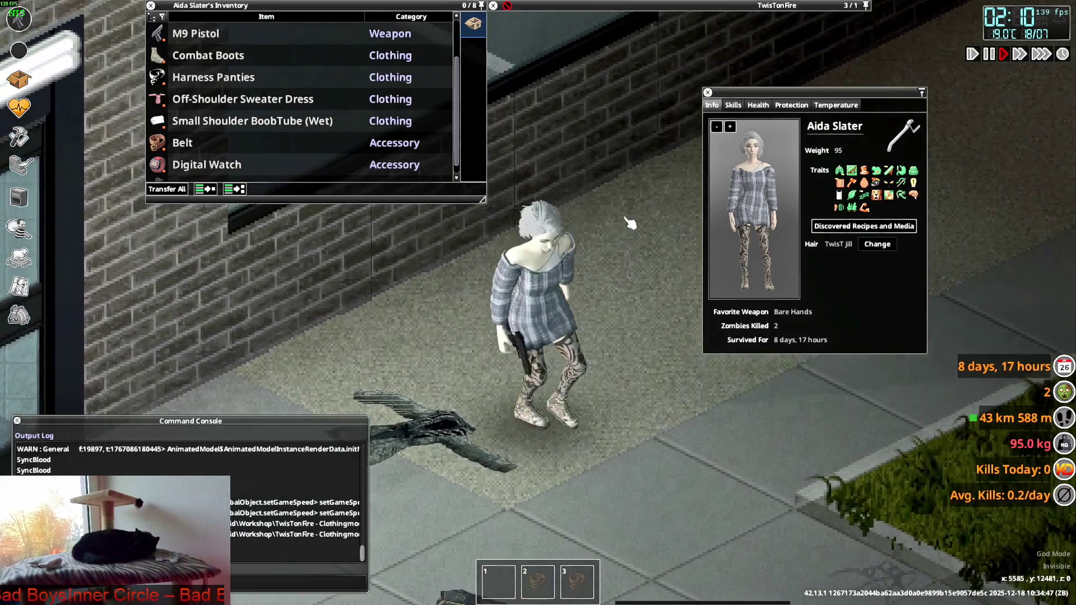
key("s")
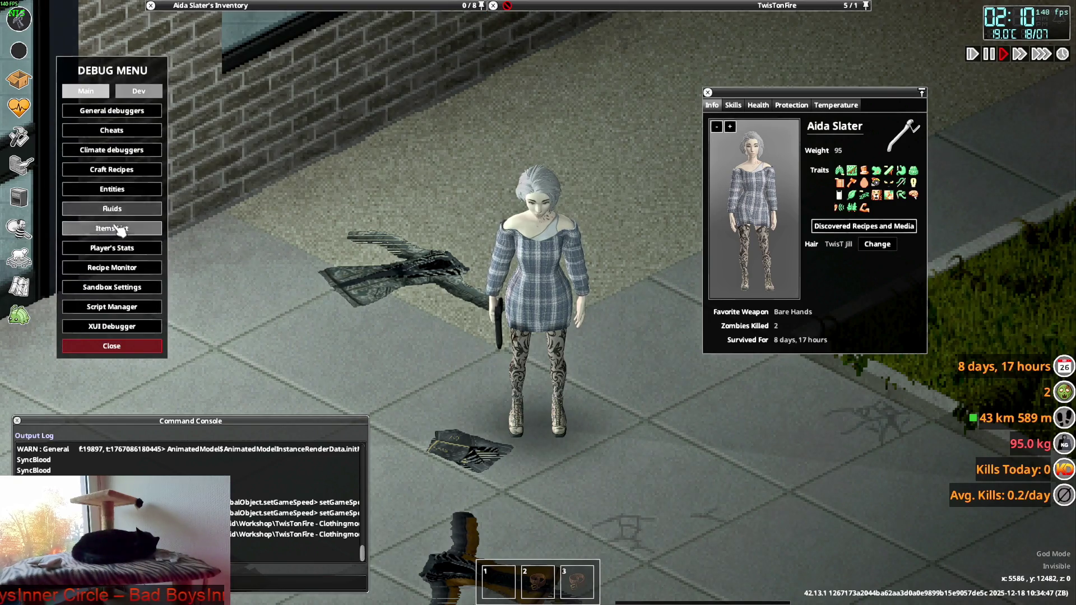
- Spawn 20 Off_Dress items via the debug Items List's Add Multiple, then close the debug windows
left_click(120, 229)
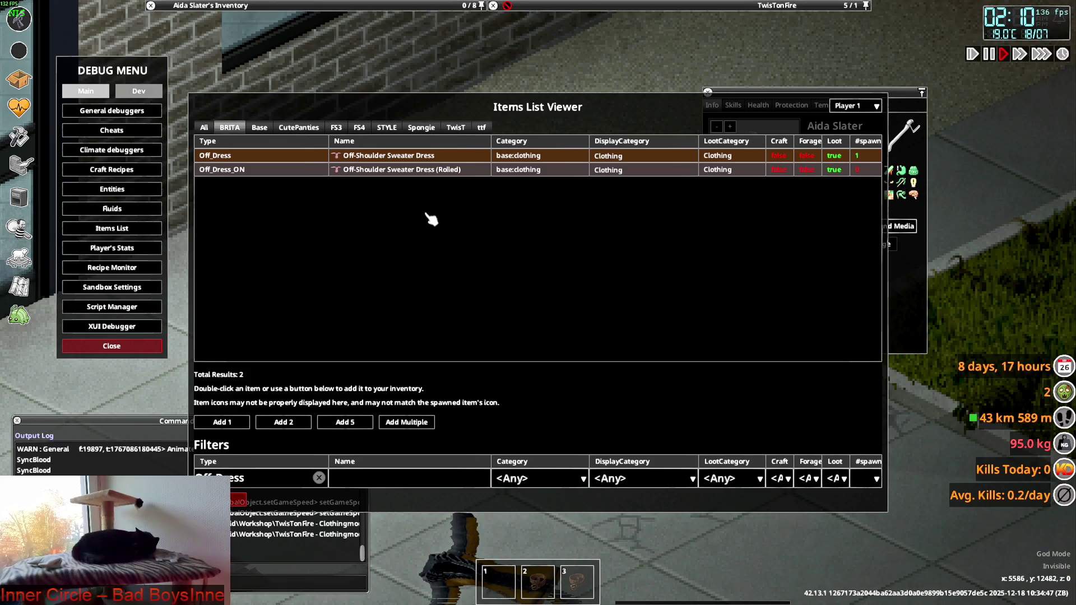
left_click(406, 422)
type("20")
left_click(439, 450)
left_click(112, 228)
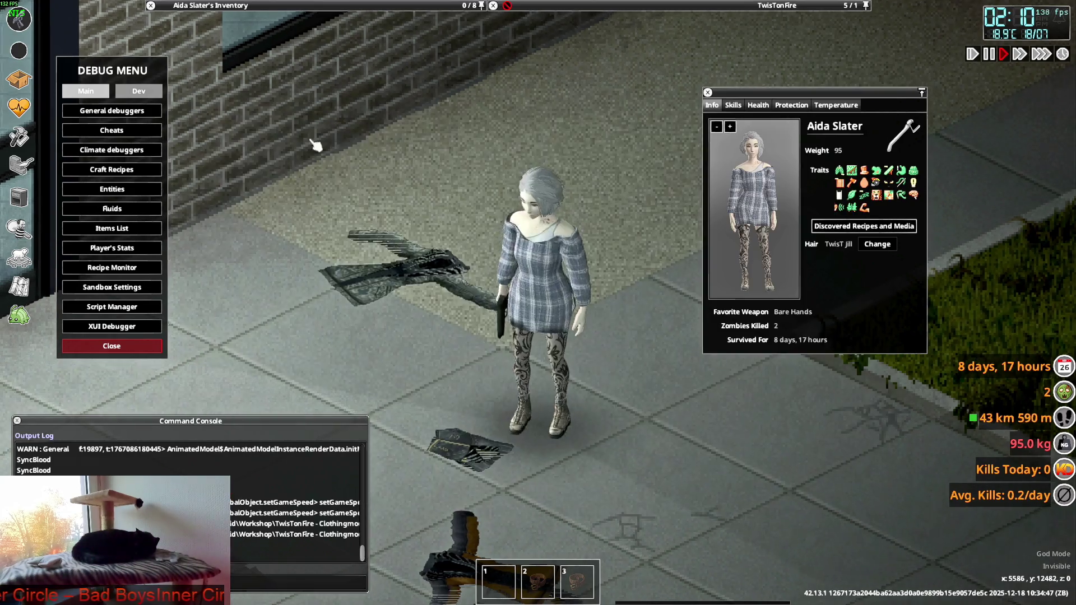
left_click(111, 346)
mouse_move(279, 7)
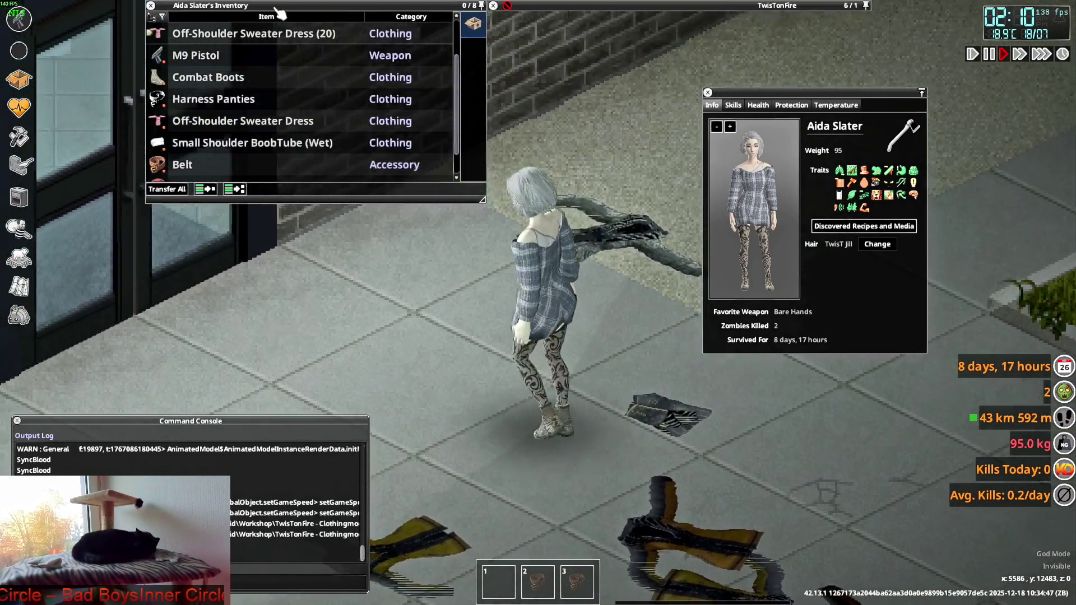
double_click(196, 55)
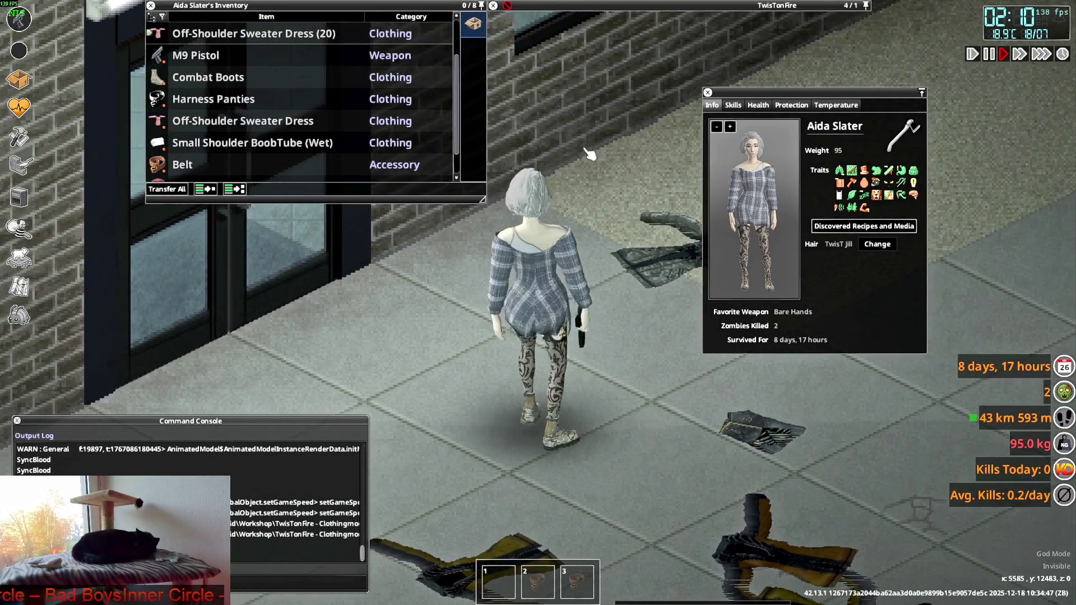
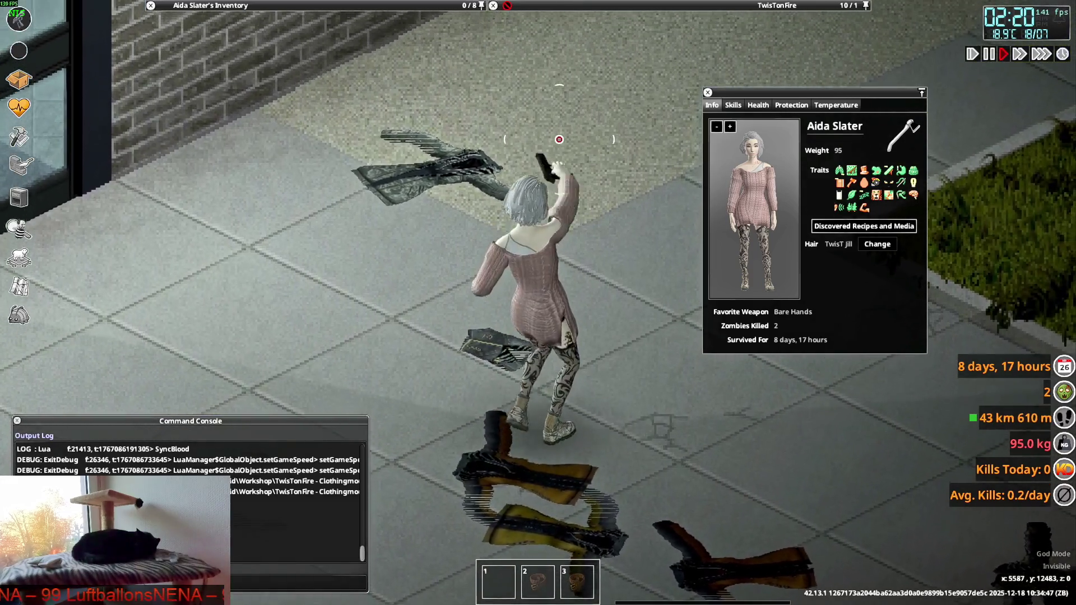
- Walk the character north to view the dress and collapse the Off-Shoulder Sweater Dress inventory stack
key("w")
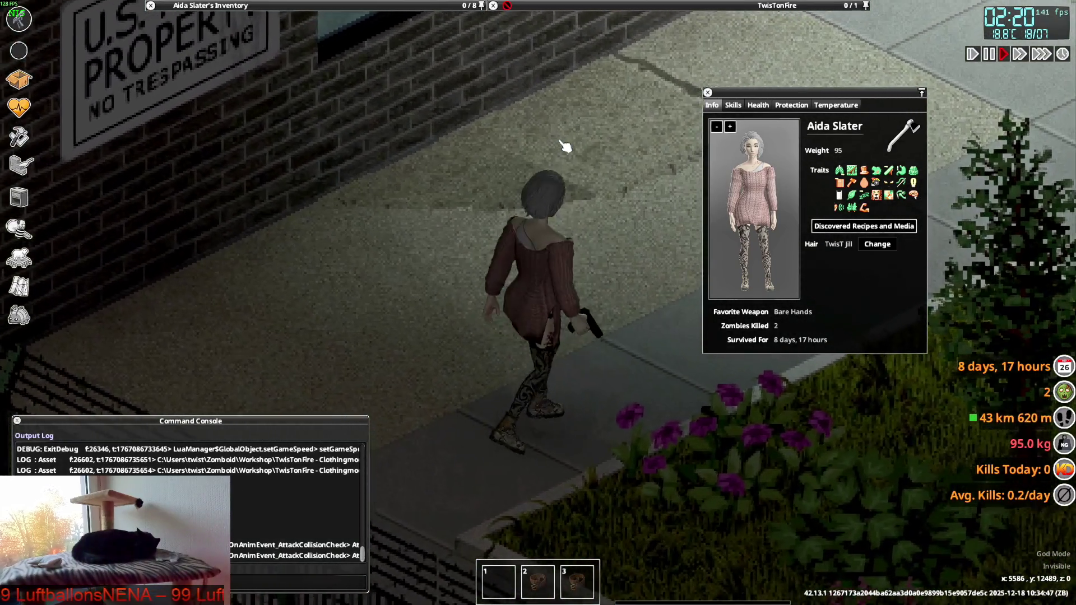
key("w")
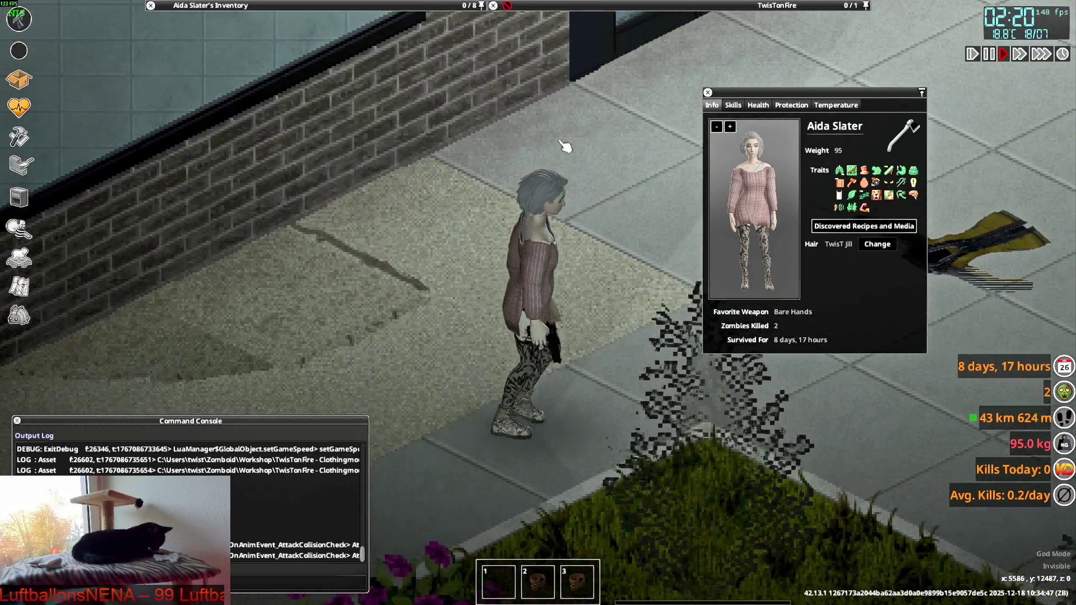
key("w")
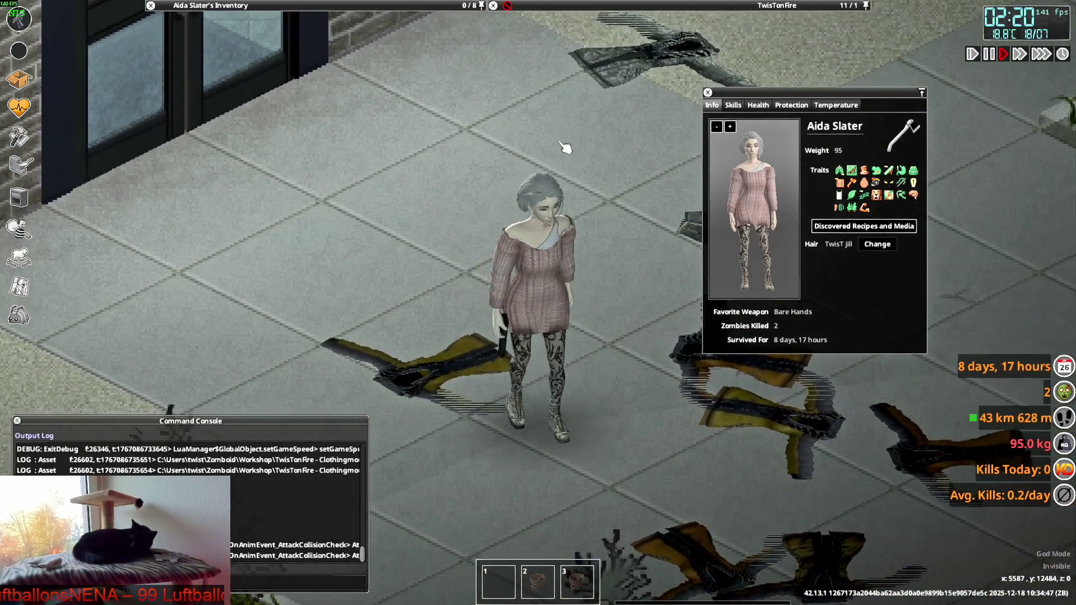
mouse_move(208, 92)
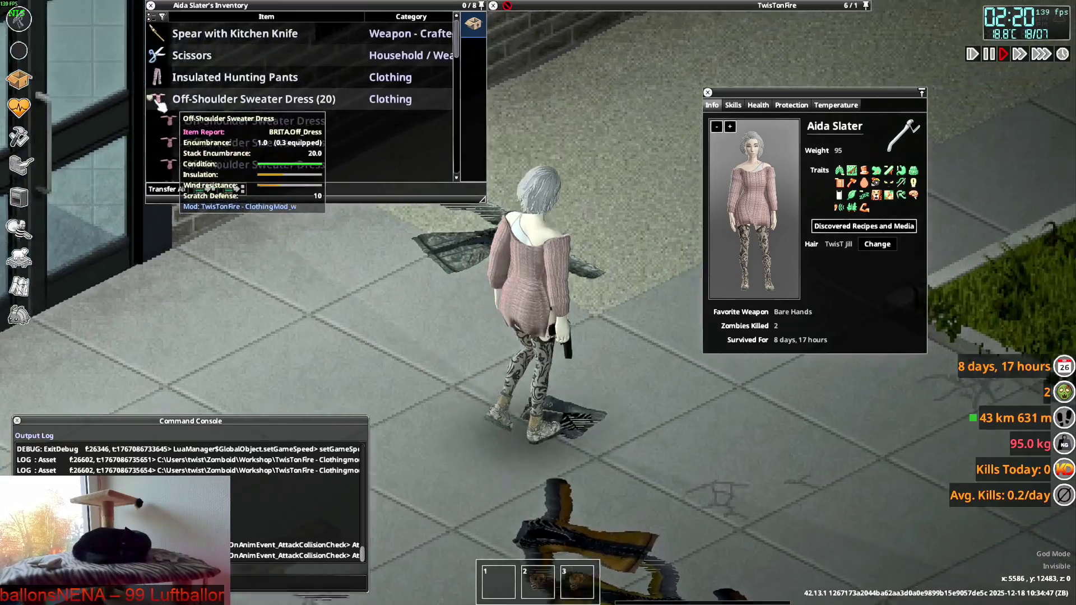
left_click(160, 101)
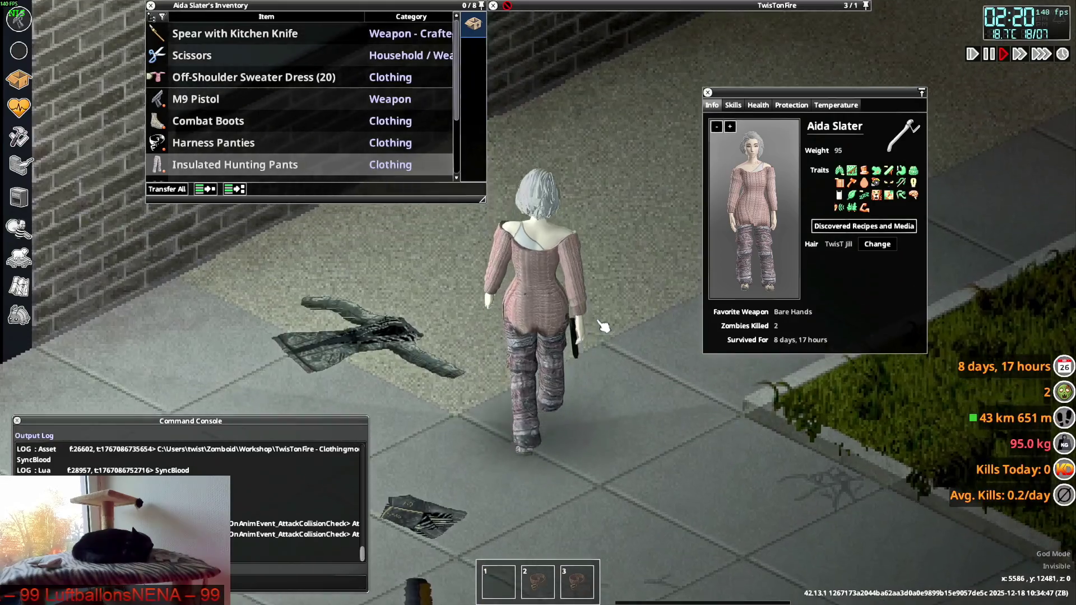
- Walk the character in every direction to inspect the dress from all sides, then return to Blender
key("a+s")
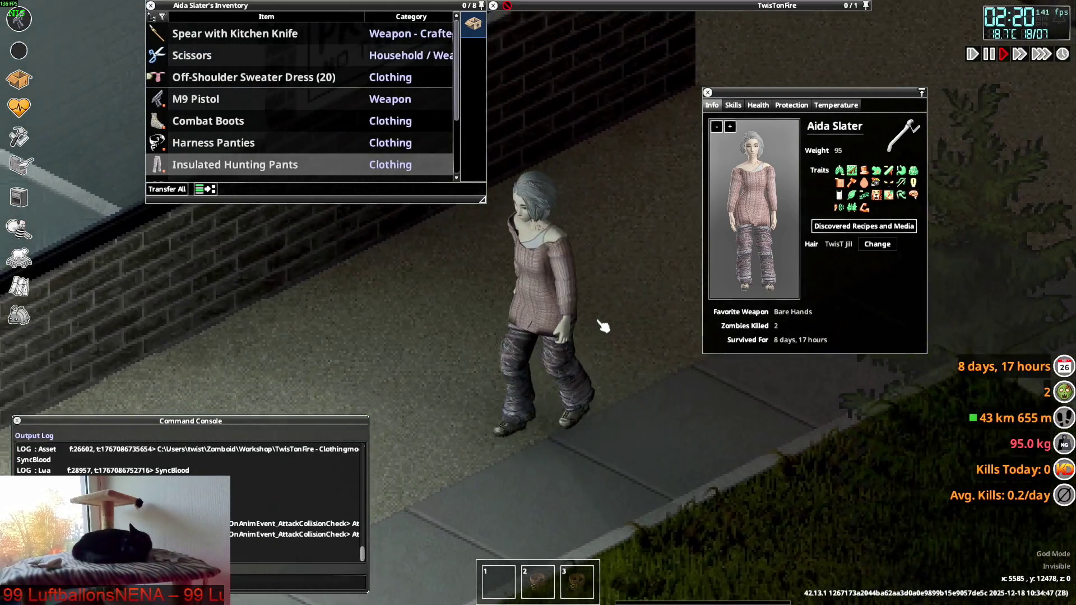
key("s")
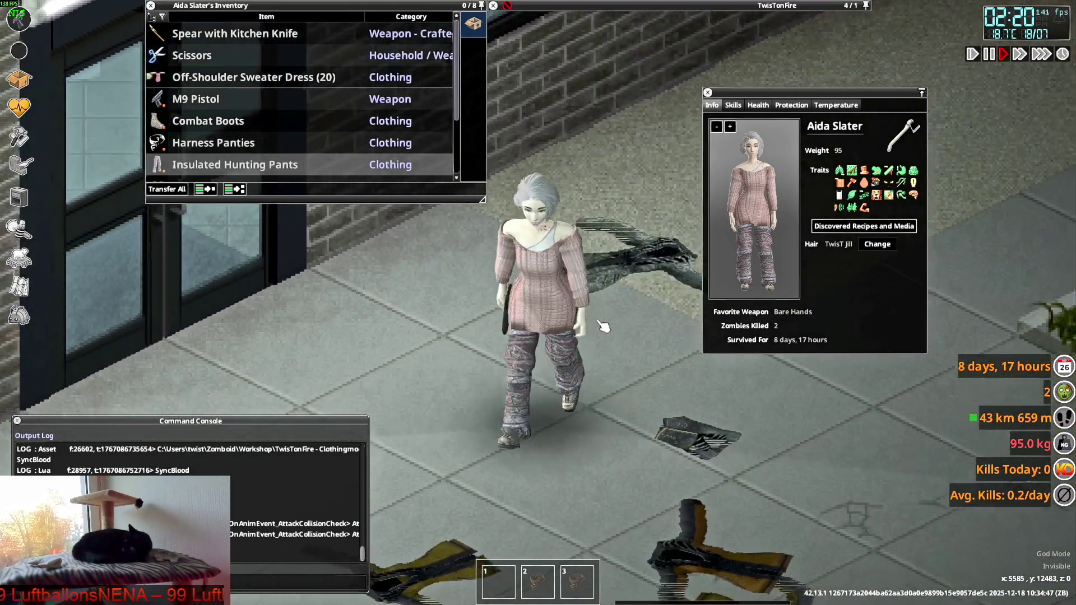
key("w")
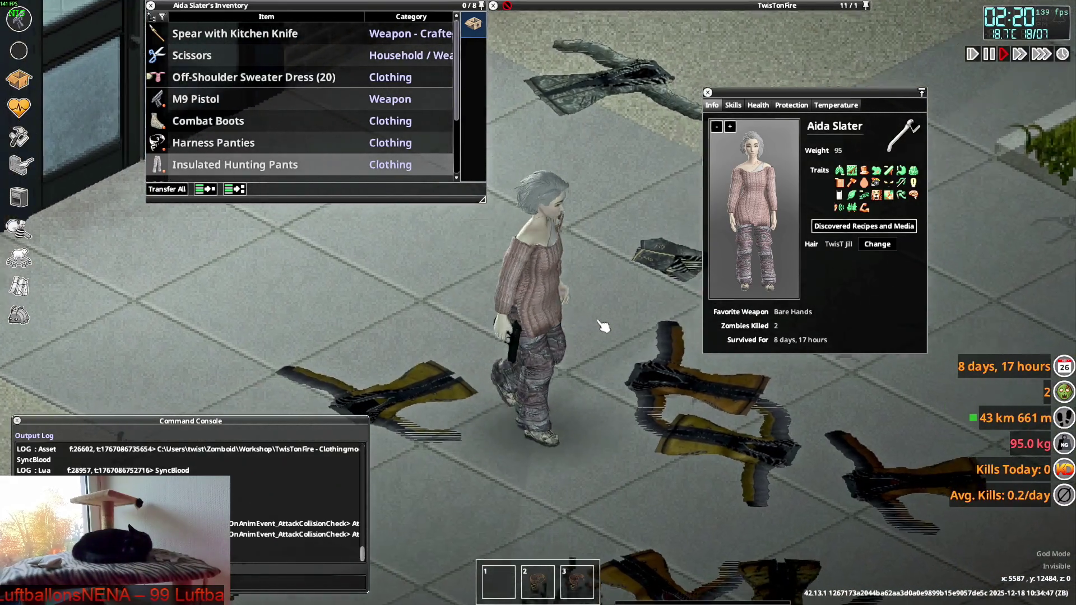
key("s")
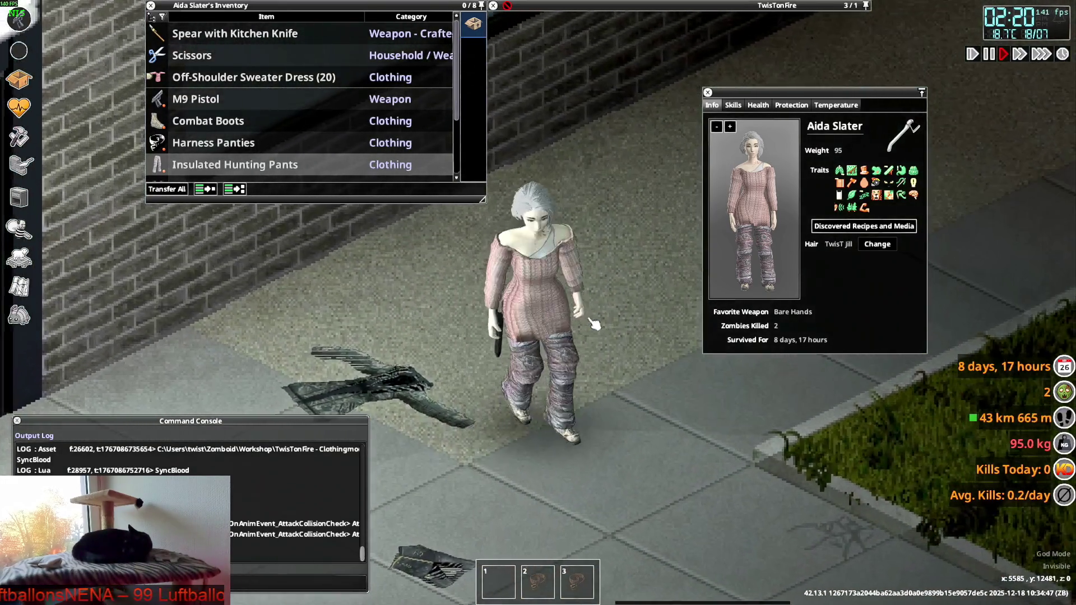
key("d")
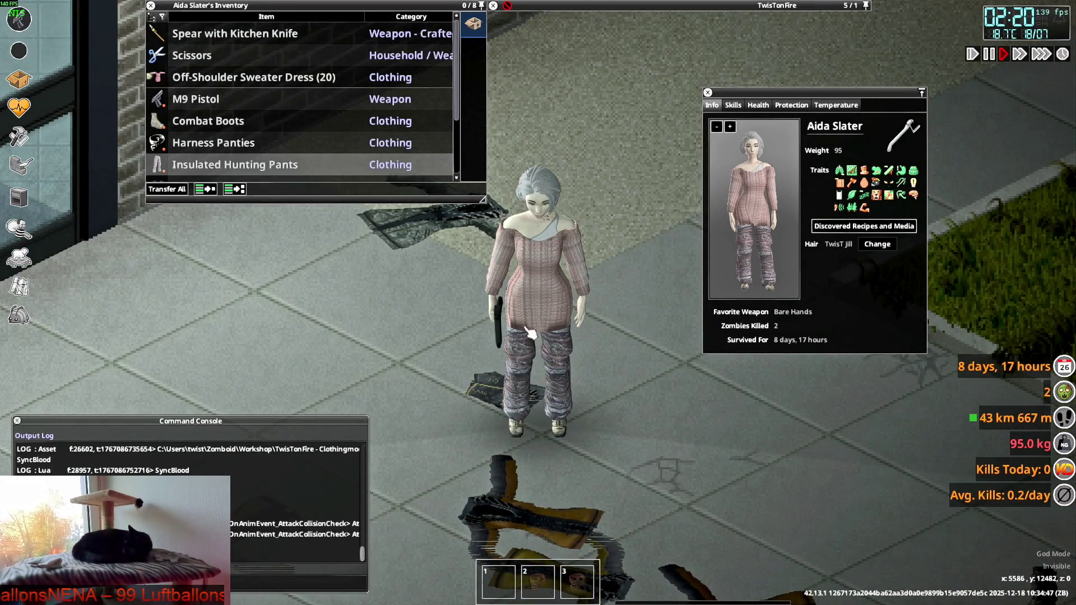
key("s")
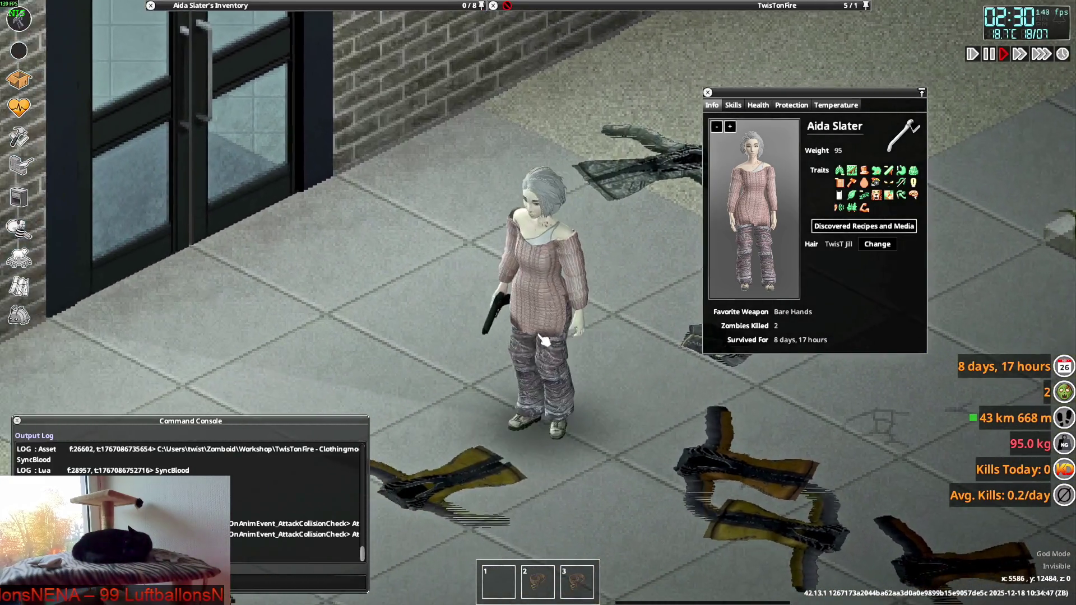
key("w")
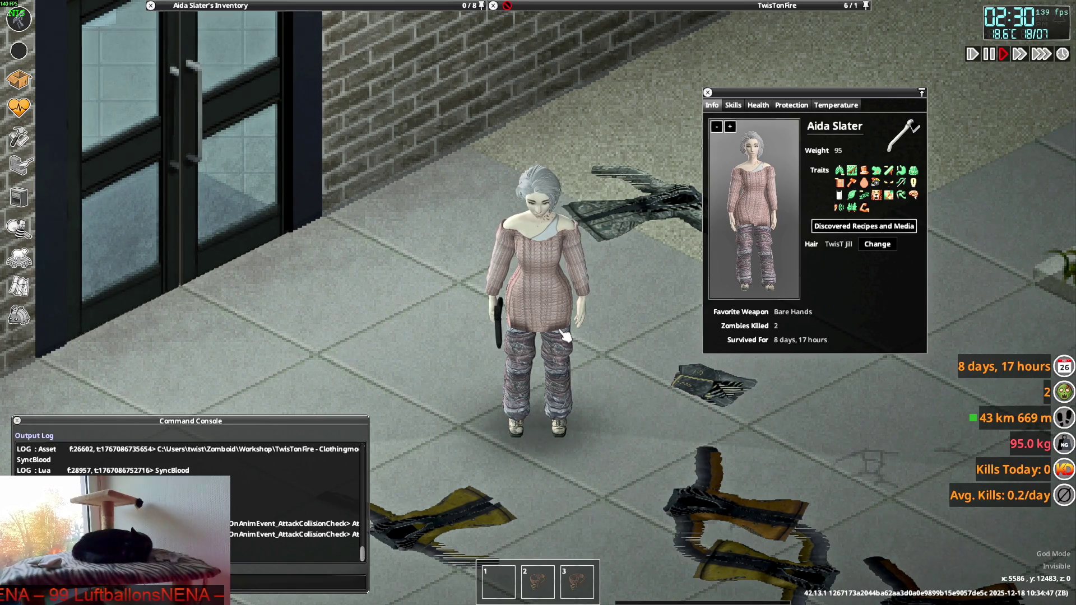
key("w")
key("Tab")
key("s")
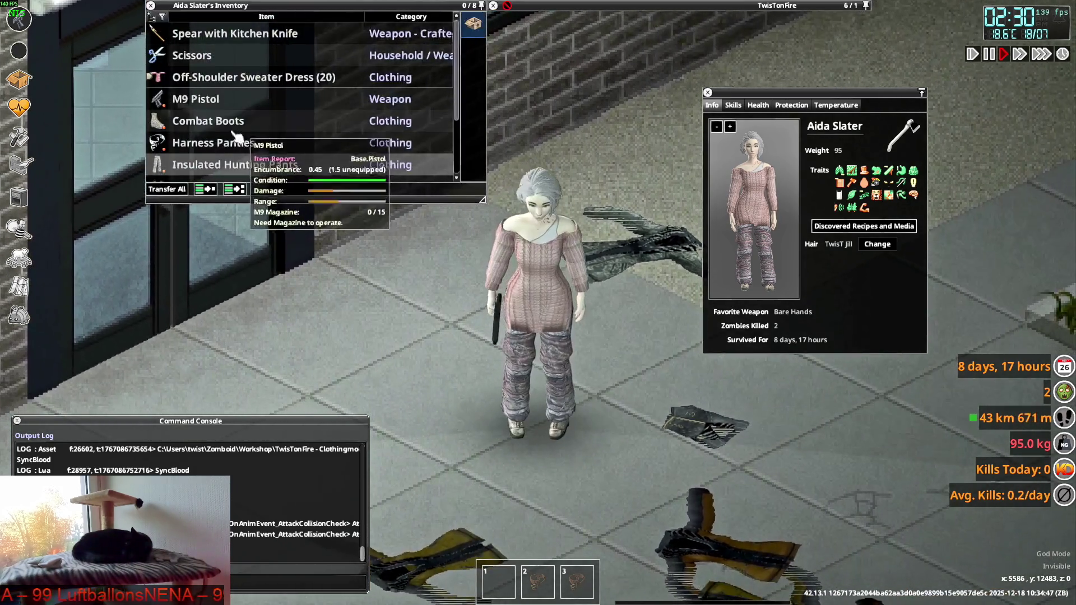
key("alt+Tab")
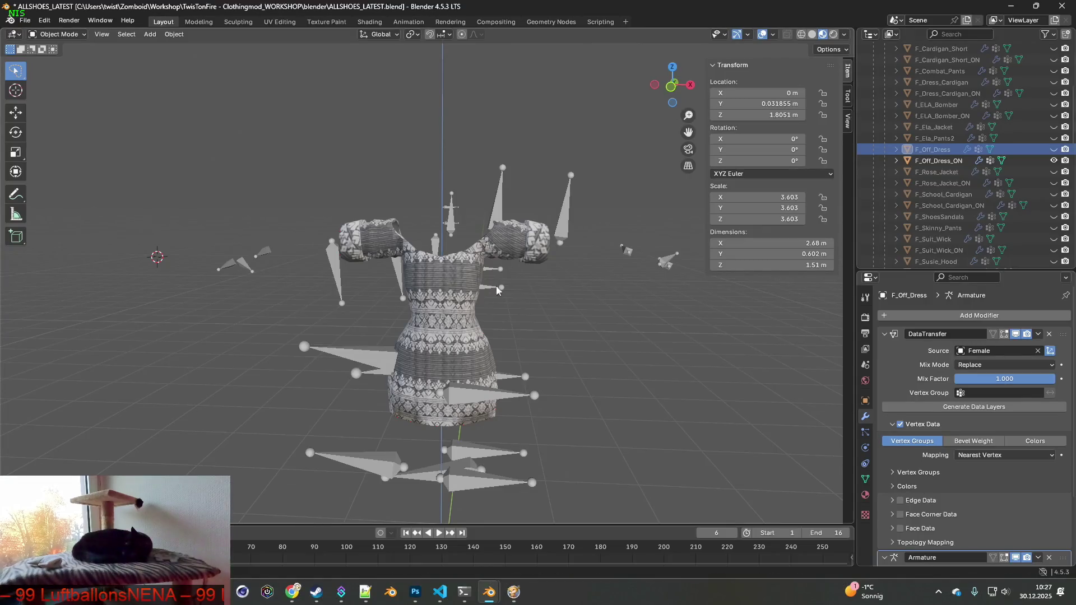
- Give F_Off_Dress_ON smooth face shading and Smooth Vectors normals in Edit Mode, then return to Object Mode
left_click(939, 162)
left_click(59, 34)
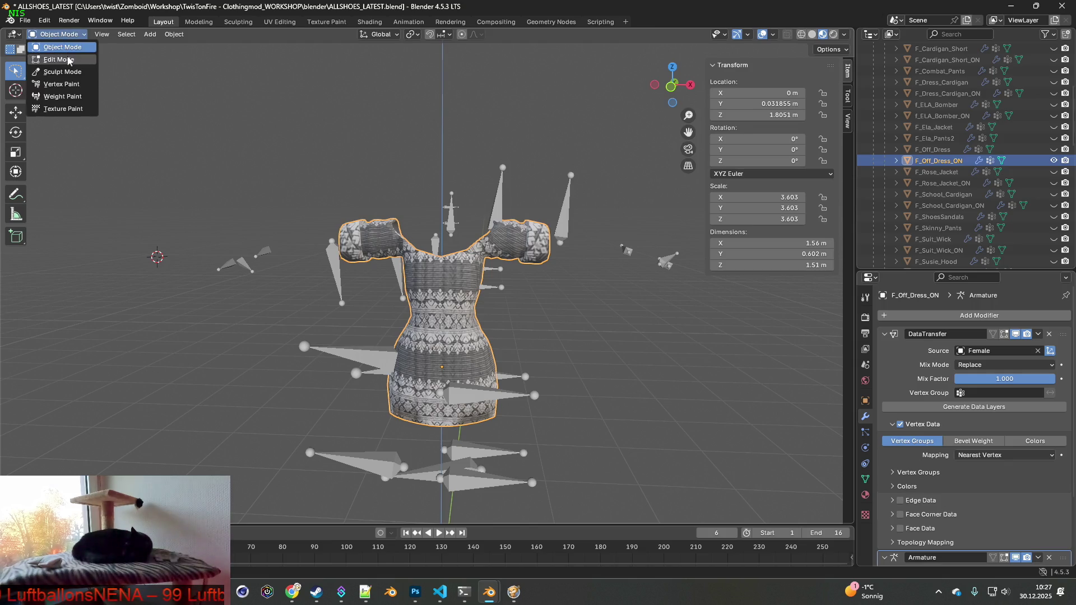
left_click(64, 61)
left_click(276, 34)
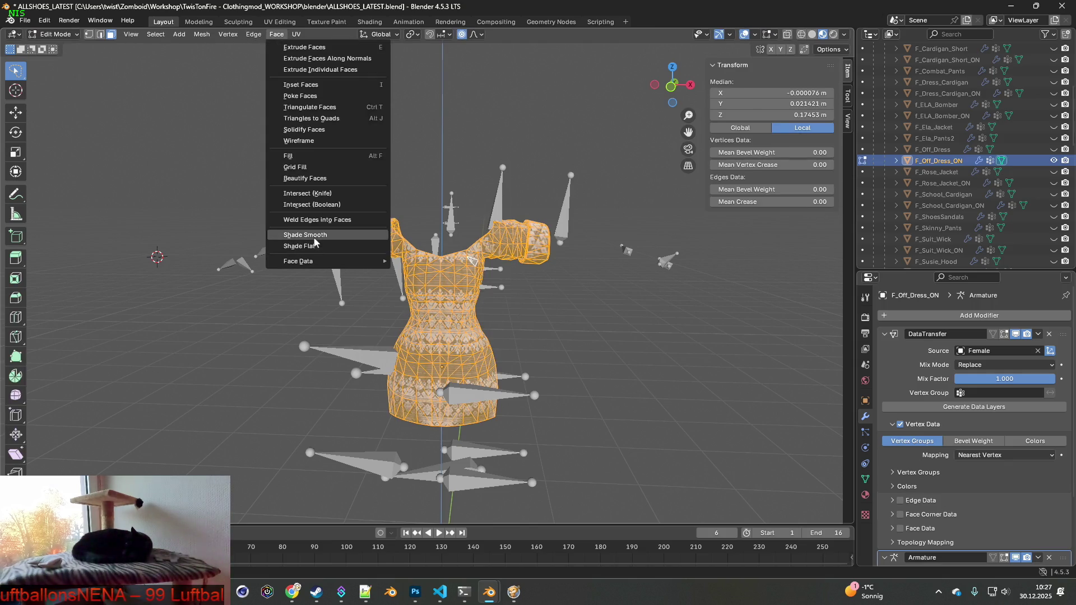
left_click(314, 236)
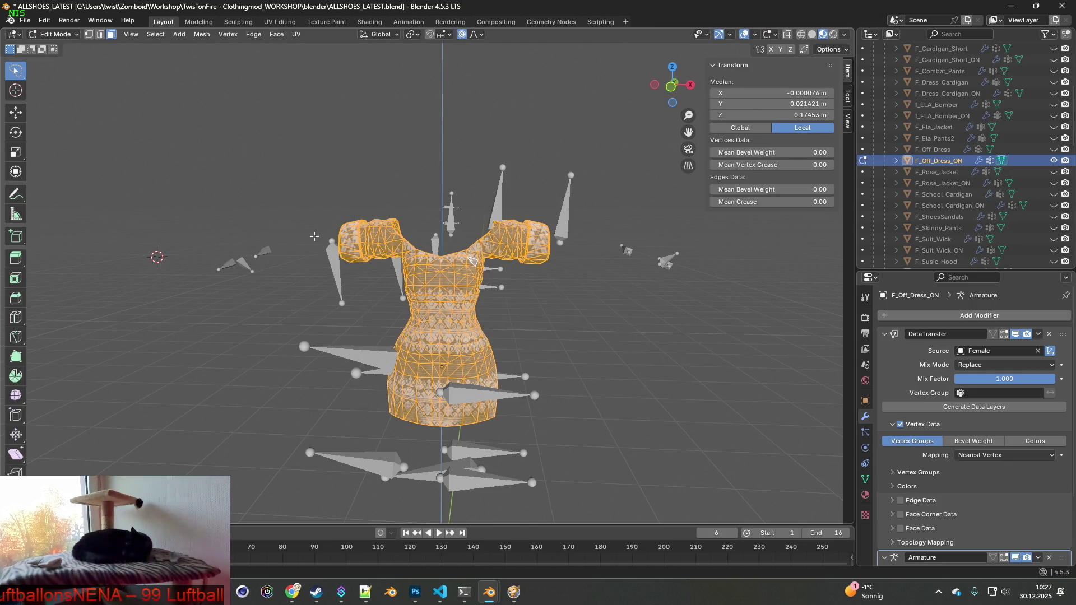
right_click(351, 203)
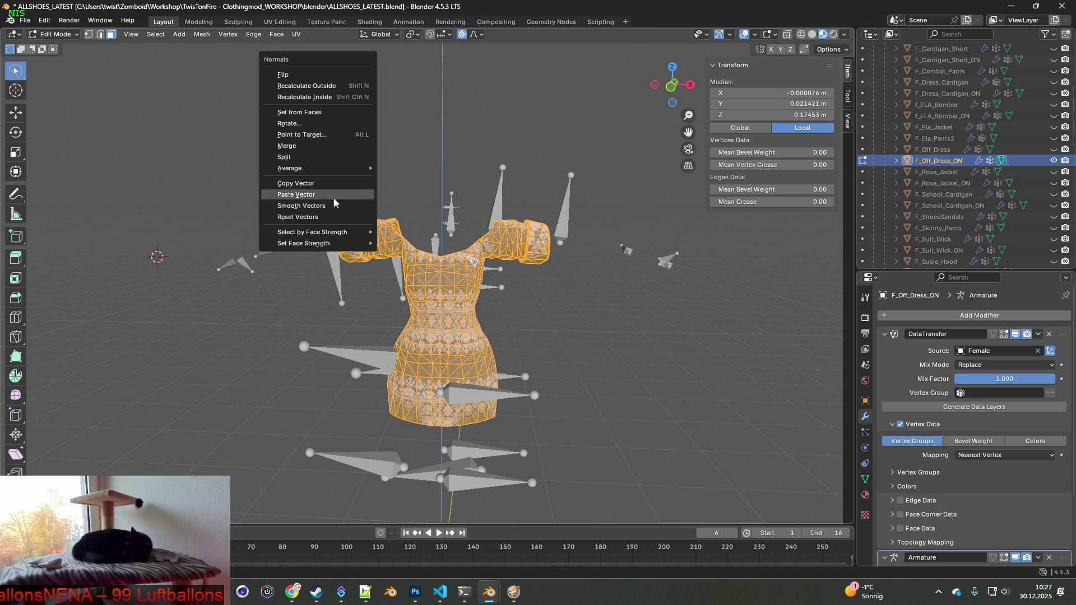
left_click(311, 208)
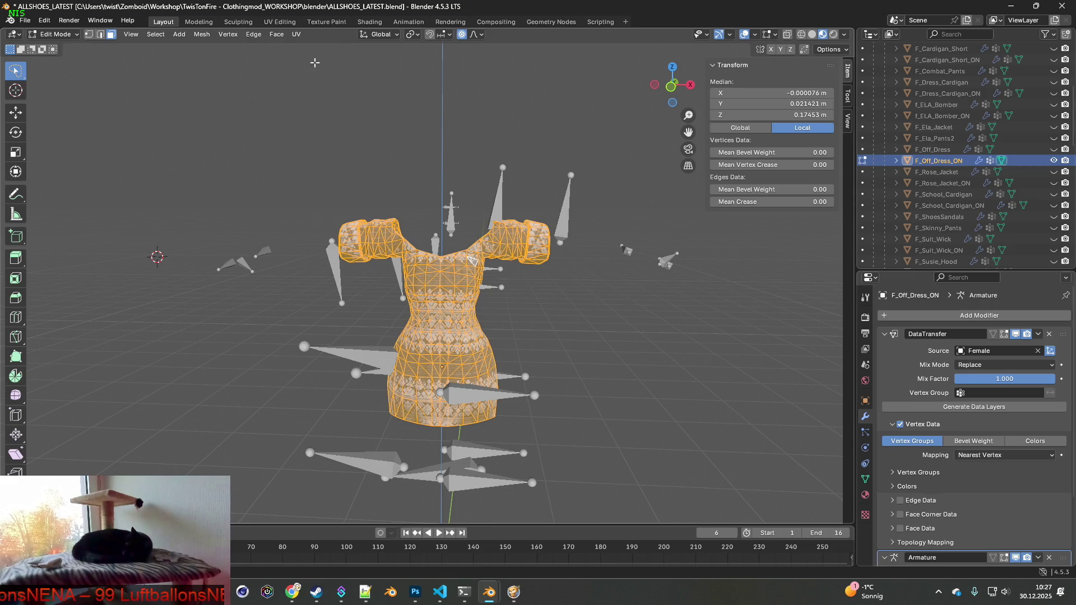
left_click(56, 34)
left_click(59, 47)
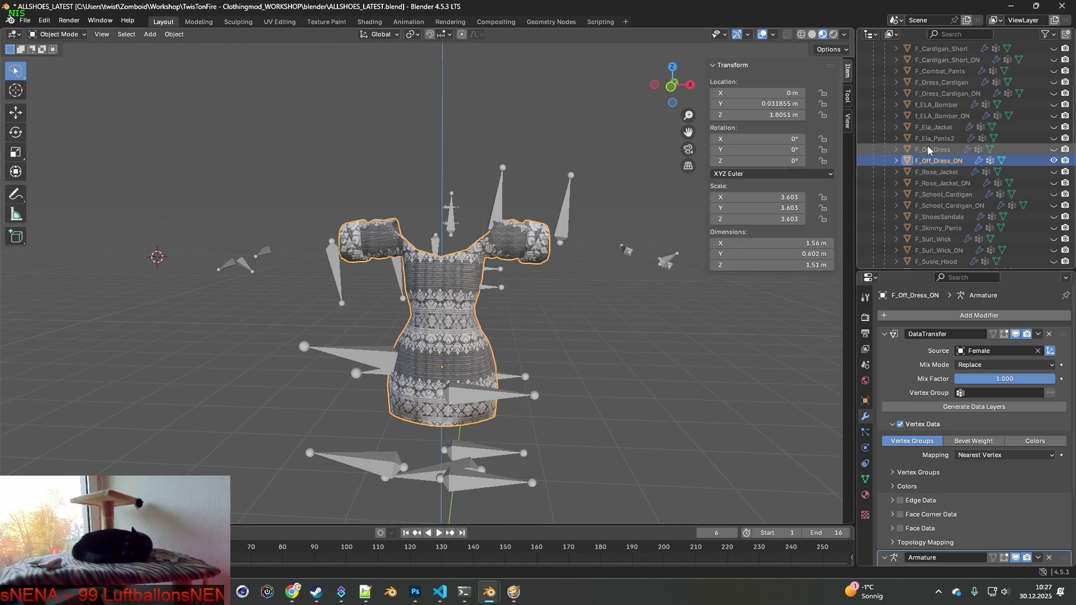
- Unhide F_Off_Dress and give it Shade Smooth faces and Smooth Vectors normals, back in Object Mode
left_click(1054, 149)
left_click(933, 150)
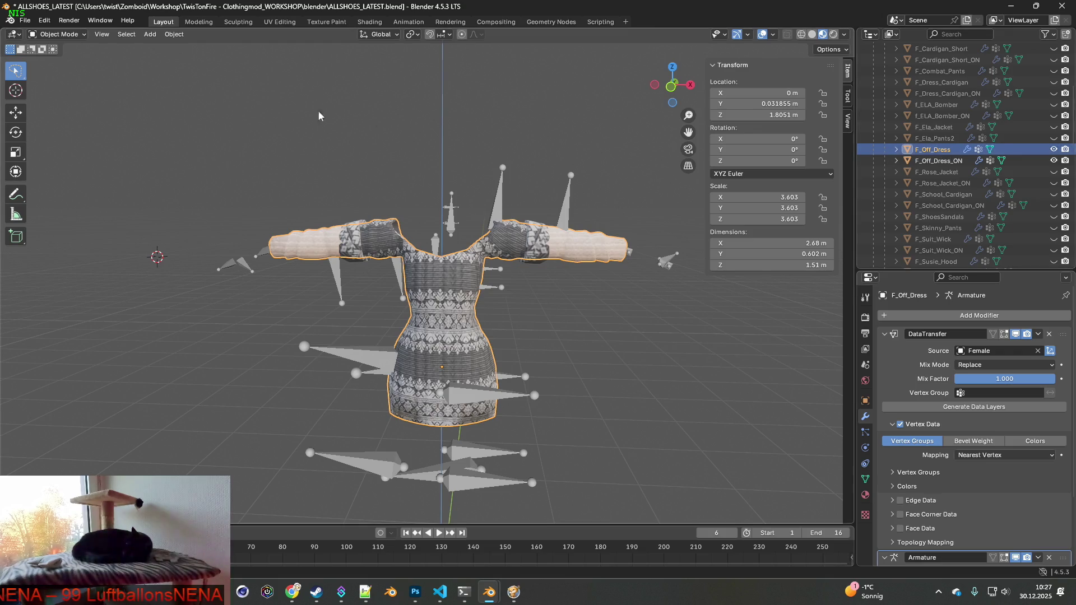
left_click(56, 34)
left_click(66, 61)
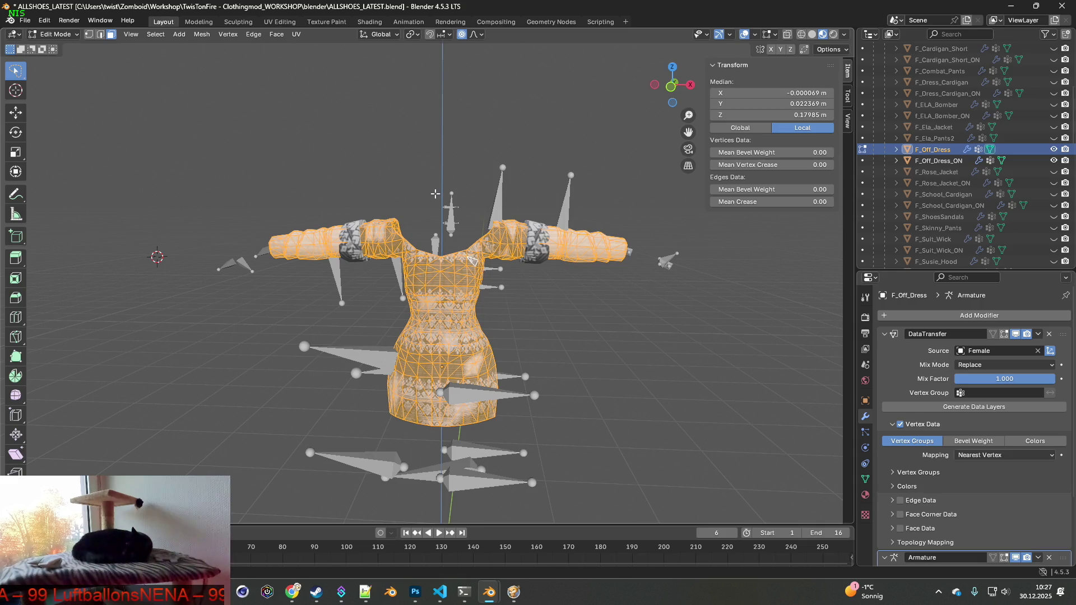
left_click(276, 36)
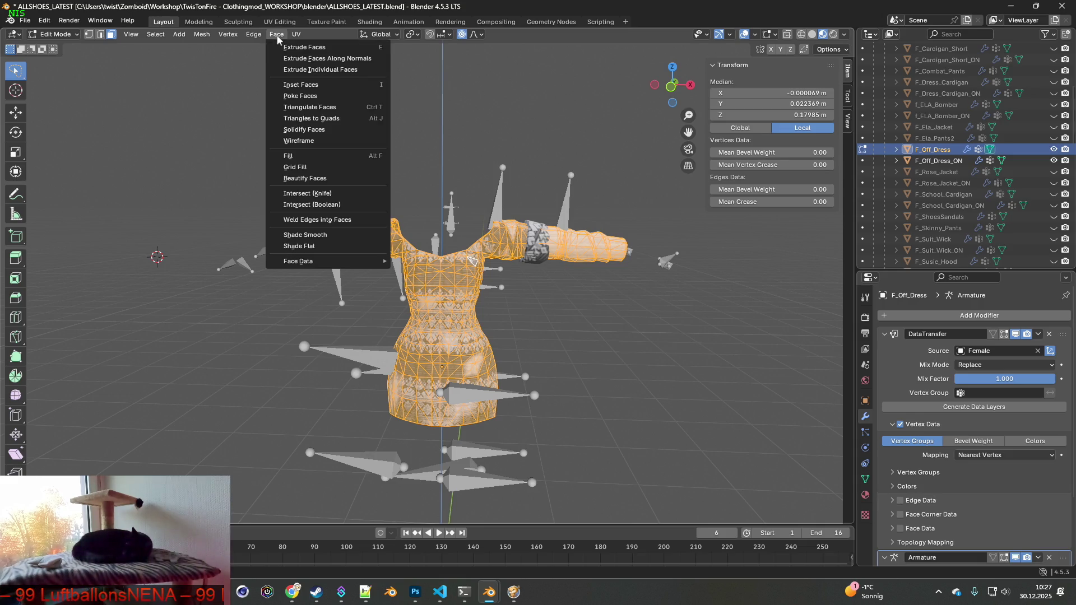
left_click(317, 234)
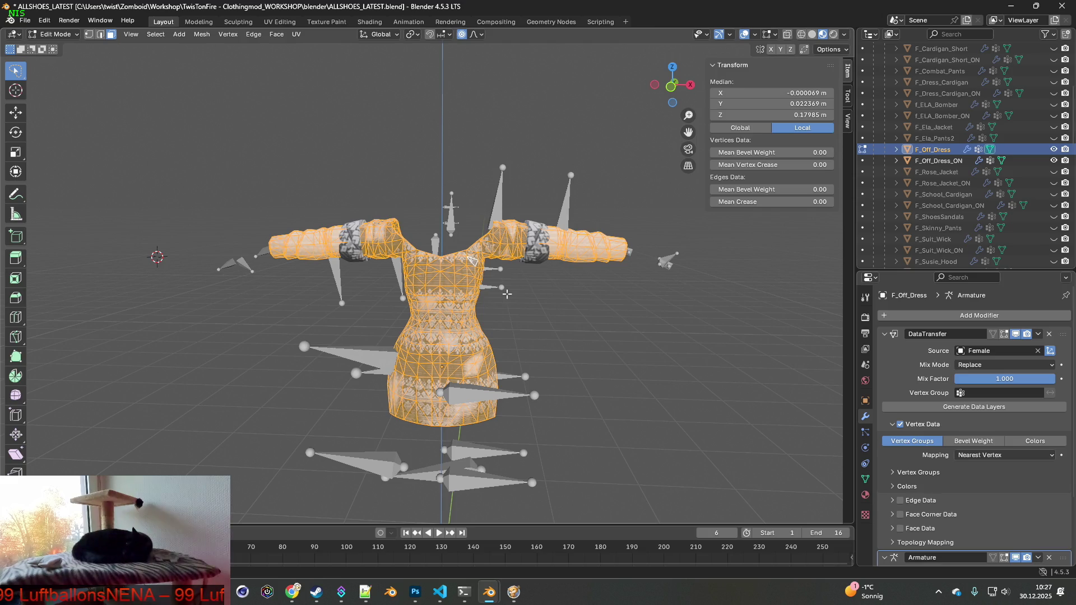
key("alt+n")
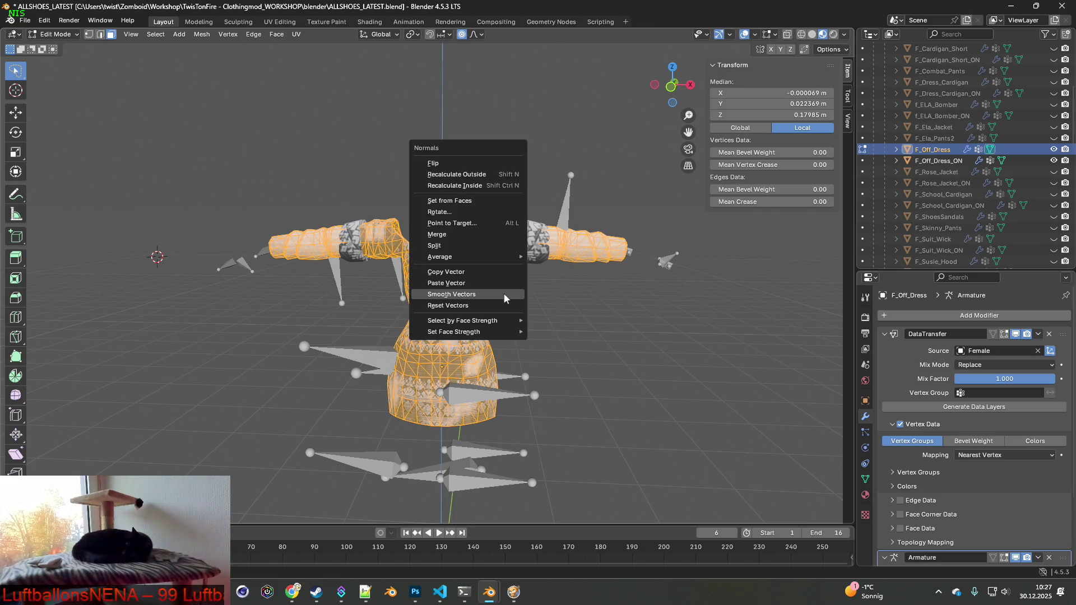
left_click(468, 295)
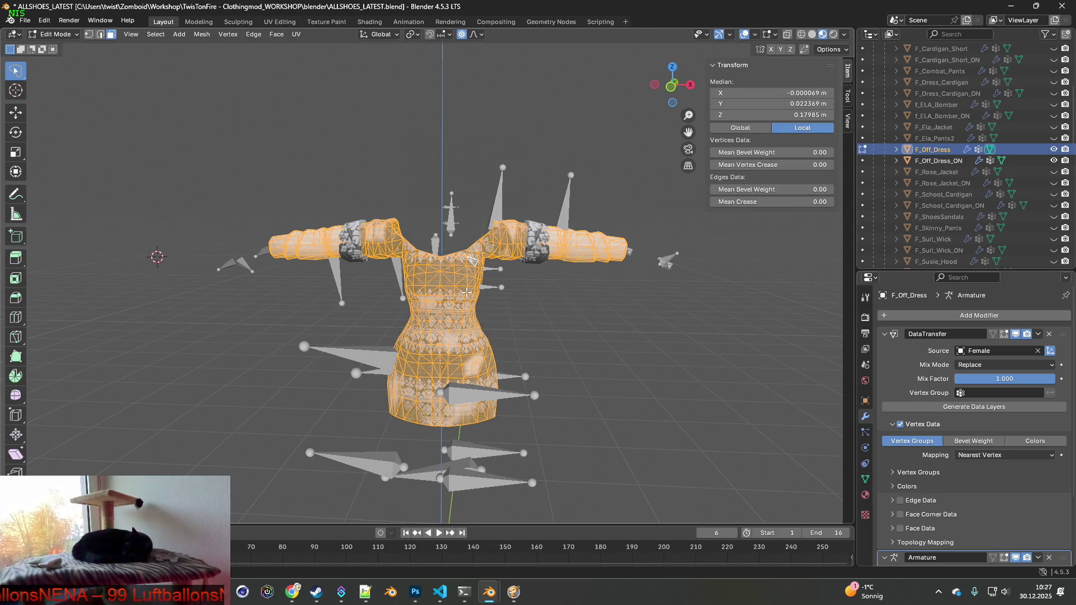
left_click(54, 34)
left_click(56, 44)
- Hide F_Off_Dress_ON and select F_Off_Dress
left_click(1053, 161)
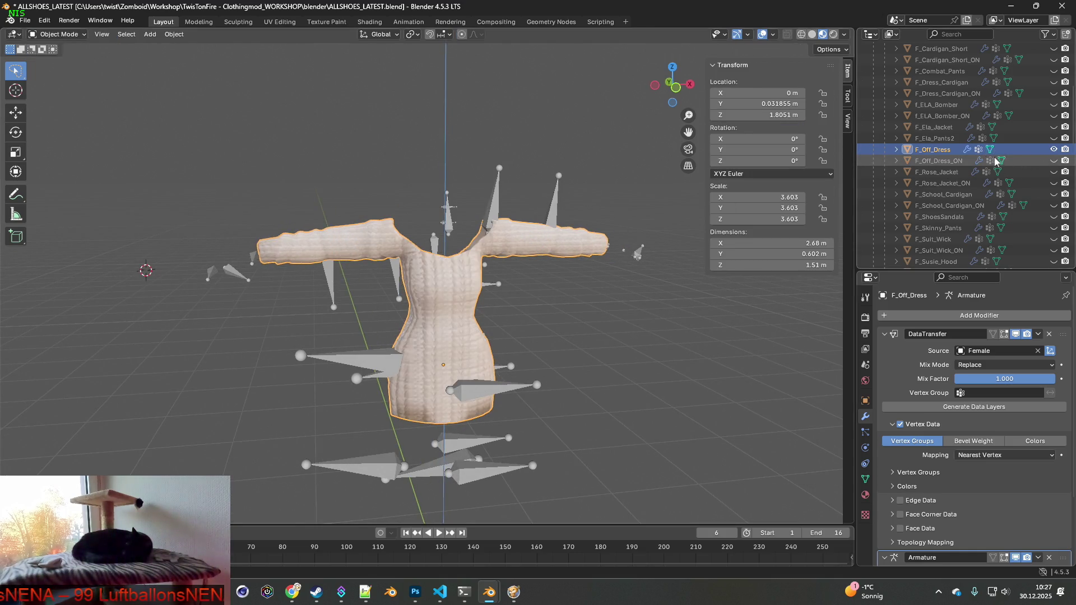
left_click(502, 194)
left_click(522, 236)
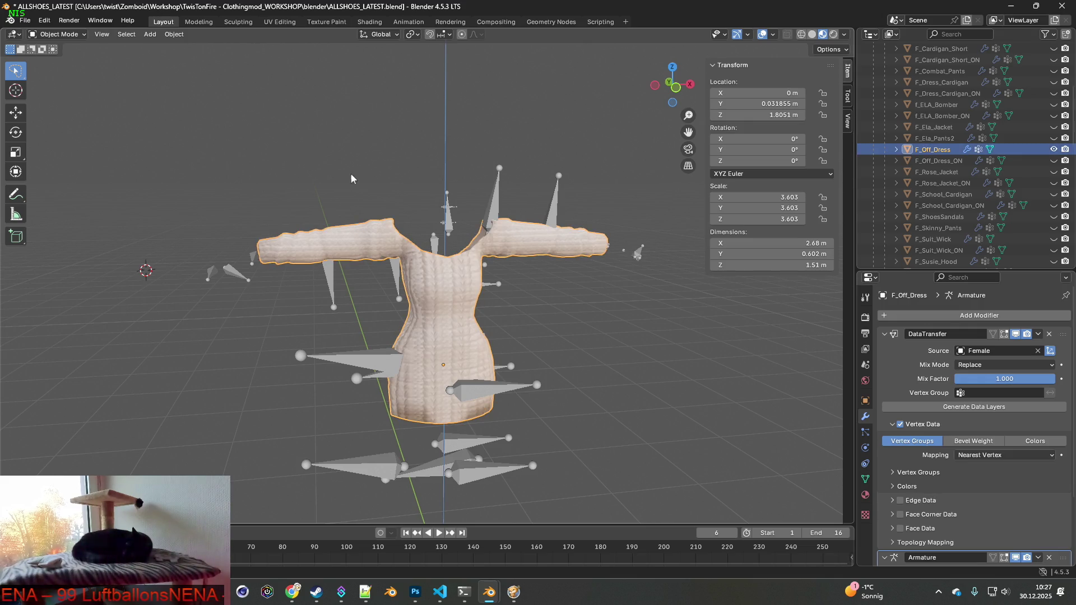
- Export the normal dress over F_Off_Dress.fbx
left_click(25, 21)
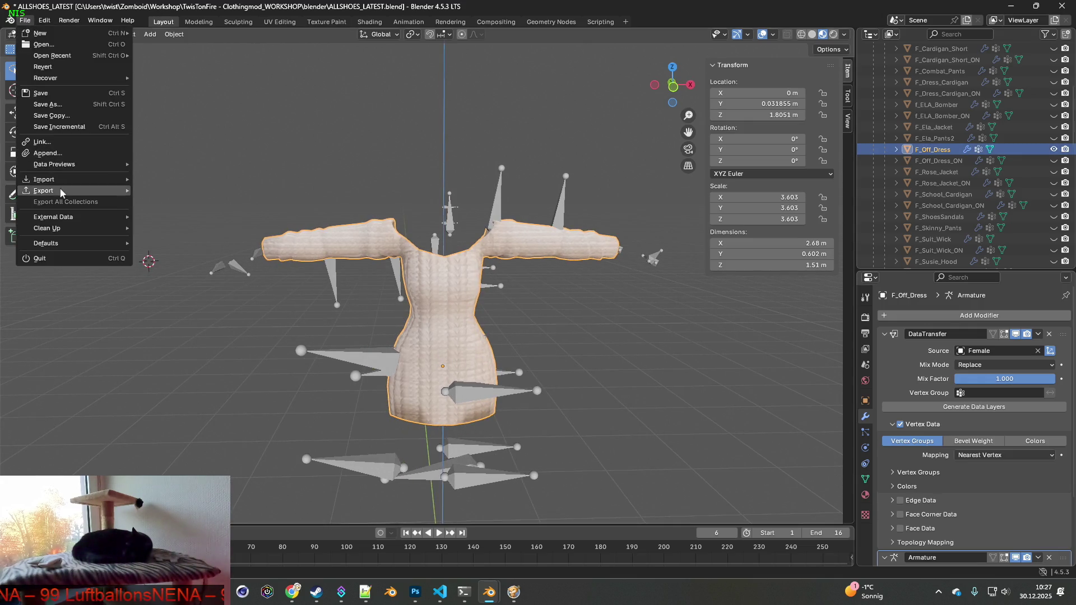
mouse_move(59, 189)
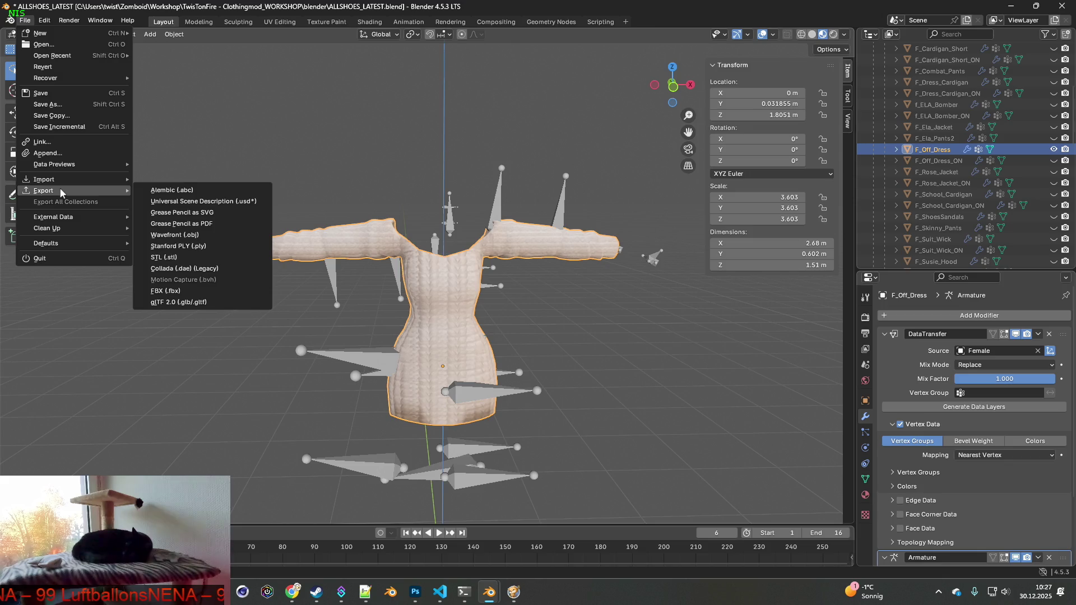
left_click(181, 292)
left_click(414, 159)
left_click(717, 475)
- Show only F_Off_Dress_ON, export it as F_Off_Dress_ON.fbx, then switch to the game
left_click(1053, 150)
left_click(1053, 161)
left_click(25, 20)
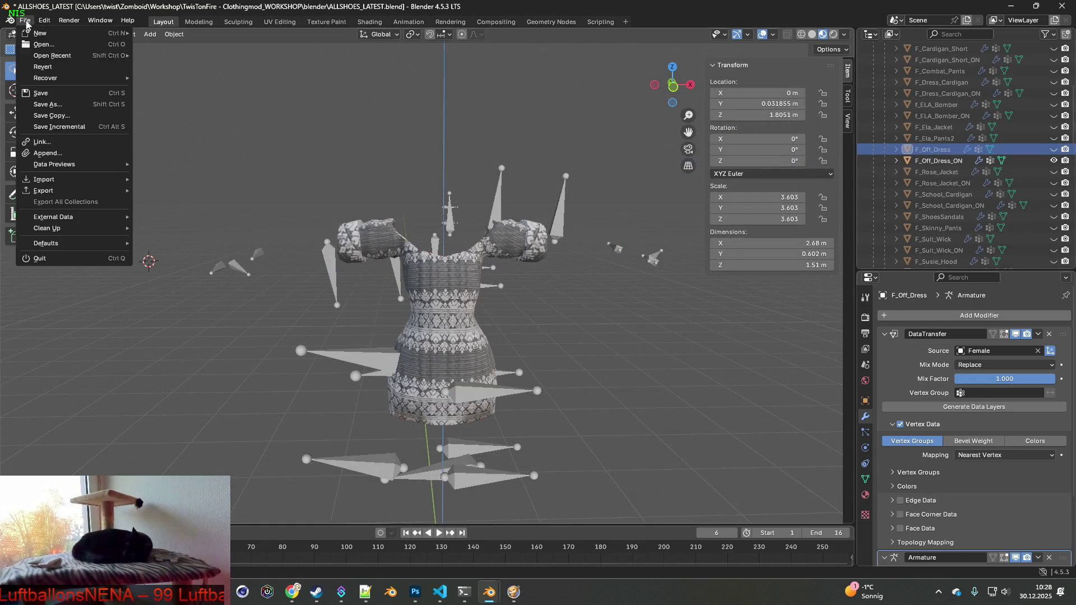
mouse_move(50, 194)
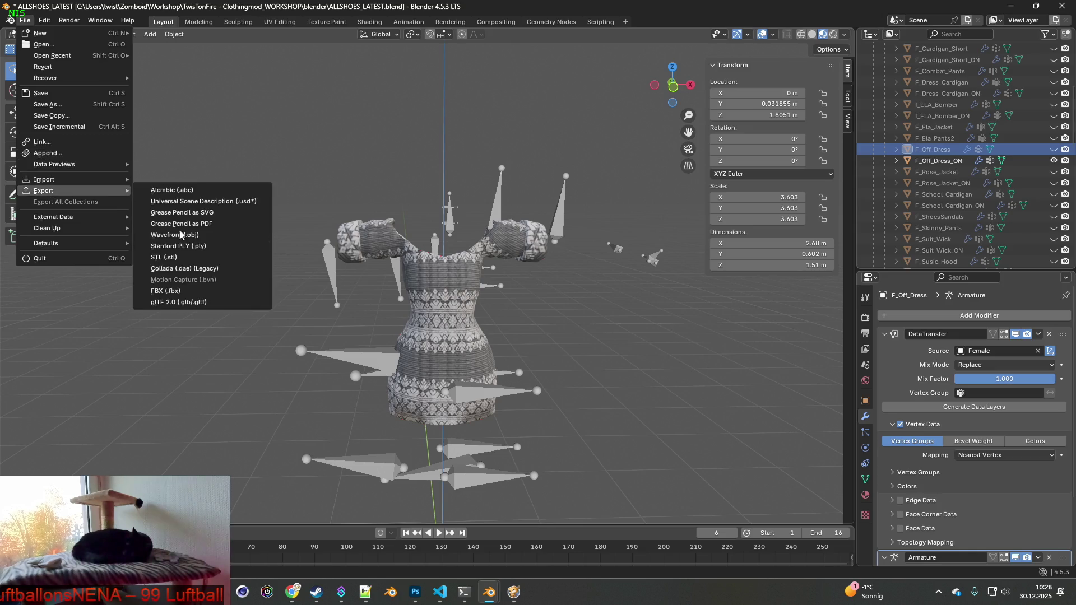
left_click(181, 292)
left_click(420, 159)
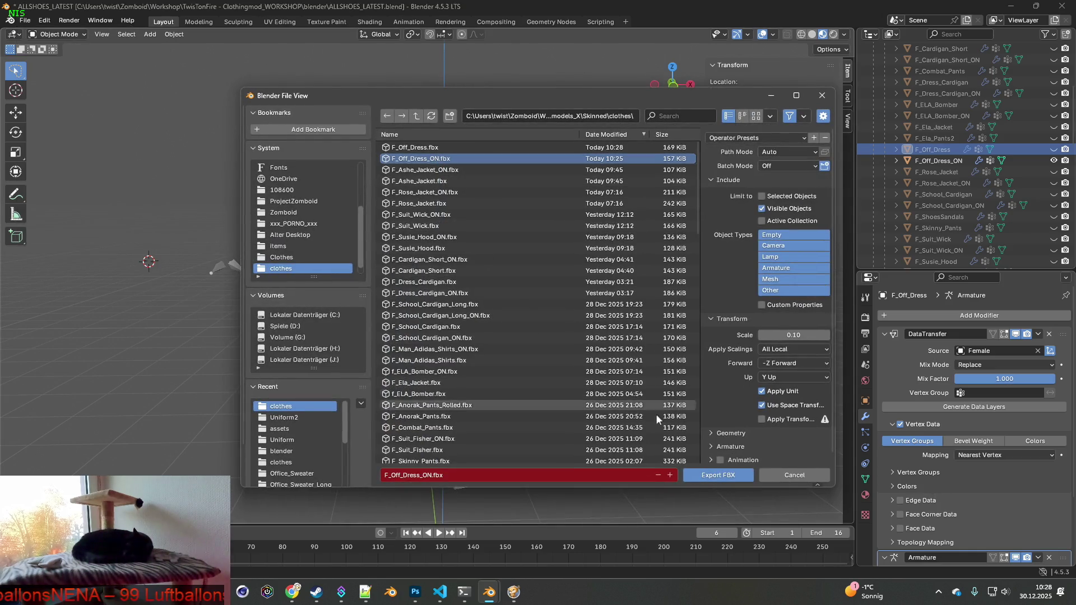
left_click(748, 475)
left_click(514, 592)
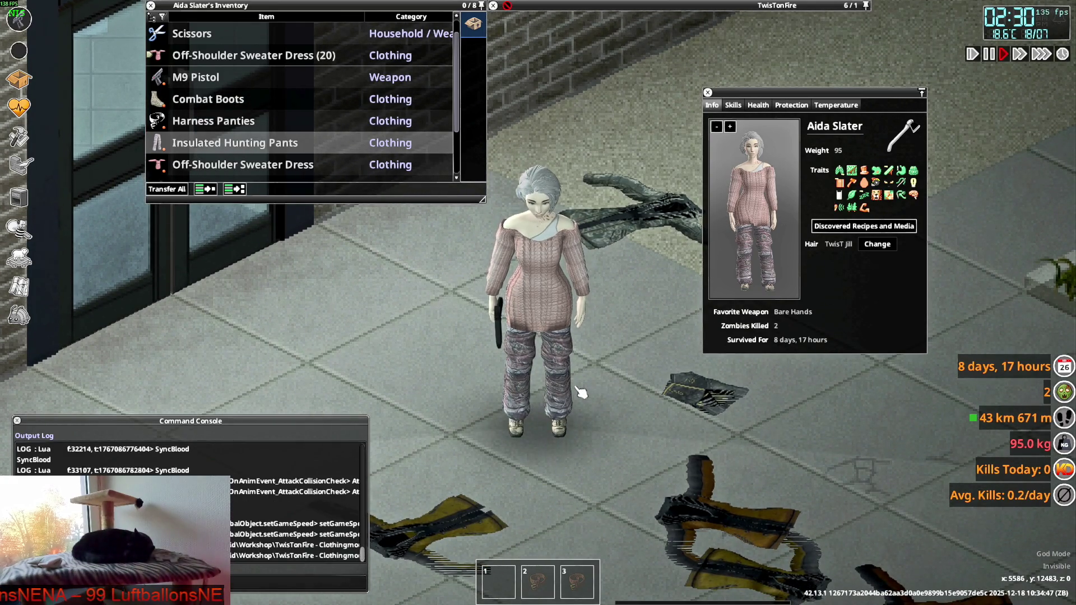
- Expand the Off-Shoulder Sweater Dress stack, wear one dress, and walk the character to preview it
key("d")
key("a")
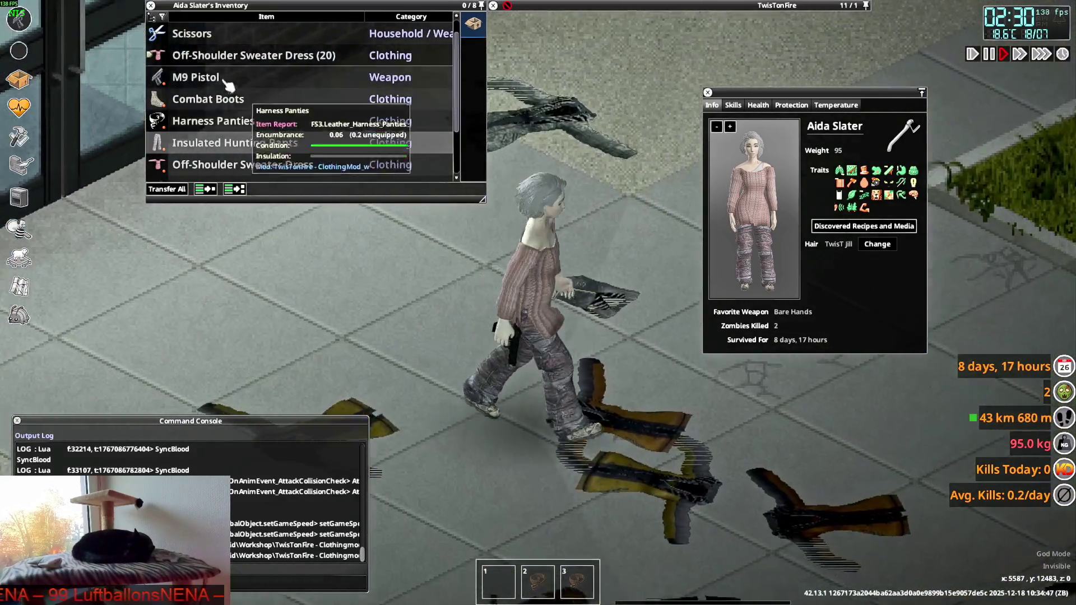
left_click(156, 55)
right_click(208, 63)
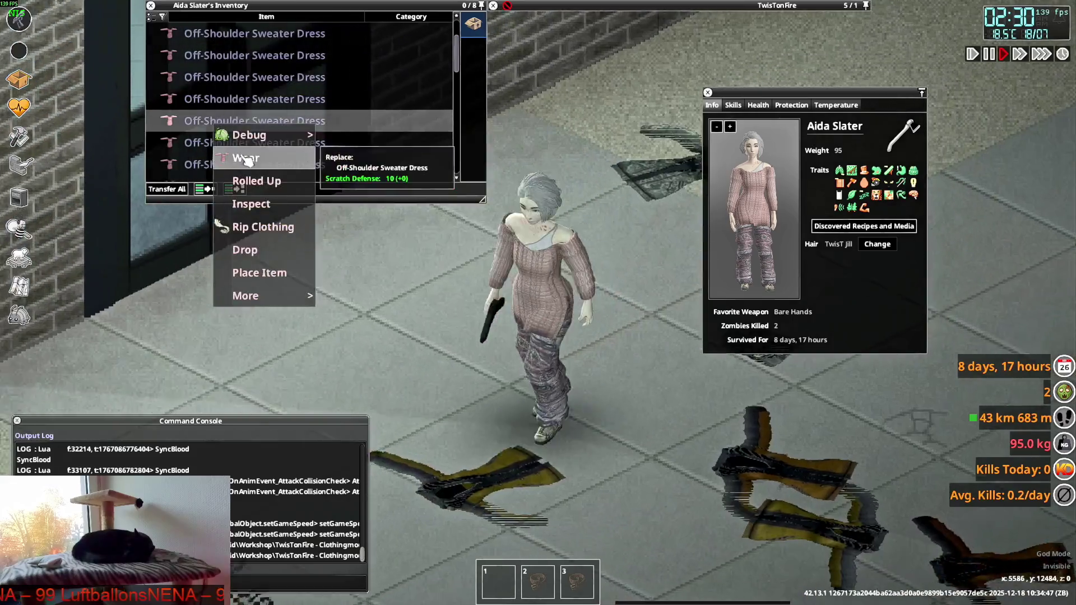
left_click(235, 92)
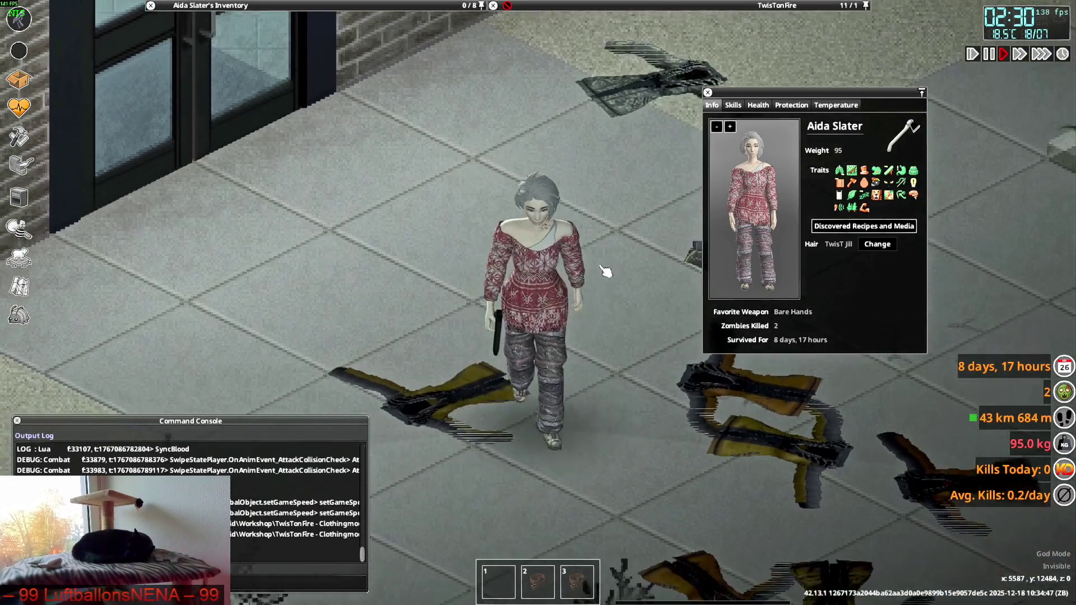
key("d")
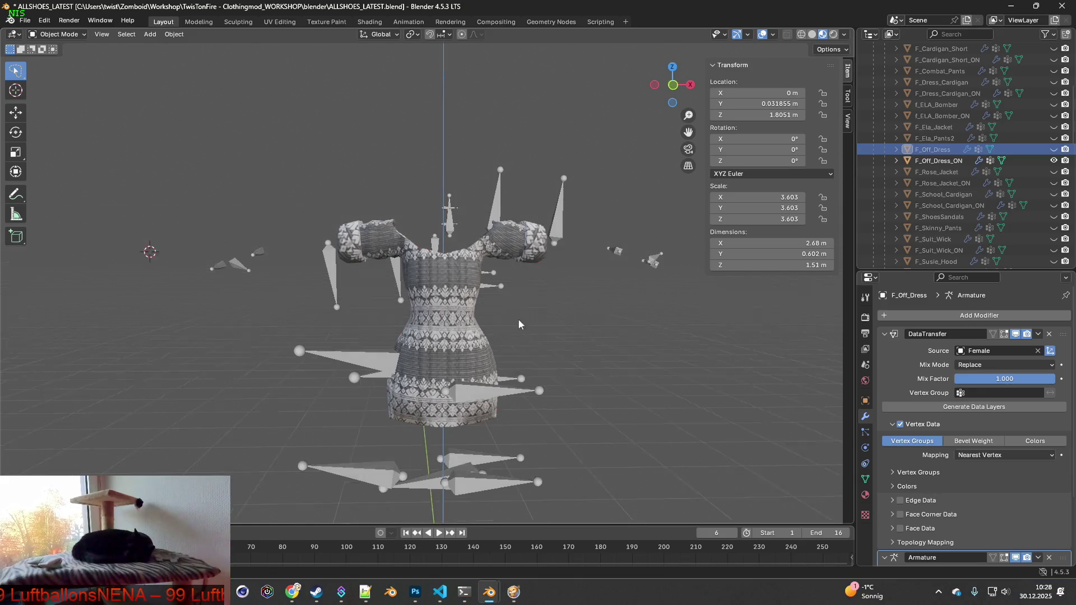
- Inspect the dress underside, comparing Solid and Material Preview shading
scroll(476, 322, "up", 6)
mouse_move(474, 324)
middle_mouse_down()
mouse_move(495, 345)
mouse_move(529, 333)
mouse_move(429, 328)
mouse_move(574, 310)
mouse_move(465, 317)
mouse_move(533, 314)
middle_mouse_up()
left_click(812, 34)
mouse_move(449, 263)
middle_mouse_down()
mouse_move(603, 254)
mouse_move(645, 286)
mouse_move(538, 314)
mouse_move(549, 310)
middle_mouse_up()
left_click(823, 34)
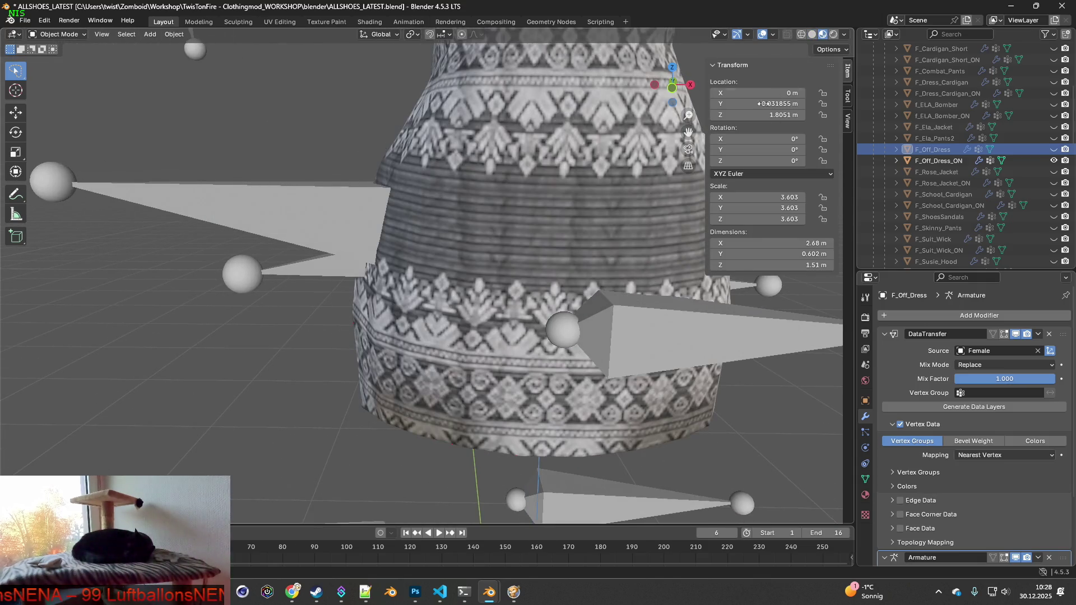
middle_click_drag(616, 224, 563, 250)
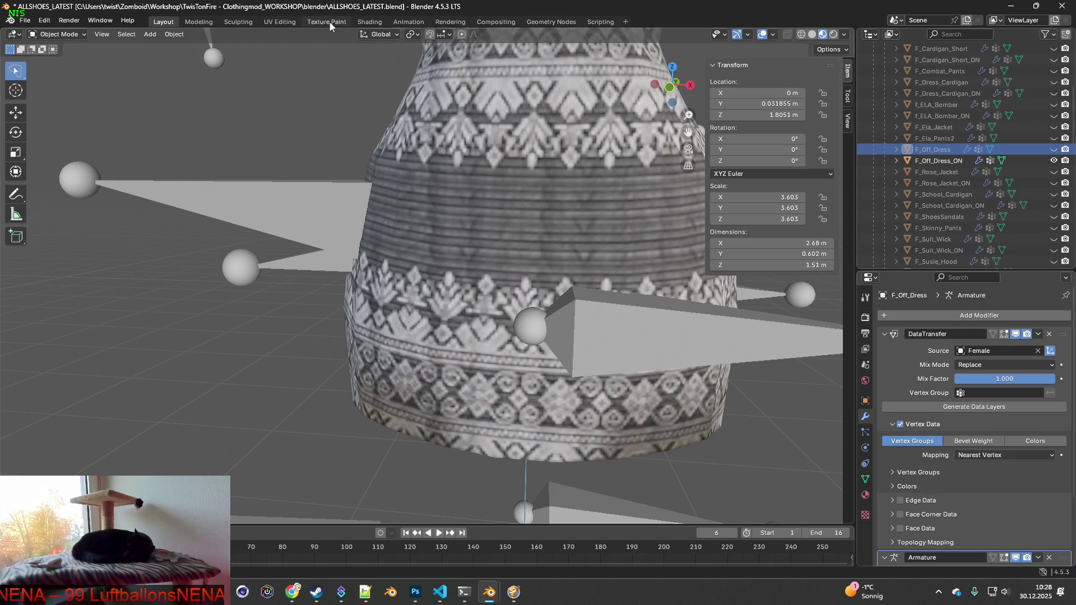
- Examine the hem in Texture Paint and UV Editing workspaces with UV Sync Selection enabled
left_click(327, 21)
scroll(515, 395, "up", 5)
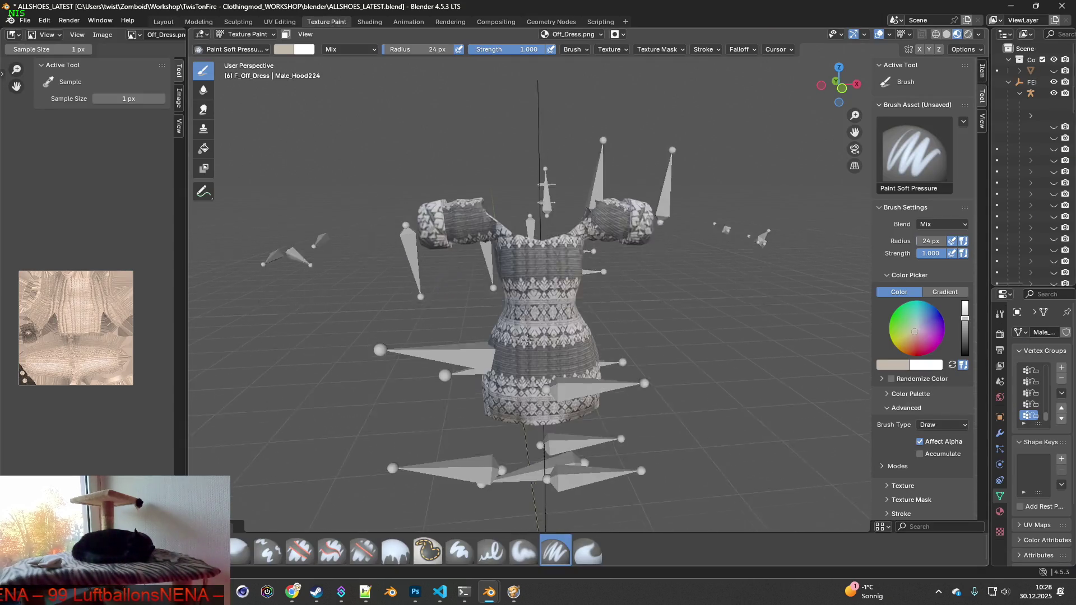
middle_click_drag(481, 357, 522, 337, "shift")
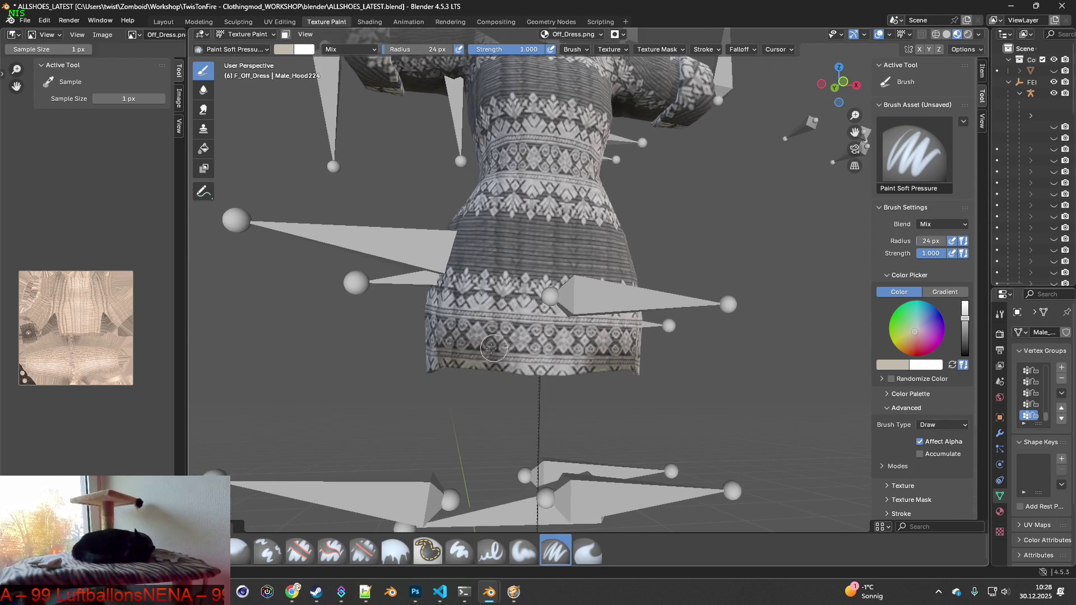
left_click(283, 22)
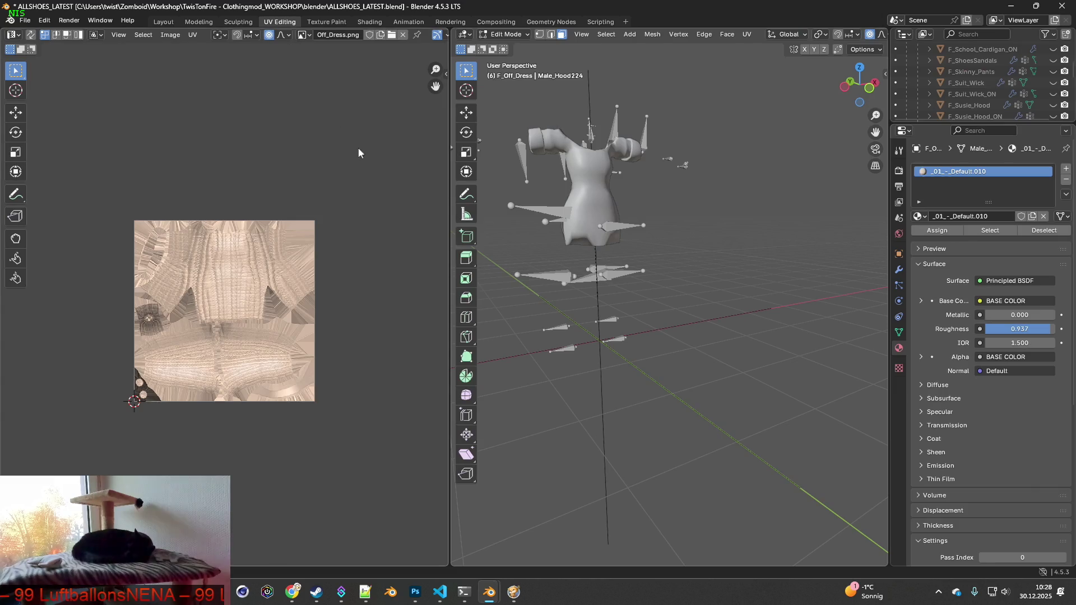
scroll(674, 301, "up", 6)
scroll(674, 301, "up", 3)
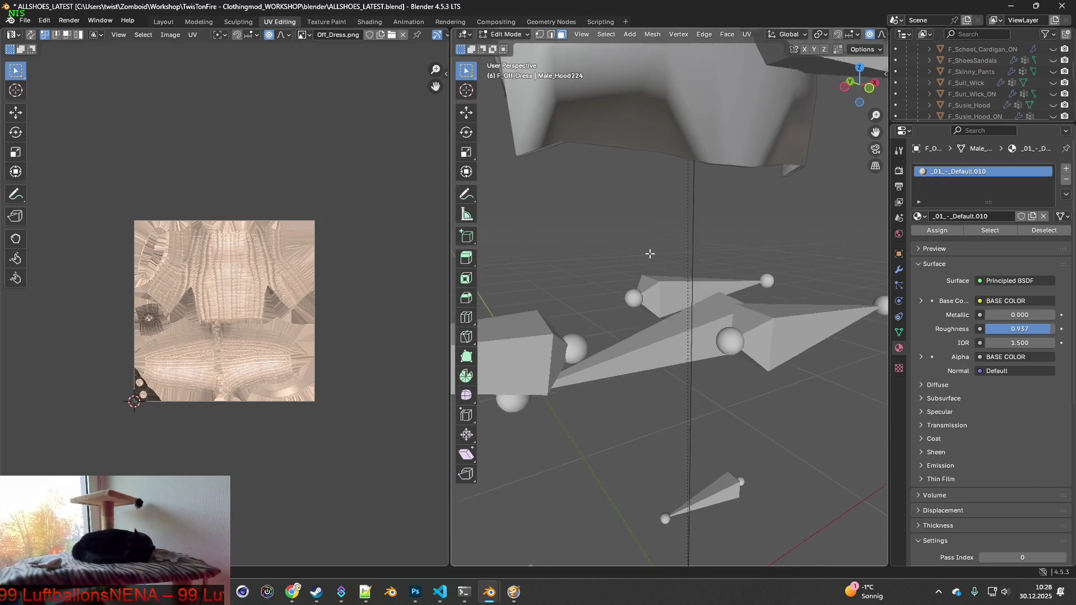
left_click(31, 35)
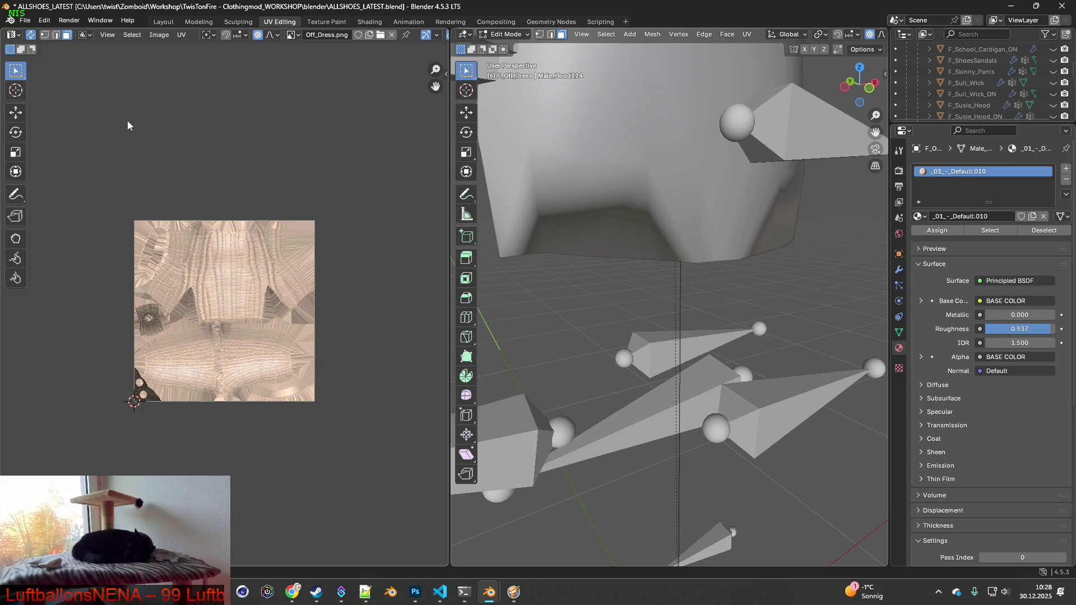
left_click_drag(567, 218, 640, 260)
middle_click_drag(628, 272, 645, 278)
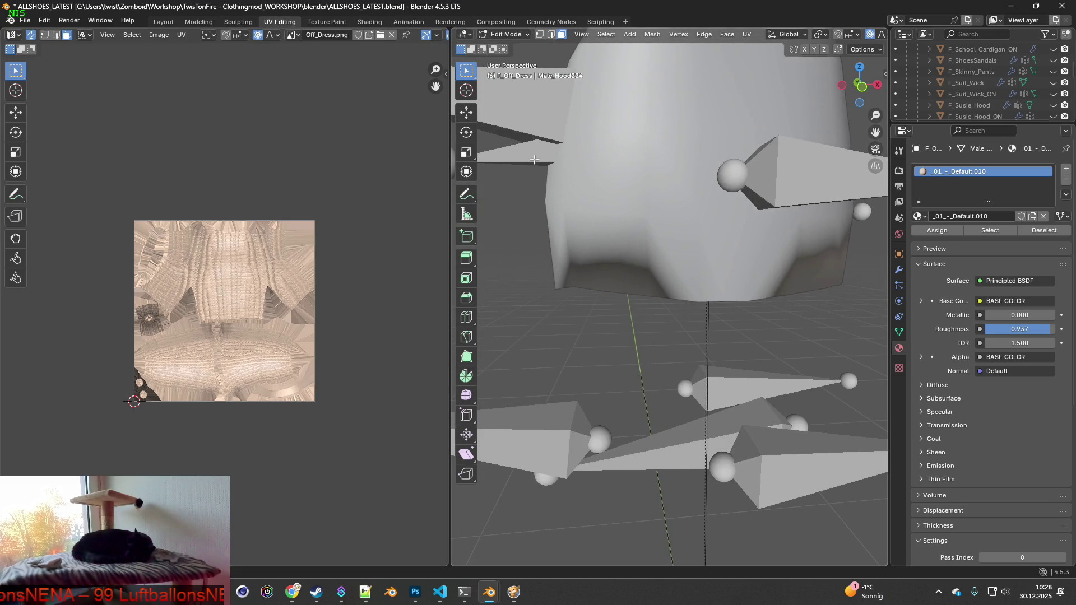
- Return to Object Mode in the Layout workspace and make F_Off_Dress_ON active
left_click(506, 34)
left_click(510, 46)
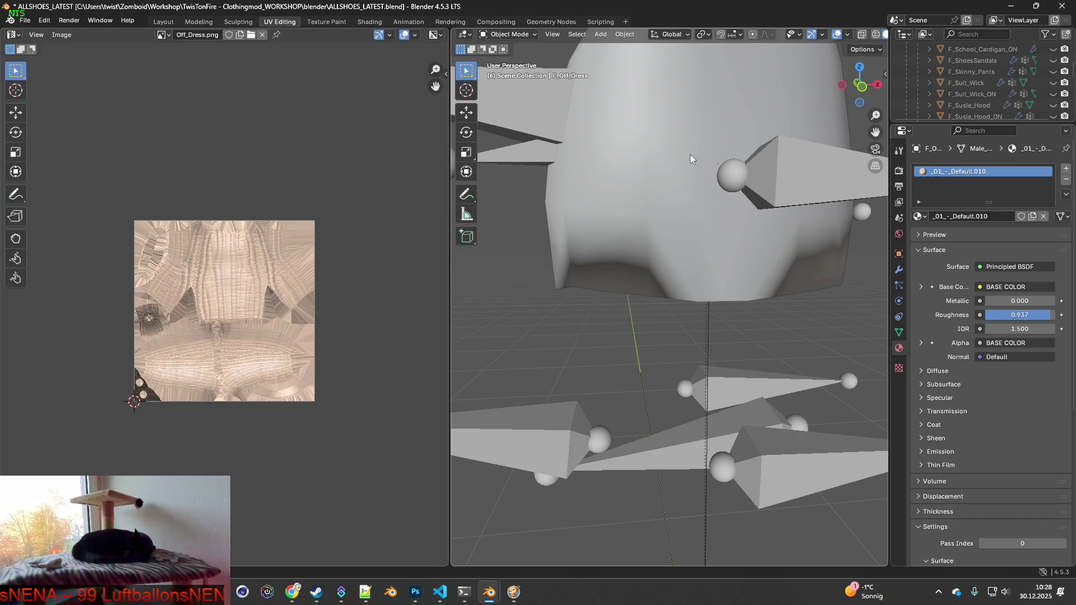
scroll(972, 95, "up", 10)
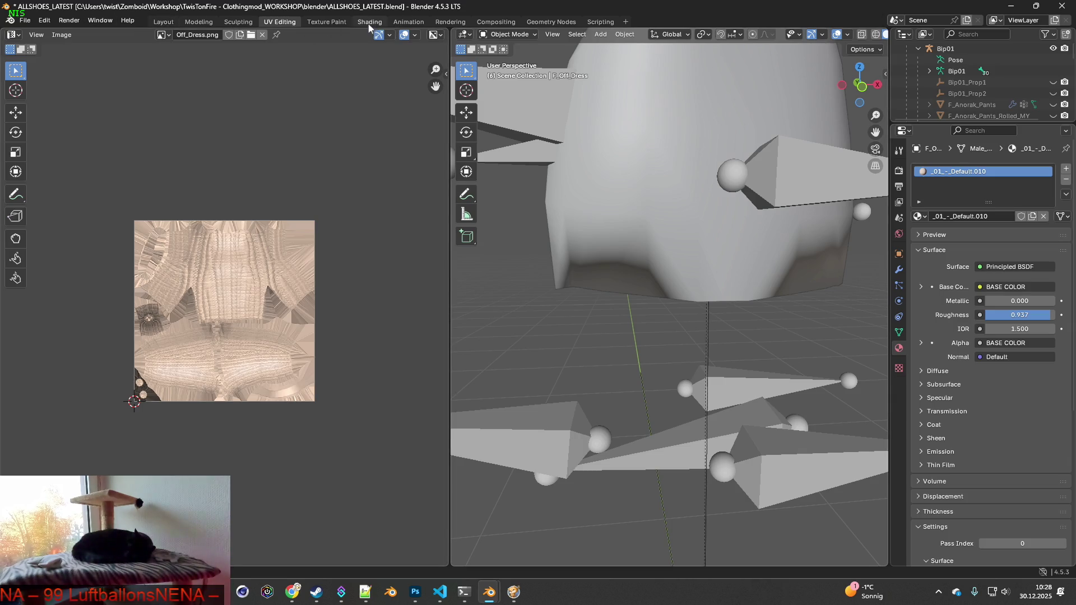
left_click(163, 21)
left_click(570, 189)
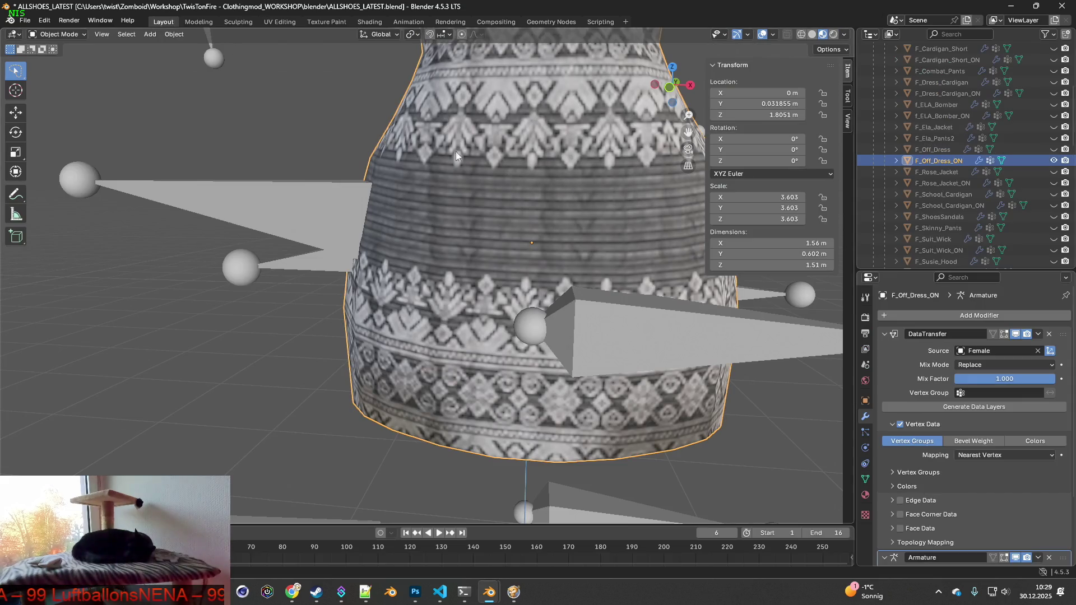
- In UV Editing, box-select a strip of lower hem faces and check their UVs on Off_Dress_11.png
left_click(280, 21)
middle_click_drag(598, 244, 630, 280)
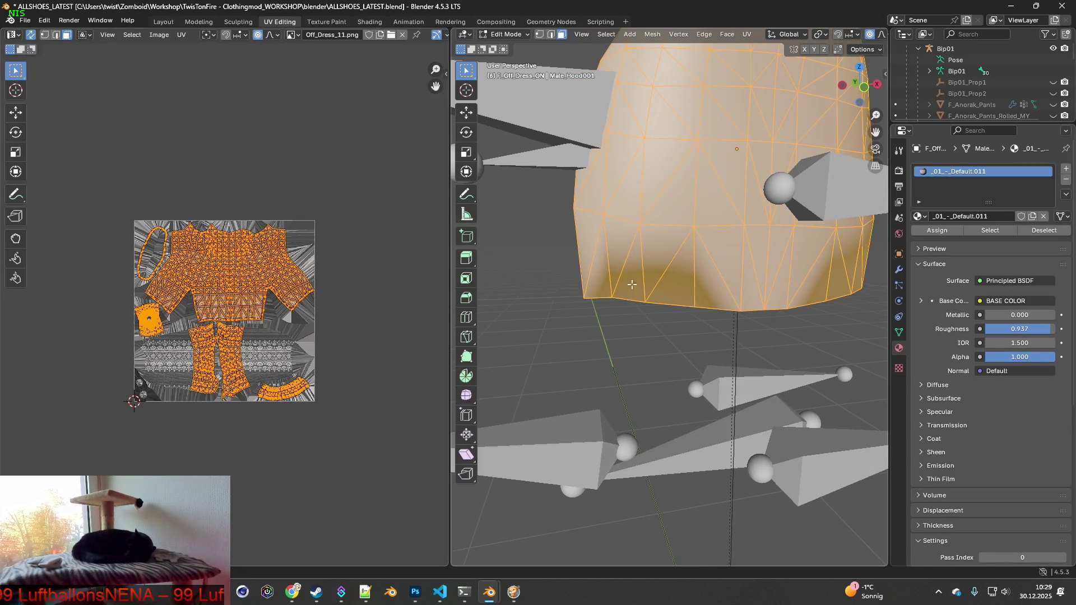
left_click(598, 314)
mouse_move(599, 314)
left_mouse_down()
mouse_move(661, 275)
mouse_move(710, 281)
left_mouse_up()
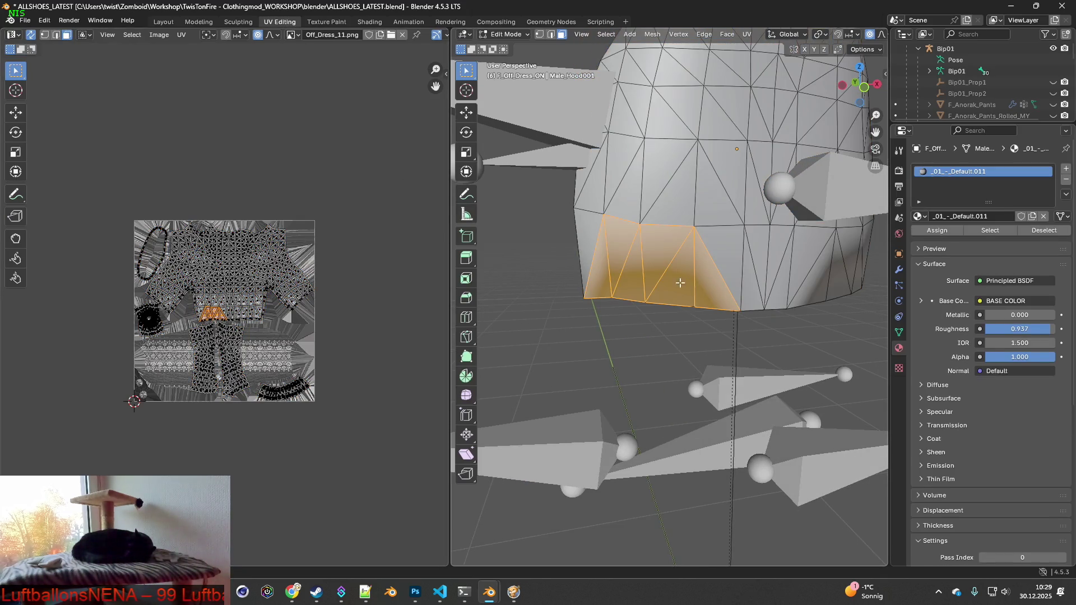
scroll(249, 324, "up", 8)
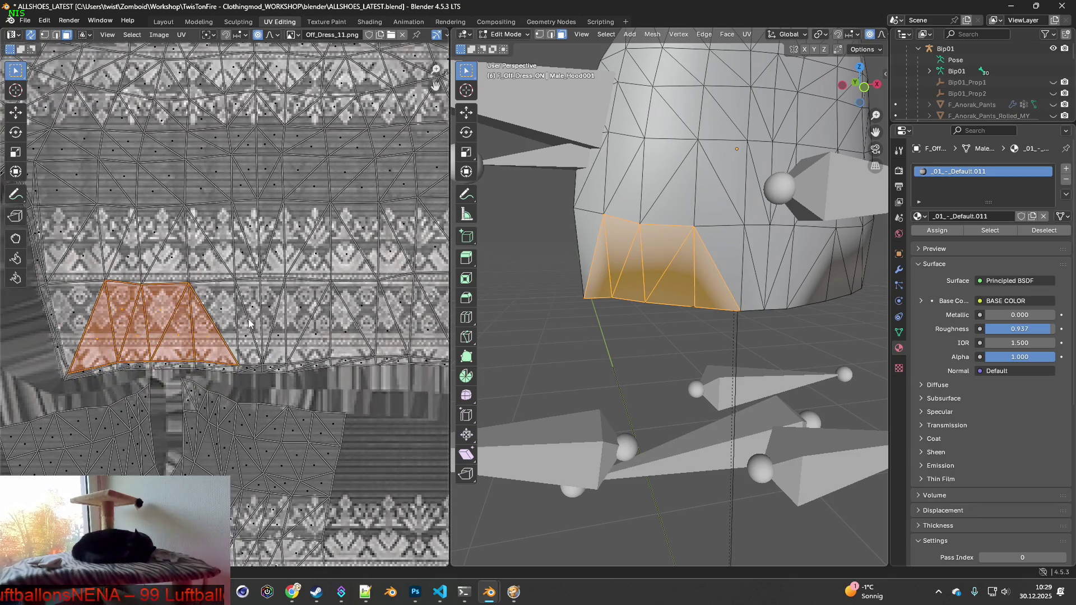
left_click(249, 323)
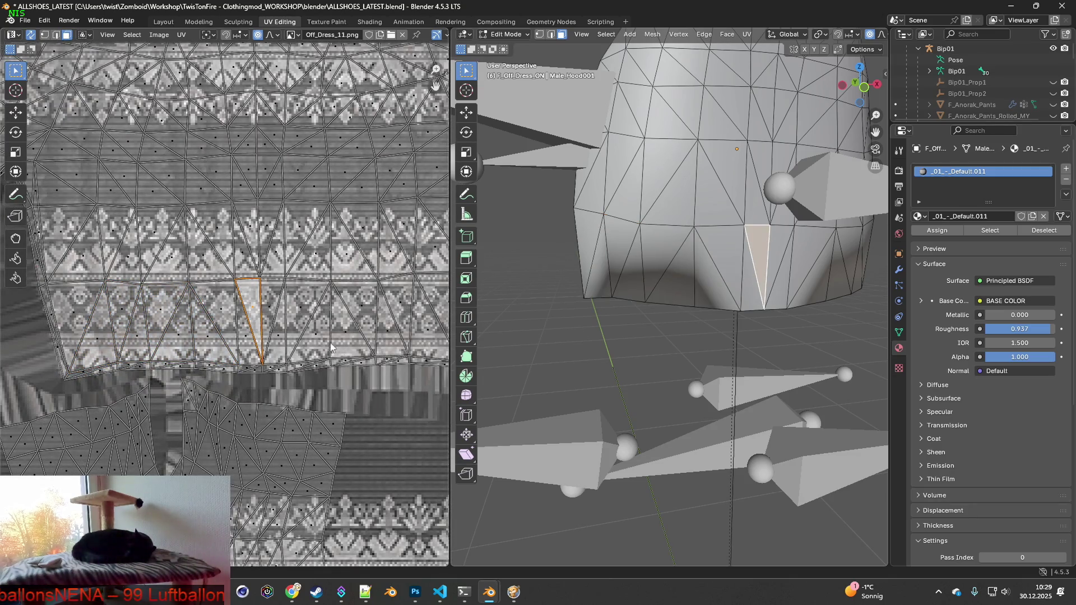
left_click_drag(601, 274, 707, 314)
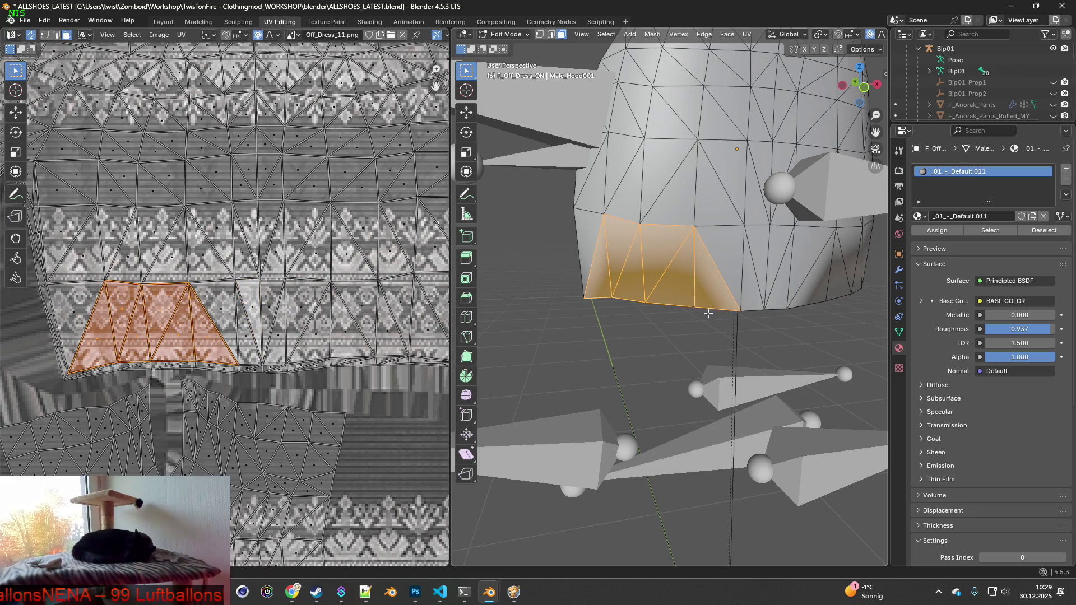
left_click(674, 323)
- Select a single hem triangle, grow it to its linked strip with L, and frame it
middle_click_drag(715, 312, 641, 303)
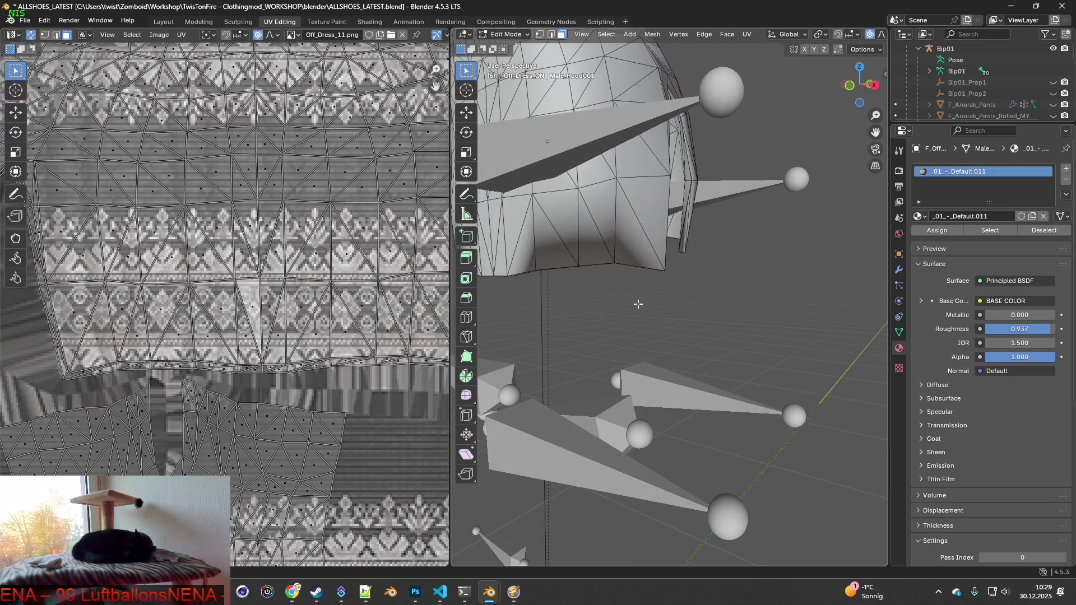
mouse_move(640, 303)
middle_mouse_down()
mouse_move(572, 300)
mouse_move(619, 254)
middle_mouse_up()
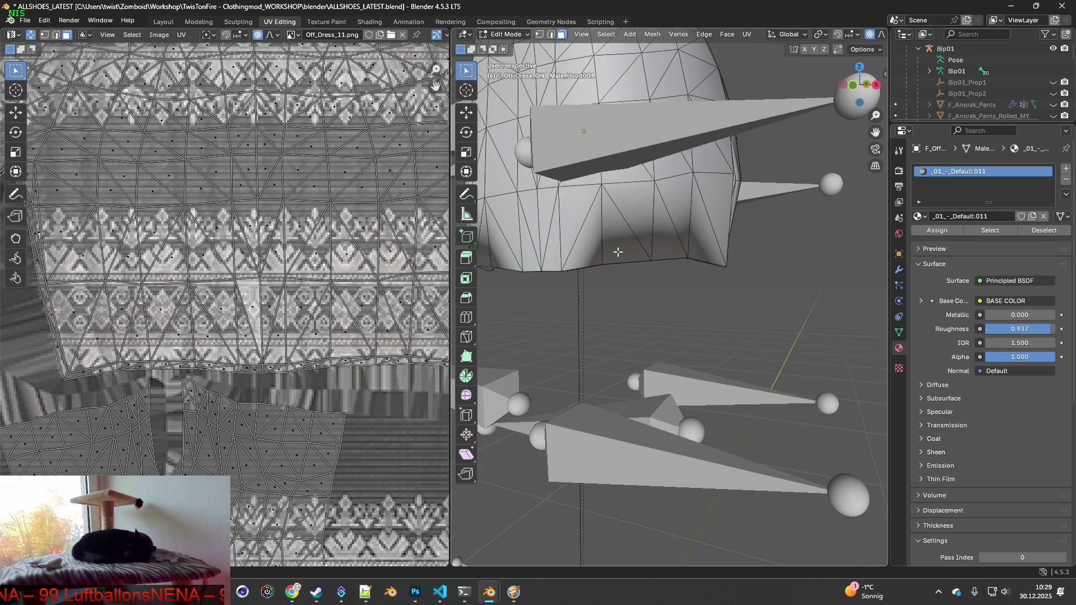
left_click(618, 254)
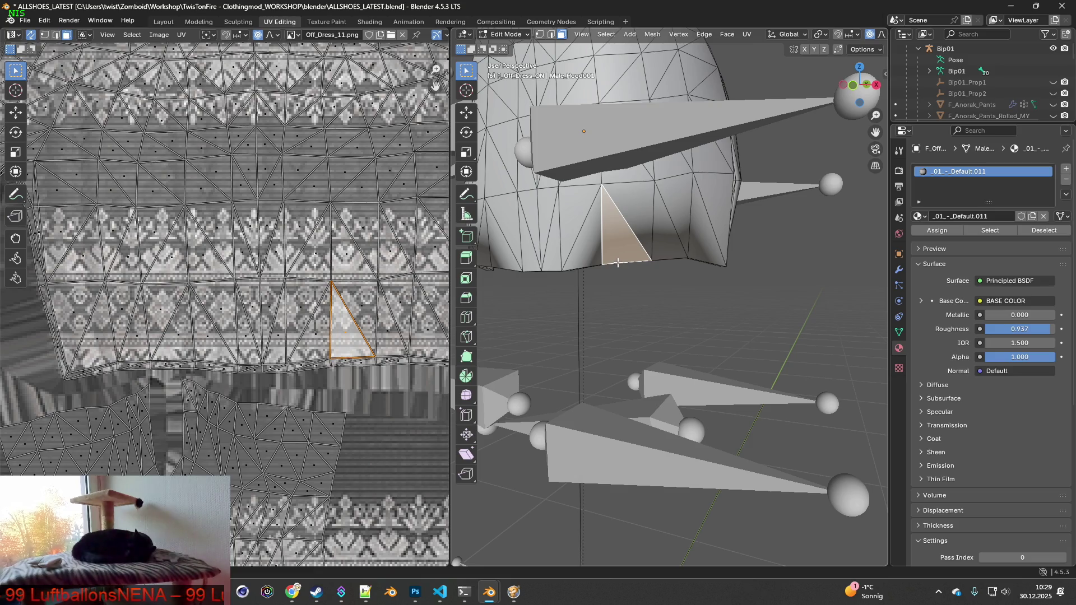
key("l")
key("KP_Decimal")
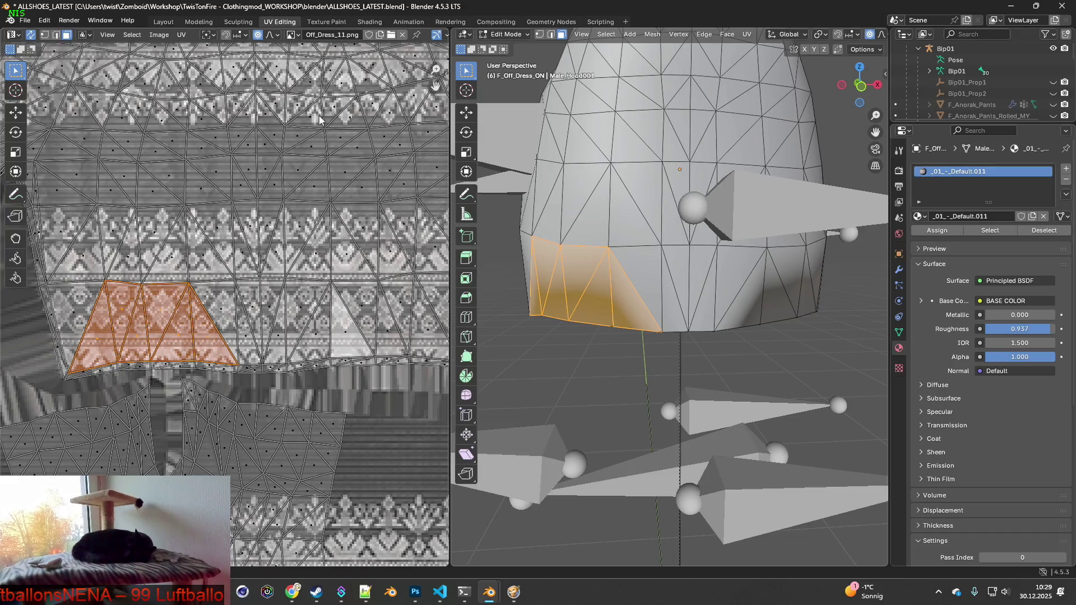
key("alt+Tab")
key("alt+Tab")
key("alt+Tab")
key("alt+Tab")
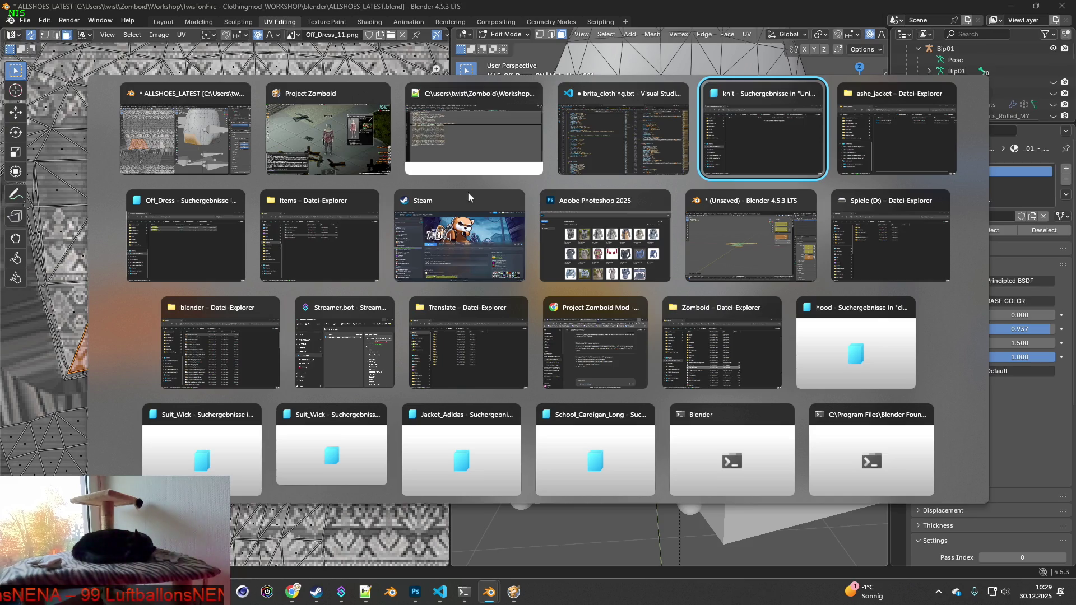
- In the clothingmod ChatGPT chat, type a German question about darker spots at a UV edge
left_click(591, 305)
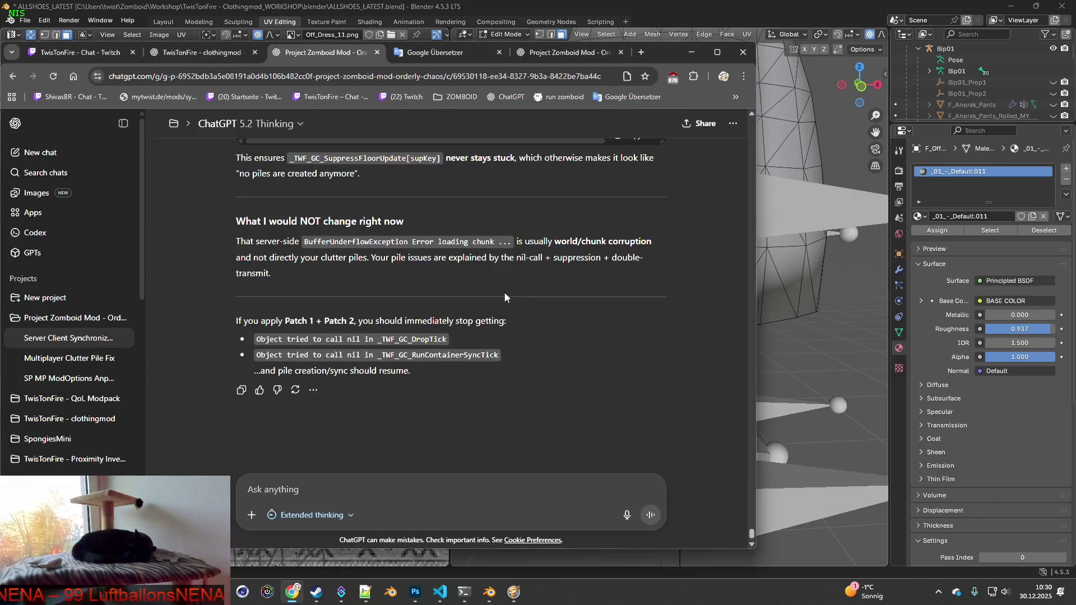
left_click(199, 53)
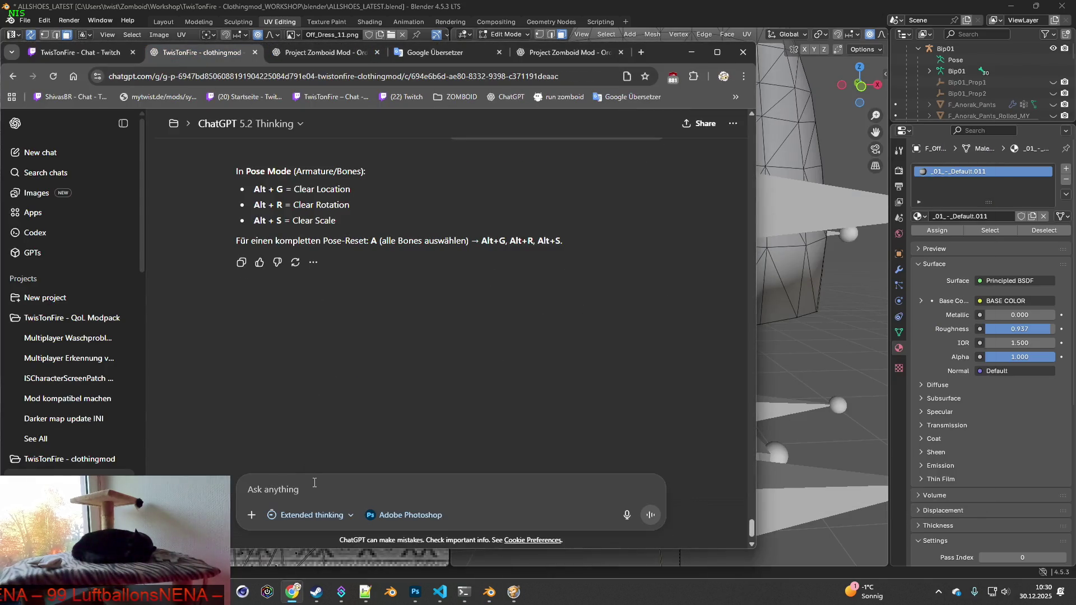
type("ich ben")
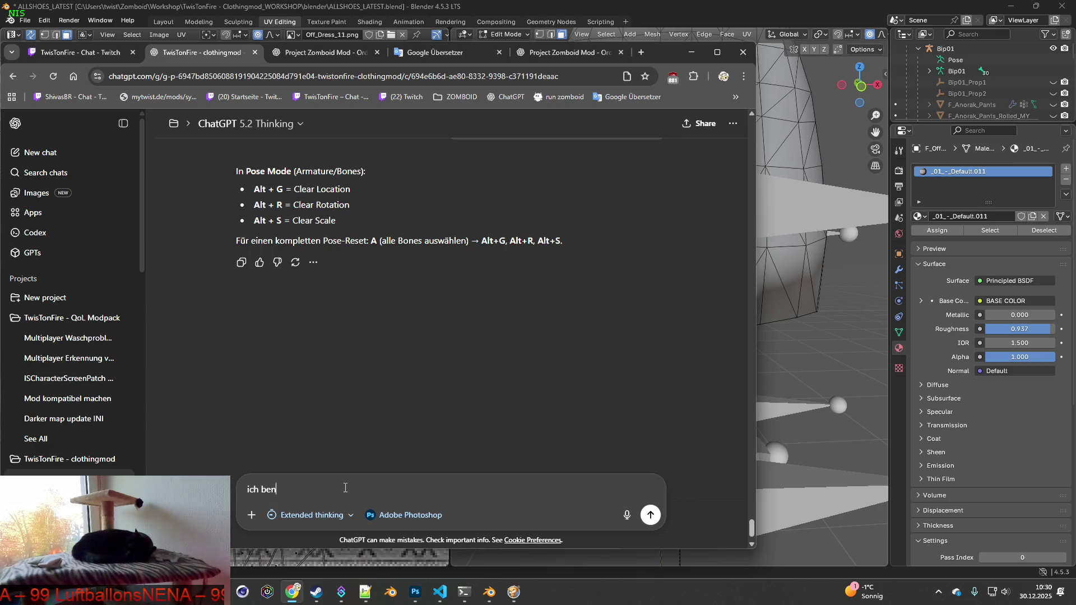
type("ötige hilfe in blender. ich habe an ")
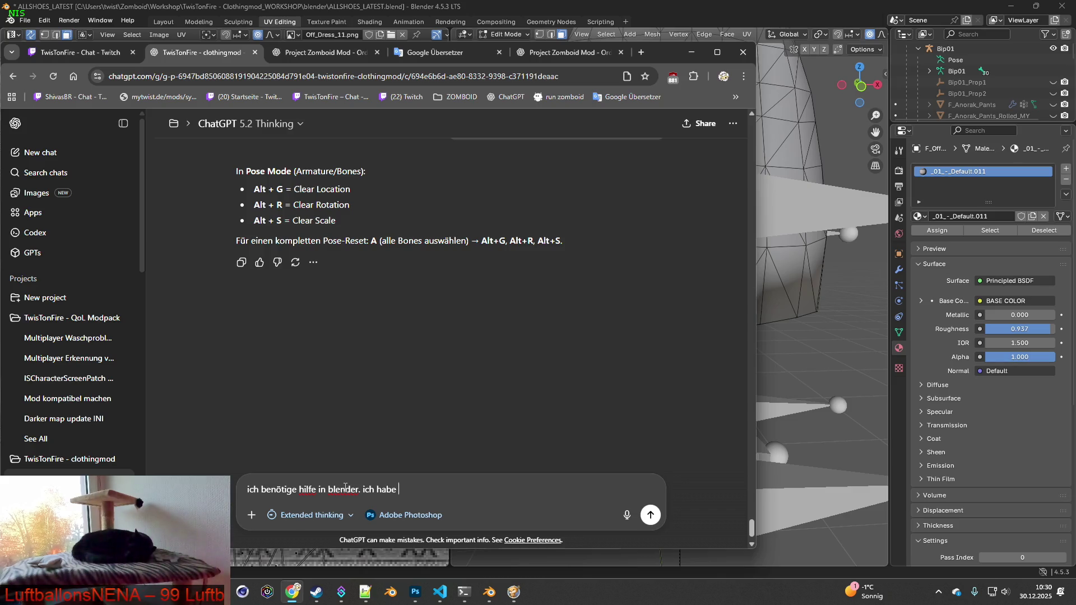
type("eine mmesh unnötige verticles gelöscht, weil es viele dupl")
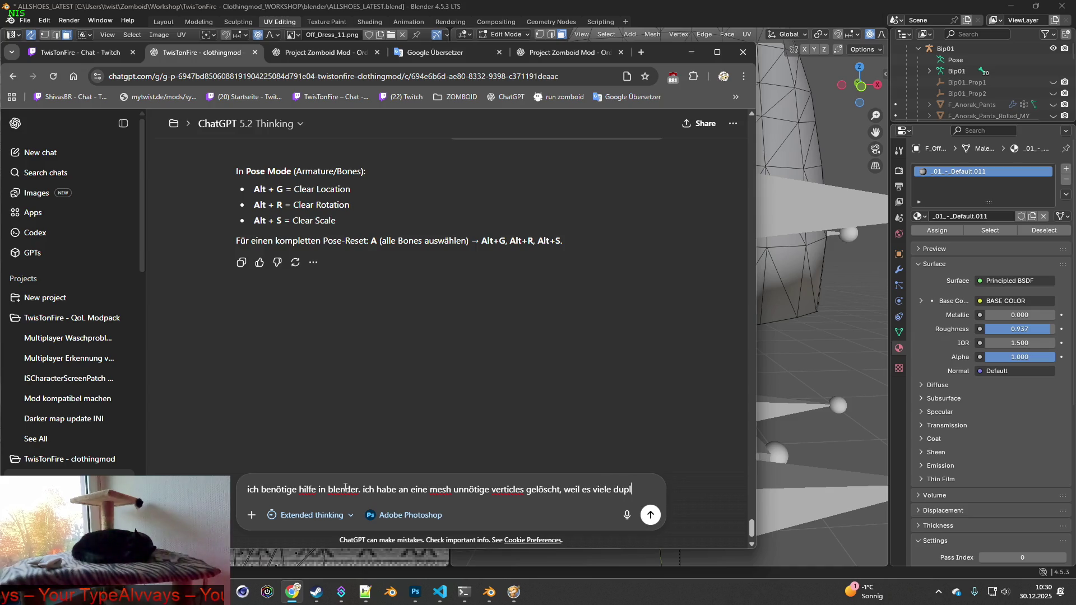
type("ikate gab")
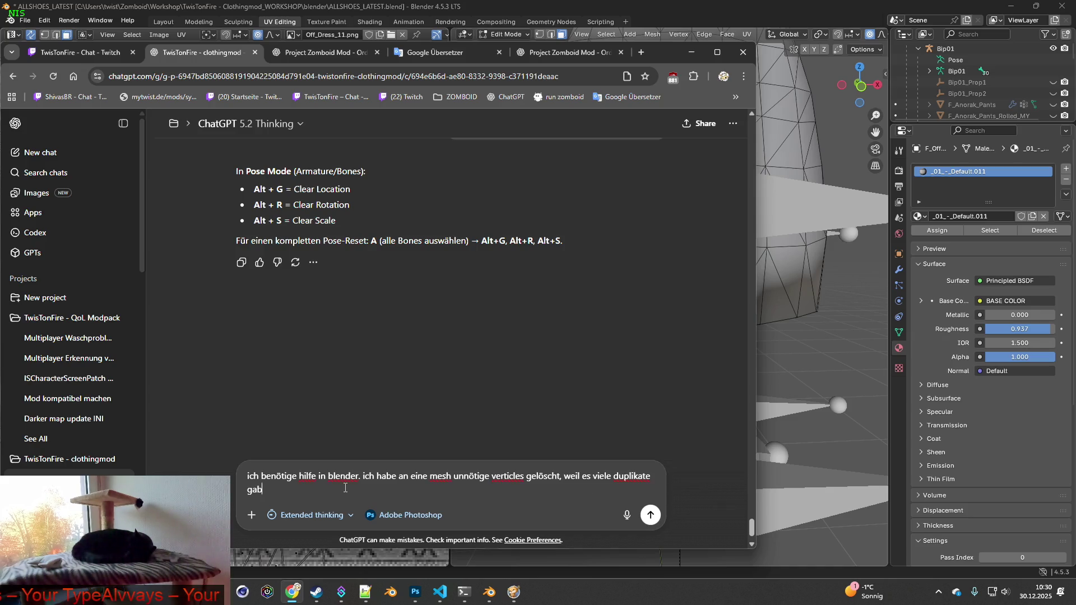
type(". es scheint aber nun das der shader einen scha")
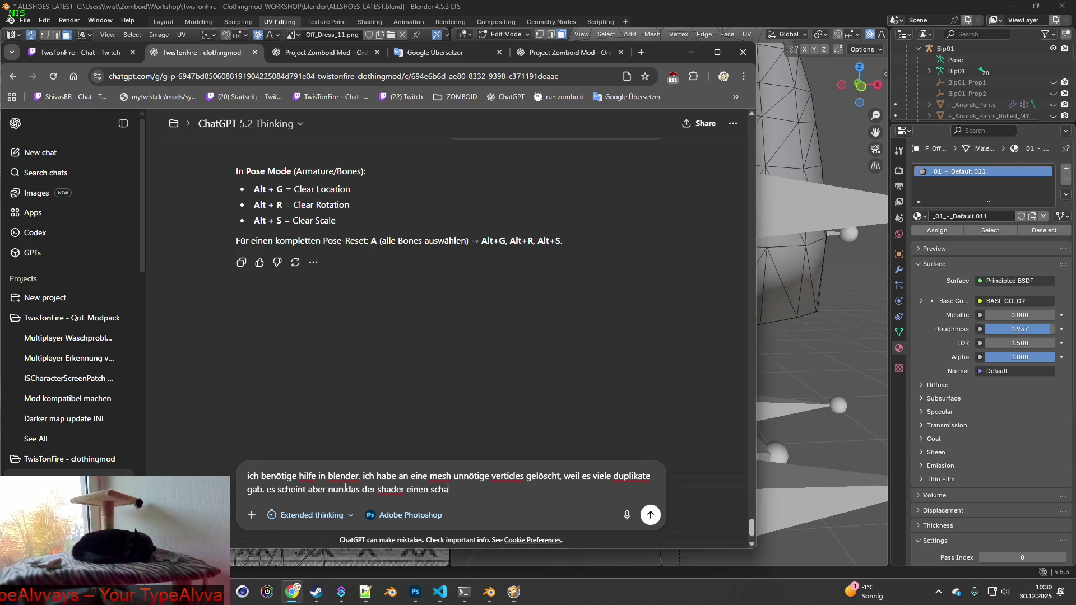
type("tten")
type(" an")
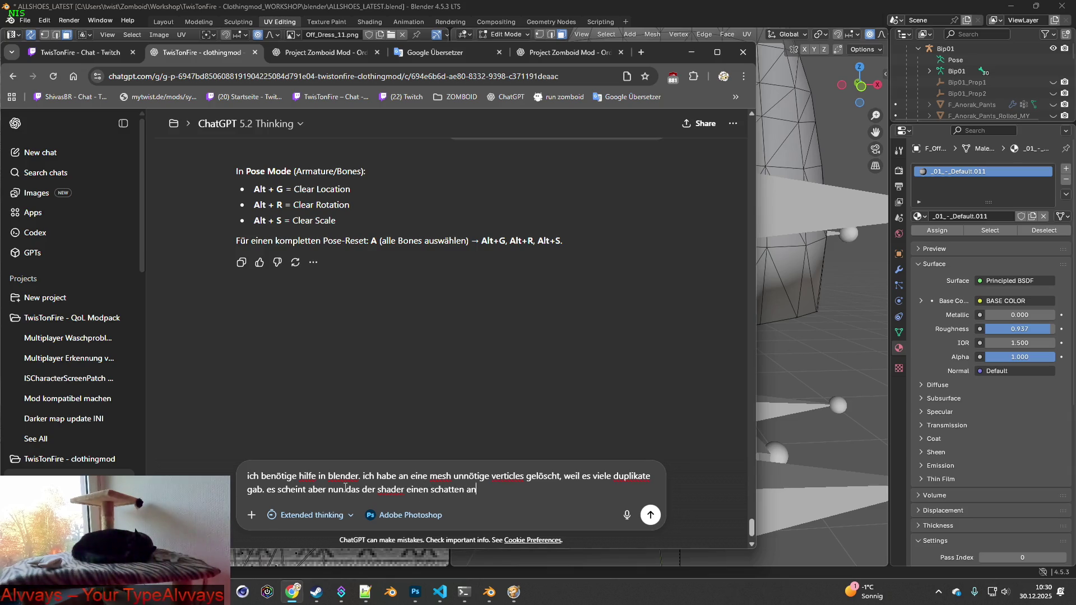
type("s ende einer ")
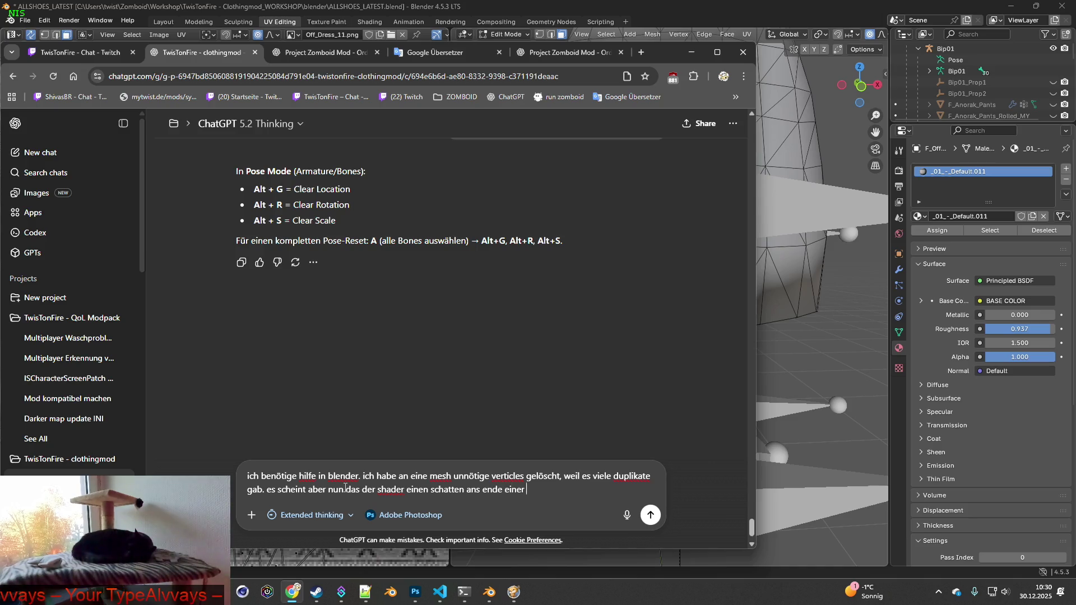
type("uv endung ge")
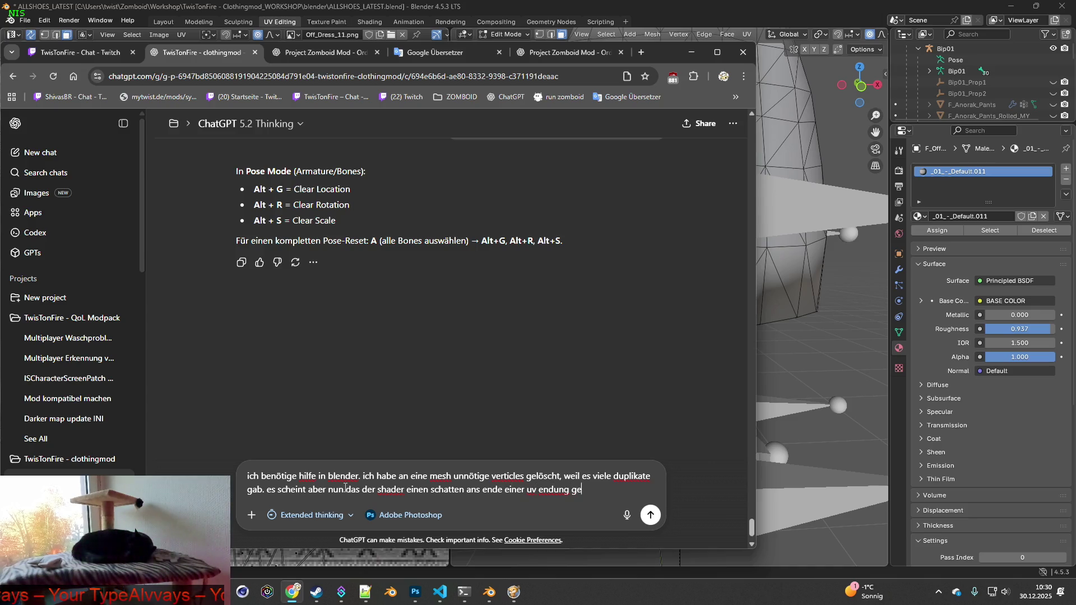
type("legt hat. was i")
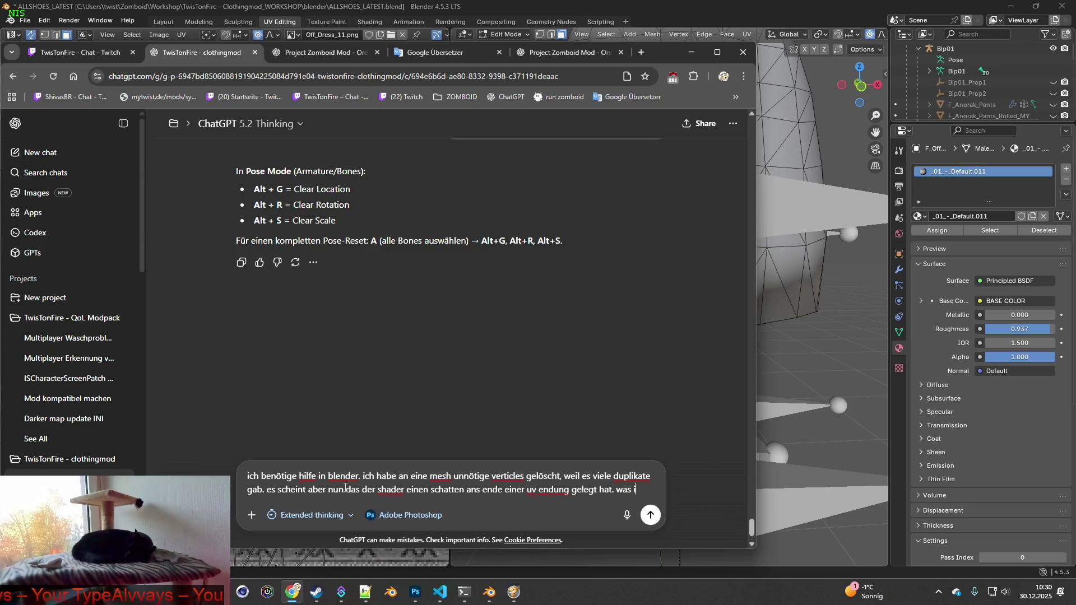
type("st die beste")
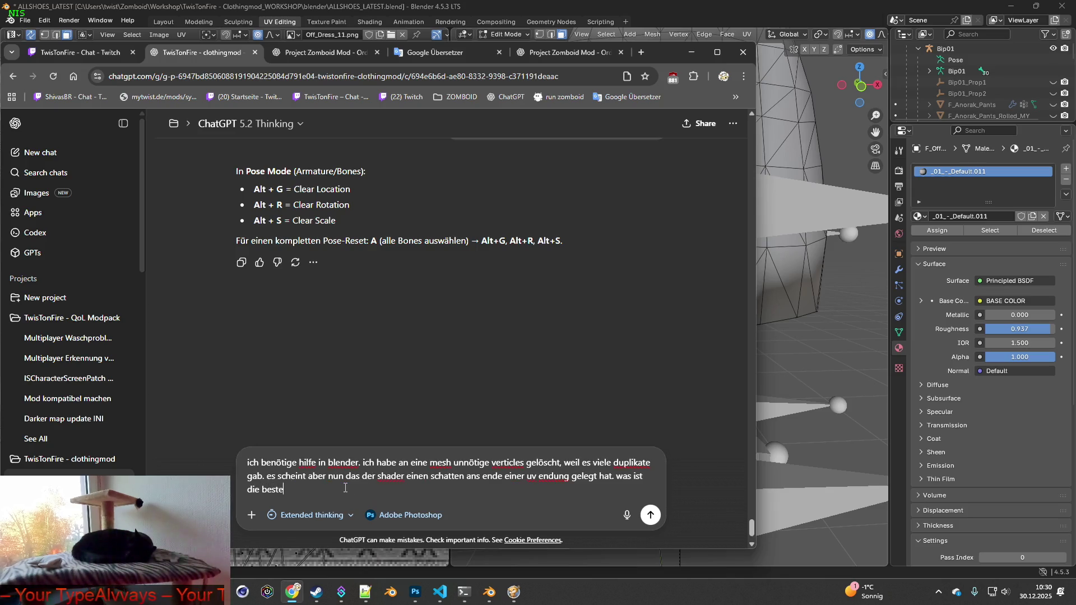
type(" und ein")
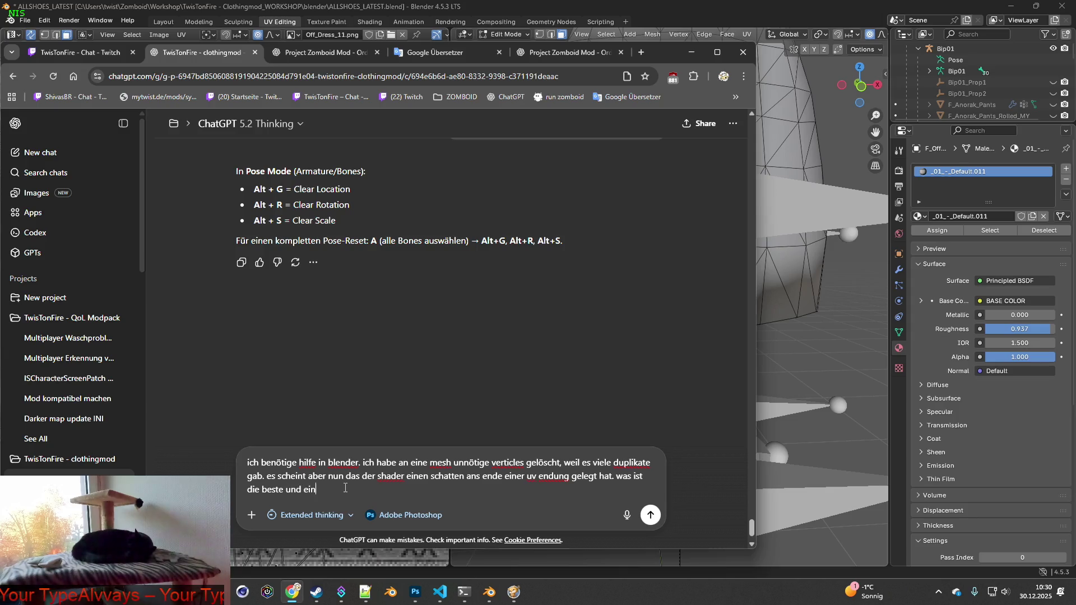
type("fachste methode ")
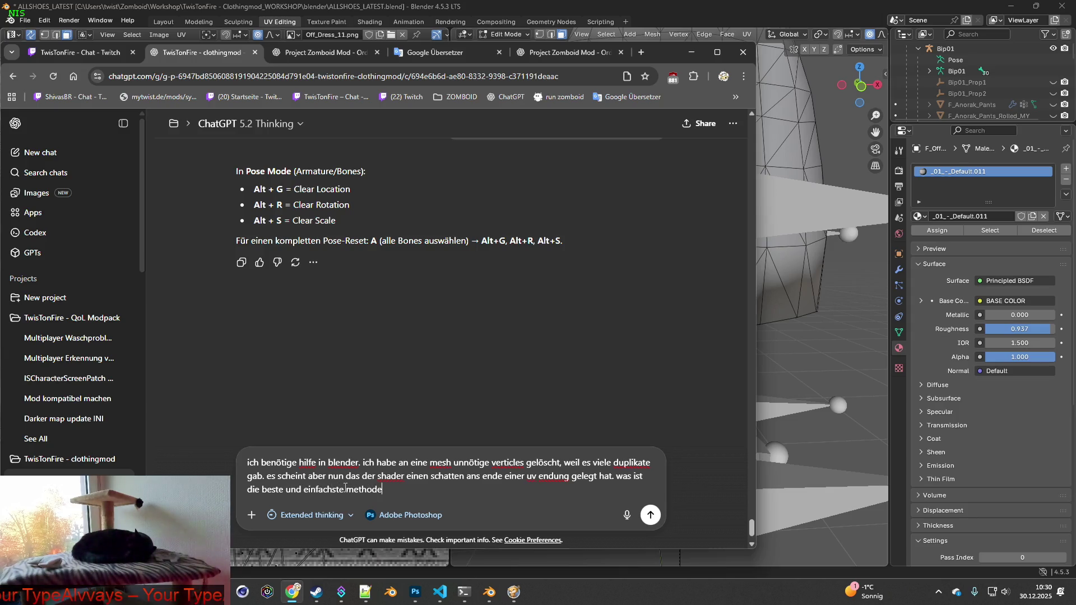
type("diese")
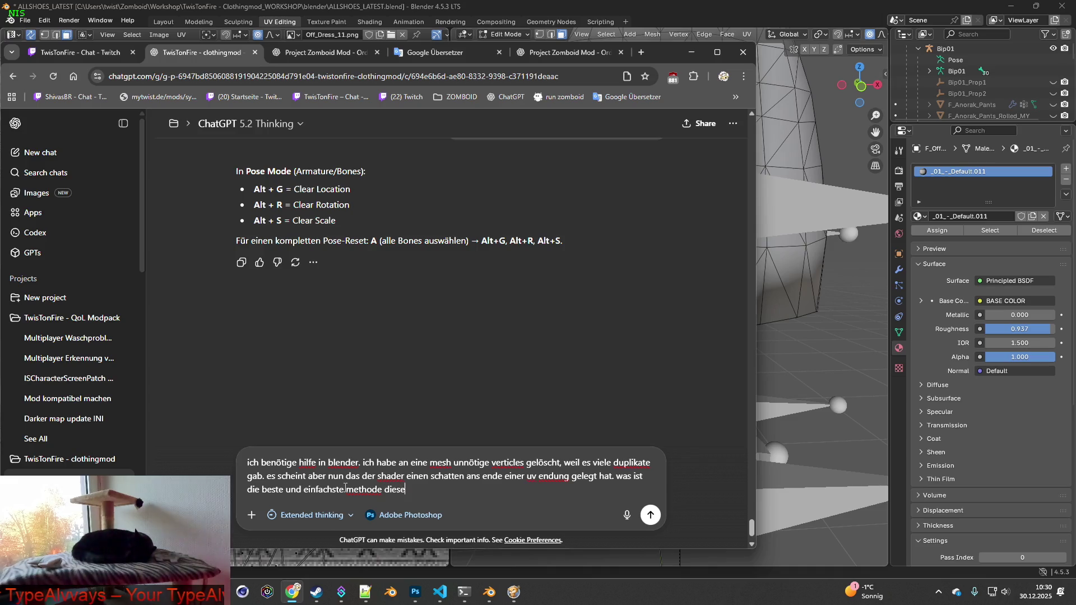
type(" \"schatten\" a")
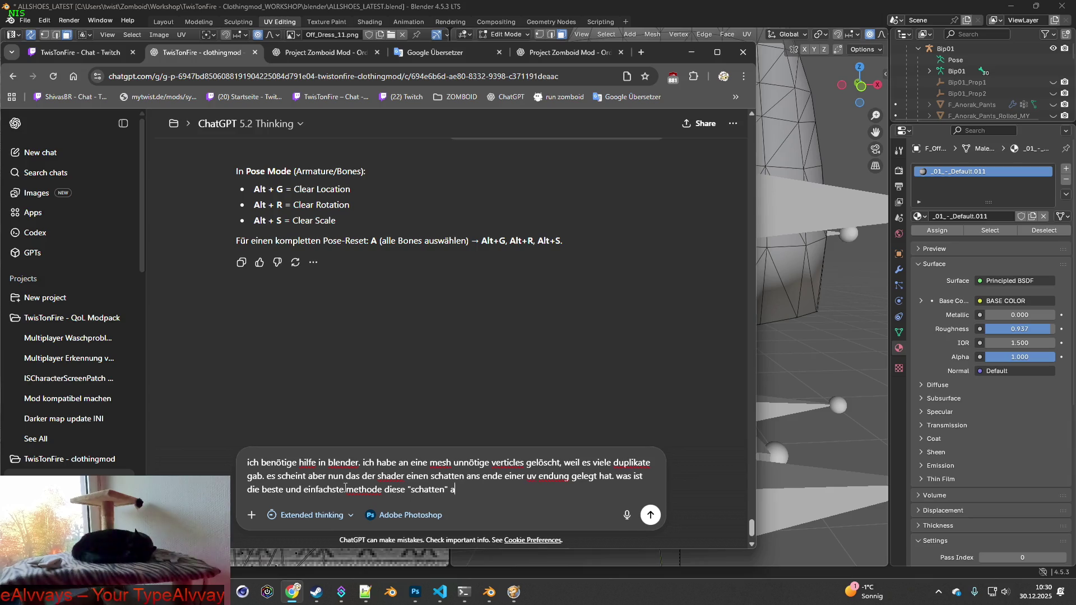
type(" am ende einer uv ")
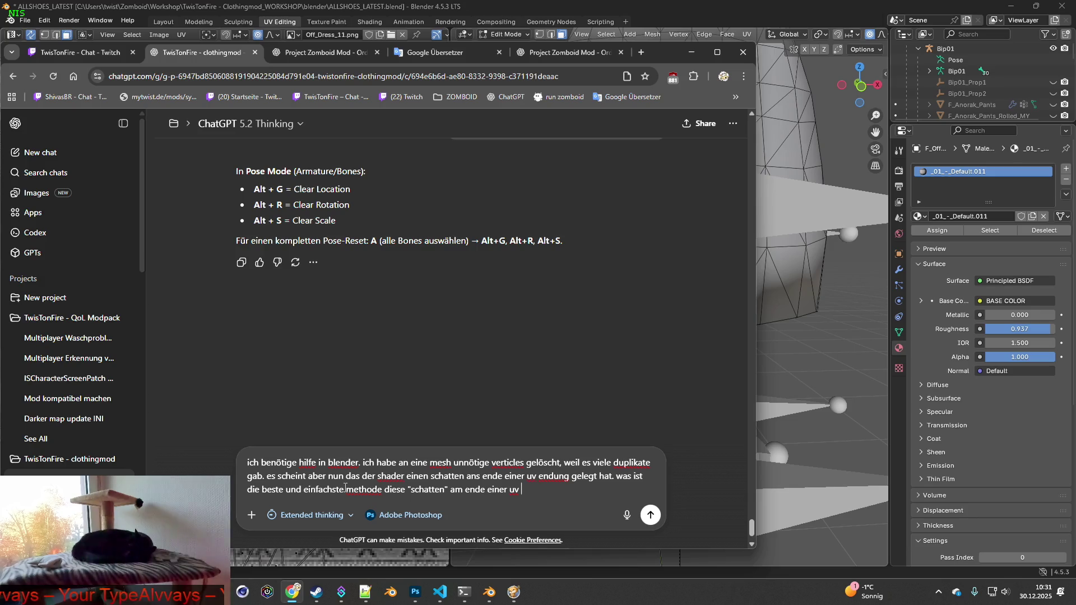
type("zu k")
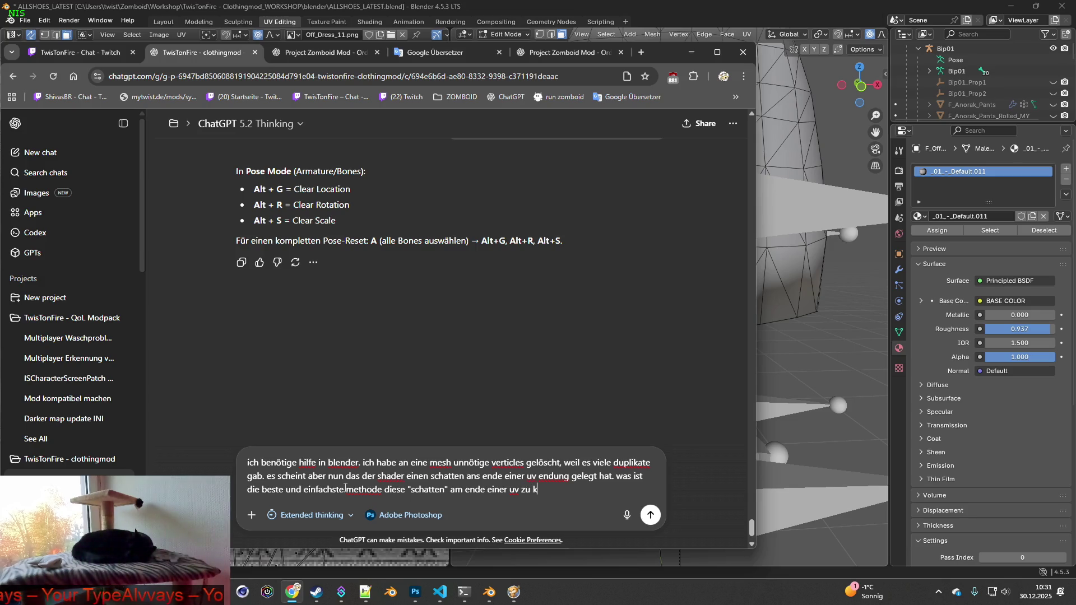
type("orrigieren?")
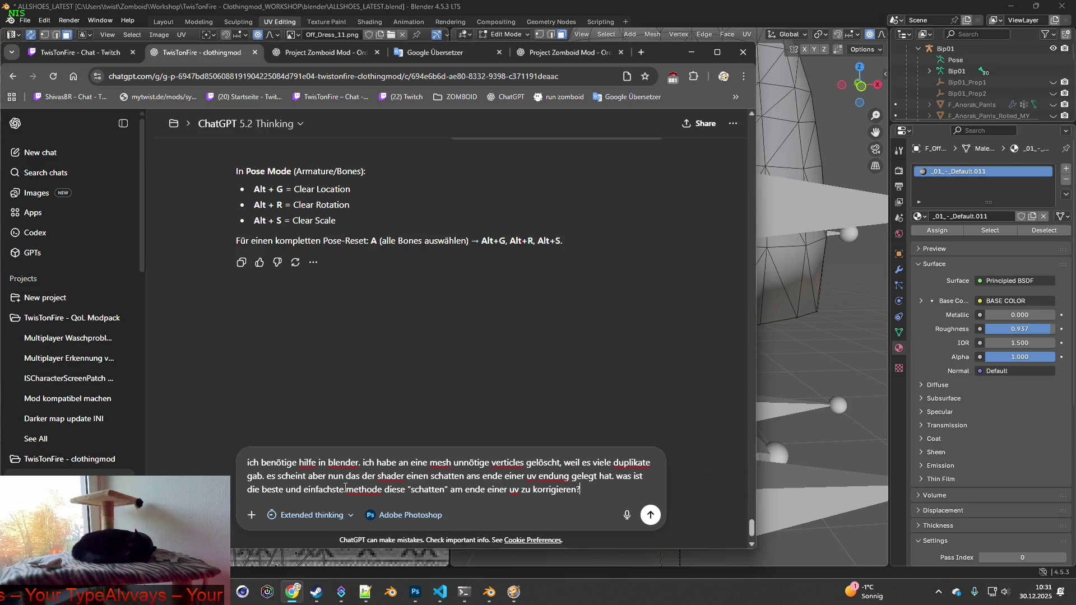
key("shift+Return")
type("stellen we")
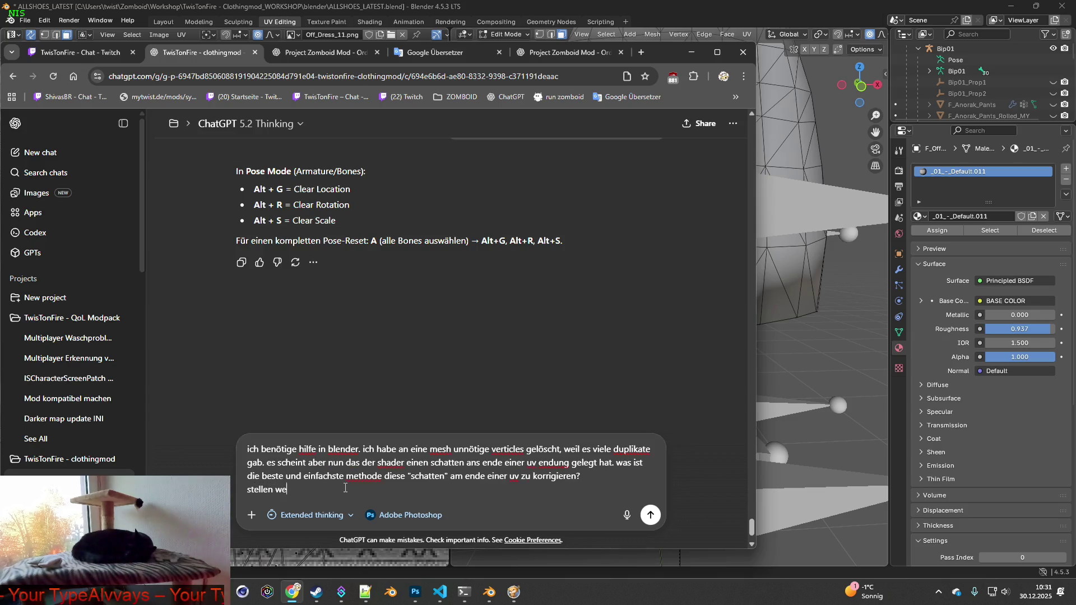
type("rden dunkler ")
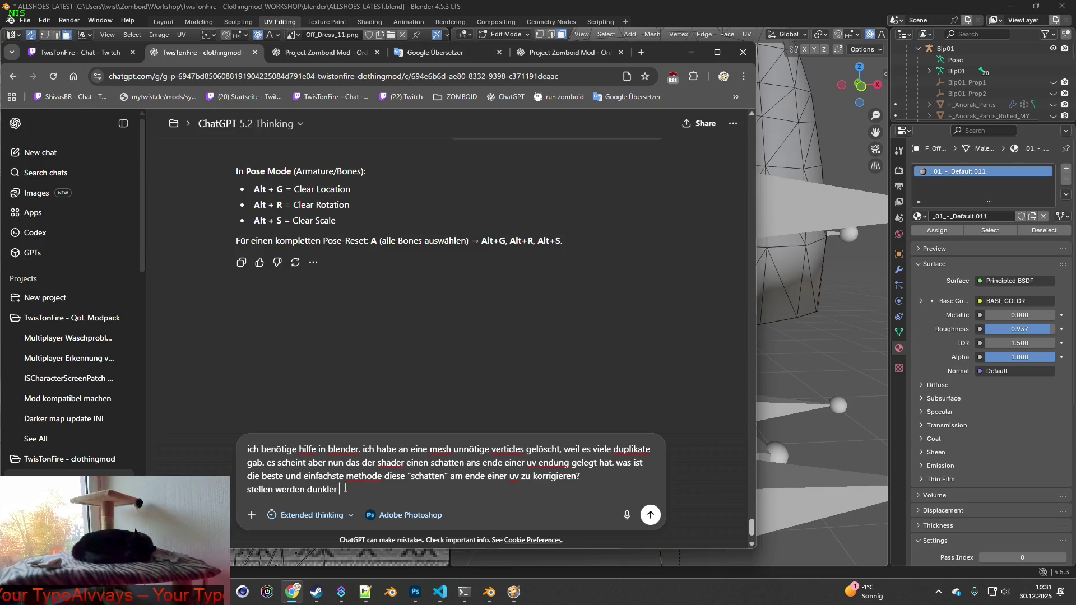
type("dargestellt")
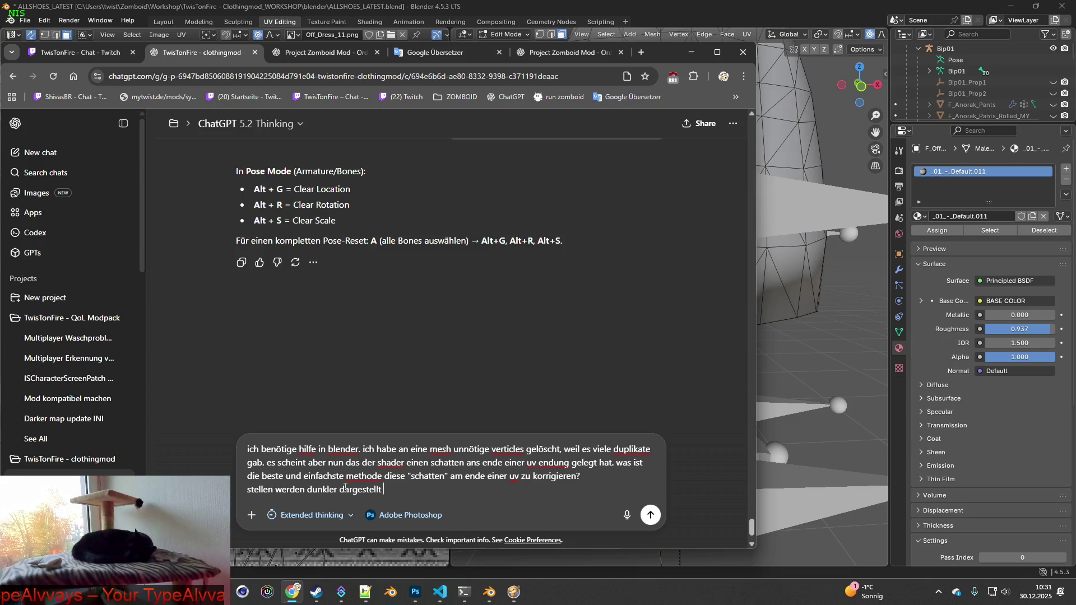
- Finish the line with 'am ende einer uv.' and send the question to ChatGPT
type("am")
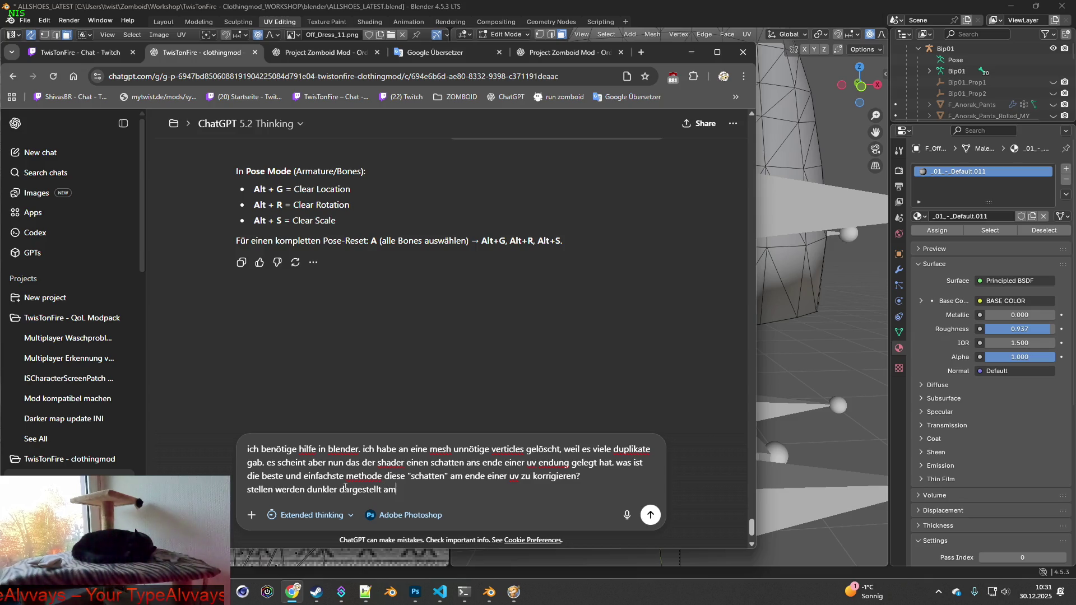
type(" ende einer uv")
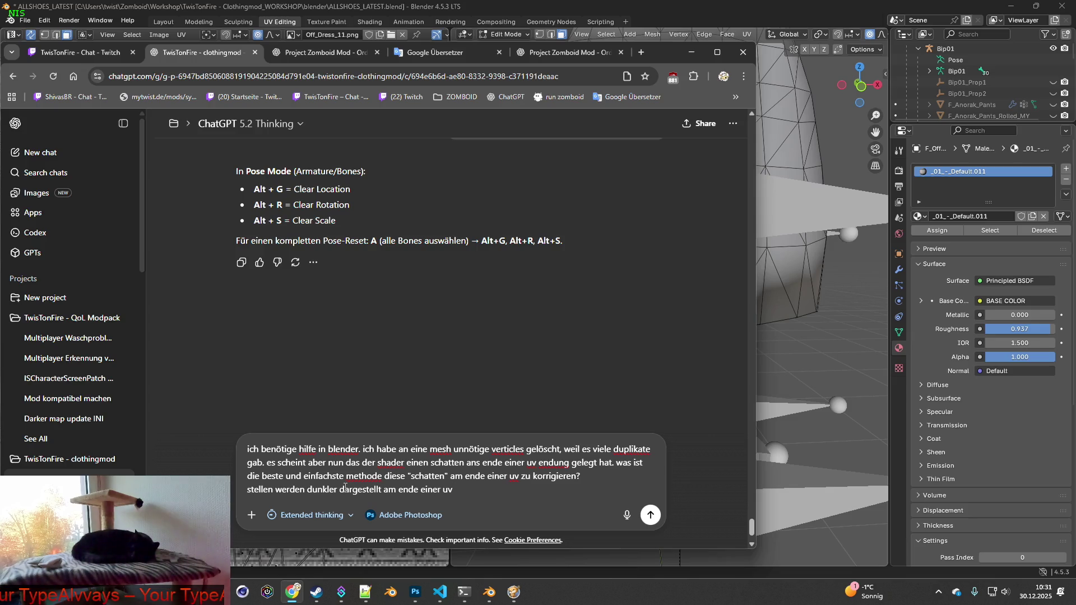
type(".")
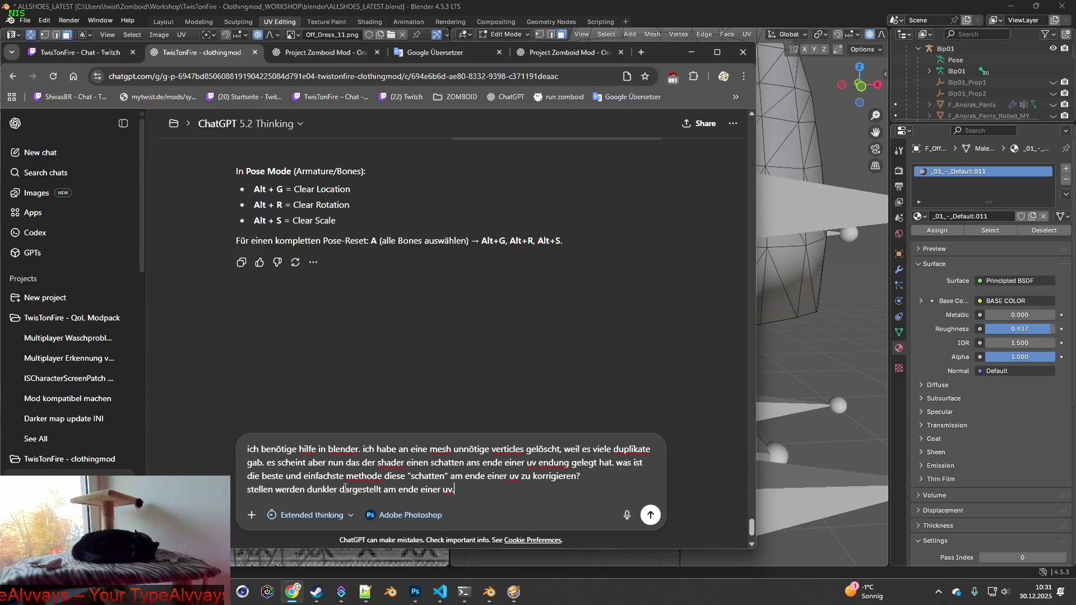
key("Return")
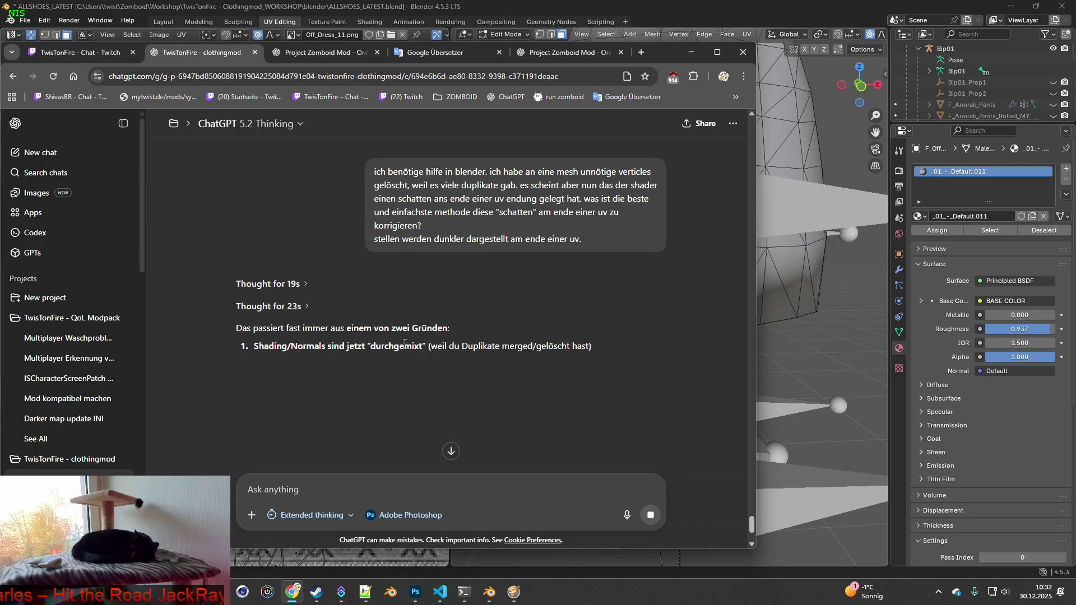
- Scroll through ChatGPT's reply to read the plain Base Color test and Fix A normals section
scroll(425, 357, "down", 1)
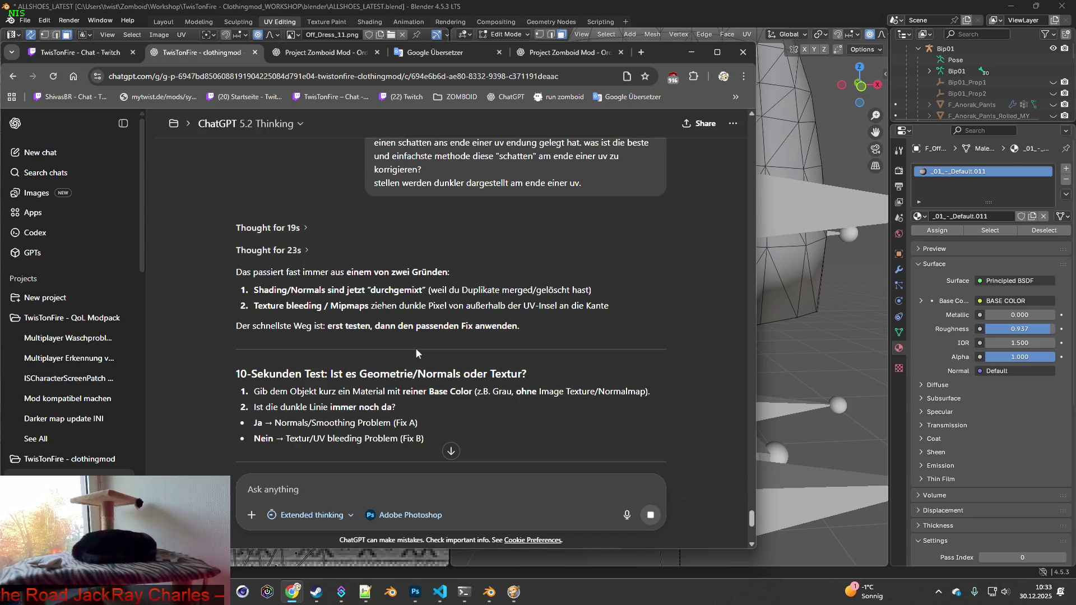
scroll(415, 348, "down", 1)
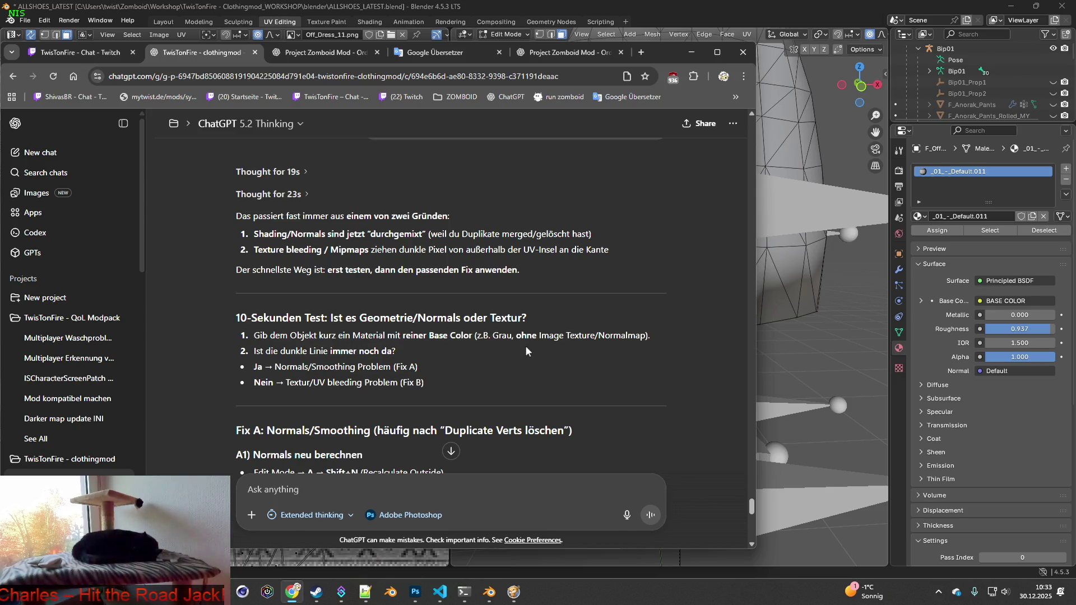
- In the Shading workspace, disconnect the knit texture from Base Color so the dress renders plain white
left_click(1027, 397)
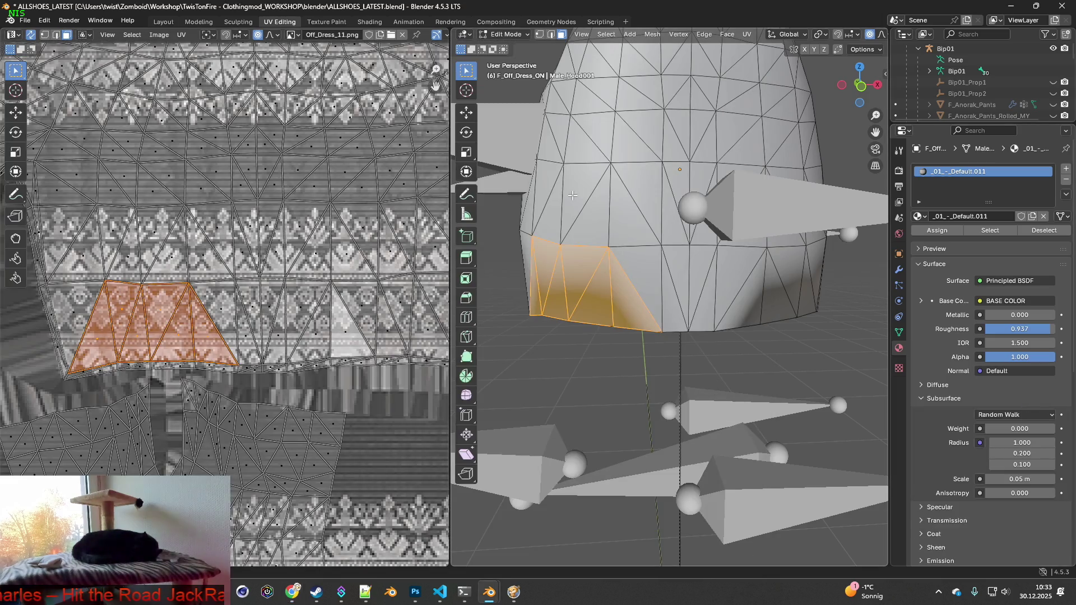
left_click(370, 21)
middle_click_drag(533, 211, 519, 212)
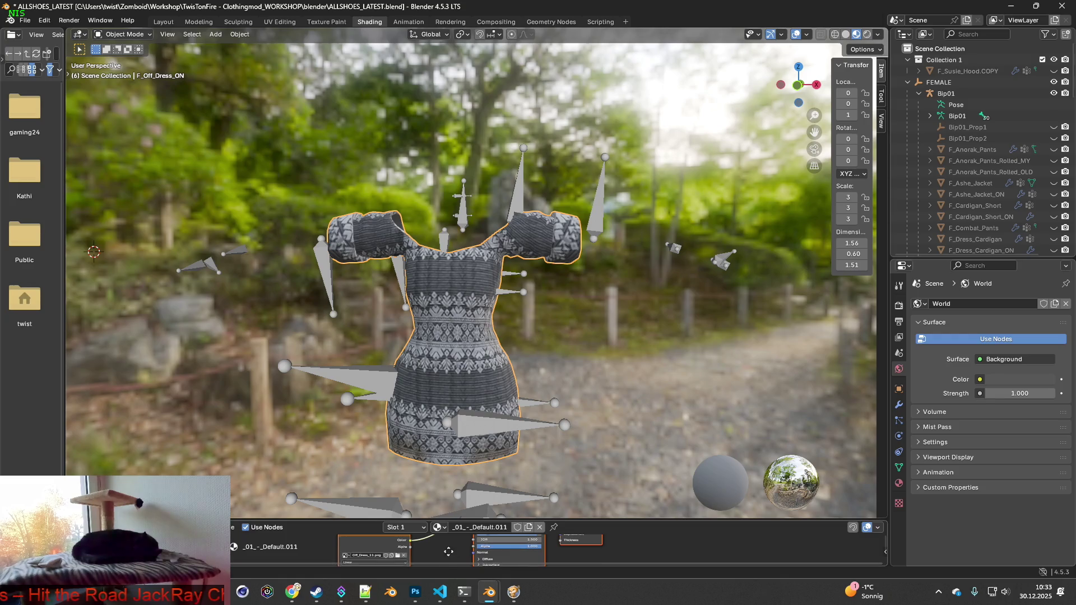
middle_click_drag(448, 550, 451, 566)
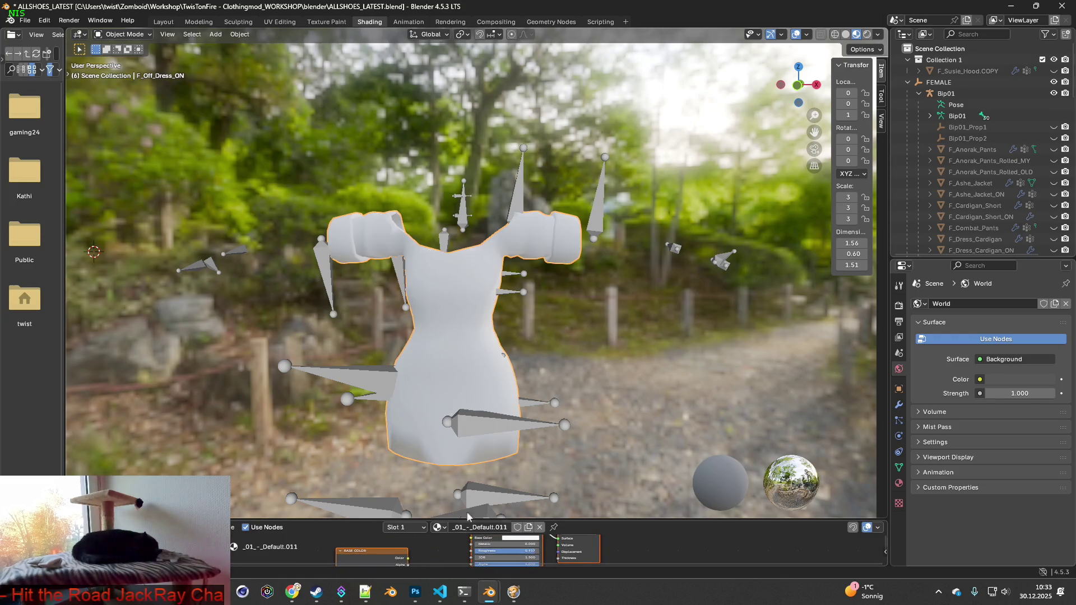
scroll(494, 392, "up", 7)
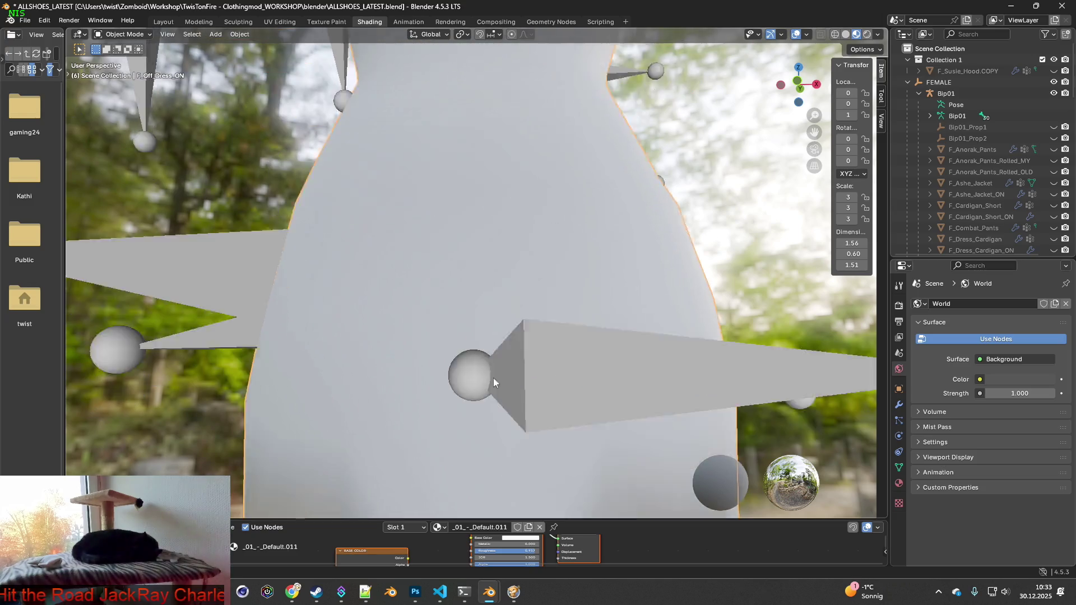
middle_click_drag(494, 389, 512, 334, "shift")
middle_click_drag(511, 424, 519, 379, "shift")
scroll(519, 379, "down", 3)
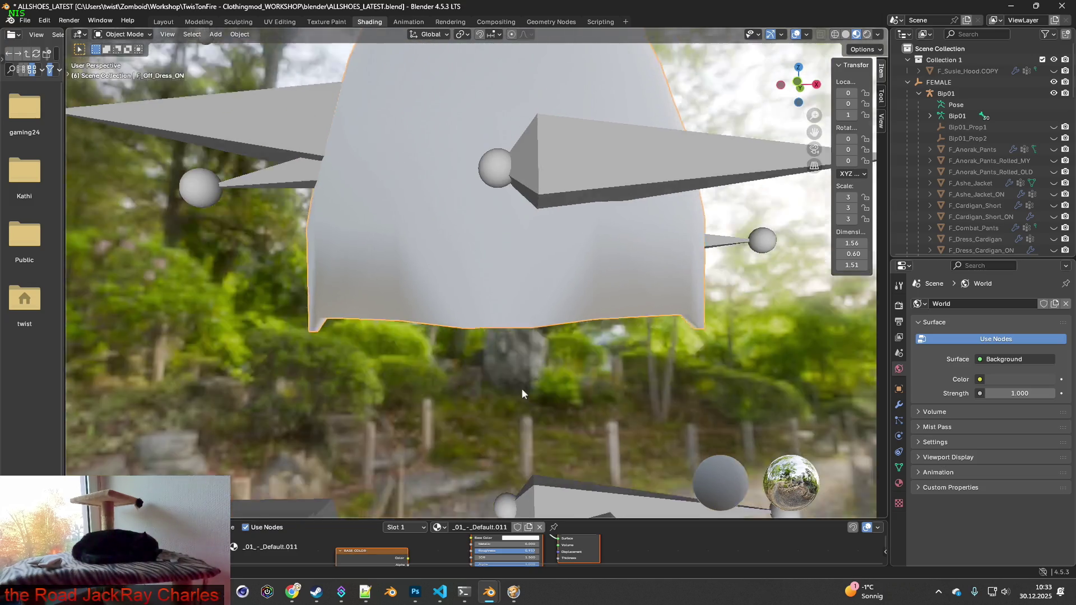
- Recheck ChatGPT's instructions, then go back to Blender's Layout workspace
key("alt+Tab")
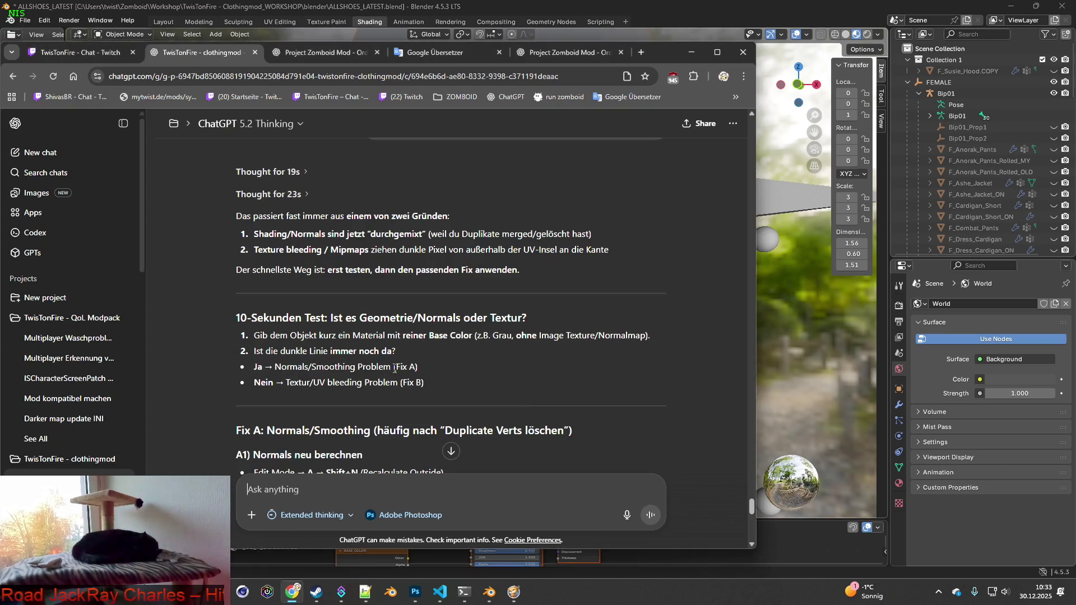
scroll(331, 323, "down", 3)
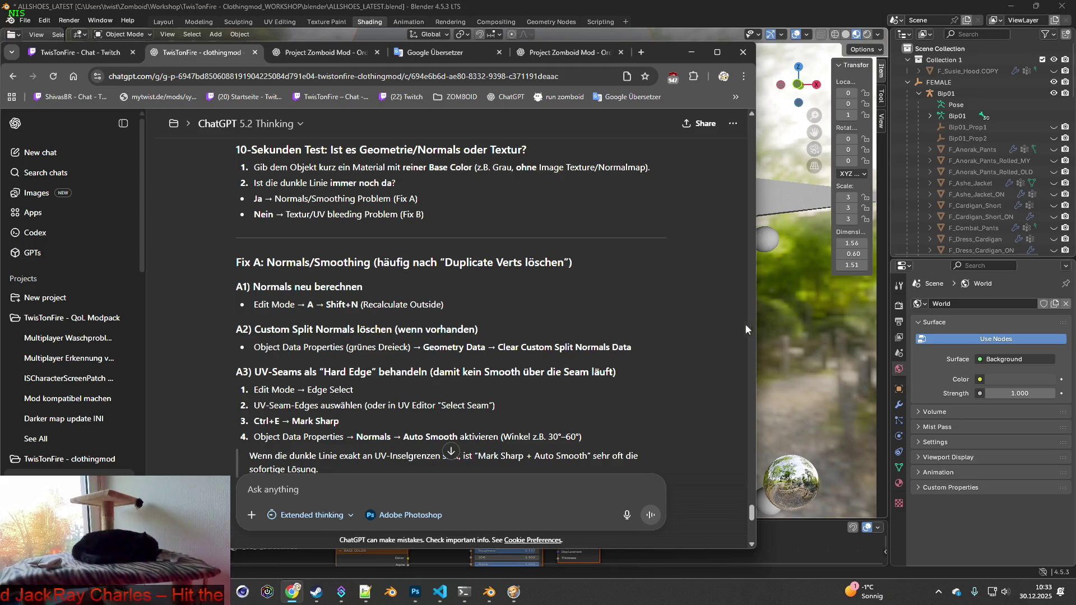
left_click(791, 330)
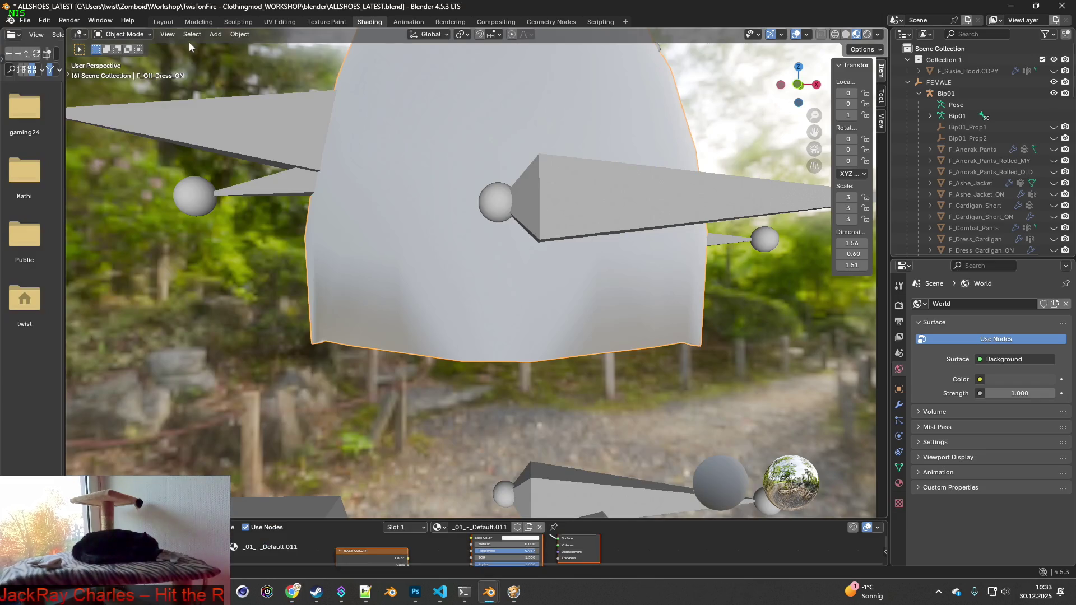
left_click(163, 22)
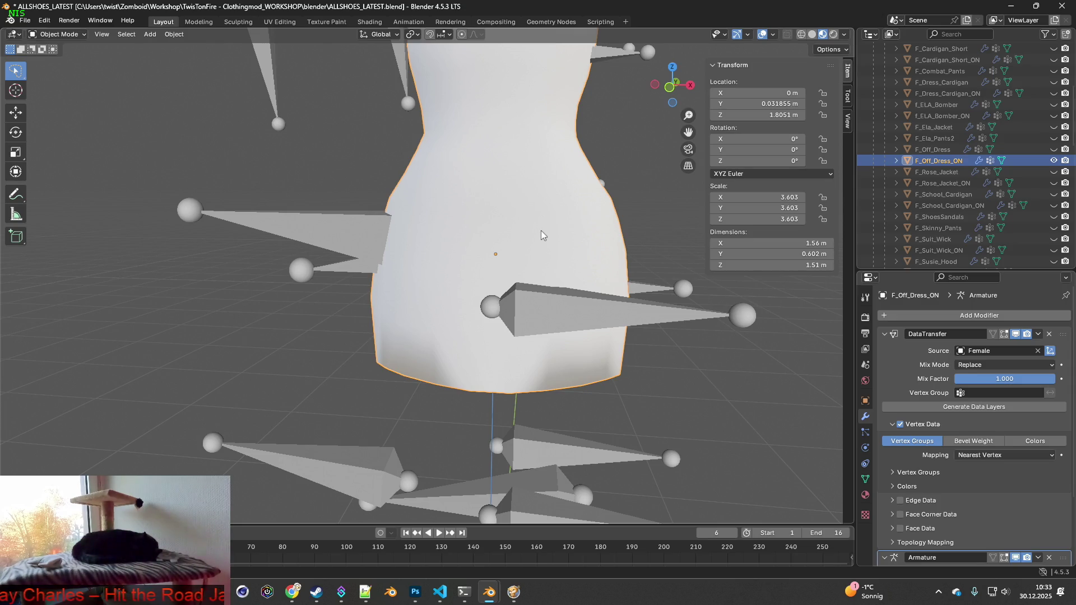
- Put the dress into Edit Mode and select the entire mesh
key("alt+Tab")
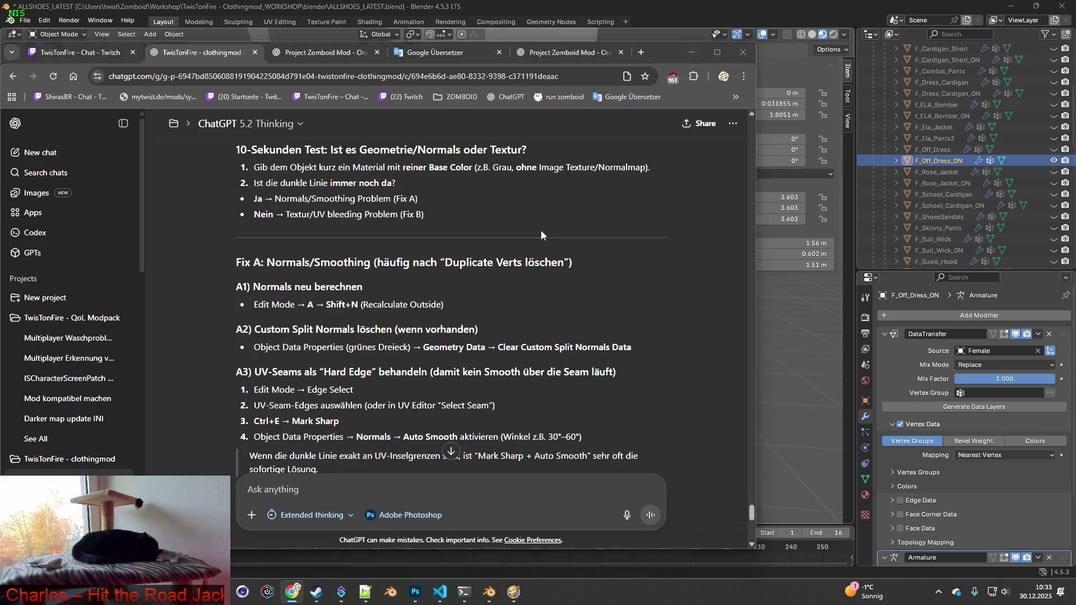
key("alt+Tab")
left_click(57, 34)
left_click(59, 60)
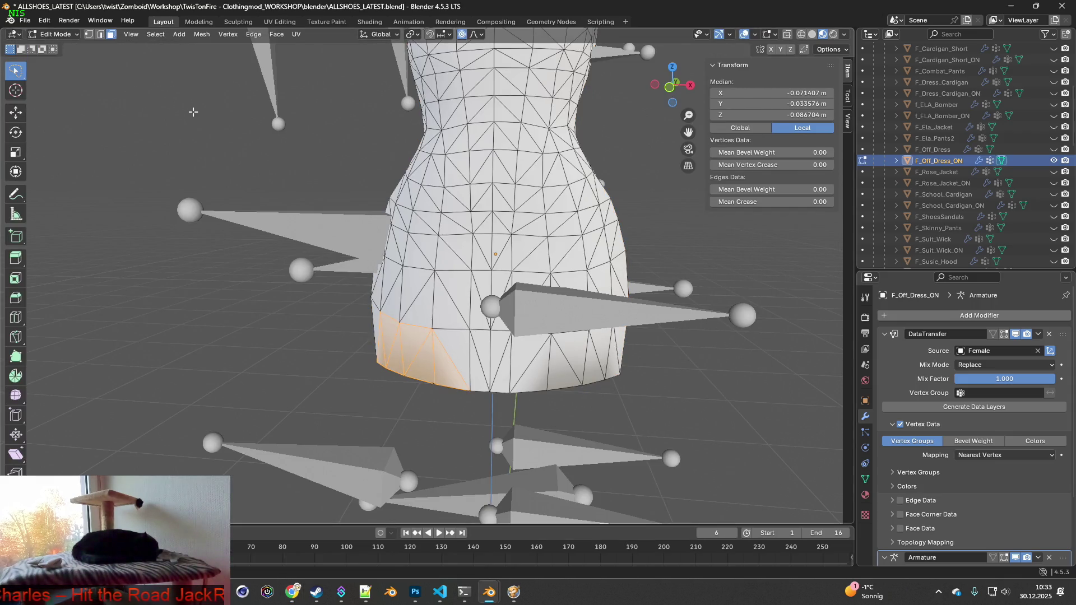
left_click(277, 296)
key("a")
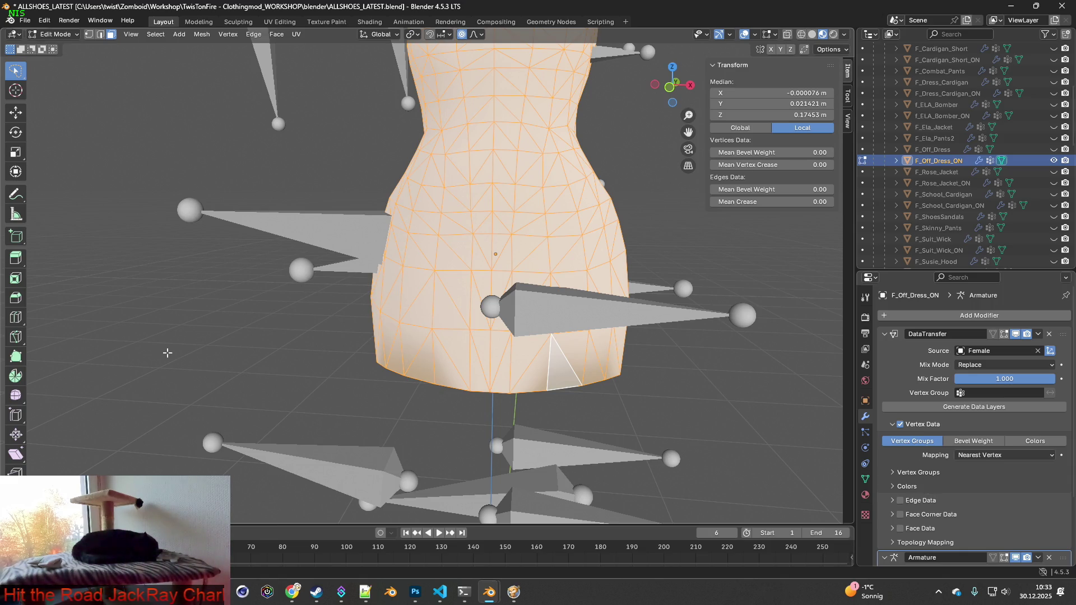
- Clear Custom Split Normals Data under Object Data Properties > Geometry Data
key("alt+Tab")
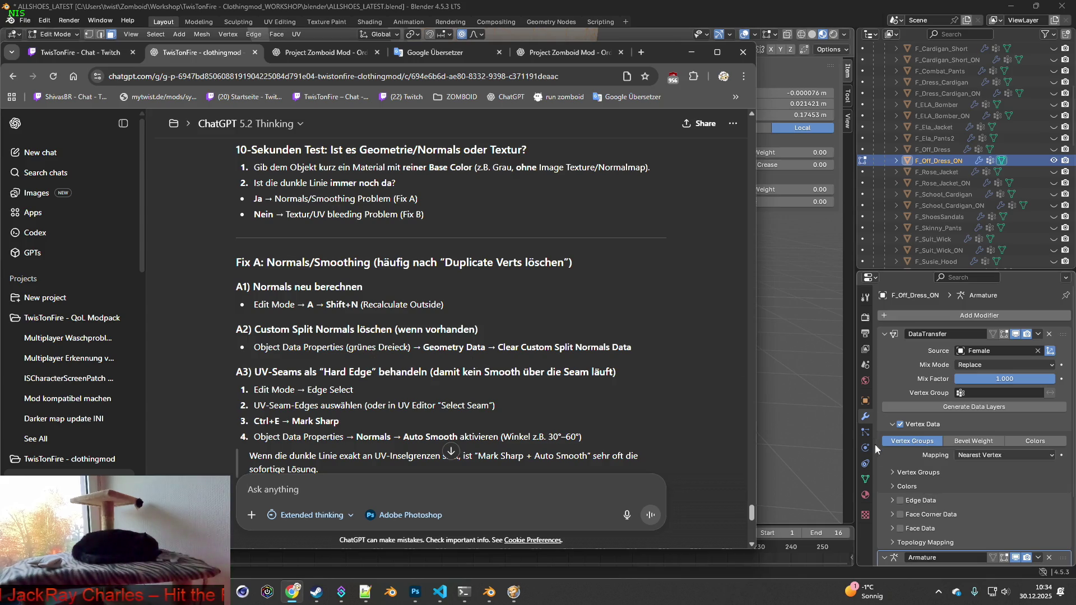
left_click(867, 479)
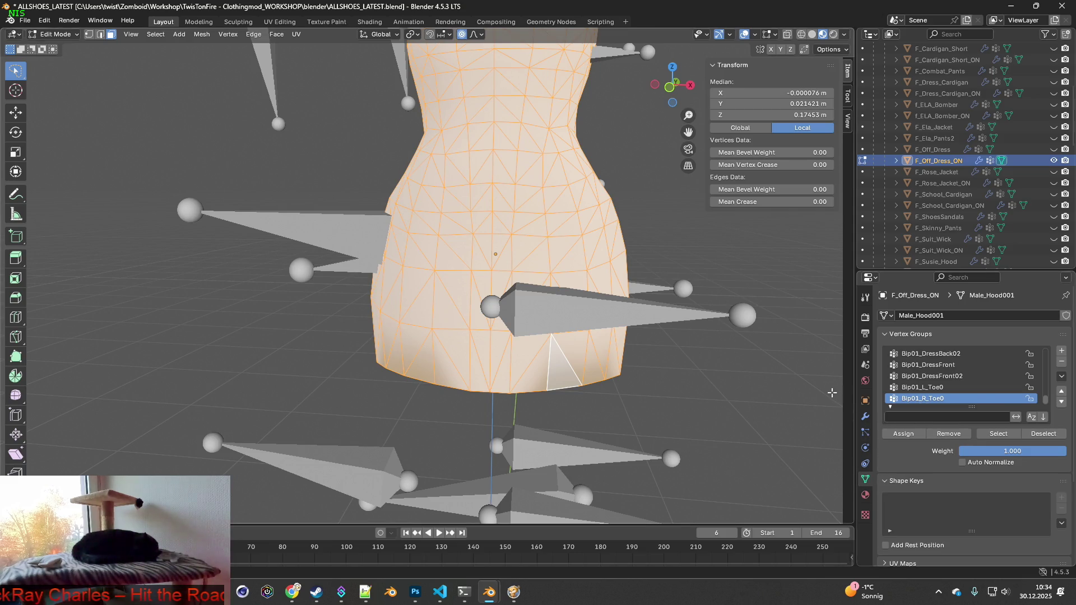
key("alt+Tab")
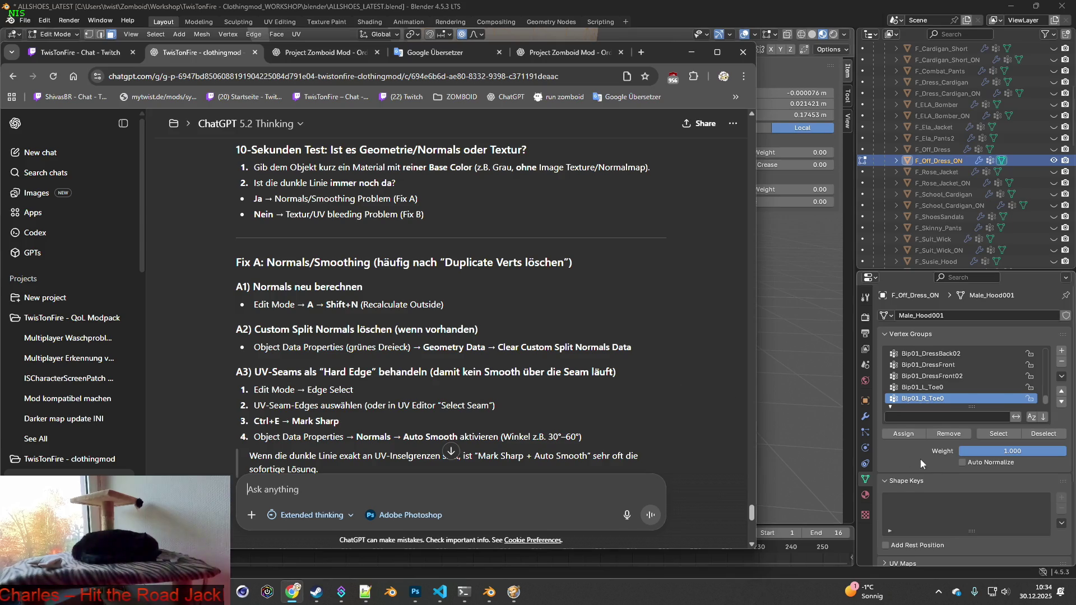
scroll(930, 470, "down", 5)
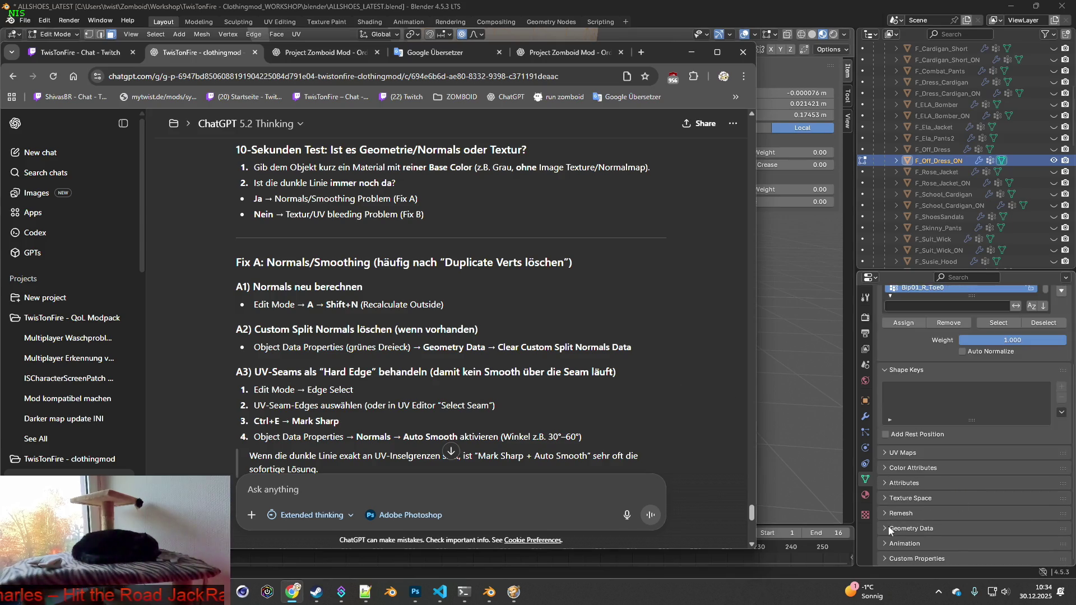
left_click(891, 531)
scroll(930, 517, "down", 2)
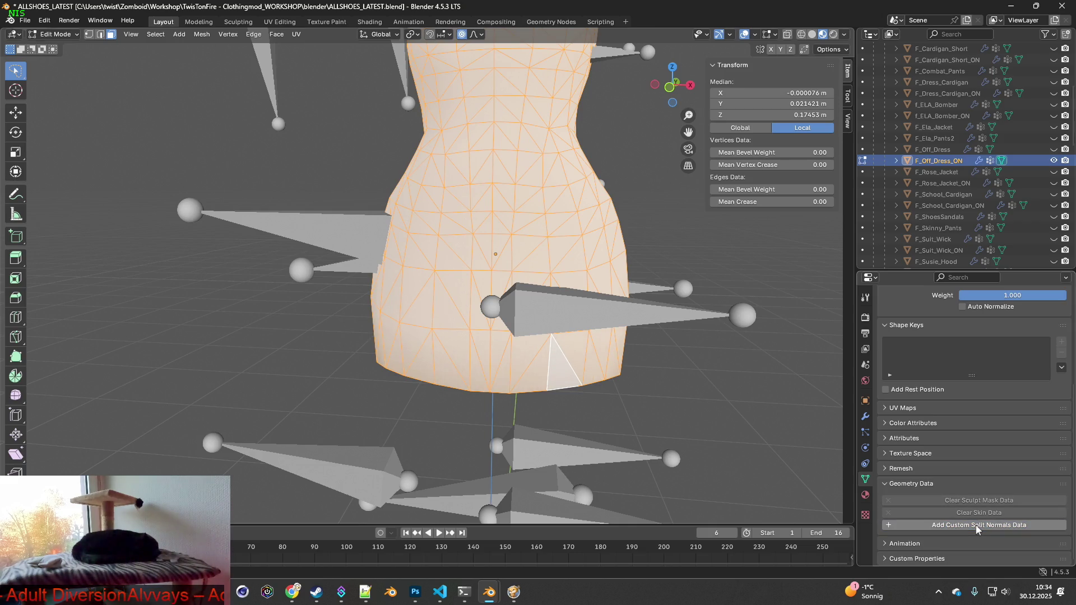
left_click(976, 525)
mouse_move(700, 401)
middle_mouse_down()
mouse_move(462, 402)
mouse_move(691, 403)
middle_mouse_up()
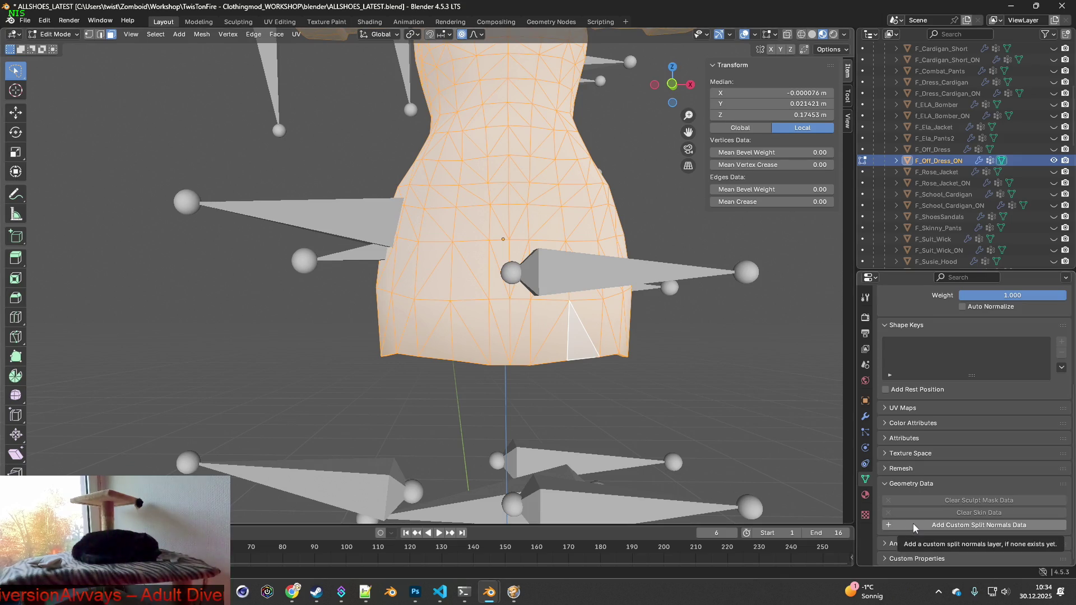
key("alt+Tab")
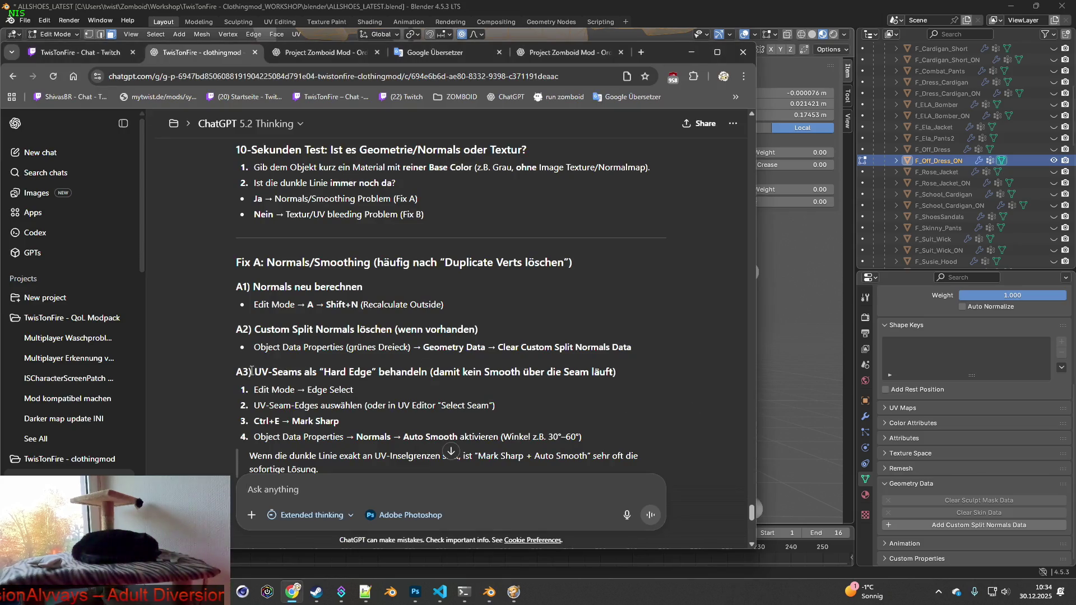
left_click_drag(256, 371, 617, 375)
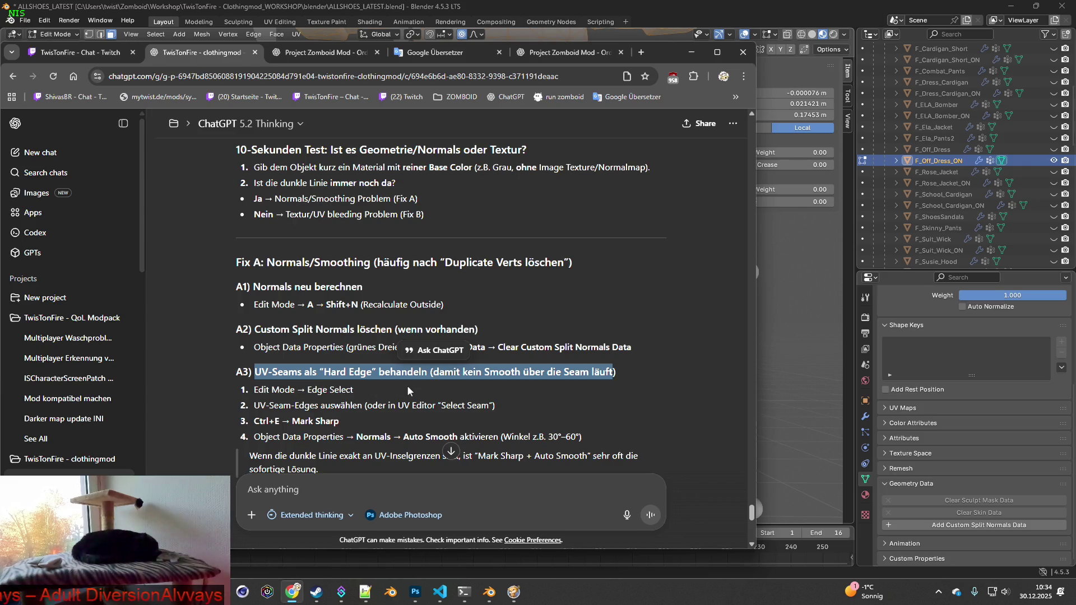
- Deselect the whole dress mesh
key("alt+Tab")
scroll(440, 387, "up", 3)
scroll(470, 398, "down", 1)
left_click(423, 398)
middle_click_drag(423, 398, 450, 396)
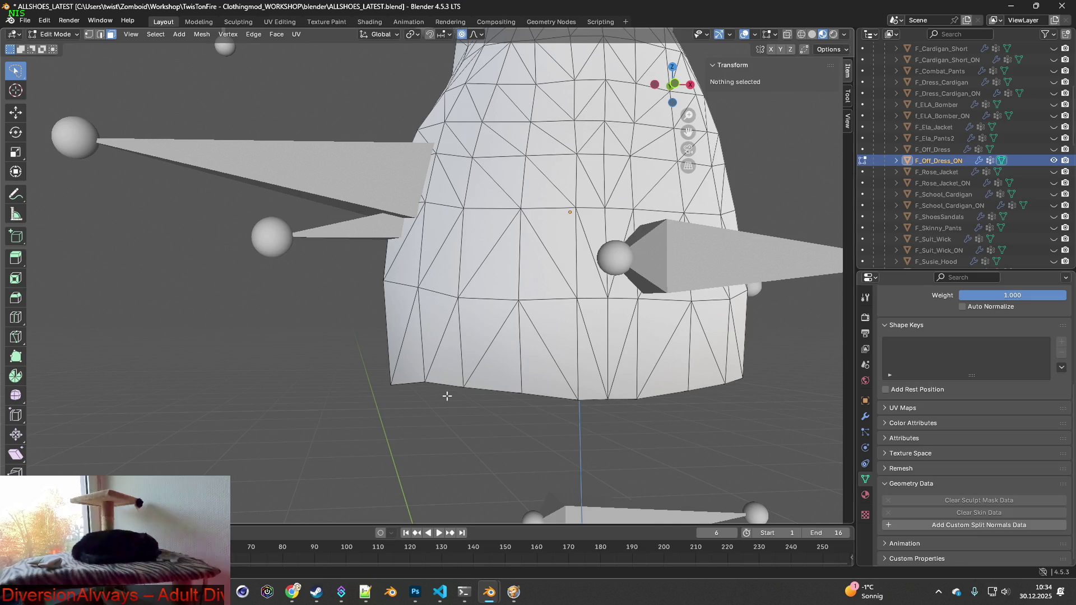
key("alt+Tab")
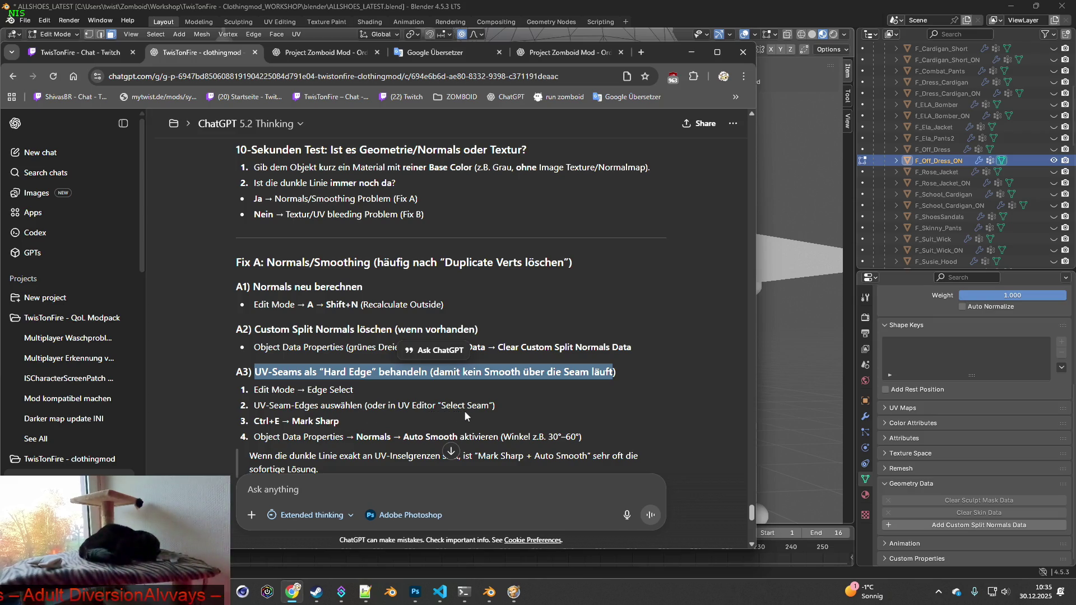
key("alt+Tab")
- In the UV Editing workspace, edge-select three bottom hem edges of the dress
left_click(273, 26)
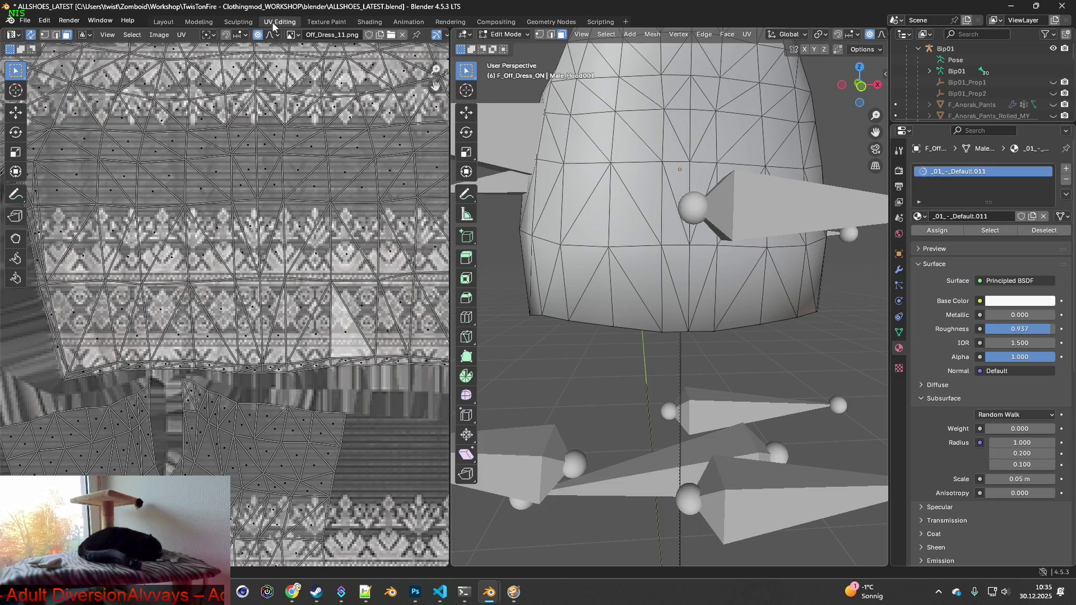
middle_click_drag(617, 252, 646, 293)
left_click(647, 293)
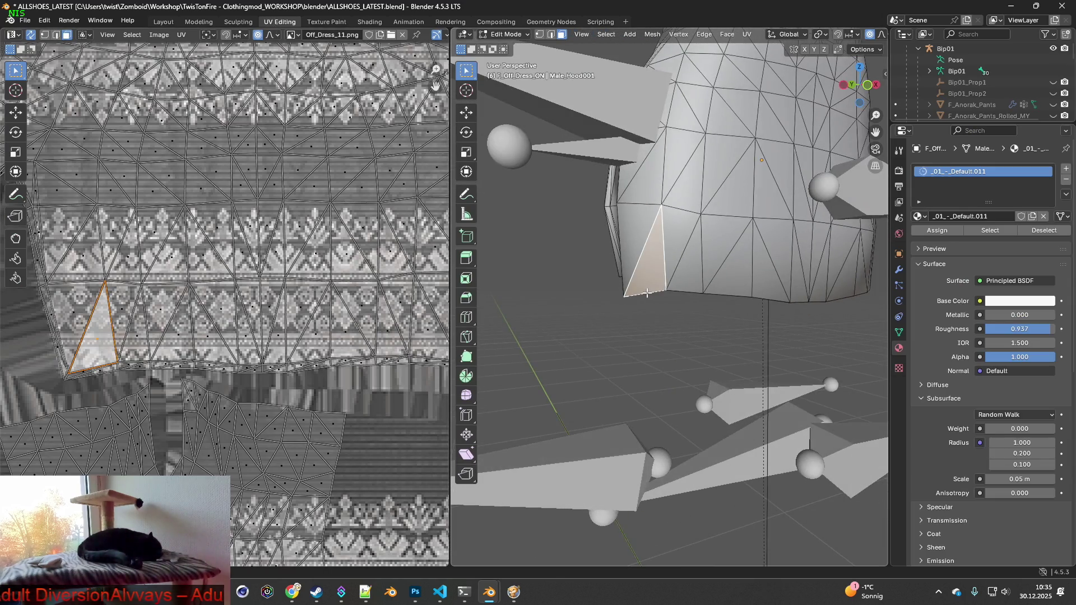
left_click(551, 34)
left_click(650, 293)
middle_click_drag(660, 320, 647, 321)
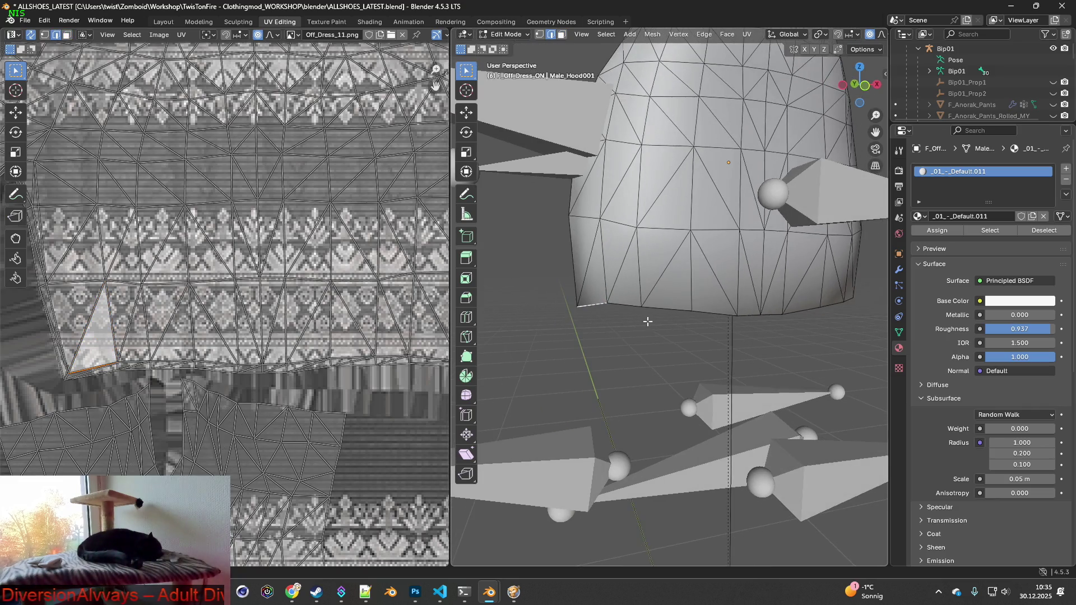
left_click(627, 307, "shift")
left_click(670, 309, "shift")
- Mark the selected hem edges as a seam with Ctrl+E > Mark Seam
key("ctrl+e")
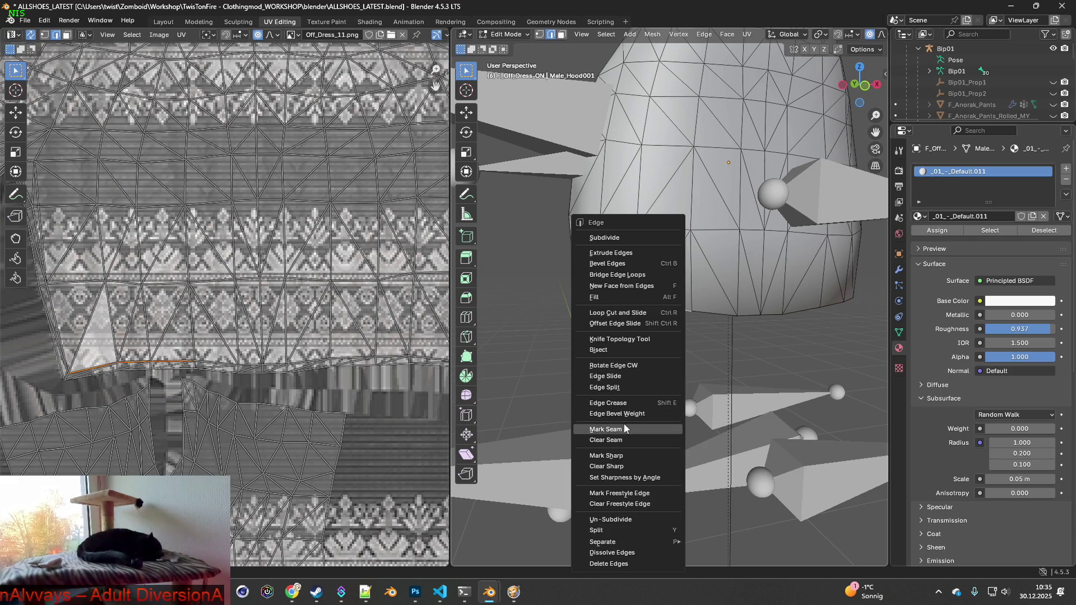
left_click(605, 430)
left_click(672, 362)
mouse_move(671, 361)
middle_mouse_down()
mouse_move(643, 365)
mouse_move(662, 366)
middle_mouse_up()
key("alt+Tab")
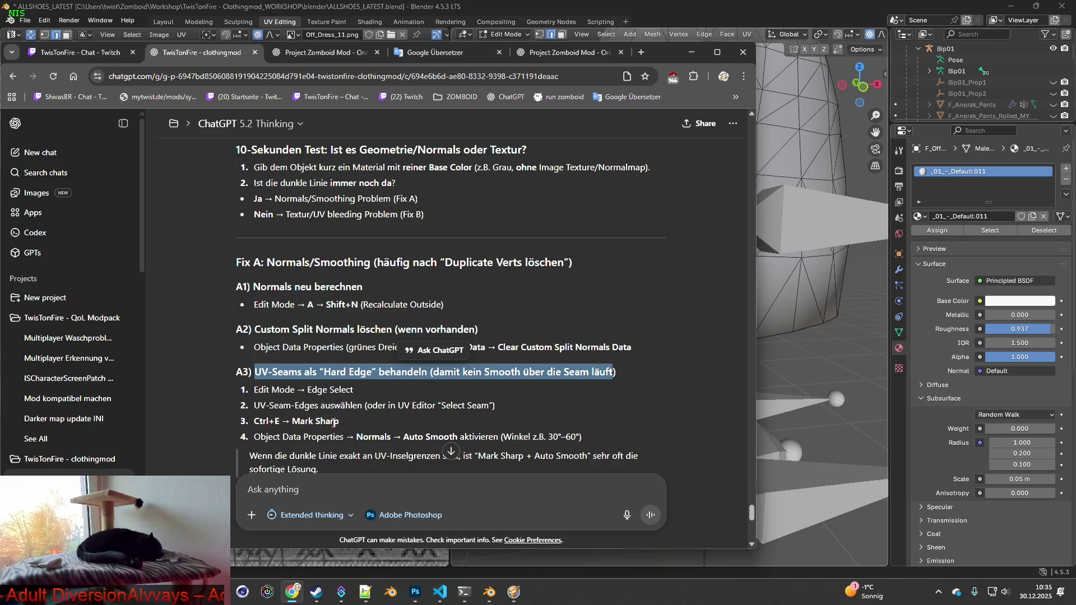
key("alt+Tab")
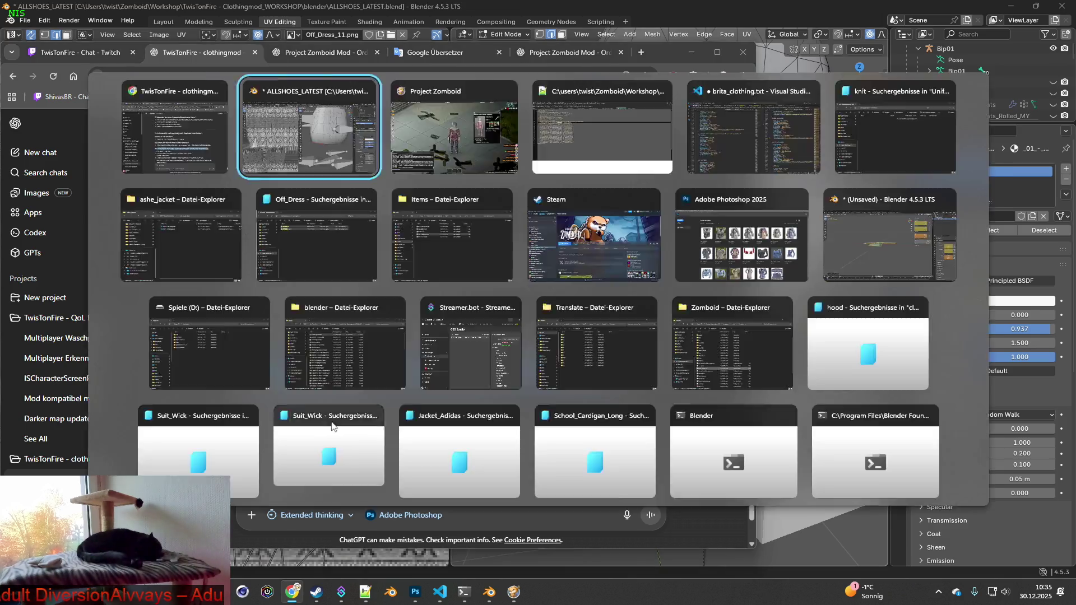
- Select the edges running around the dress's bottom rim
left_click(667, 339)
middle_click_drag(694, 353, 579, 349)
left_click(591, 348, "shift")
left_click(634, 344, "shift")
left_click(679, 336, "shift")
left_click(650, 343, "shift")
middle_click_drag(651, 343, 639, 352)
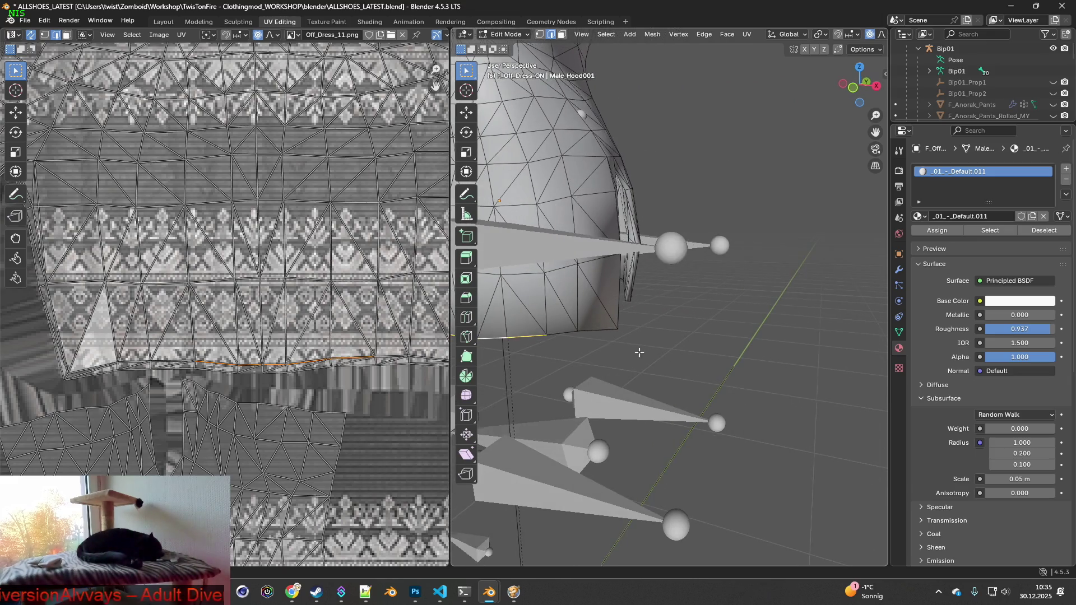
left_click(562, 332, "shift")
scroll(562, 331, "down", 3)
middle_click_drag(562, 332, 576, 413)
scroll(575, 413, "up", 3)
left_click_drag(541, 385, 656, 351)
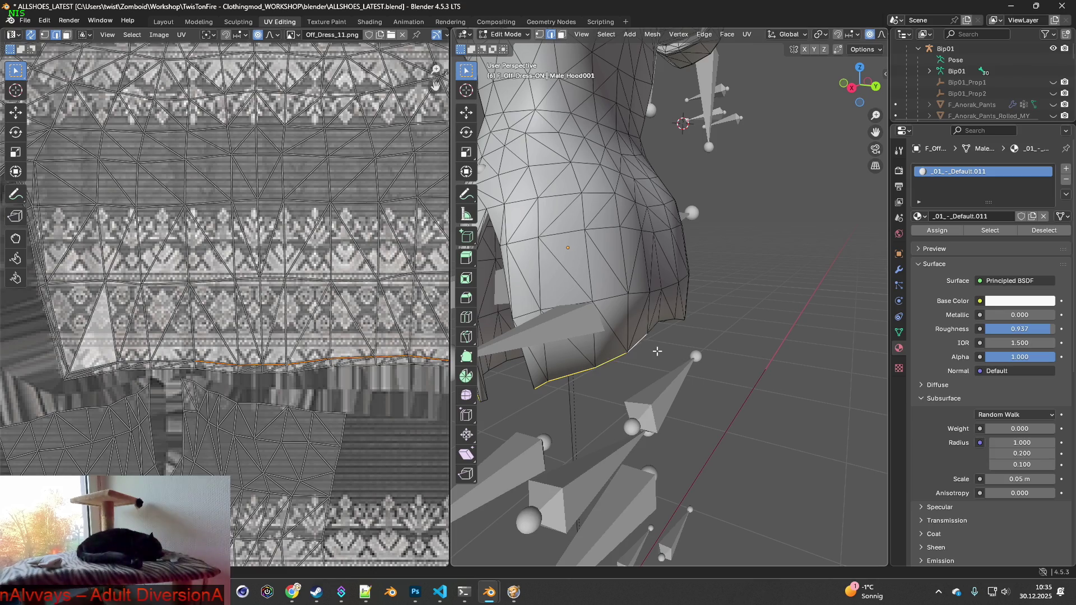
middle_click_drag(656, 351, 581, 353)
left_click_drag(753, 336, 849, 349)
middle_click_drag(849, 348, 625, 353)
left_click_drag(625, 353, 698, 372)
mouse_move(699, 372)
middle_mouse_down()
mouse_move(665, 364)
mouse_move(709, 375)
middle_mouse_up()
- Hide the Bip01 armature and add the slit and upper opening edges to the selection
left_click(670, 361, "shift")
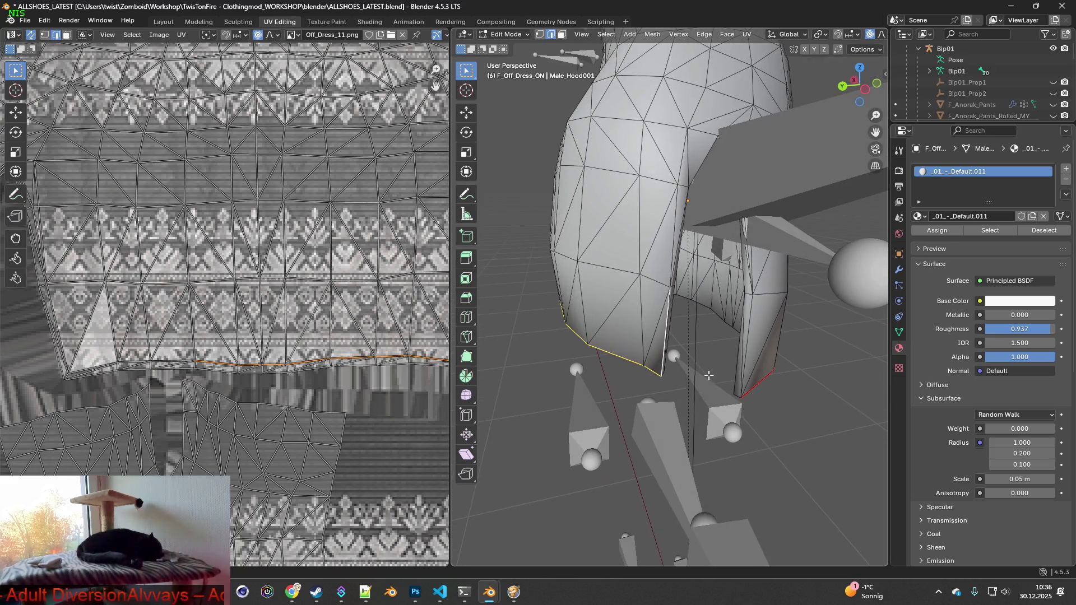
scroll(695, 306, "up", 3)
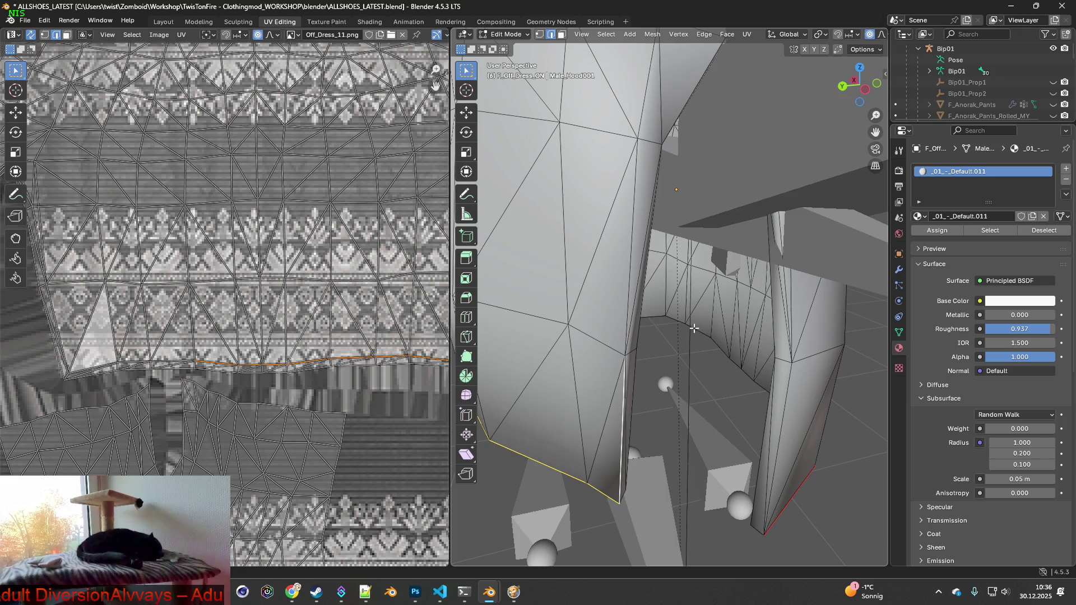
scroll(1046, 96, "up", 2)
left_click(1054, 93)
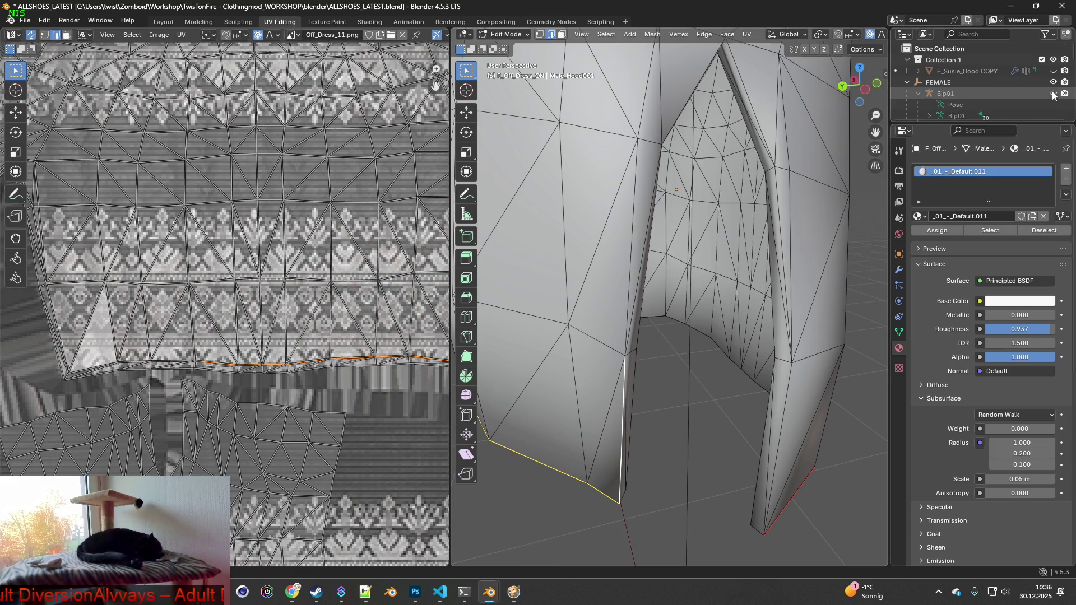
mouse_move(703, 255)
middle_mouse_down()
mouse_move(717, 277)
mouse_move(637, 256)
middle_mouse_up()
left_click(690, 276, "shift")
left_click(605, 213, "shift")
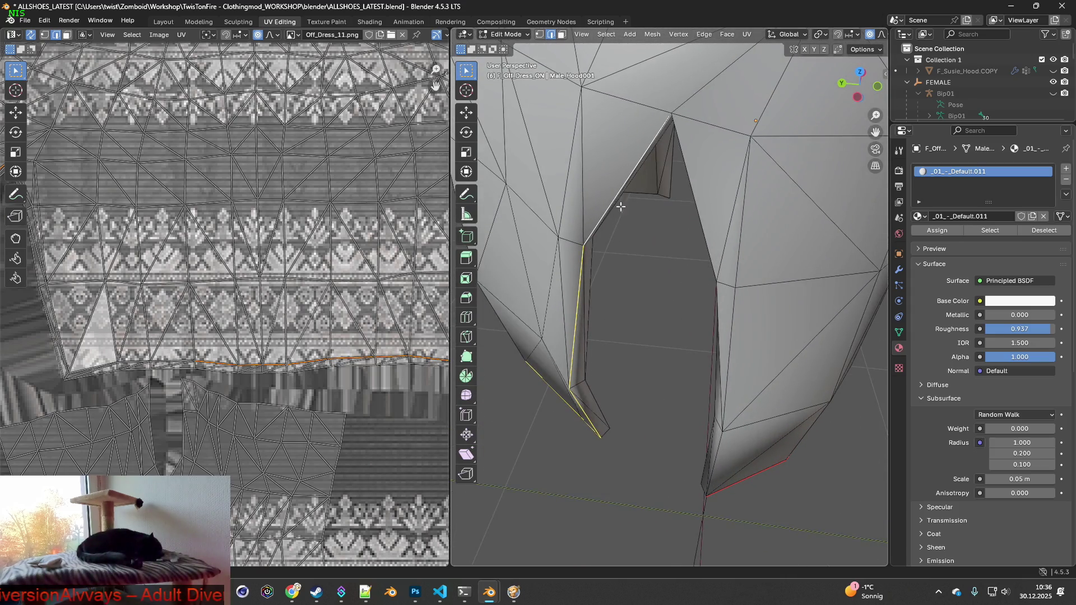
left_click(710, 209, "shift")
left_click(723, 325, "shift")
left_click(715, 455, "shift")
- Add further hem edges and vertical slit edges to the selection
mouse_move(749, 452)
middle_mouse_down("shift")
mouse_move(711, 269)
mouse_move(665, 253)
mouse_move(727, 271)
mouse_move(638, 325)
middle_mouse_up("shift")
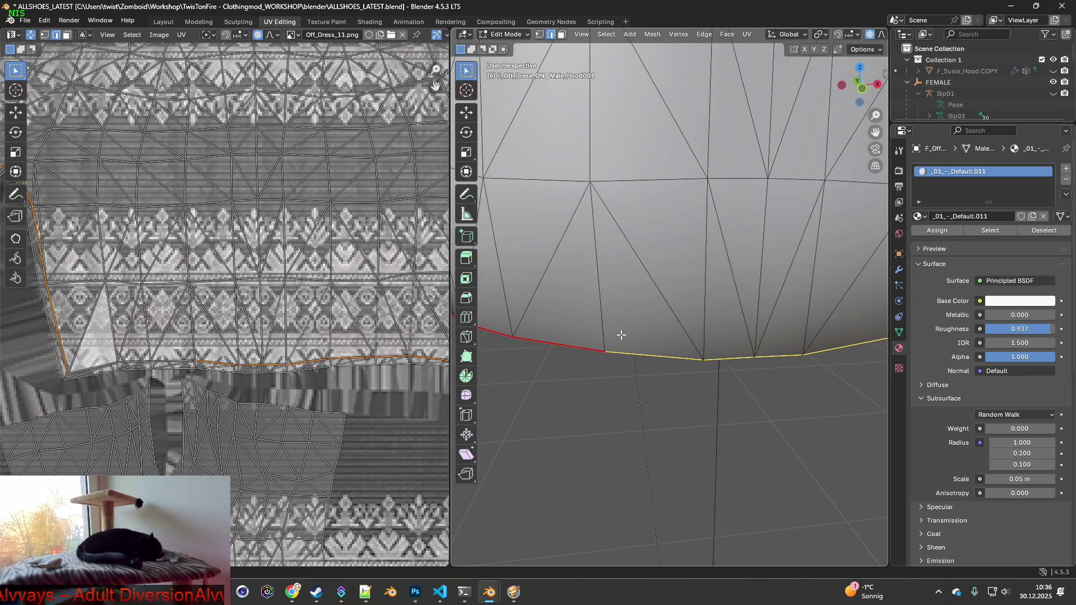
left_click(579, 349, "shift")
middle_click_drag(576, 377, 576, 343)
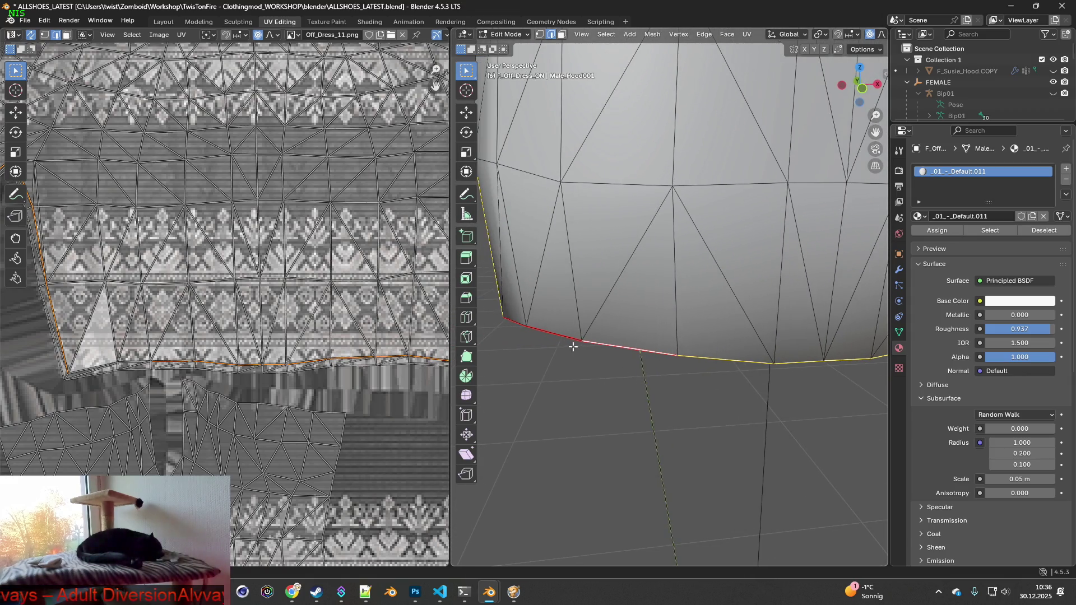
left_click(520, 329, "shift")
mouse_move(728, 365)
middle_mouse_down()
mouse_move(775, 372)
mouse_move(664, 346)
middle_mouse_up()
scroll(665, 347, "down", 3)
mouse_move(761, 333)
middle_mouse_down()
mouse_move(619, 314)
mouse_move(659, 340)
middle_mouse_up()
left_click(718, 341, "shift")
scroll(718, 342, "up", 3)
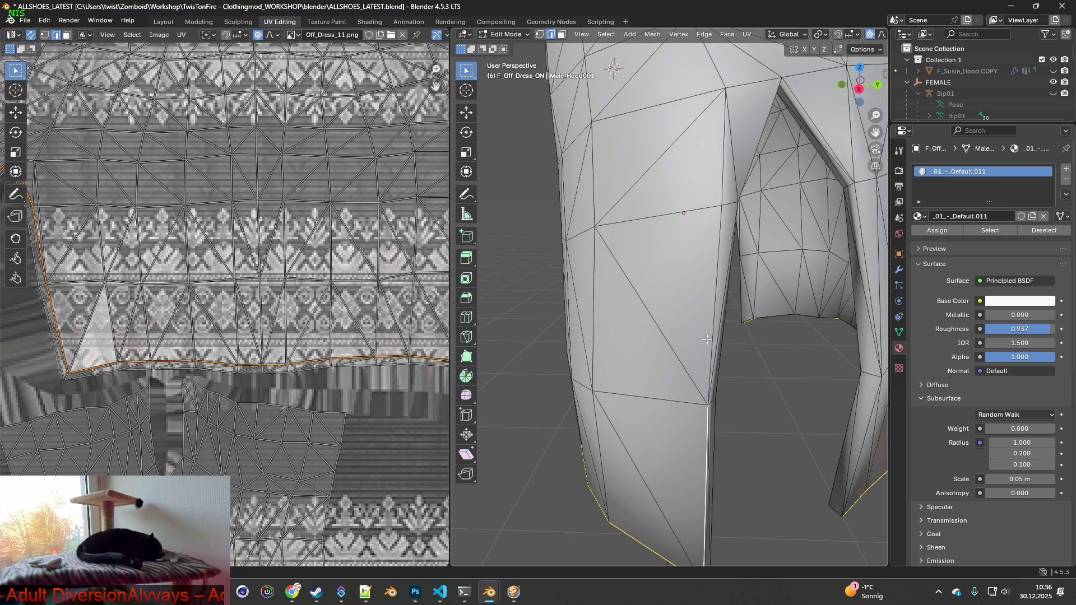
left_click(718, 338, "shift")
- Add the slanted opening edges and the long slit edge between the legs
mouse_move(719, 338)
middle_mouse_down()
mouse_move(665, 354)
mouse_move(558, 336)
middle_mouse_up()
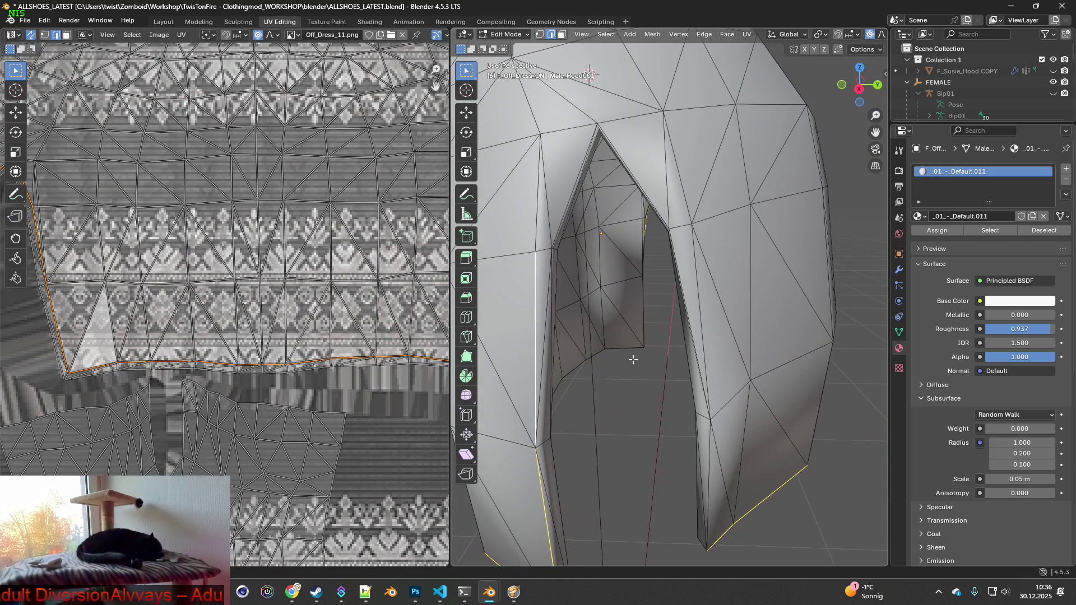
left_click(535, 337, "shift")
left_click(545, 340, "shift")
middle_click_drag(571, 262, 561, 259)
left_click(531, 216, "shift")
left_click(603, 187, "shift")
left_click(640, 261, "shift")
left_click(676, 442, "shift")
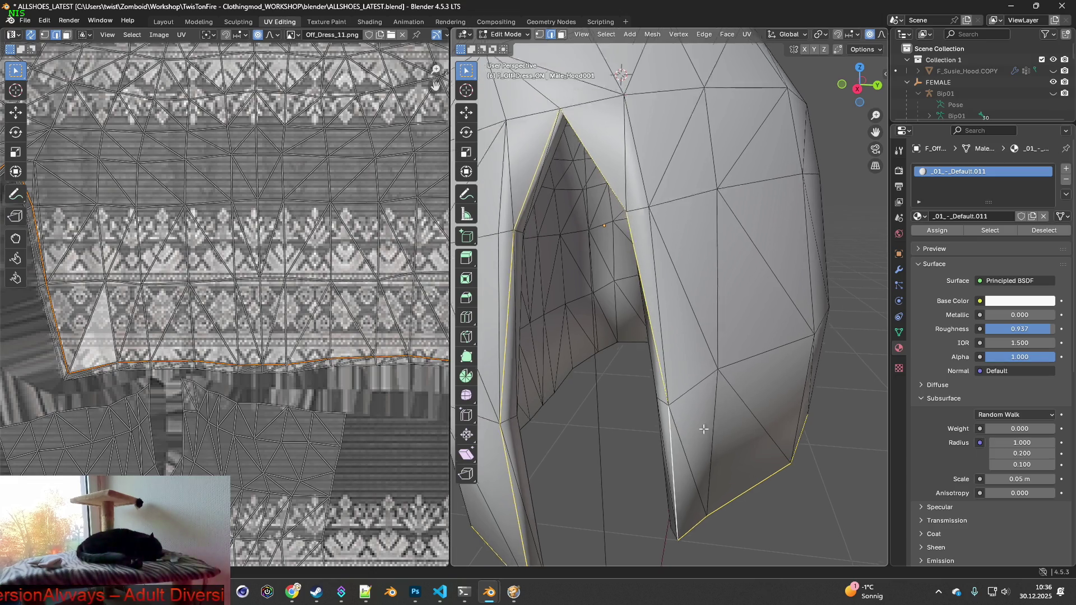
middle_click_drag(675, 443, 602, 341)
scroll(676, 351, "up", 4)
scroll(676, 350, "down", 4)
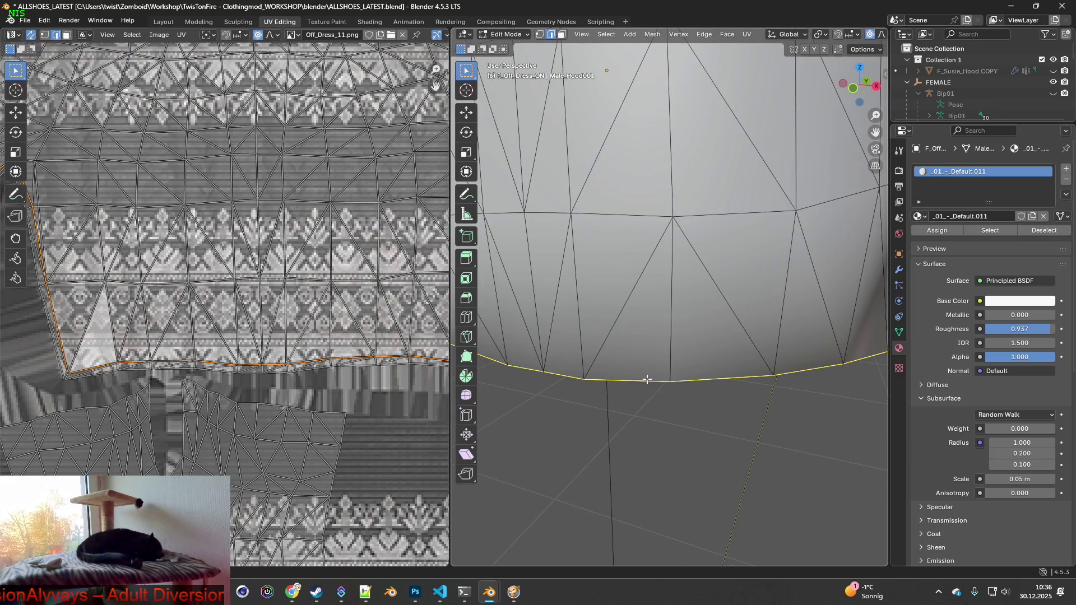
- Mark all selected hem and slit edges as both seam and sharp
key("ctrl+e")
left_click(605, 379)
scroll(613, 377, "down", 3)
middle_click_drag(612, 377, 649, 382)
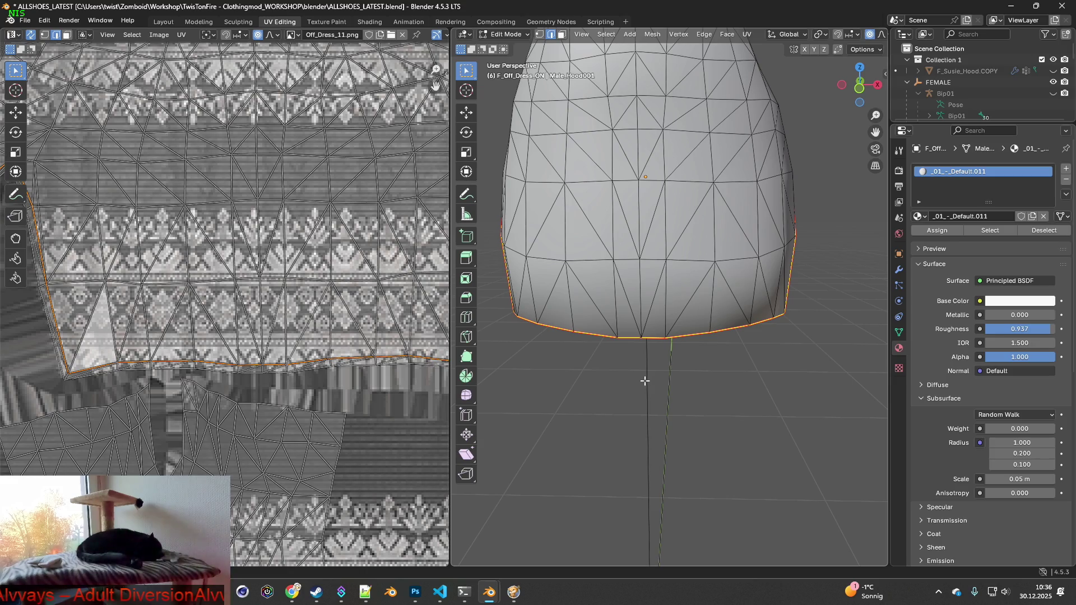
key("ctrl+e")
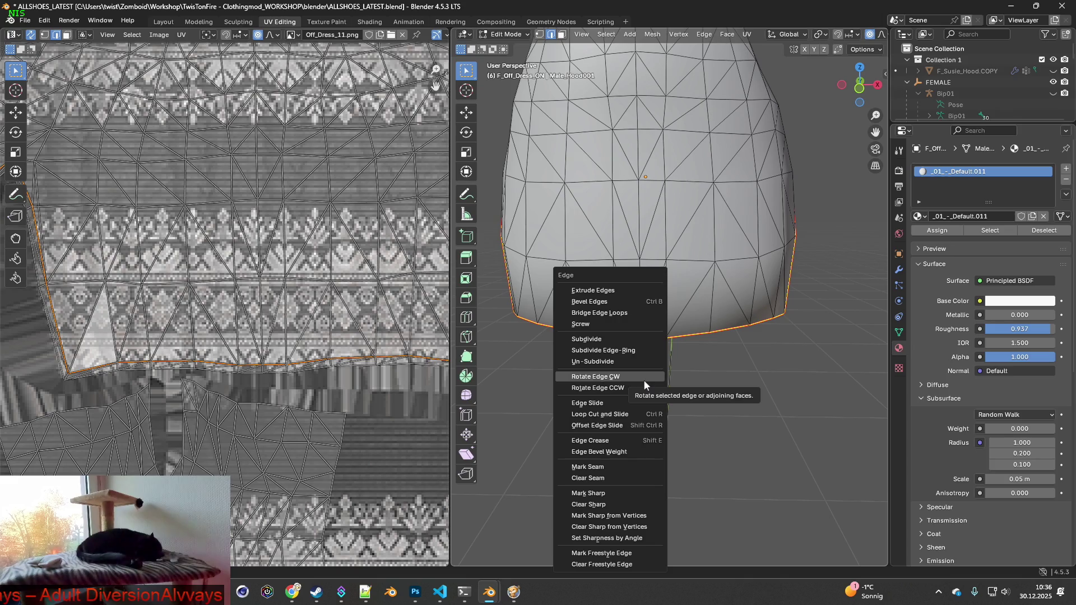
left_click(606, 493)
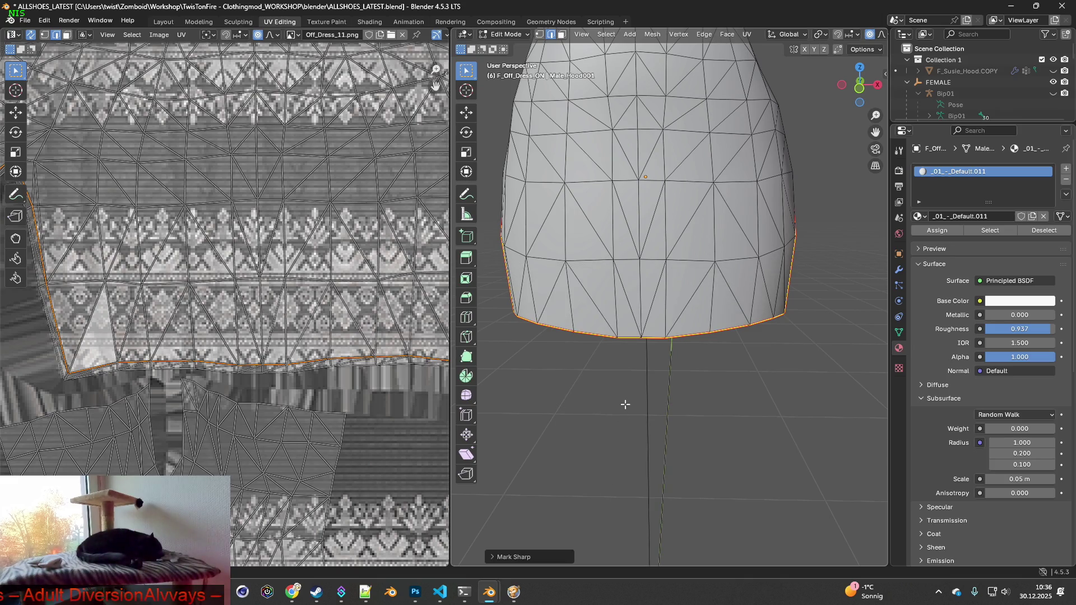
mouse_move(624, 384)
middle_mouse_down()
mouse_move(706, 445)
mouse_move(693, 378)
mouse_move(780, 384)
mouse_move(674, 355)
mouse_move(826, 364)
mouse_move(757, 364)
mouse_move(772, 364)
middle_mouse_up()
key("alt+Tab")
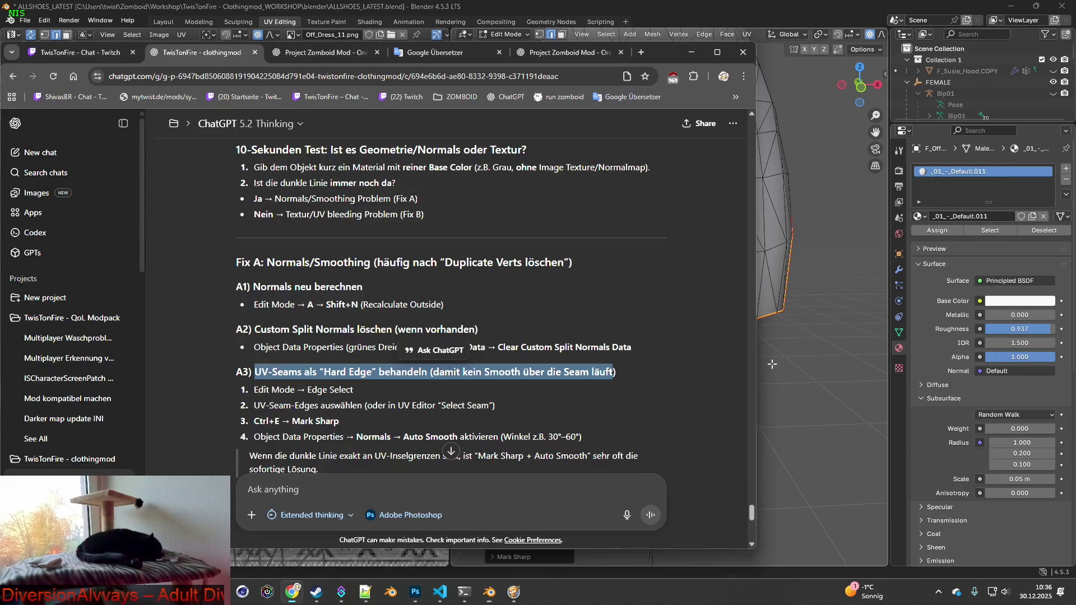
- Read ChatGPT's A3 section on UV seams as hard edges, then reopen Blender's mesh data settings
scroll(670, 367, "down", 1)
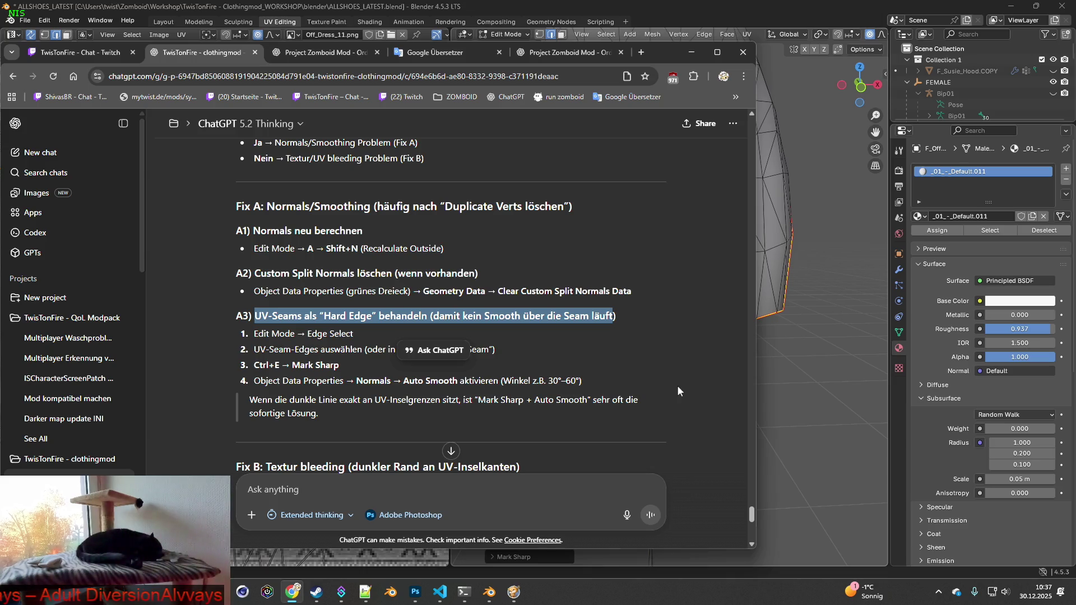
left_click(898, 332)
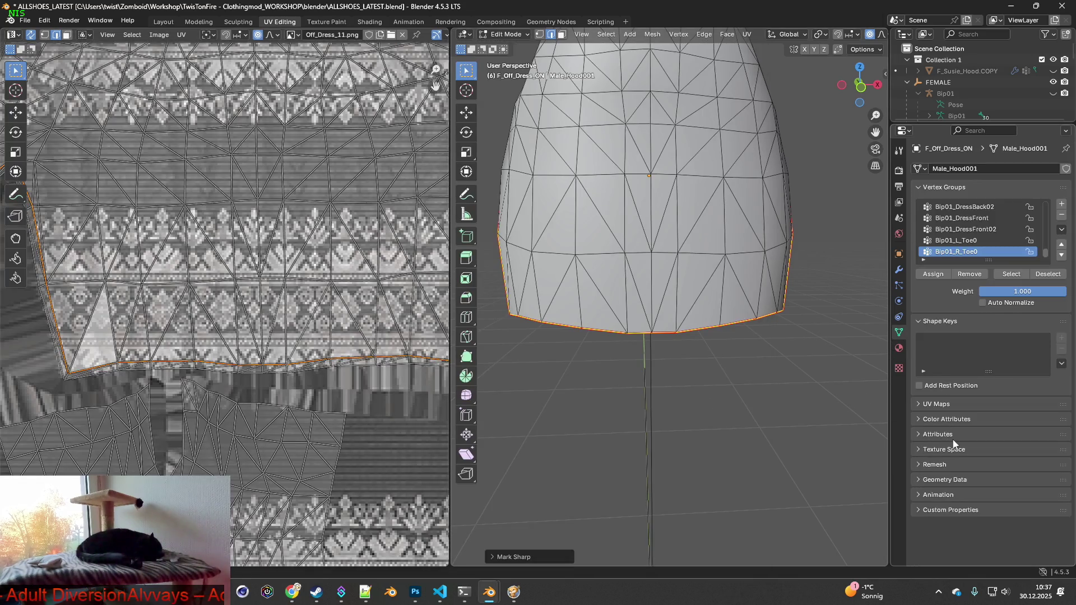
- In Shading, connect Image Texture Color to Base Color and Alpha to the Principled BSDF Alpha
left_click(918, 511)
left_click(919, 510)
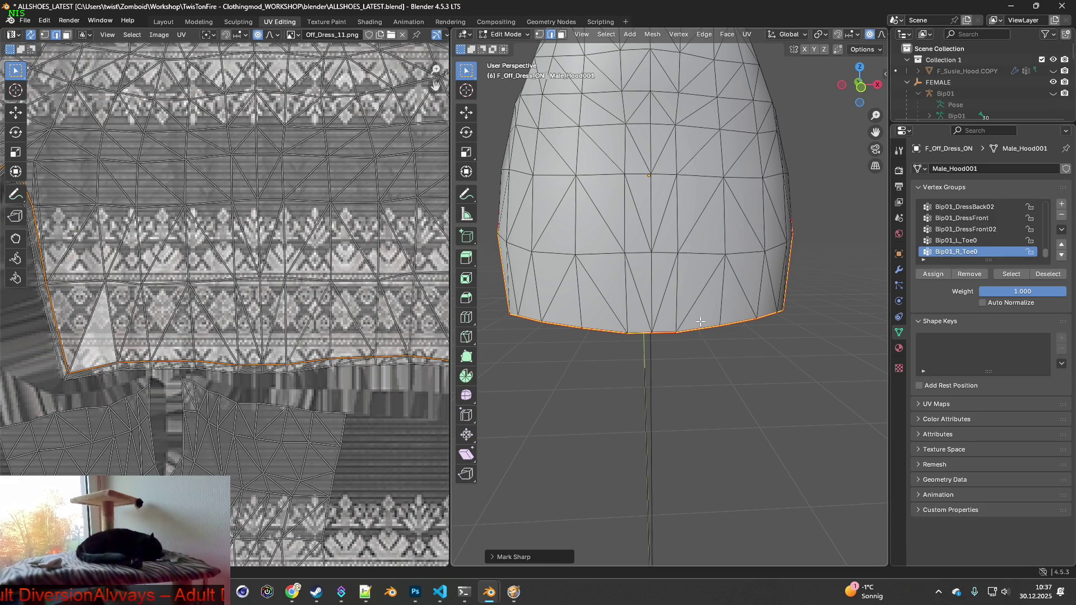
mouse_move(695, 263)
middle_mouse_down()
mouse_move(687, 246)
mouse_move(686, 311)
mouse_move(745, 304)
mouse_move(634, 305)
middle_mouse_up()
left_click(376, 23)
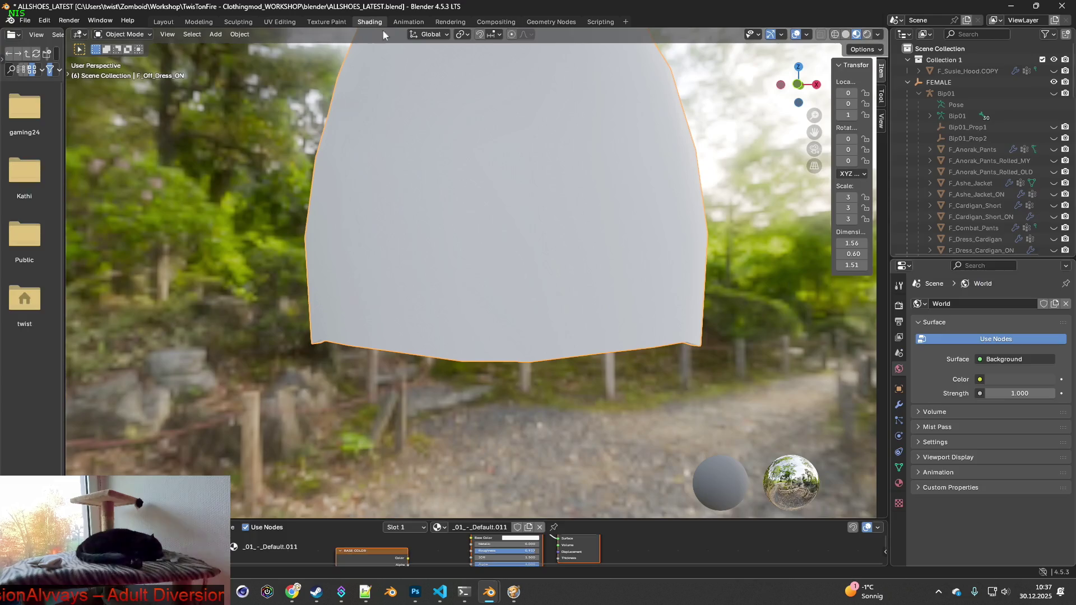
left_click_drag(408, 558, 472, 539)
middle_click_drag(411, 559, 417, 550)
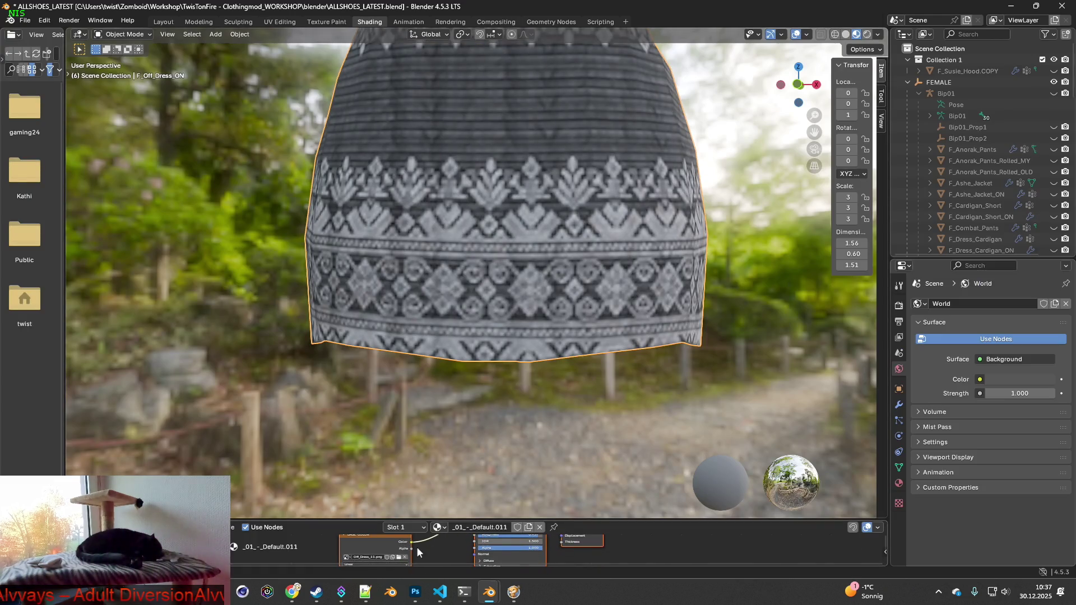
left_click_drag(469, 552, 474, 548)
mouse_move(614, 376)
middle_mouse_down()
mouse_move(468, 358)
mouse_move(500, 356)
middle_mouse_up()
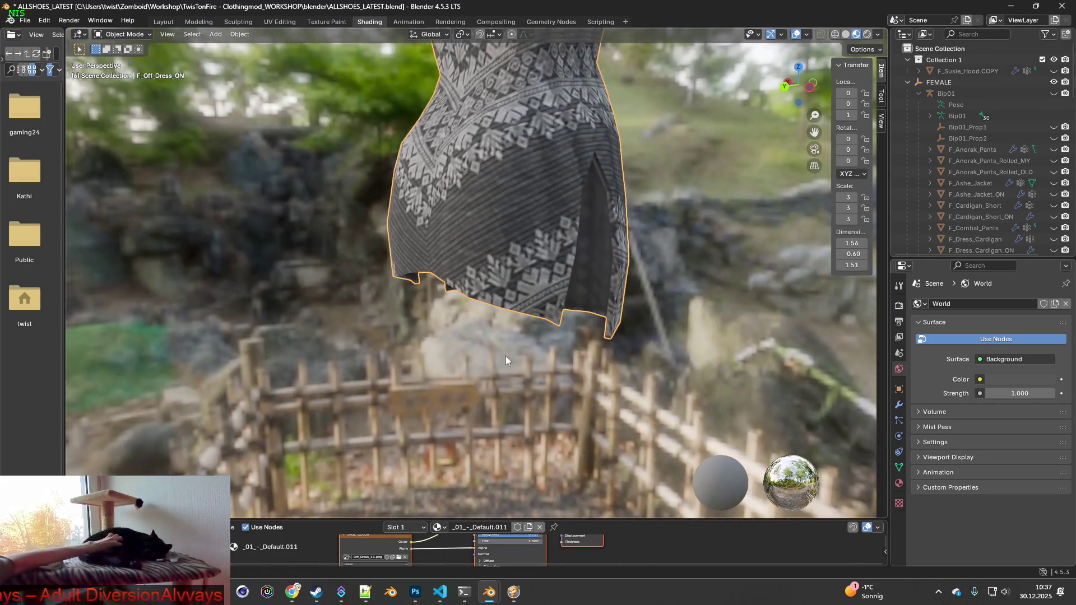
- Check the knit texture on the dress from several angles, then return to Layout
middle_click_drag(567, 348, 425, 338)
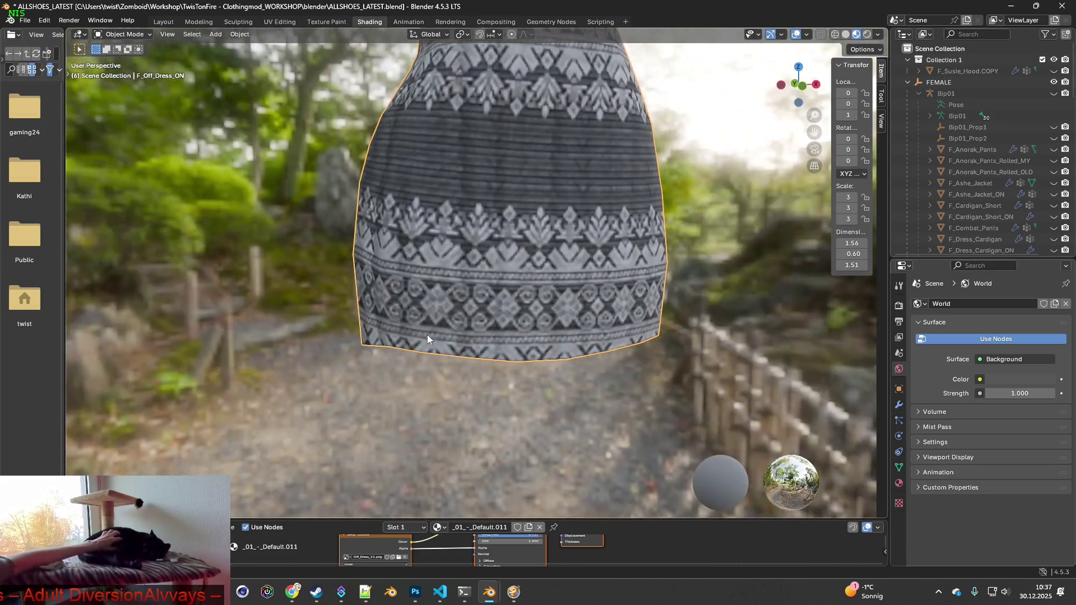
scroll(460, 344, "down", 3)
mouse_move(520, 358)
middle_mouse_down()
mouse_move(533, 321)
mouse_move(468, 342)
mouse_move(385, 331)
mouse_move(532, 342)
mouse_move(516, 366)
mouse_move(479, 331)
mouse_move(573, 351)
mouse_move(697, 344)
mouse_move(513, 337)
middle_mouse_up()
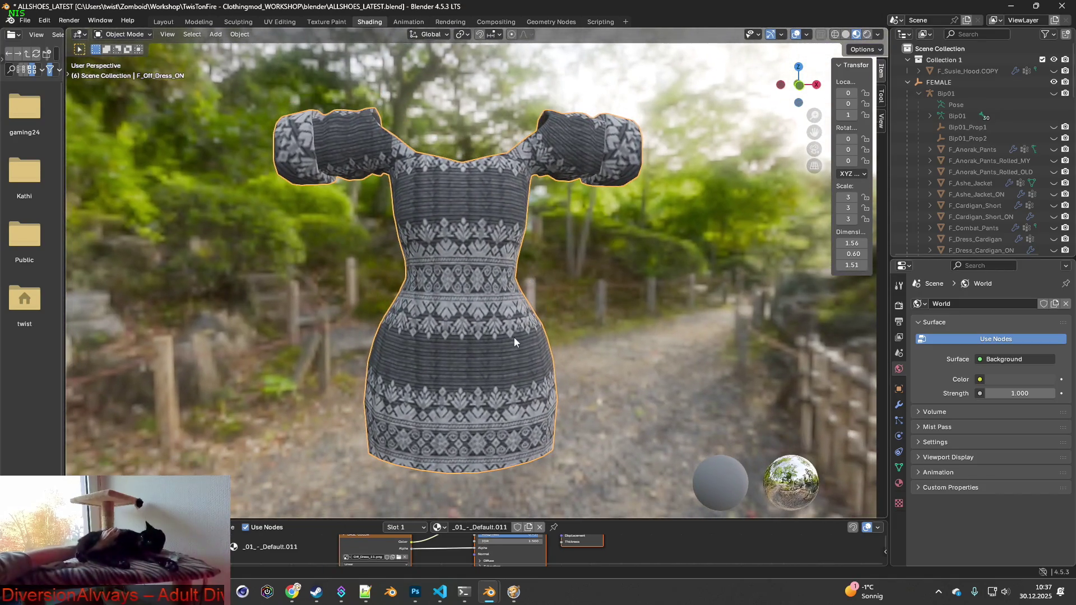
scroll(967, 214, "down", 8)
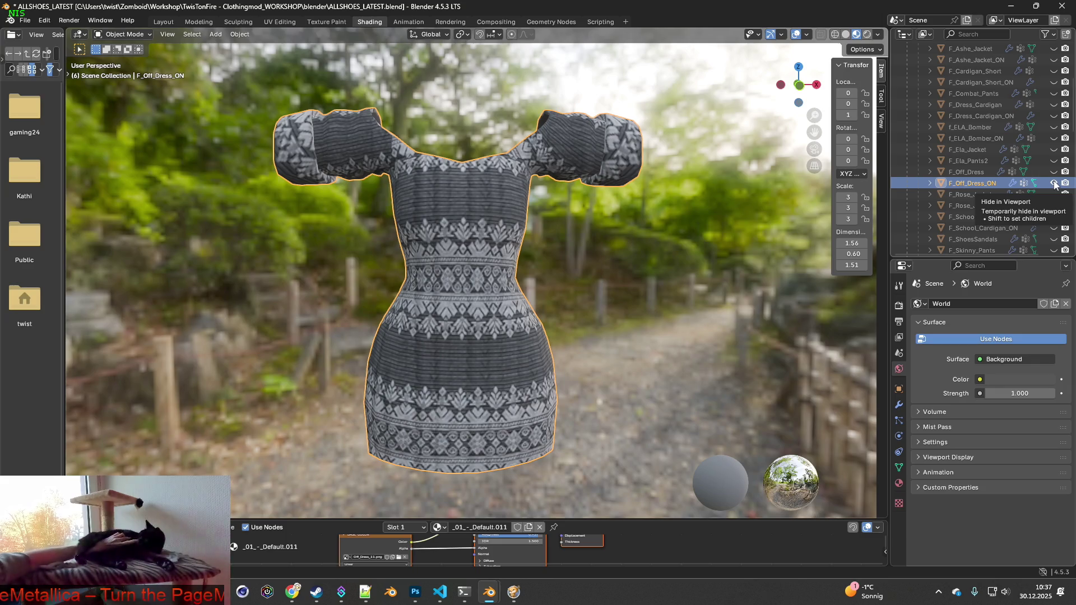
mouse_move(700, 263)
middle_mouse_down()
mouse_move(603, 263)
mouse_move(679, 266)
middle_mouse_up()
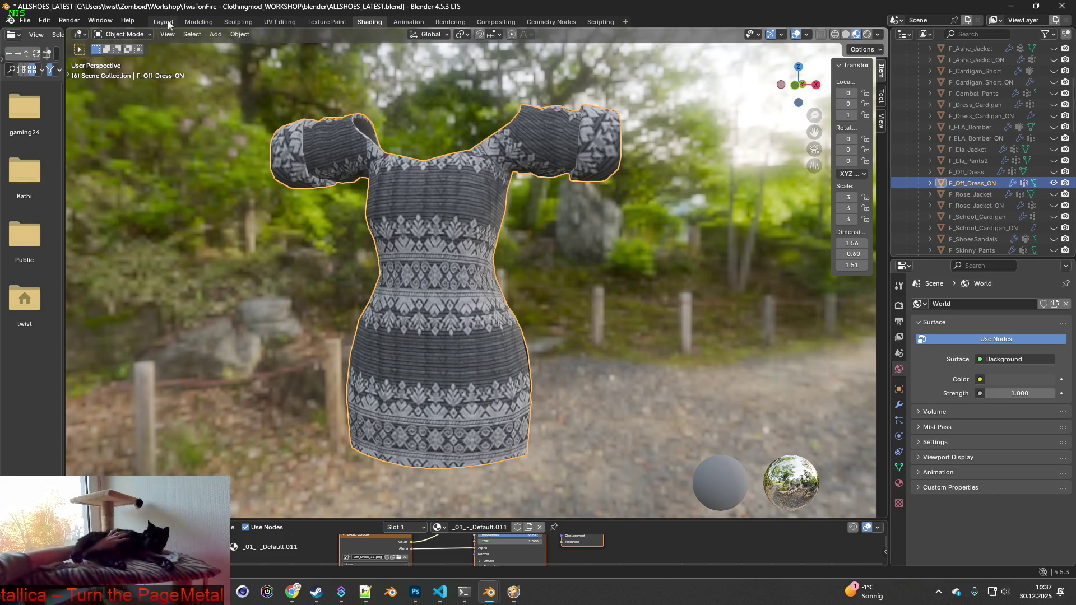
left_click(163, 21)
scroll(370, 208, "up", 3)
scroll(518, 197, "up", 2)
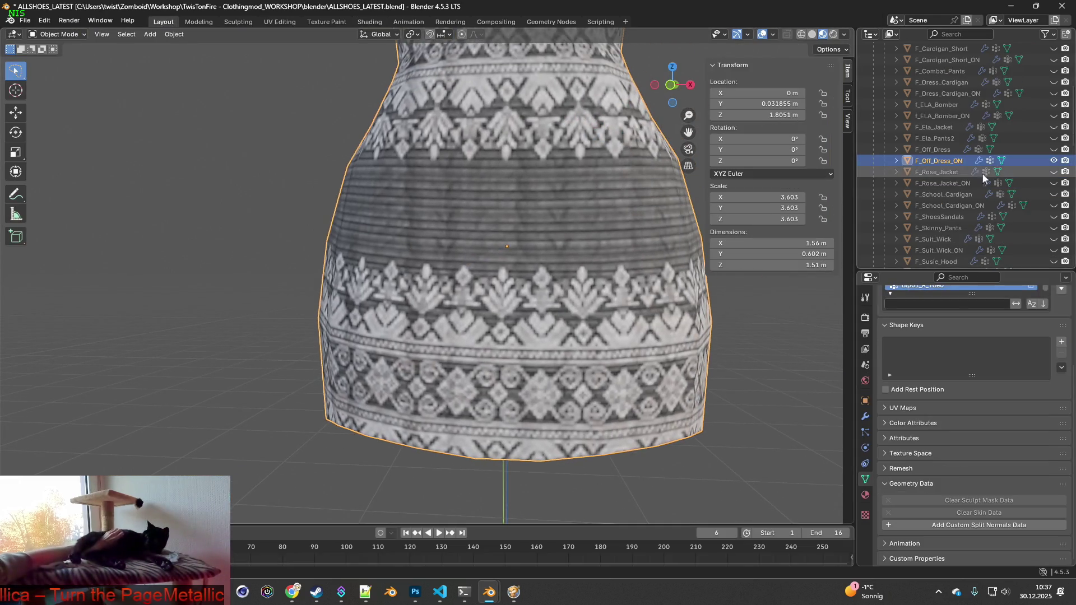
- Hide F_Off_Dress_ON, show F_Off_Dress, make it active and enter Edit Mode
left_click(1053, 160)
left_click(1053, 149)
mouse_move(590, 243)
middle_mouse_down()
mouse_move(535, 288)
mouse_move(570, 298)
mouse_move(527, 258)
mouse_move(637, 277)
mouse_move(510, 264)
middle_mouse_up()
key("alt+Tab")
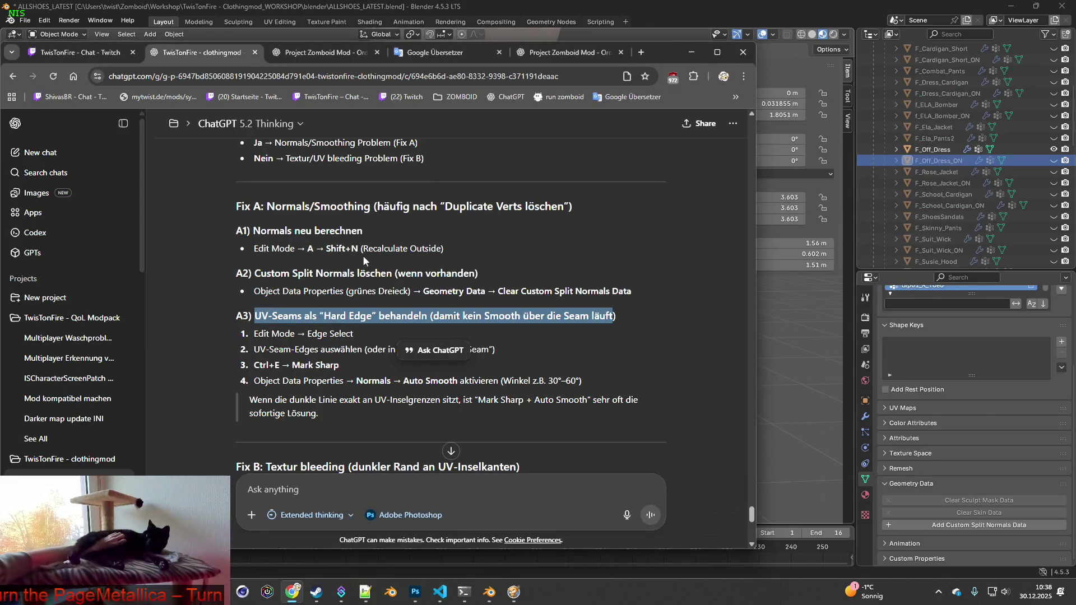
key("alt+Tab")
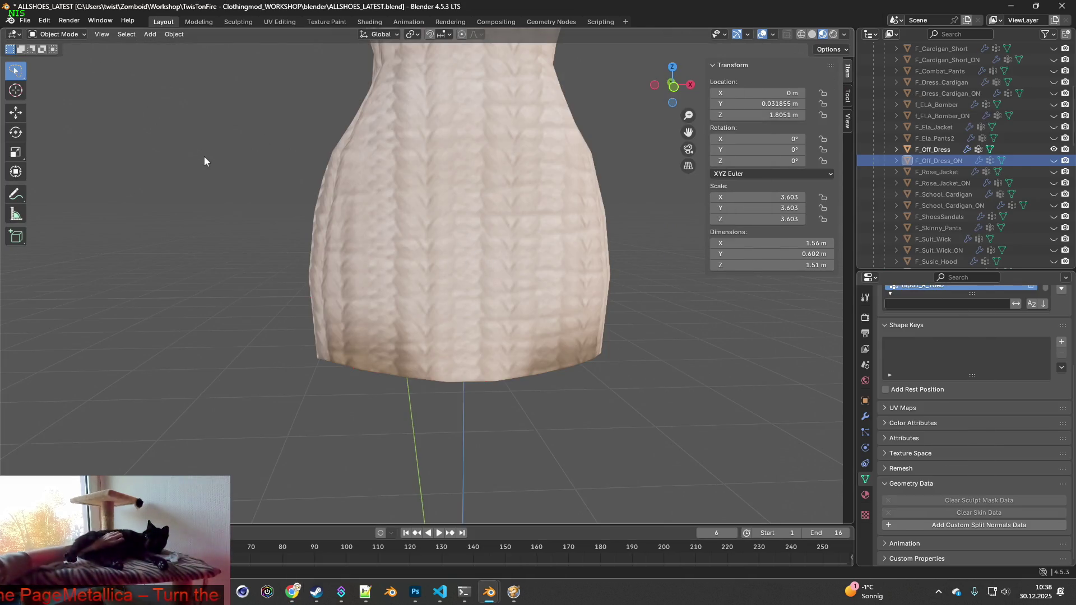
key("a")
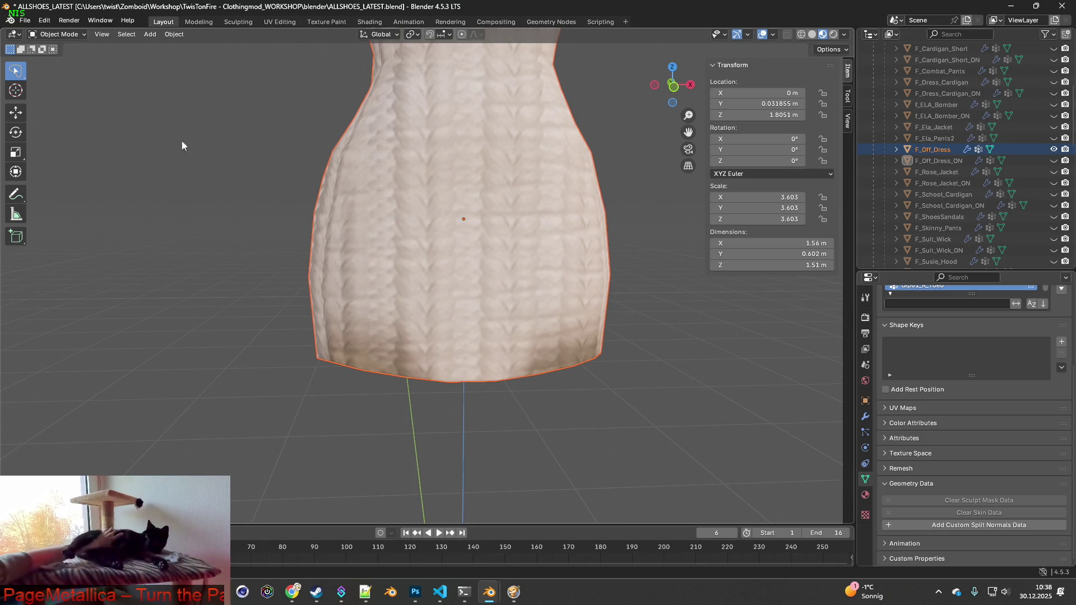
left_click(534, 215)
left_click(67, 34)
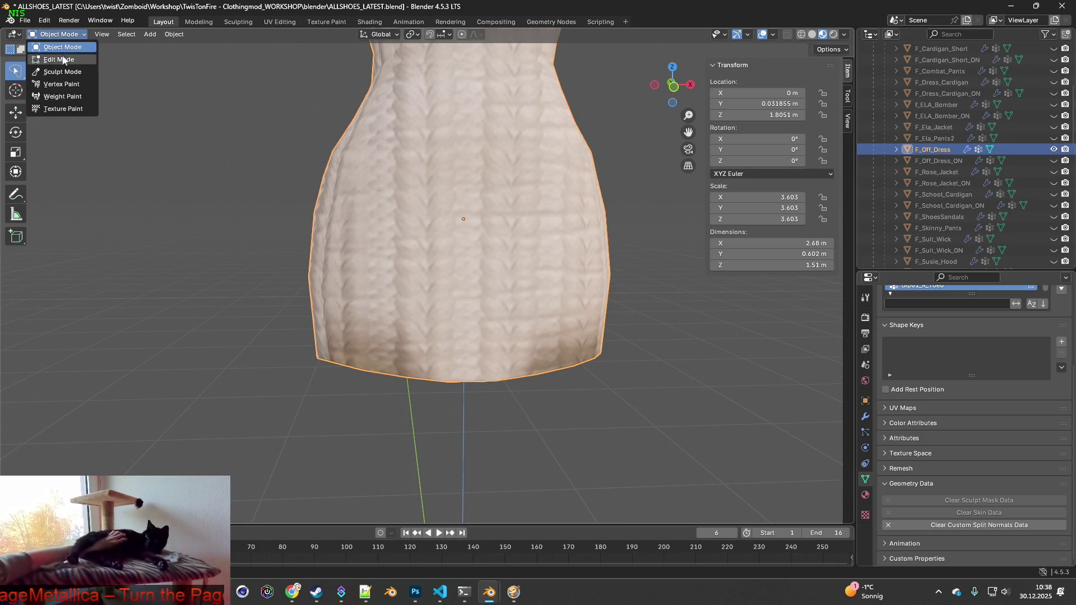
left_click(56, 59)
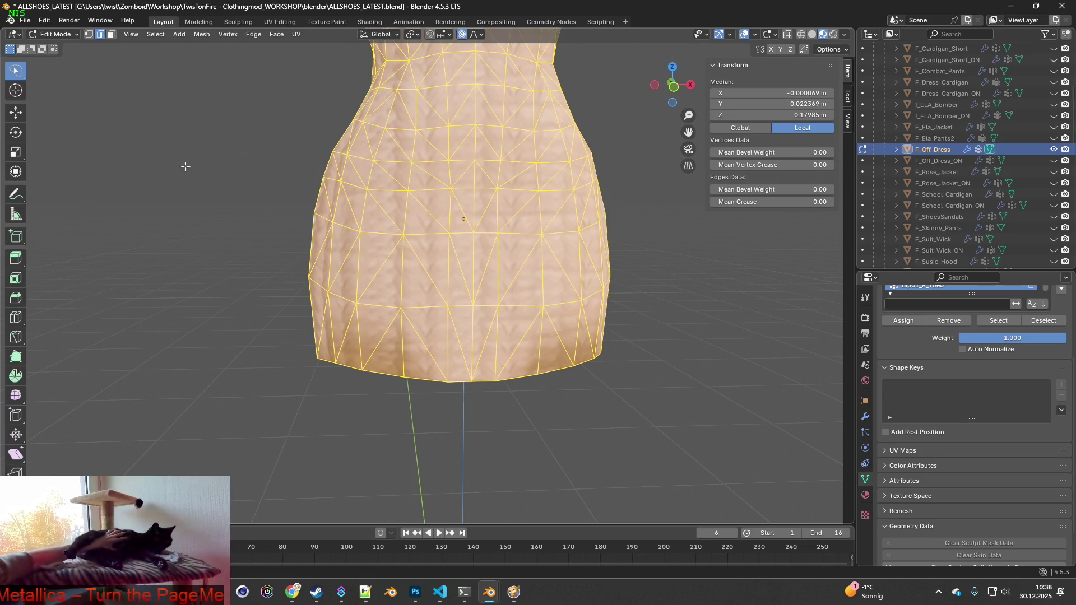
- Clear F_Off_Dress's custom split normals data in Geometry Data
key("alt+Tab")
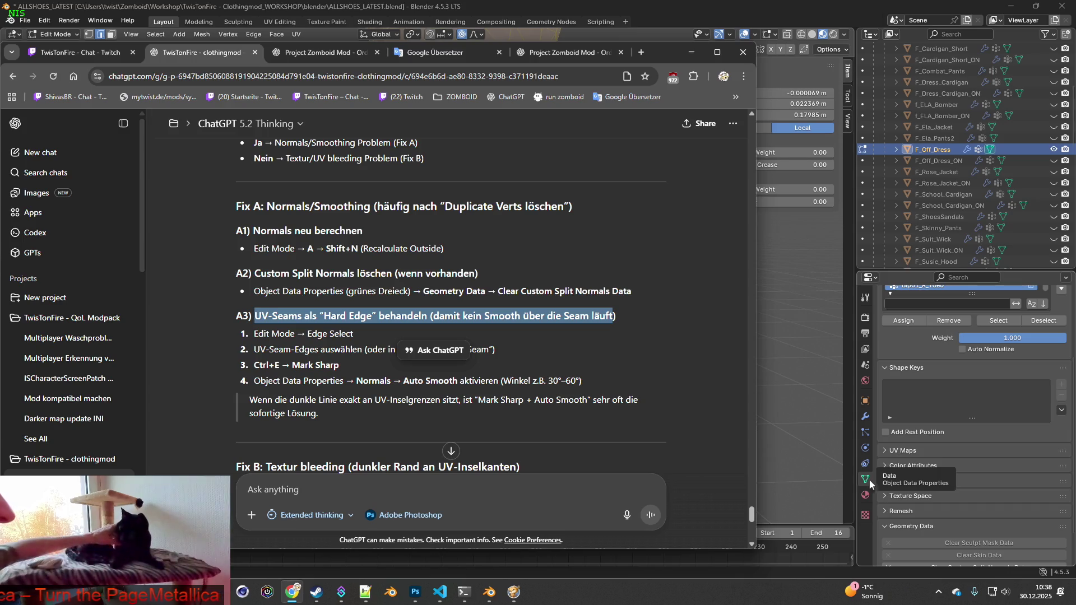
scroll(914, 528, "down", 2)
left_click(966, 526)
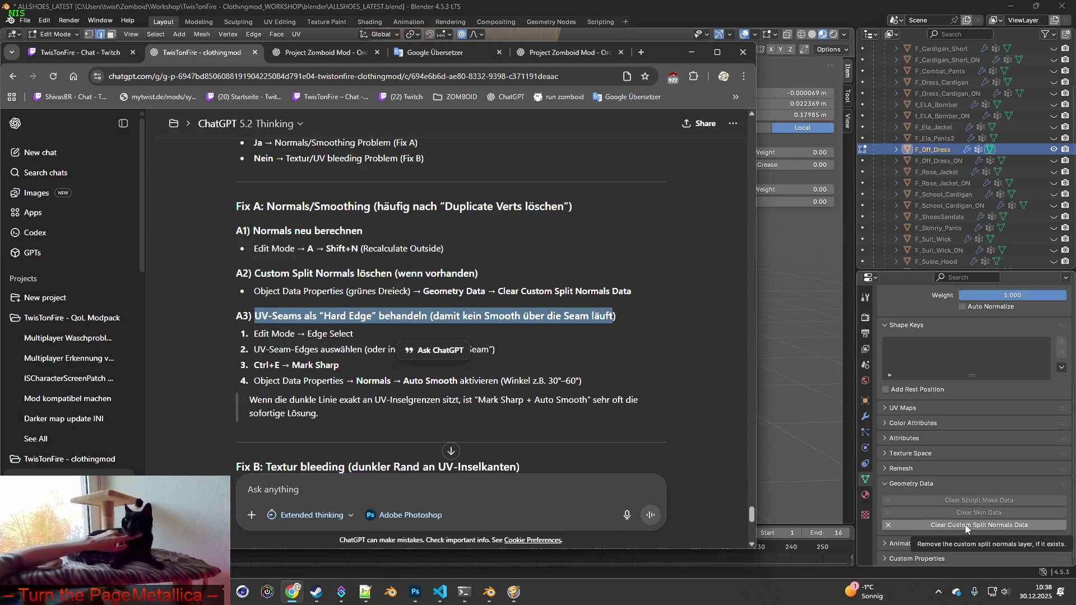
left_click(965, 527)
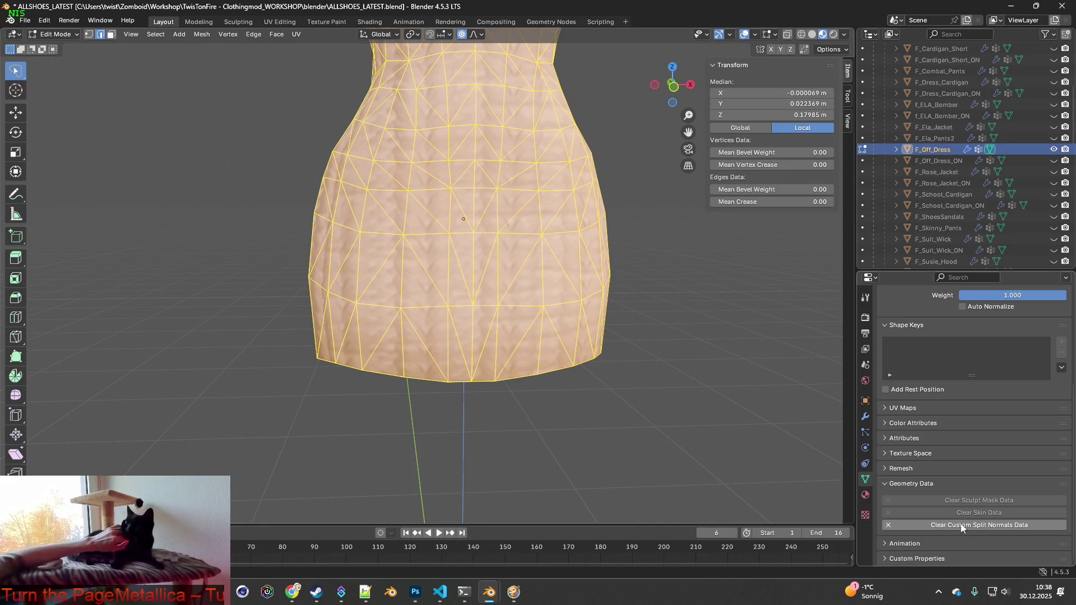
left_click(958, 527)
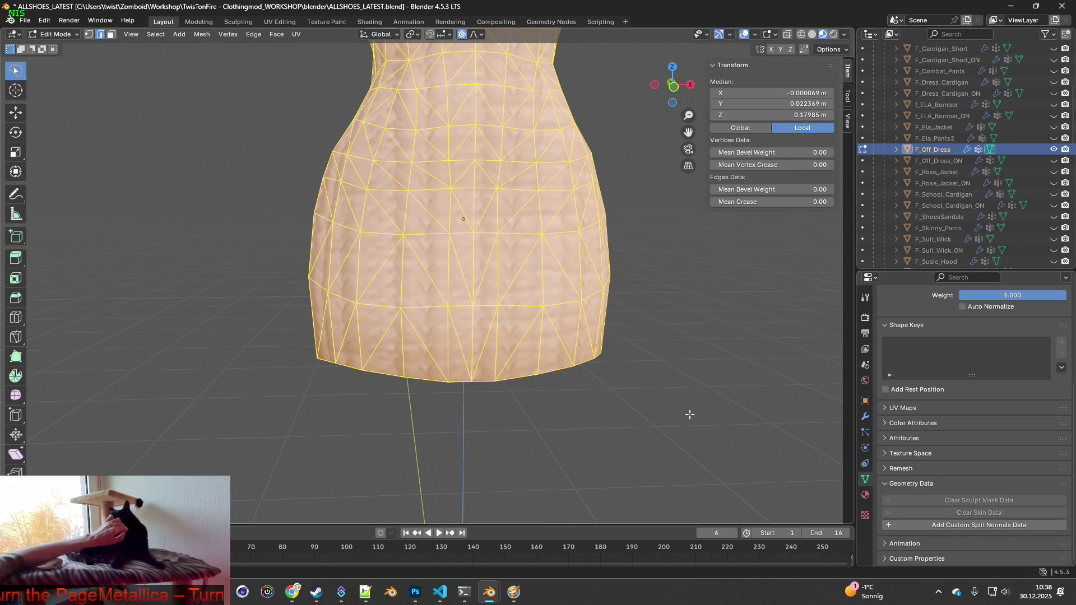
key("alt+Tab")
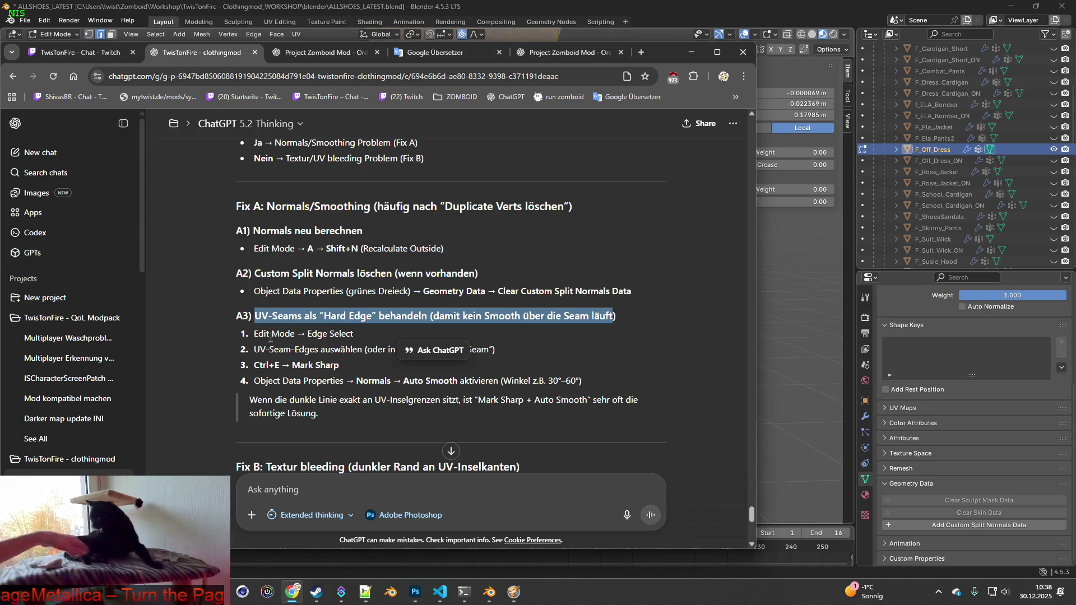
key("alt+Tab")
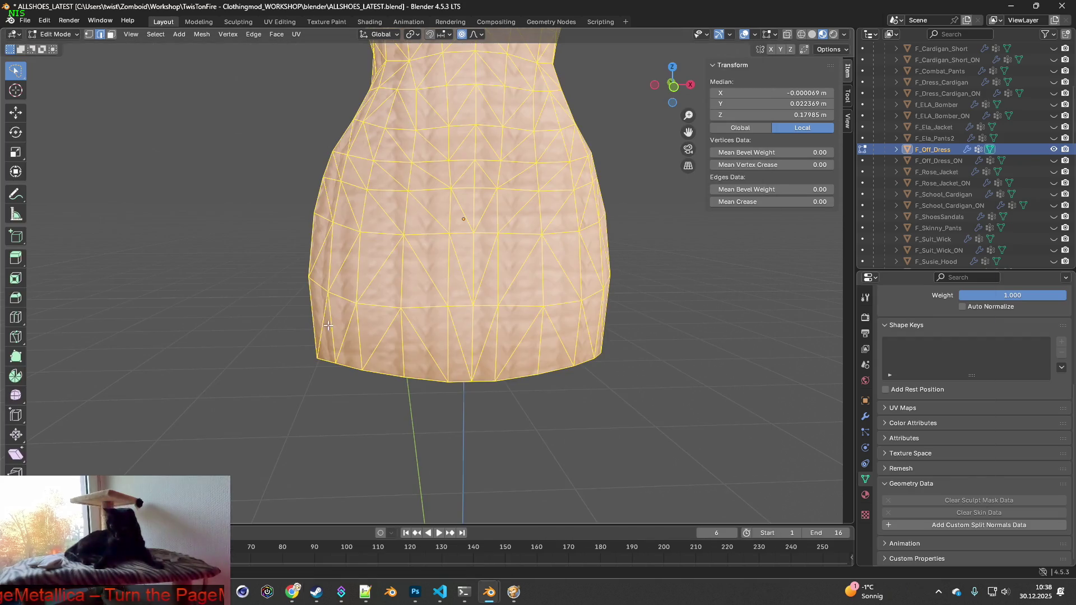
middle_click_drag(336, 318, 361, 312)
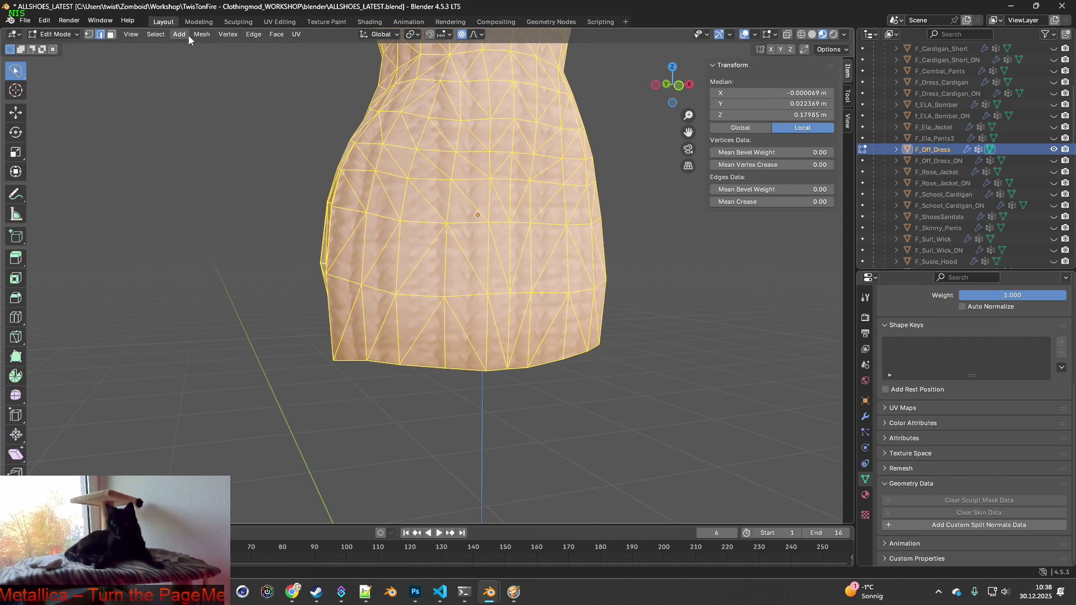
- Switch to the UV Editing workspace and deselect the whole dress mesh
left_click(275, 26)
middle_click_drag(552, 313, 587, 315)
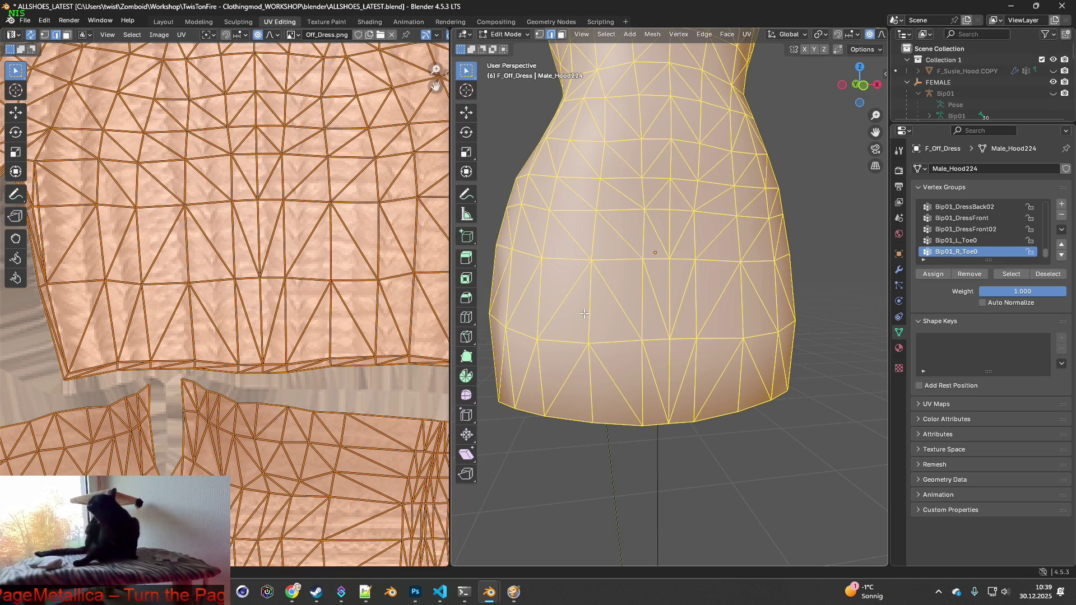
middle_click_drag(600, 372, 647, 356)
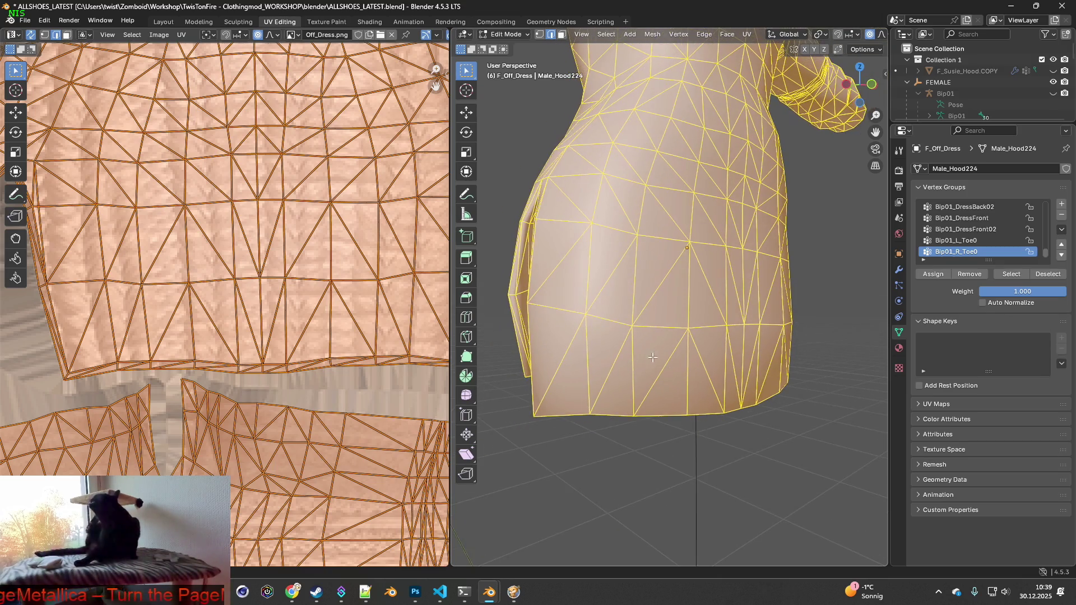
middle_click_drag(634, 403, 664, 415)
middle_click_drag(678, 360, 685, 362)
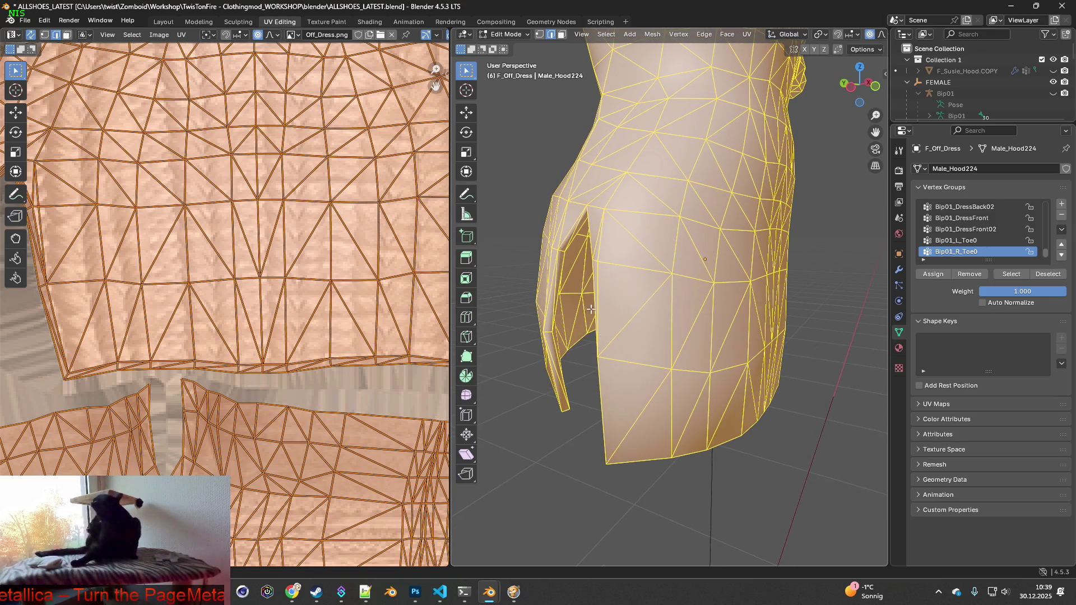
mouse_move(604, 289)
middle_mouse_down()
mouse_move(644, 318)
mouse_move(646, 309)
middle_mouse_up()
key("alt+a")
- Select two slit edges and the first hem edges along the skirt bottom
left_click(627, 305, "shift")
left_click(633, 379, "shift")
mouse_move(632, 379)
middle_mouse_down()
mouse_move(647, 388)
mouse_move(579, 389)
middle_mouse_up()
left_click(556, 391, "shift")
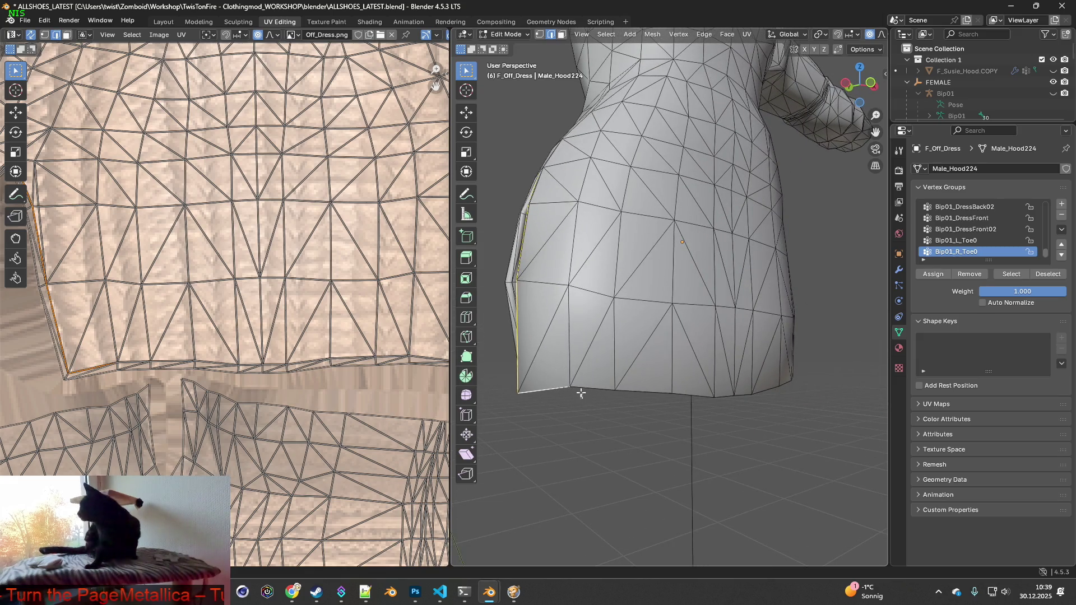
left_click(723, 396, "shift")
left_click(644, 392, "shift")
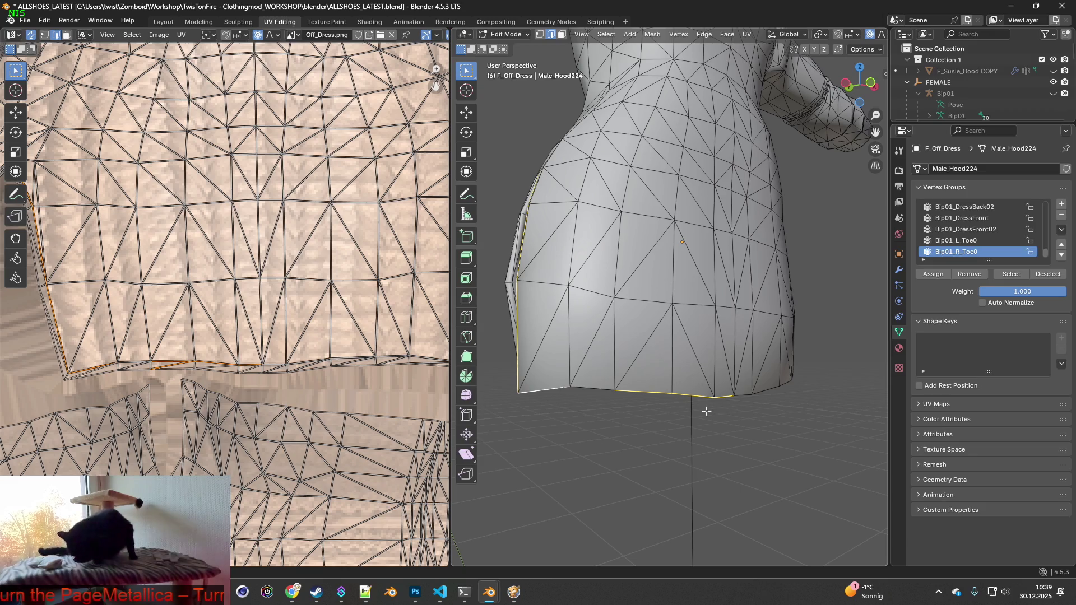
mouse_move(577, 393)
middle_mouse_down()
mouse_move(677, 408)
mouse_move(564, 413)
middle_mouse_up()
left_click(602, 396, "shift")
- Add the remaining hem edges, partly by box-selecting near the hem
mouse_move(706, 387)
middle_mouse_down()
mouse_move(607, 413)
mouse_move(718, 427)
mouse_move(677, 478)
middle_mouse_up()
left_click(610, 406, "shift")
left_click(705, 403, "shift")
mouse_move(677, 478)
left_mouse_down()
mouse_move(698, 380)
mouse_move(694, 412)
left_mouse_up()
middle_click_drag(694, 411, 629, 392)
scroll(629, 387, "up", 2)
- Add the vertical slit edge and the edges running down the right flap
left_click(533, 396, "shift")
left_click(540, 276, "shift")
left_click(606, 208, "shift")
left_click(657, 305, "shift")
left_click(691, 451, "shift")
mouse_move(705, 458)
middle_mouse_down()
mouse_move(686, 415)
mouse_move(620, 432)
middle_mouse_up()
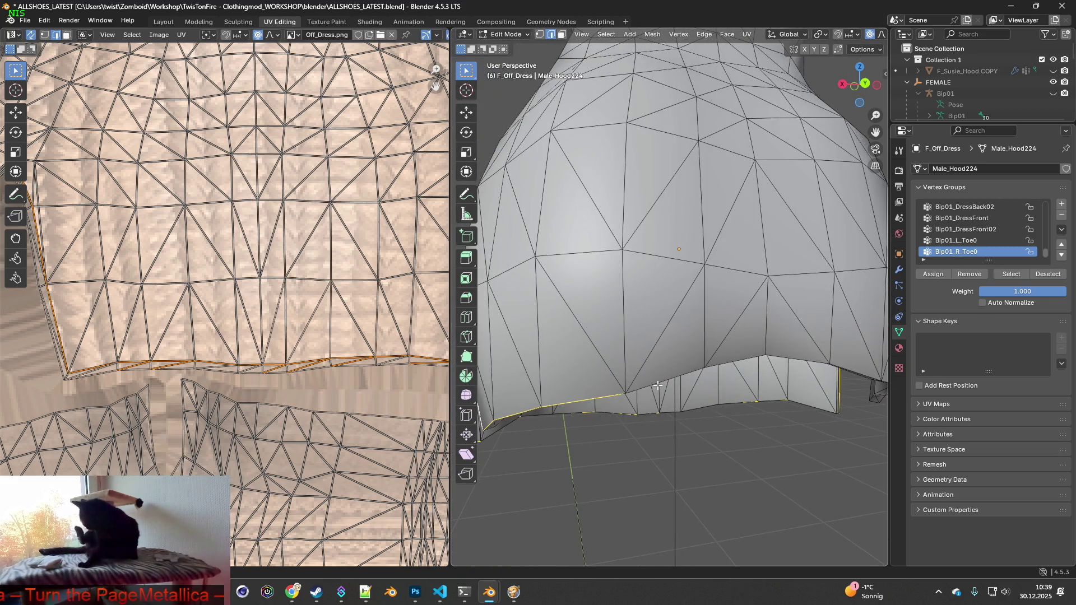
left_click(693, 381, "shift")
- Box-select the flap corner and bottom rim edges, dropping a stray vertical edge
middle_click_drag(705, 390, 693, 394)
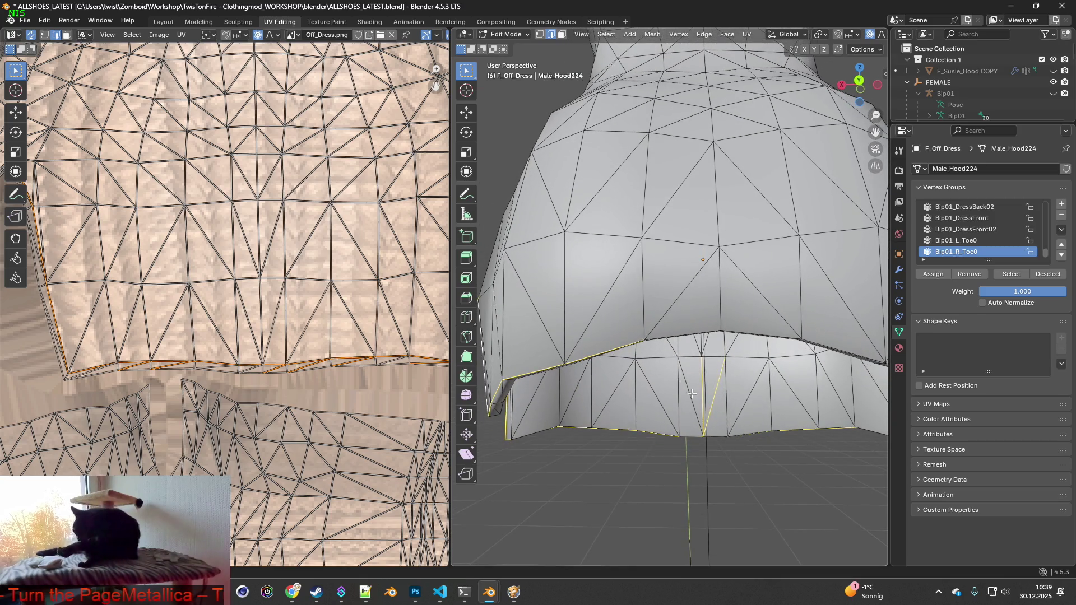
mouse_move(752, 411)
middle_mouse_down()
mouse_move(771, 413)
mouse_move(728, 415)
middle_mouse_up()
left_click_drag(729, 397, 790, 386, "shift")
mouse_move(795, 398)
middle_mouse_down()
mouse_move(805, 421)
mouse_move(665, 397)
middle_mouse_up()
left_click(670, 359, "shift")
left_click_drag(664, 395, 684, 414, "shift")
- Add the last rim and slit edges, removing one wrongly picked edge
mouse_move(731, 398)
middle_mouse_down()
mouse_move(698, 413)
mouse_move(747, 442)
mouse_move(707, 444)
mouse_move(747, 442)
mouse_move(814, 486)
mouse_move(732, 444)
mouse_move(754, 372)
middle_mouse_up()
left_click(704, 461, "shift")
left_click(749, 433, "shift")
left_click(755, 351, "shift")
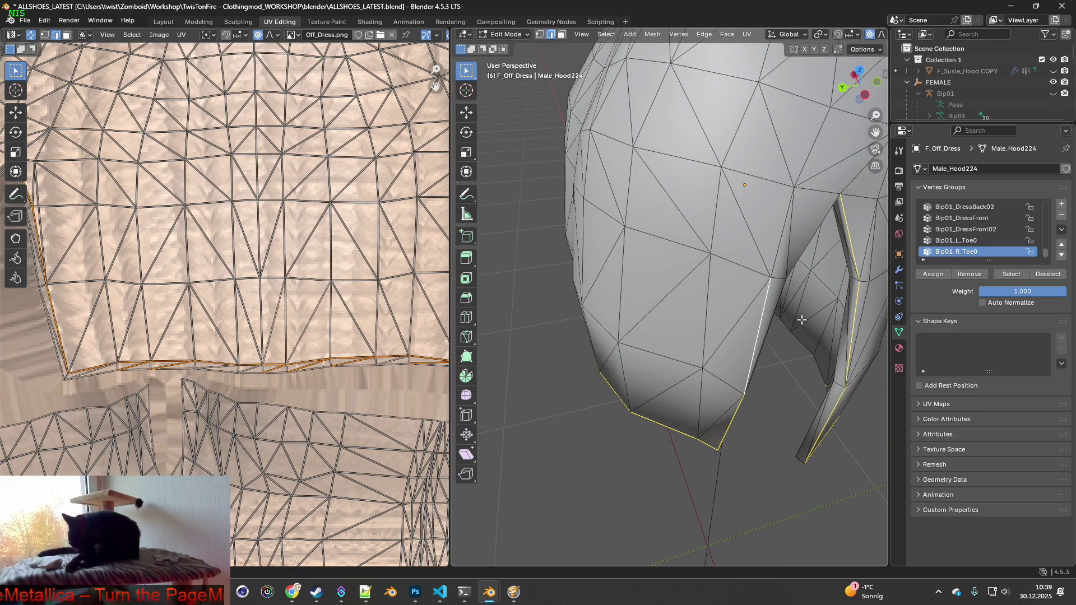
left_click(761, 324, "shift")
mouse_move(764, 326)
middle_mouse_down()
mouse_move(755, 341)
mouse_move(713, 341)
middle_mouse_up()
left_click(709, 342, "shift")
left_click(738, 270, "shift")
mouse_move(780, 348)
middle_mouse_down()
mouse_move(730, 312)
mouse_move(750, 314)
mouse_move(735, 316)
middle_mouse_up()
mouse_move(718, 372)
middle_mouse_down()
mouse_move(796, 397)
mouse_move(617, 381)
middle_mouse_up()
- Mark the selected hem and slit edges as seams and as sharp
key("ctrl+e")
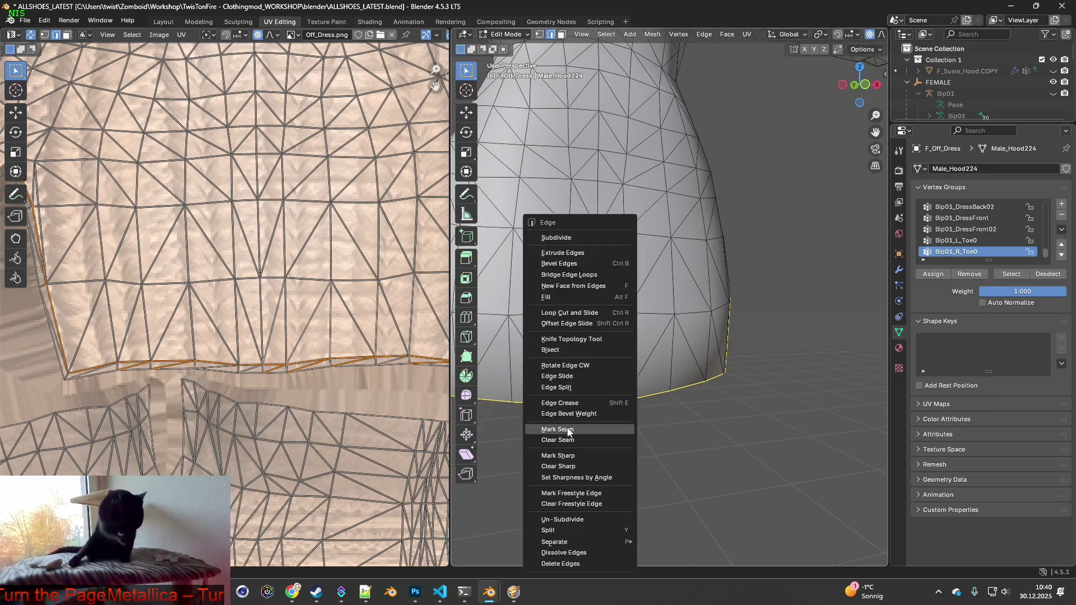
left_click(568, 430)
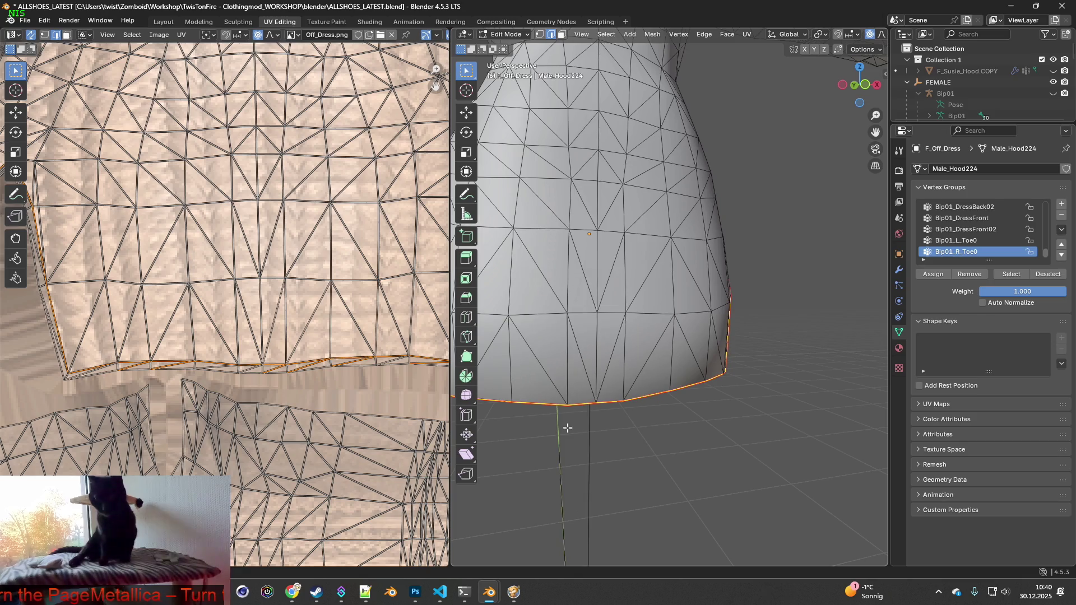
key("ctrl+e")
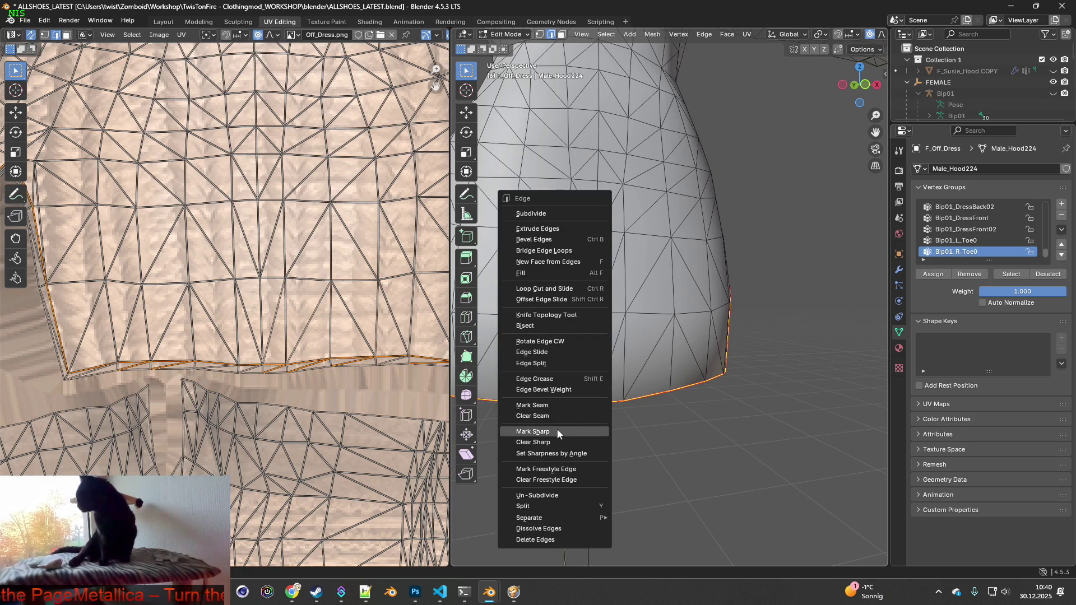
left_click(557, 429)
mouse_move(636, 432)
middle_mouse_down()
mouse_move(590, 432)
mouse_move(697, 428)
mouse_move(668, 433)
mouse_move(644, 413)
mouse_move(557, 421)
mouse_move(627, 418)
middle_mouse_up()
scroll(668, 433, "up", 3)
scroll(669, 434, "down", 5)
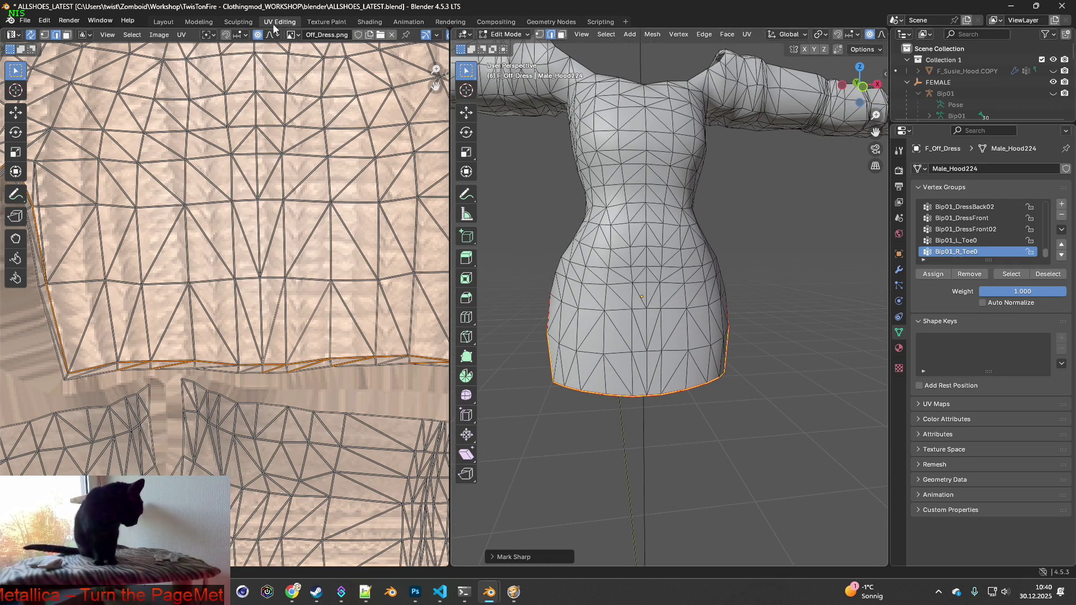
- Return to the Layout workspace and view the textured dress from the front
left_click(169, 20)
scroll(424, 277, "down", 5)
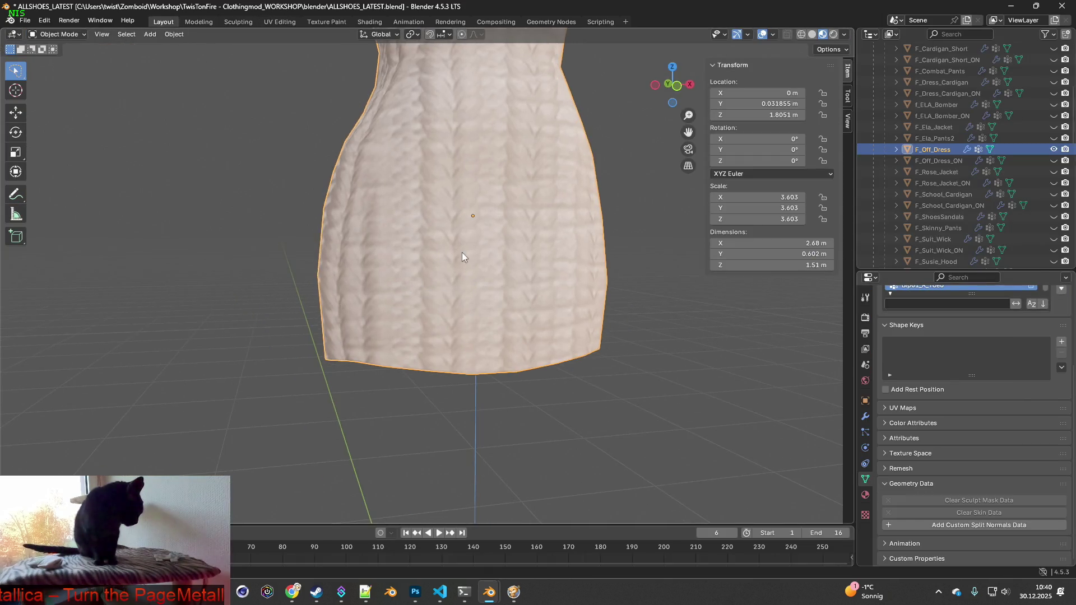
mouse_move(490, 237)
middle_mouse_down()
mouse_move(464, 263)
mouse_move(466, 250)
mouse_move(476, 267)
middle_mouse_up()
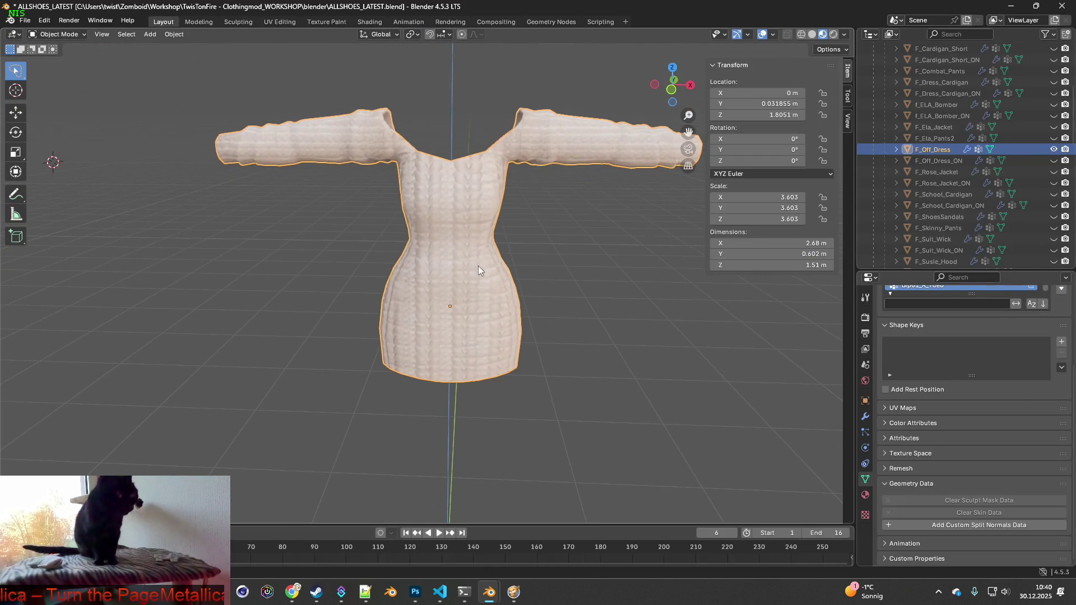
scroll(527, 238, "up", 5)
- Deselect the dress and unhide the Bip01 armature in the outliner
scroll(535, 233, "down", 6)
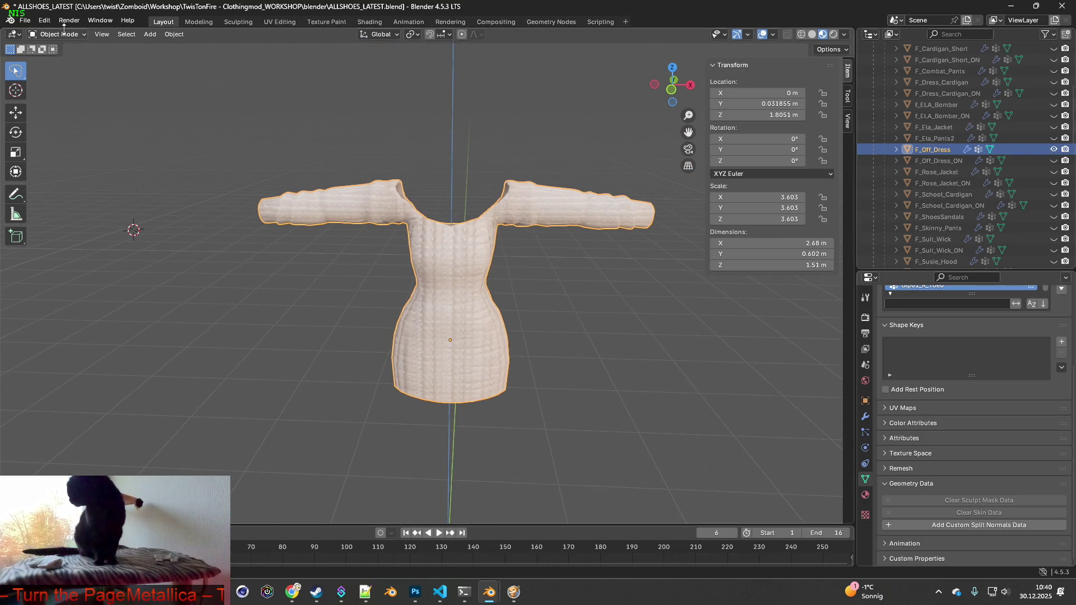
left_click(560, 161)
scroll(1023, 157, "up", 3)
scroll(1022, 157, "up", 4)
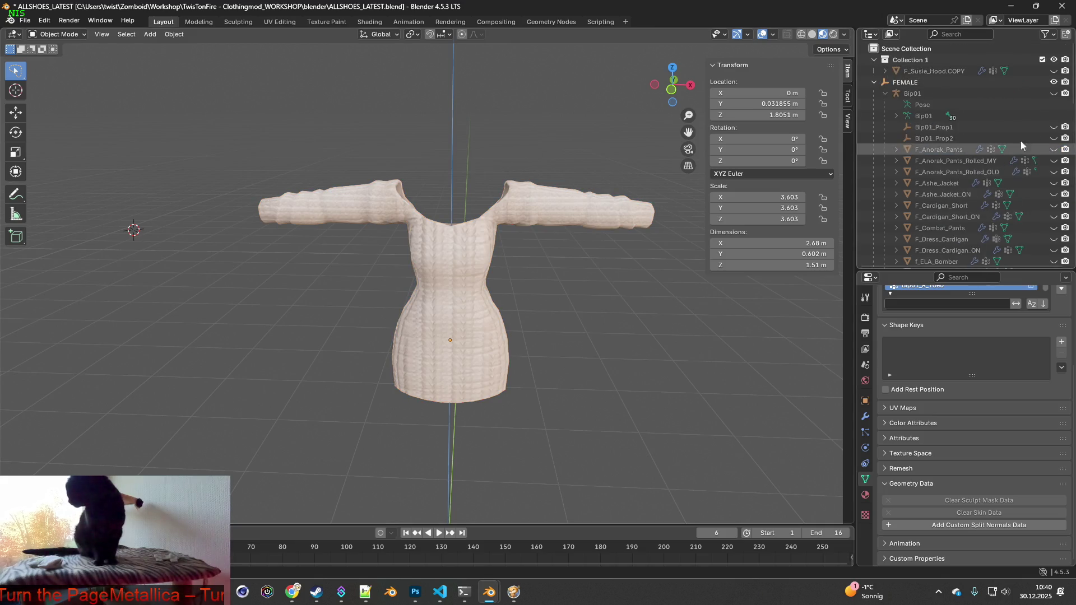
left_click(1054, 93)
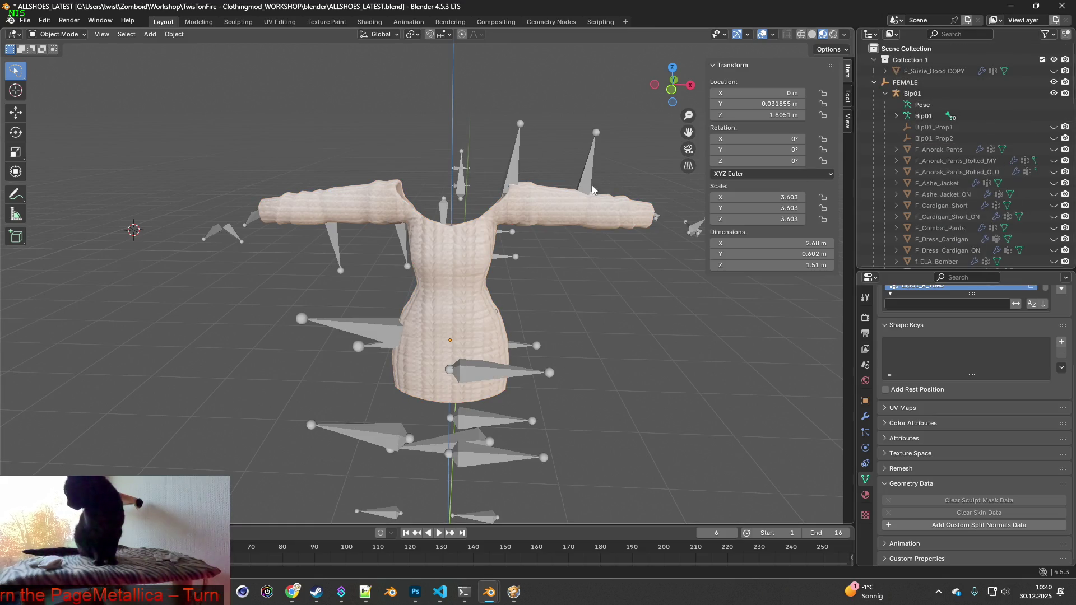
scroll(593, 185, "down", 3)
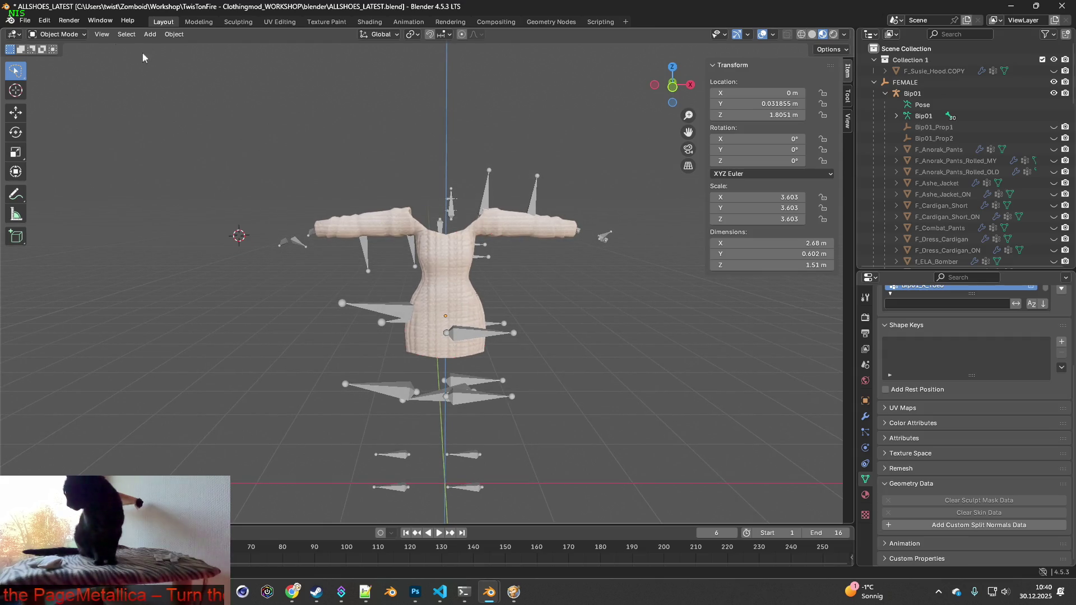
- Bring up the File menu's export format options
left_click(27, 22)
mouse_move(68, 191)
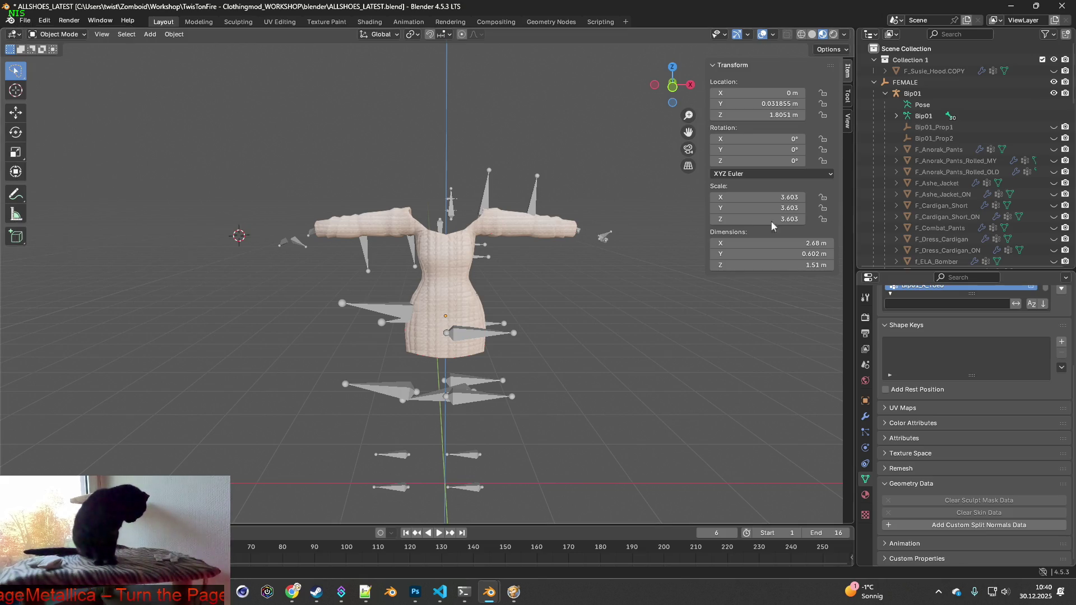
scroll(947, 175, "down", 5)
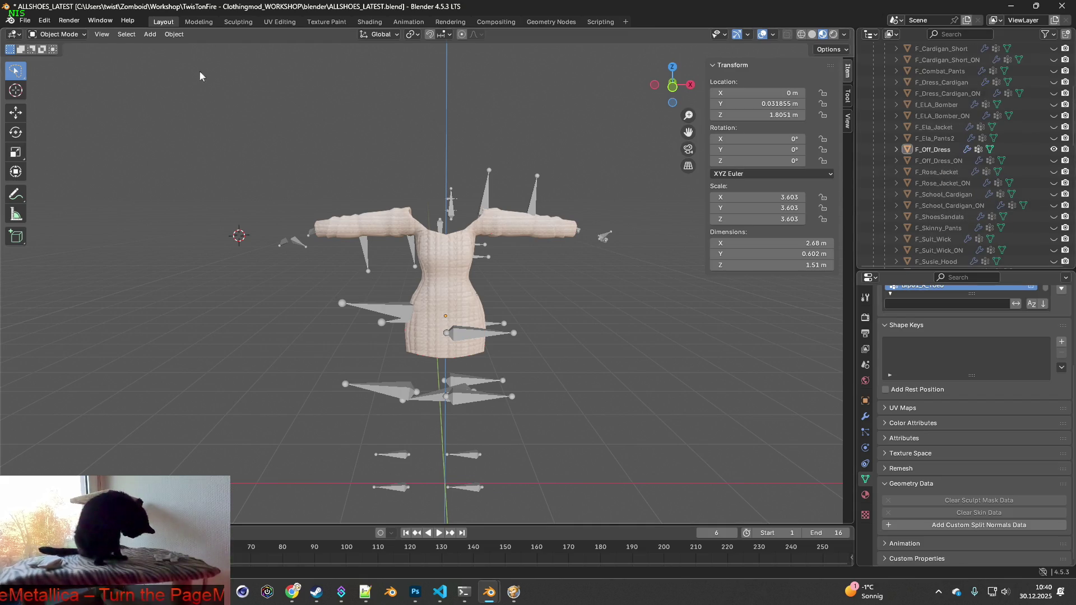
left_click(24, 20)
- Export FBX over the existing F_Off_Dress.fbx in the Skinned clothes folder
mouse_move(62, 191)
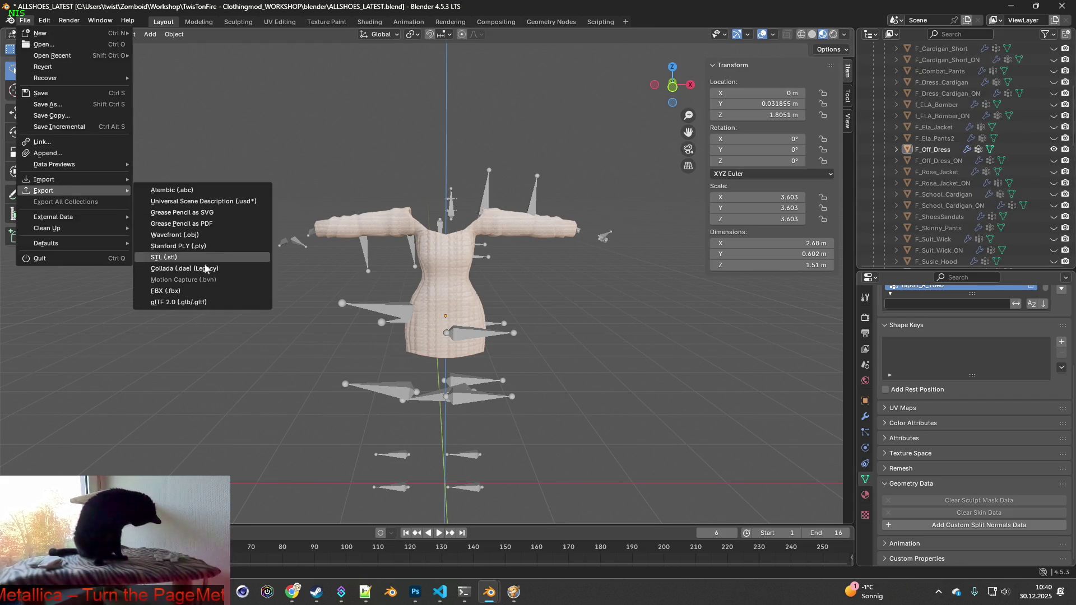
left_click(181, 297)
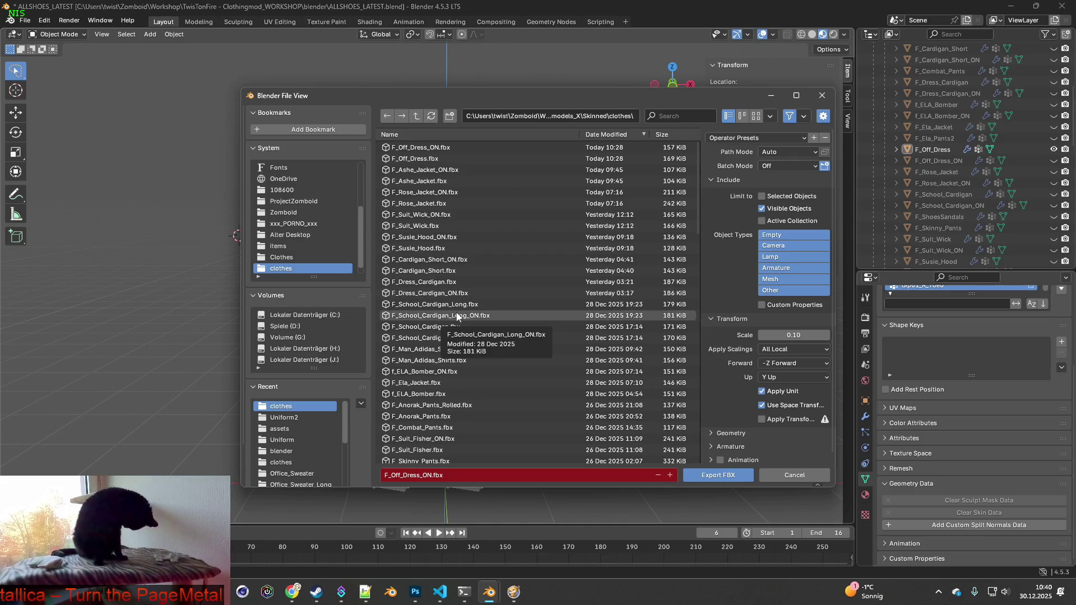
left_click(421, 159)
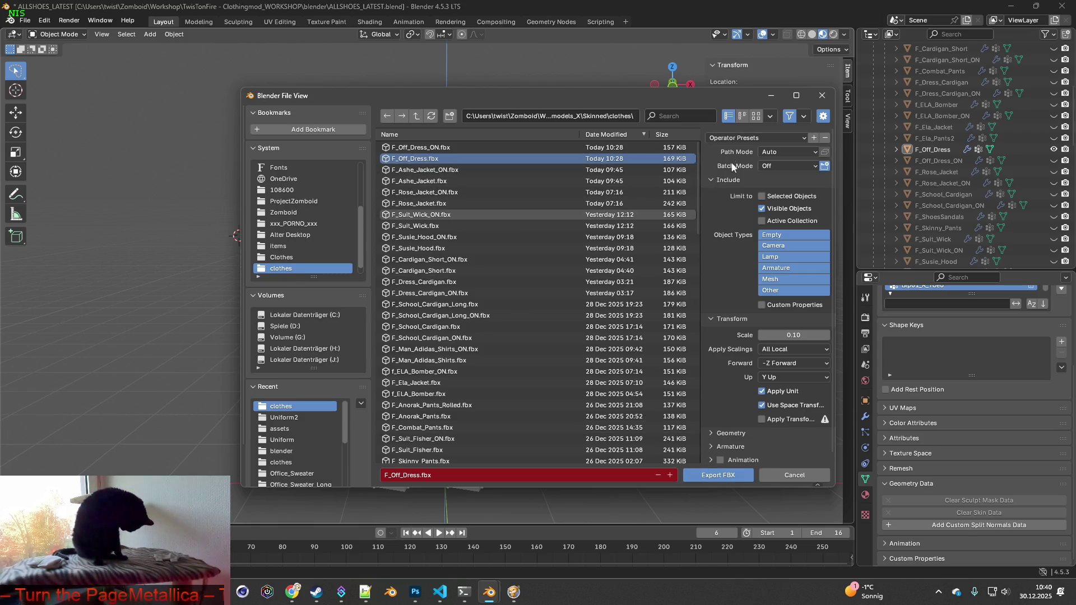
left_click(727, 475)
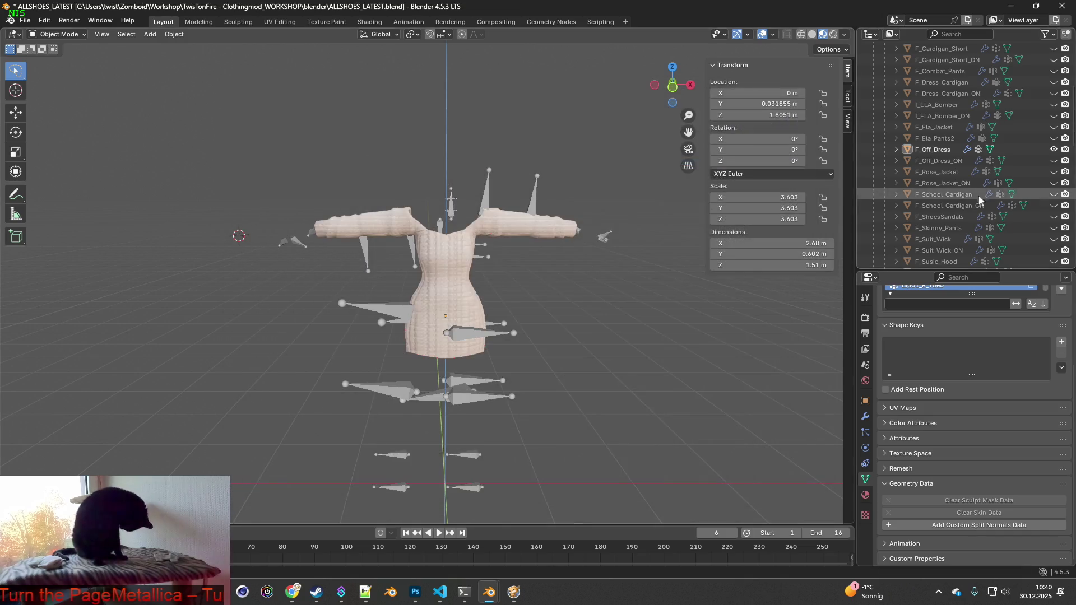
- Hide F_Off_Dress, show F_Off_Dress_ON, export it over F_Off_Dress_ON.fbx, and switch to Zomboid
left_click(1053, 149)
left_click(1052, 160)
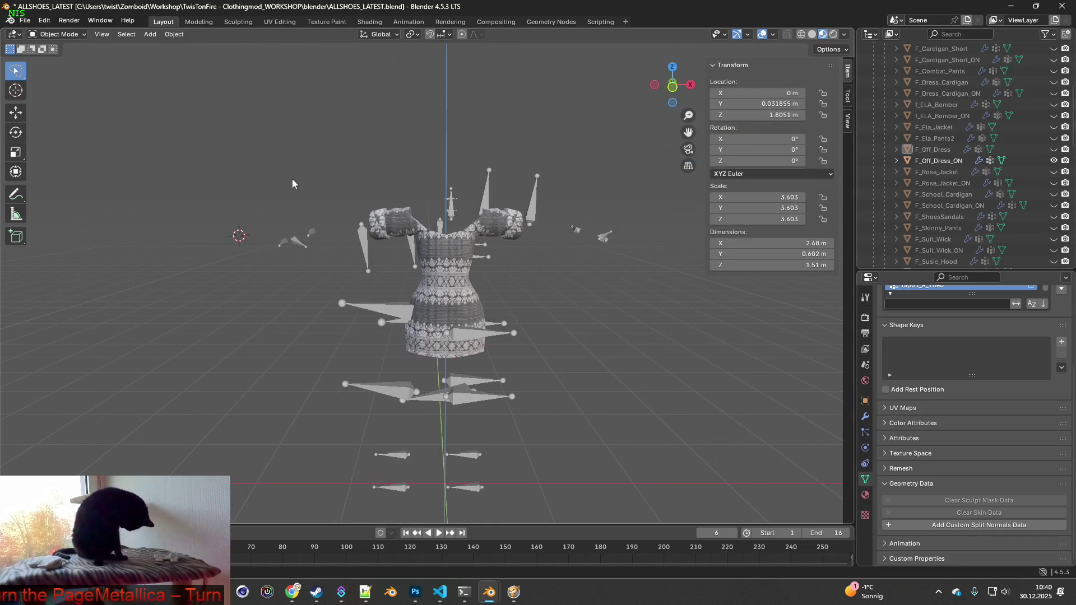
left_click(24, 20)
mouse_move(75, 192)
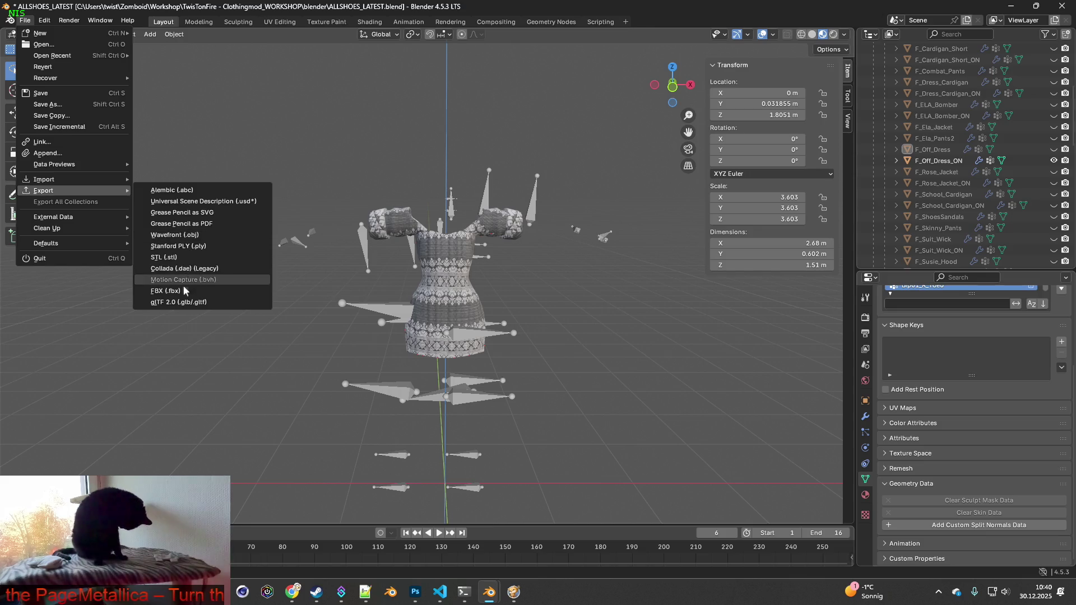
left_click(168, 291)
left_click(424, 159)
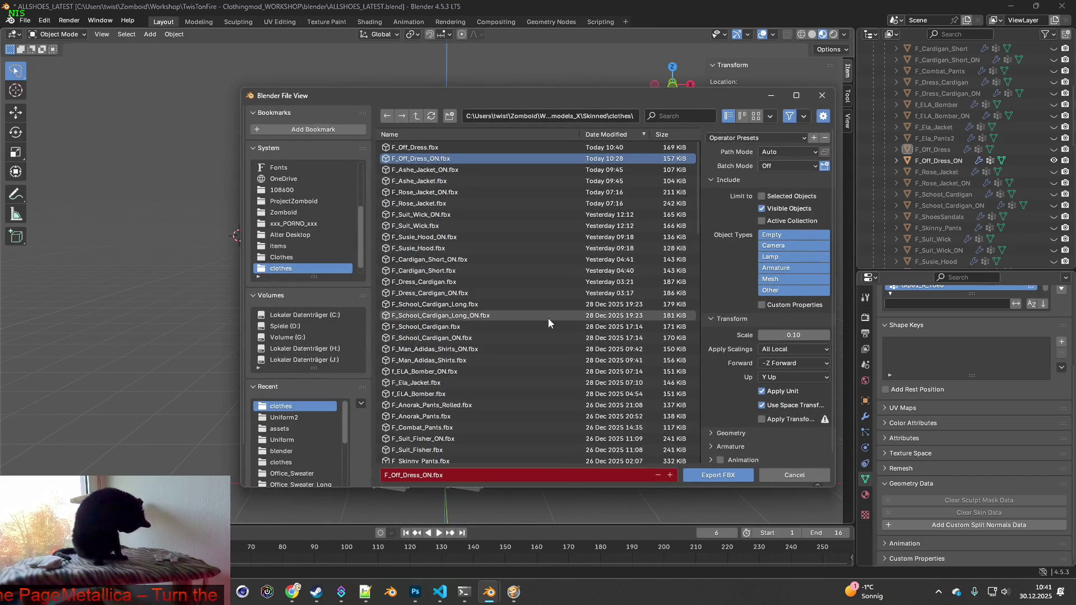
left_click(709, 477)
left_click(513, 590)
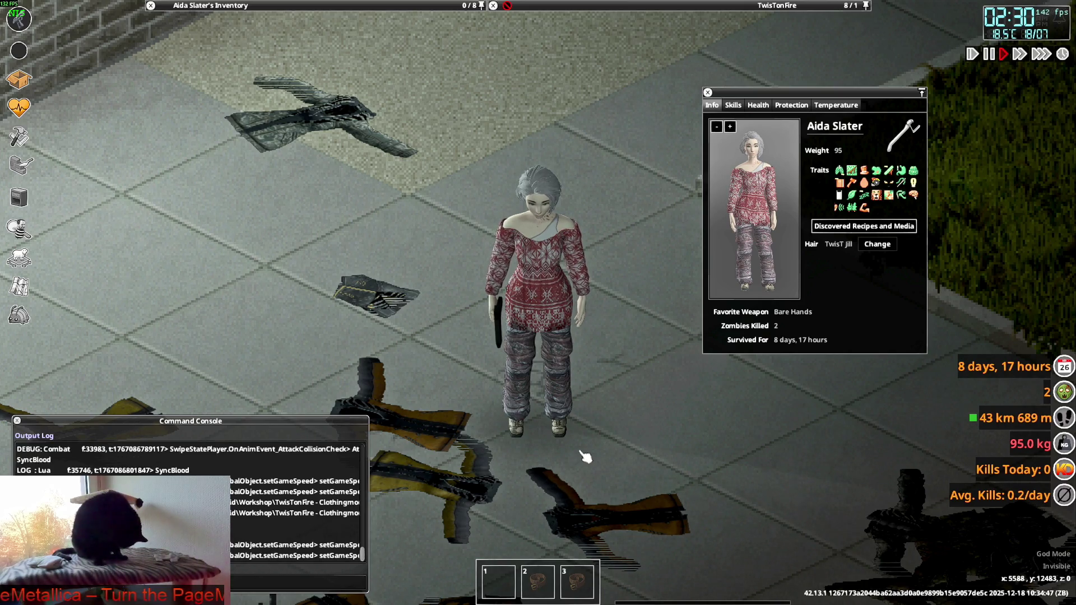
- Walk the character in every direction to view the grey plaid dress from all sides
key("s")
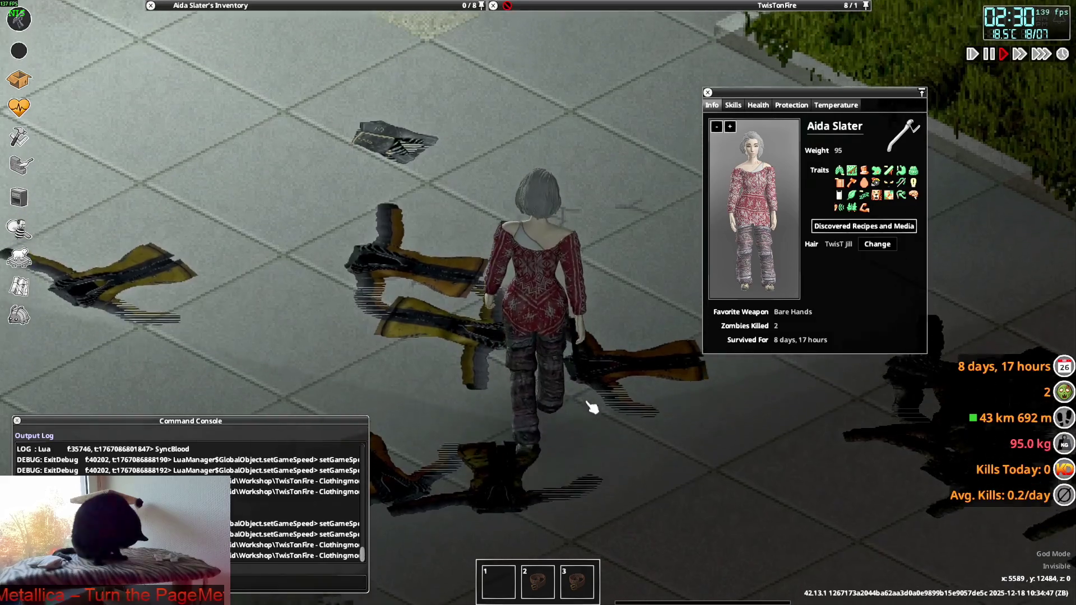
key("w")
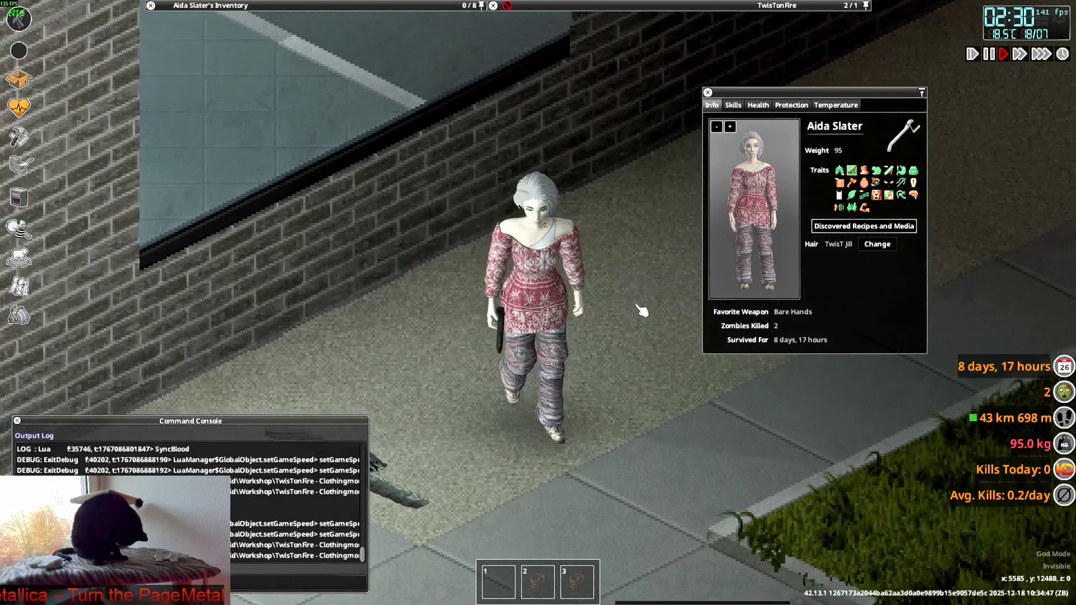
mouse_move(235, 83)
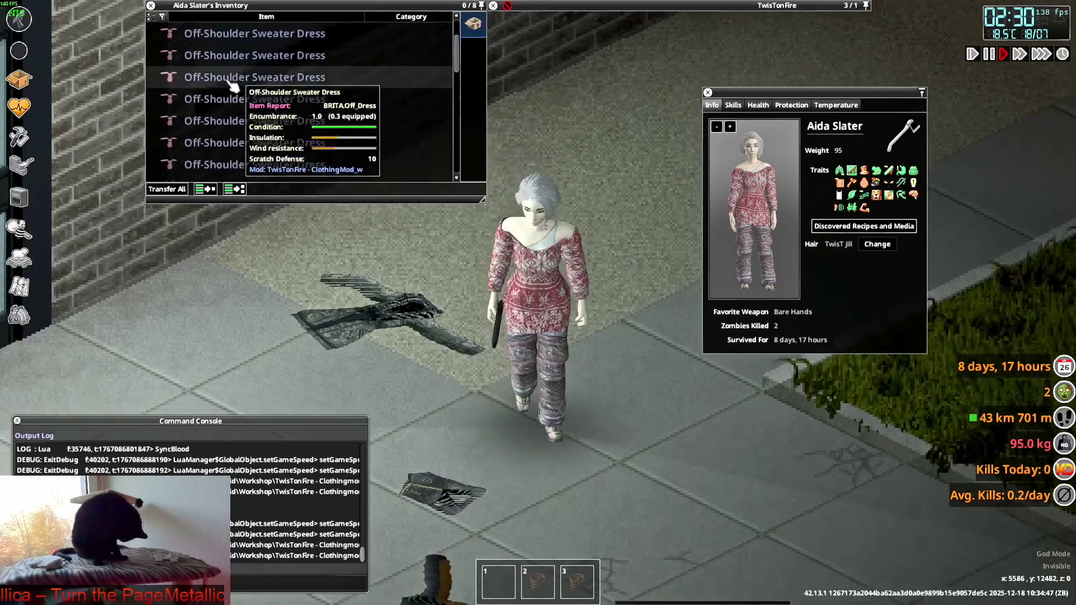
scroll(234, 83, "up", 3)
key("s")
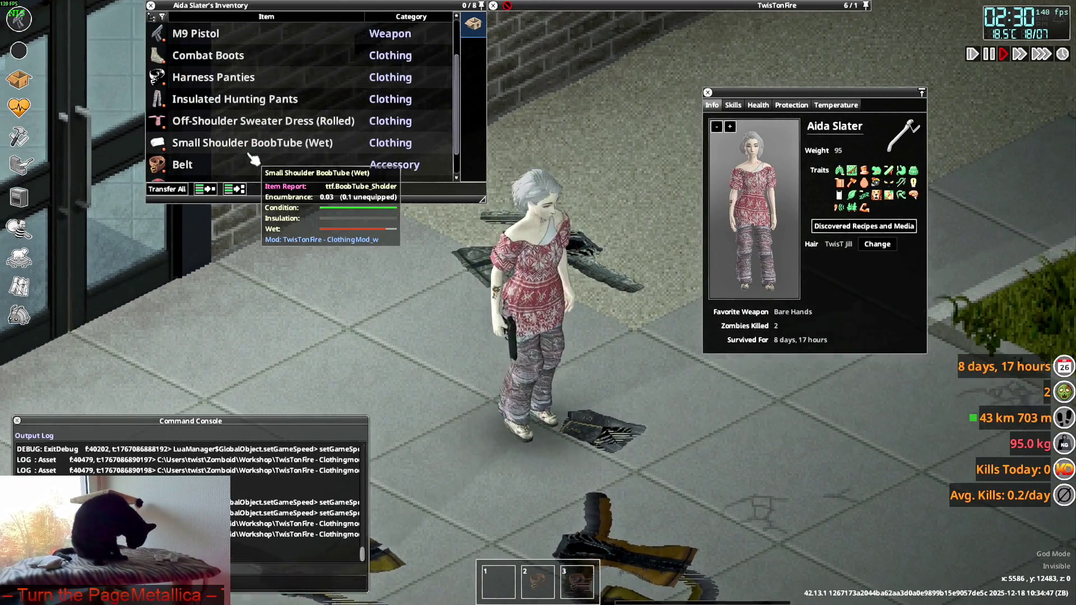
key("w")
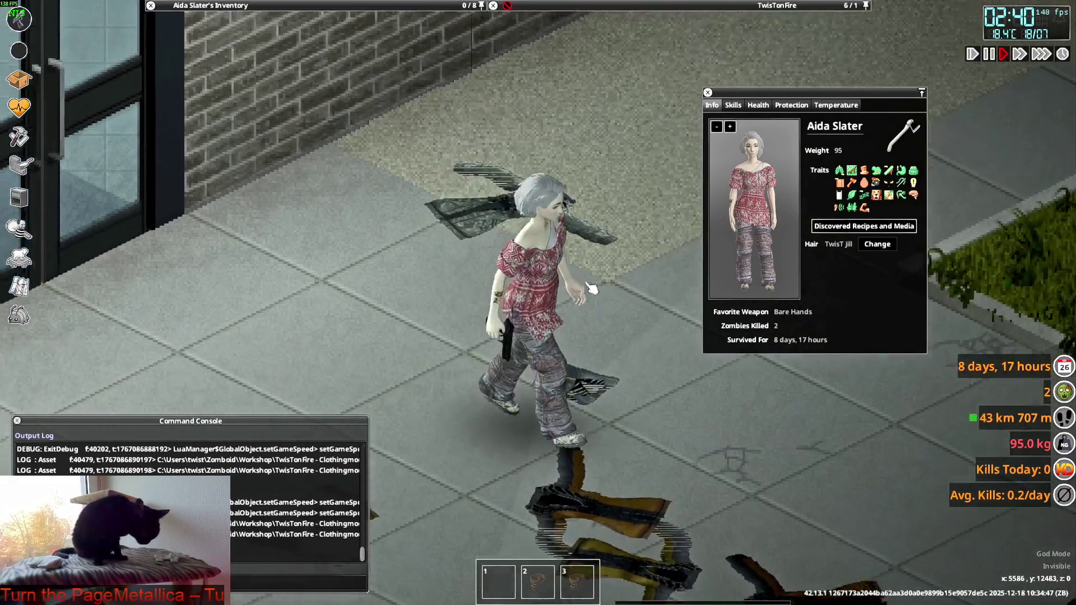
key("d")
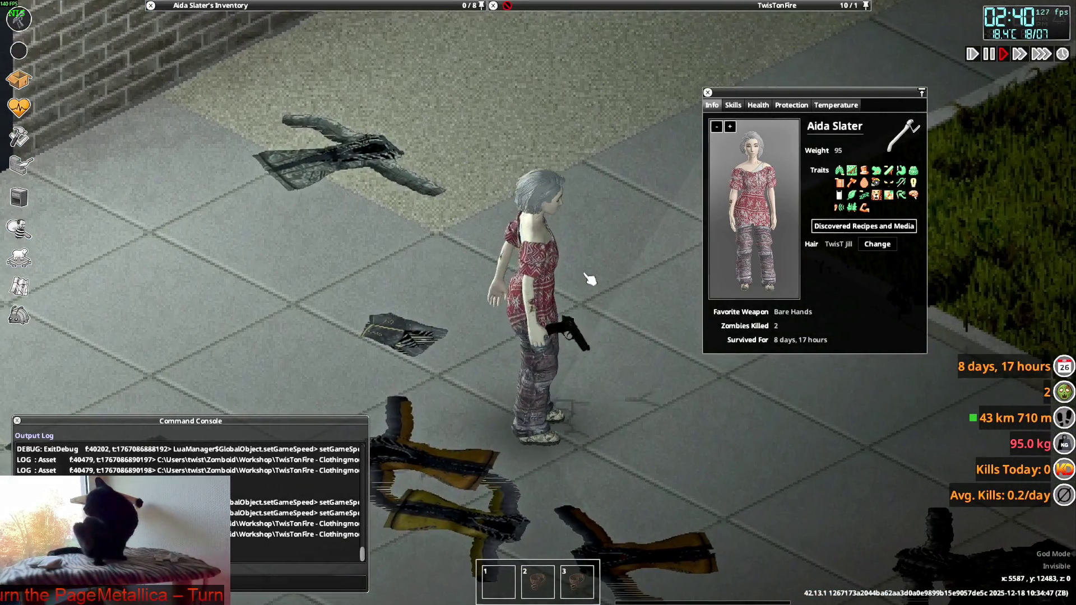
key("s")
key("w")
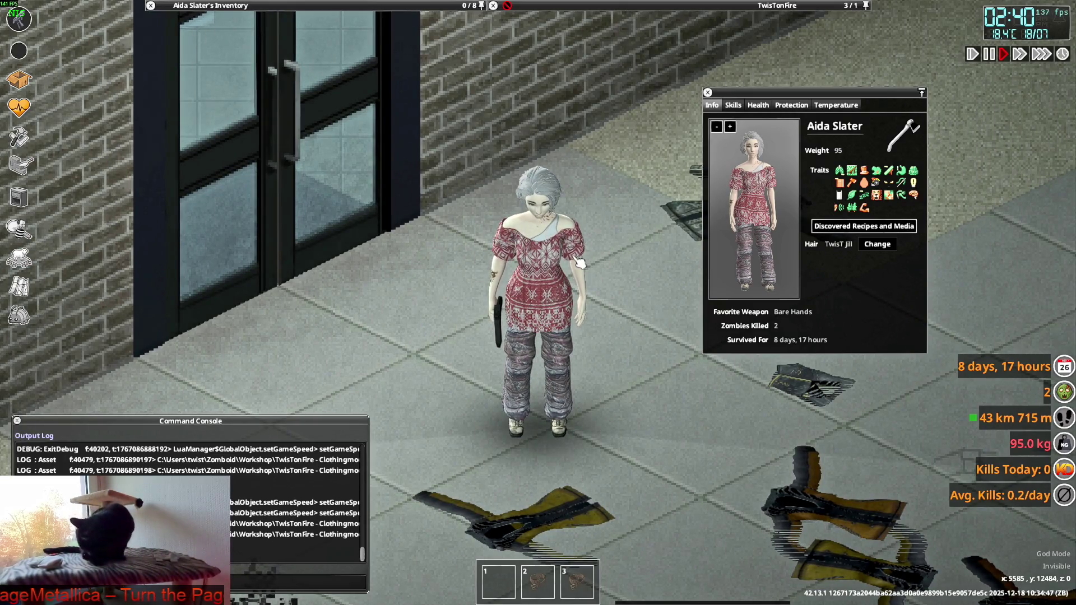
key("d")
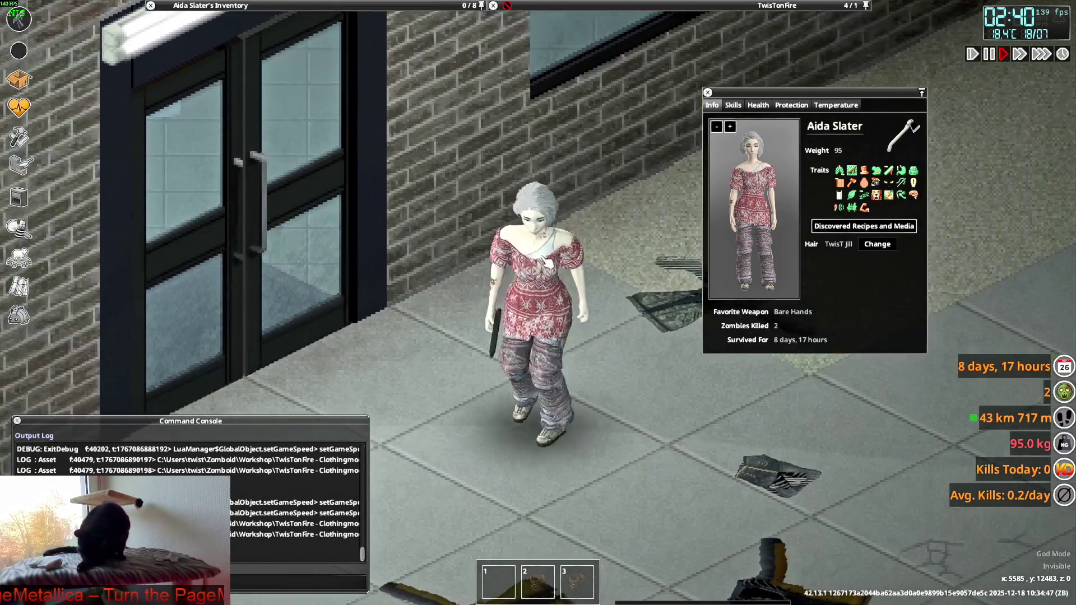
key("d")
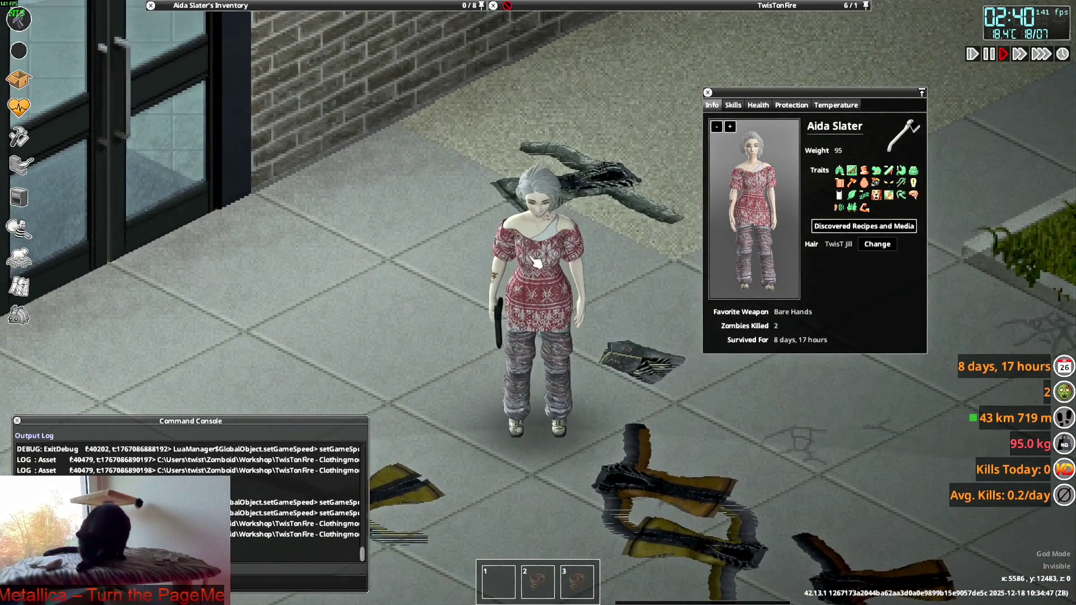
key("a")
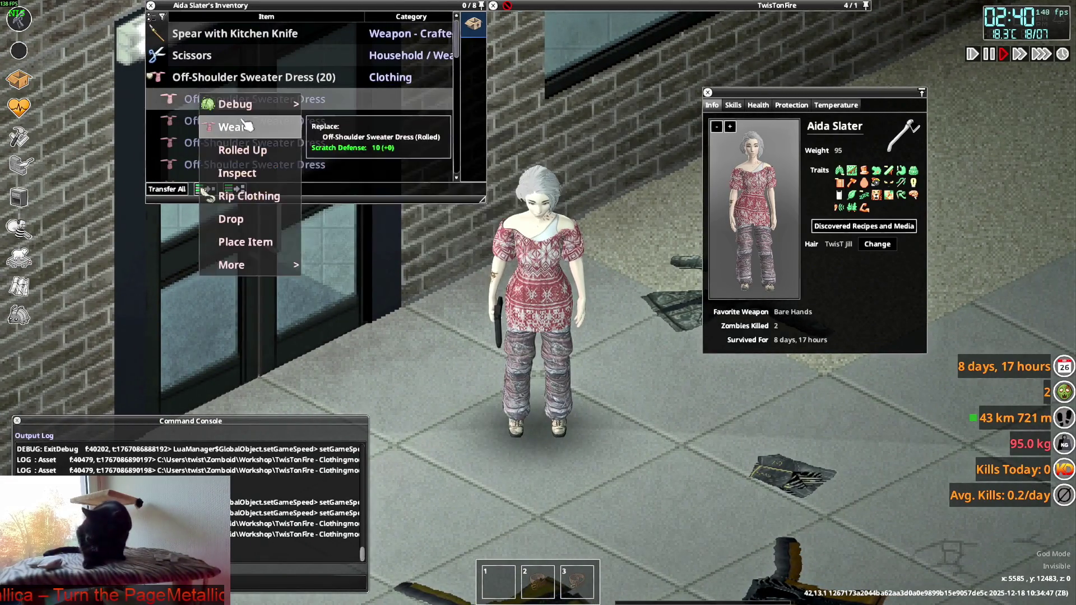
key("s")
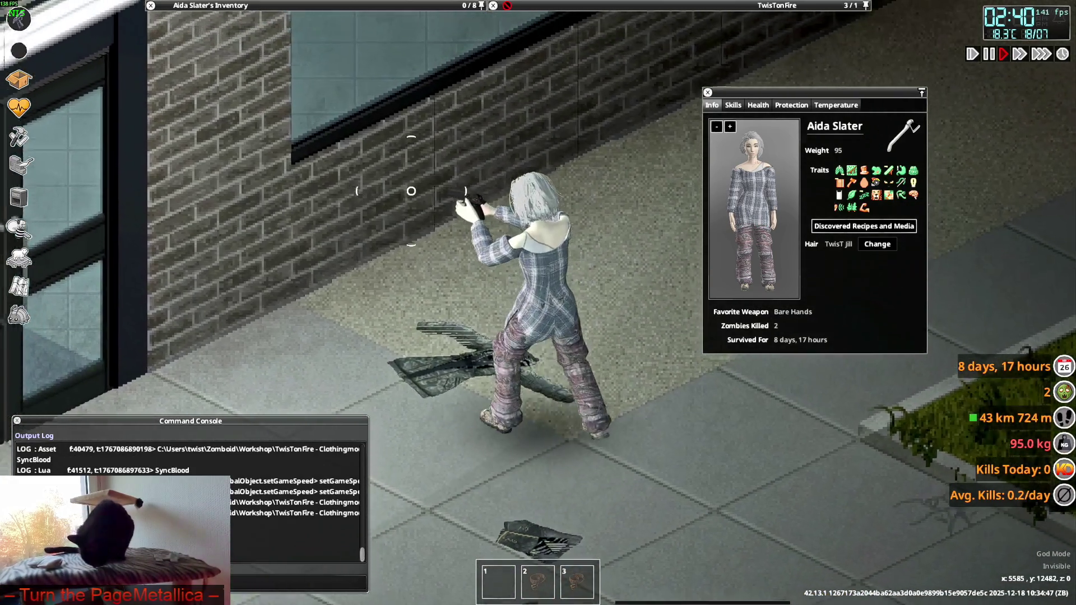
key("d")
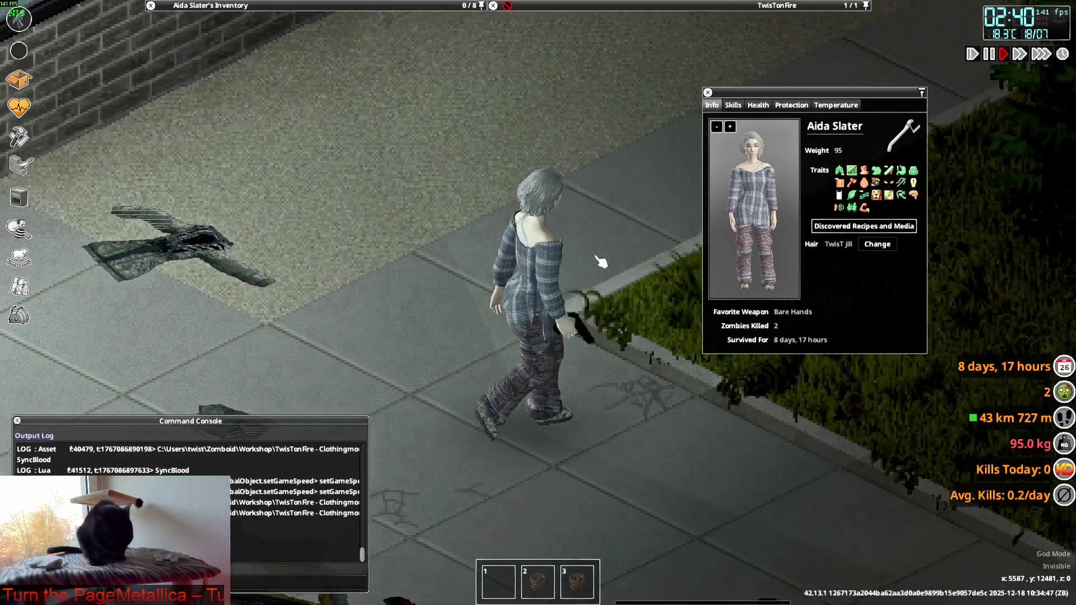
key("a")
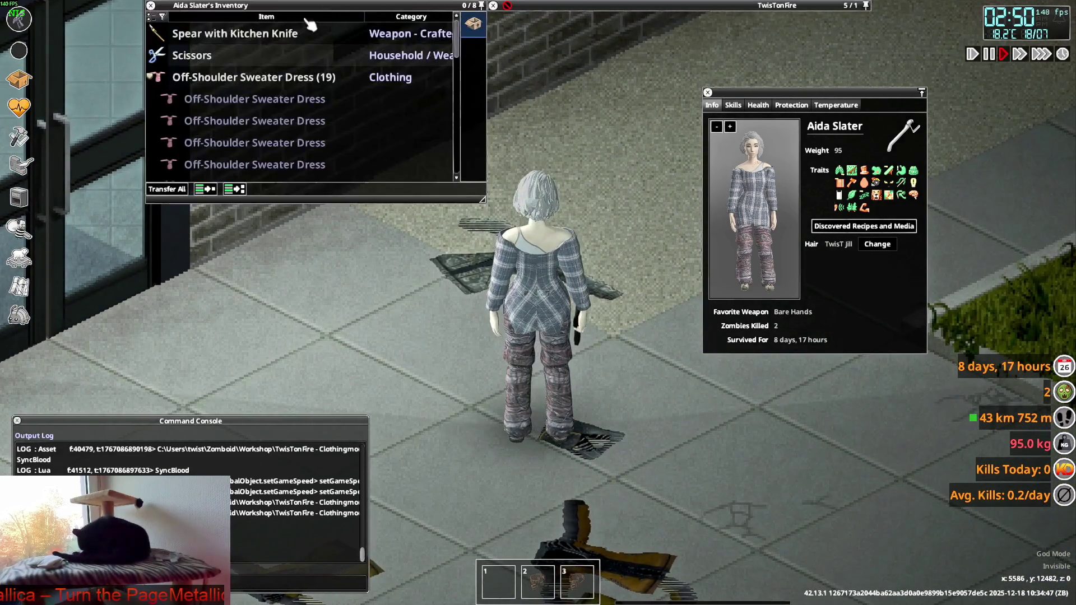
- Roll up the worn dress's sleeves from its inventory actions
scroll(208, 118, "down", 3)
right_click(202, 140)
left_click(246, 167)
- Walk around to check the rolled-up dress from all sides, then return to Blender
key("w+d")
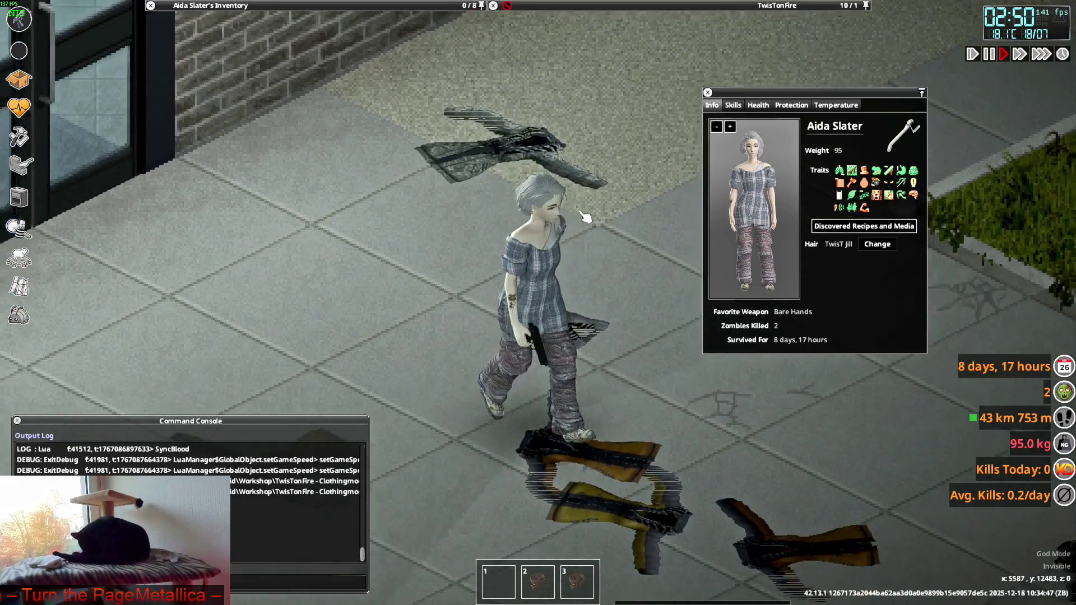
key("s")
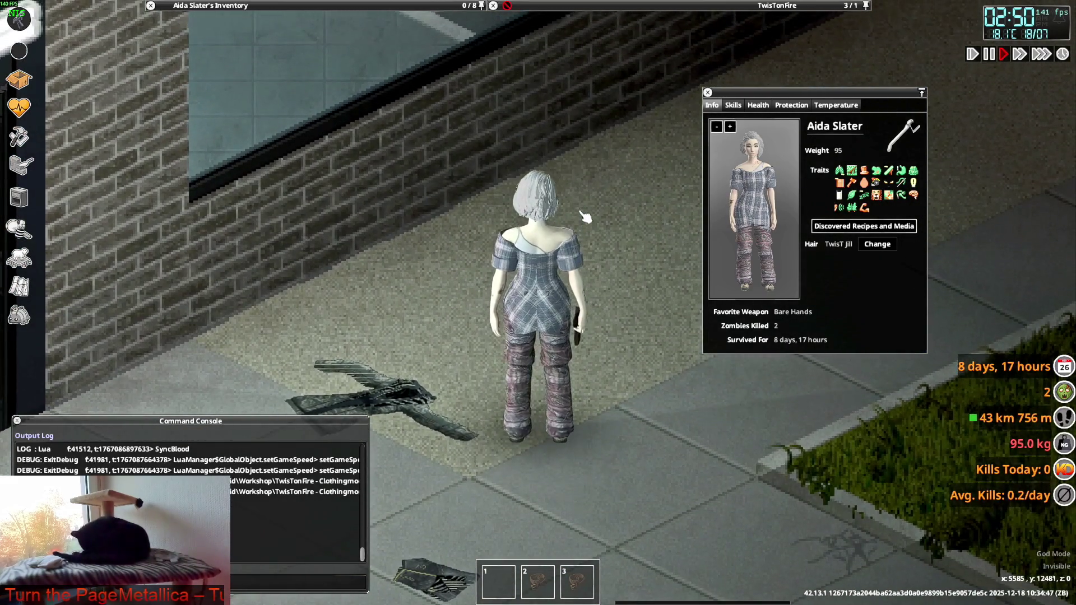
key("s+a")
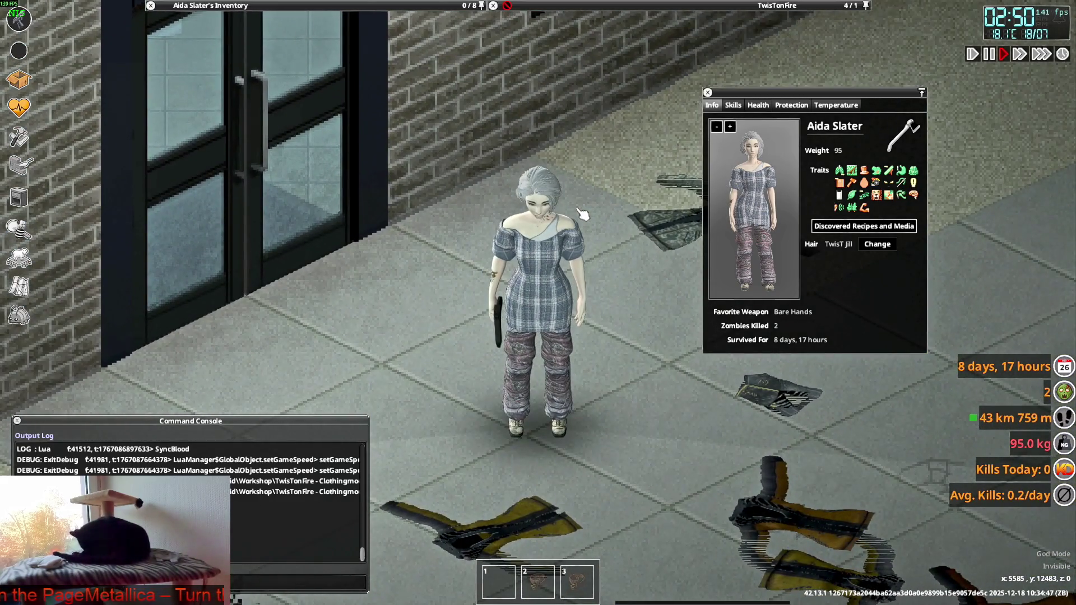
key("d")
key("s")
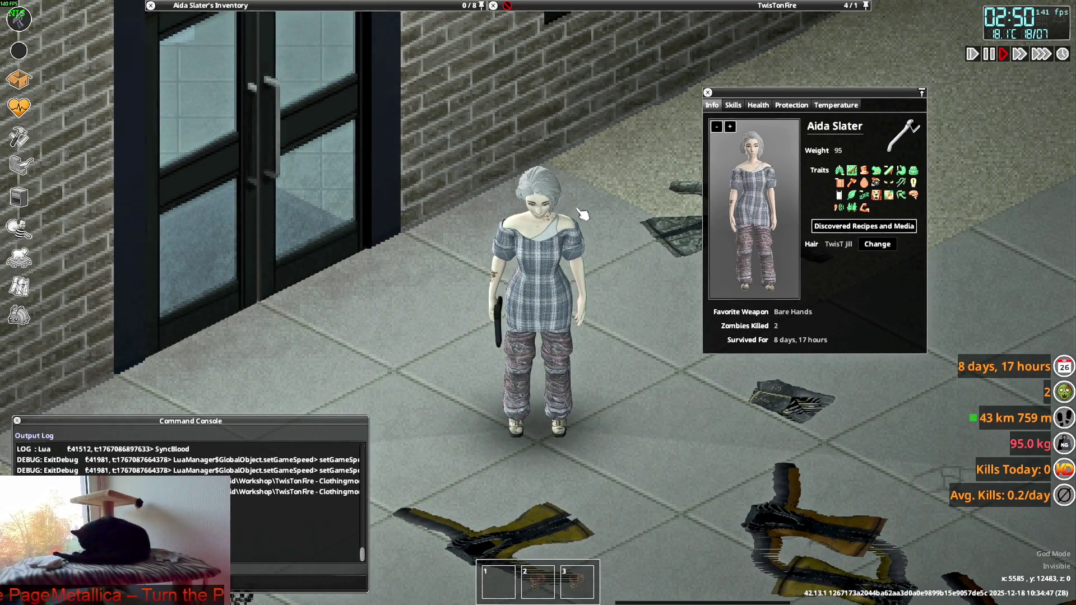
key("a")
key("w")
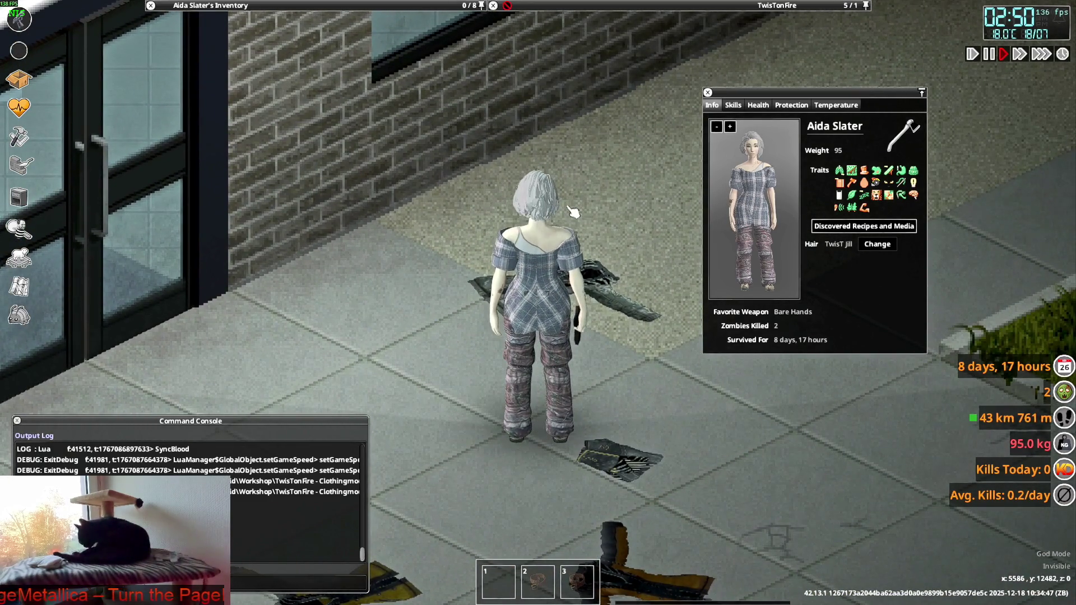
key("d")
key("d")
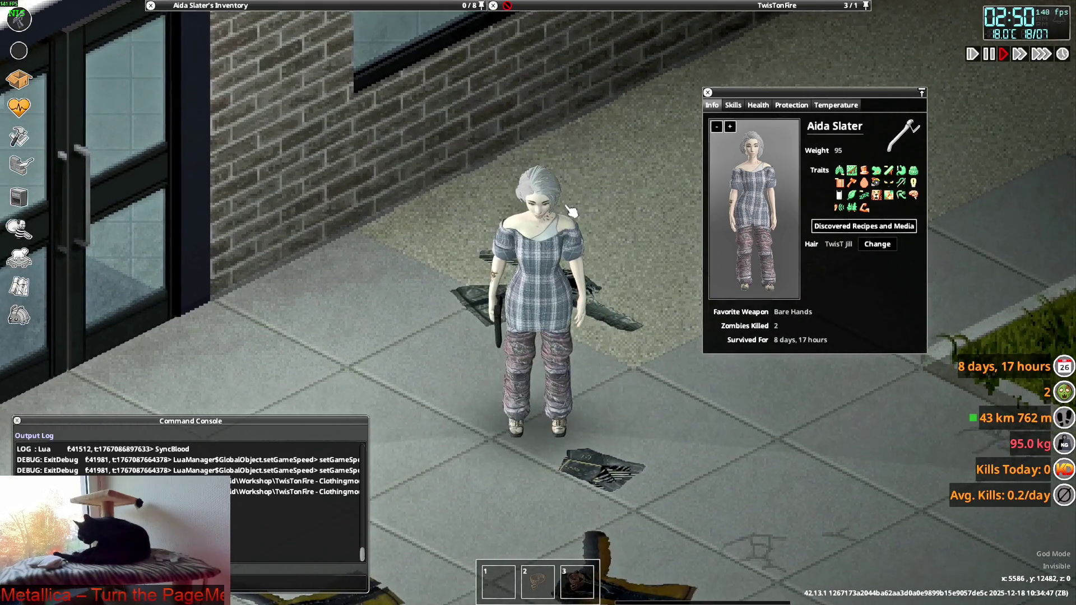
key("alt+Tab")
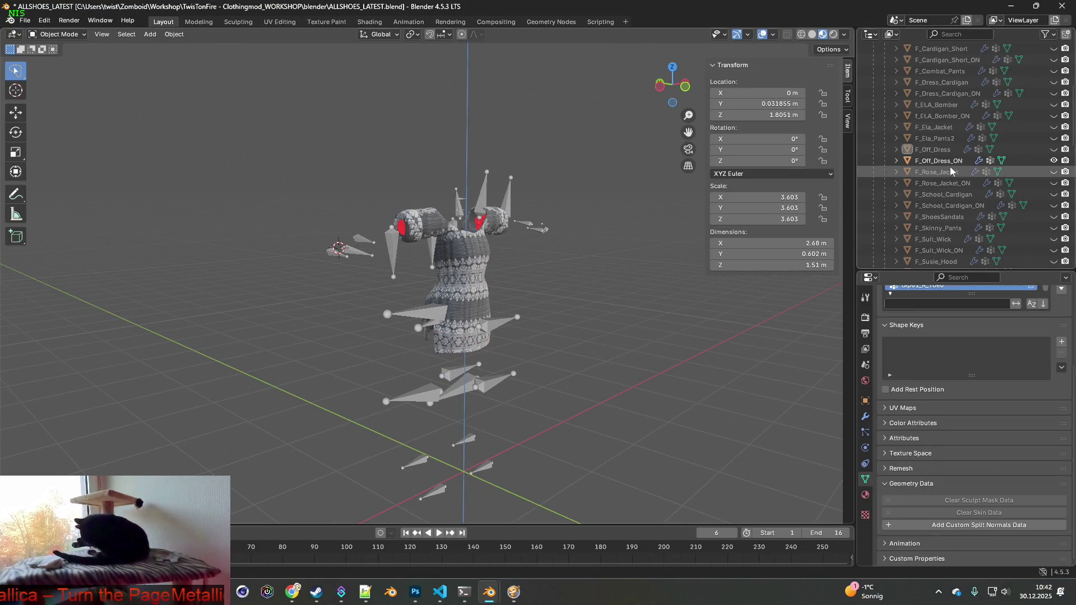
- Unhide F_Off_Dress and save ALLSHOES_LATEST.blend
left_click(1053, 149)
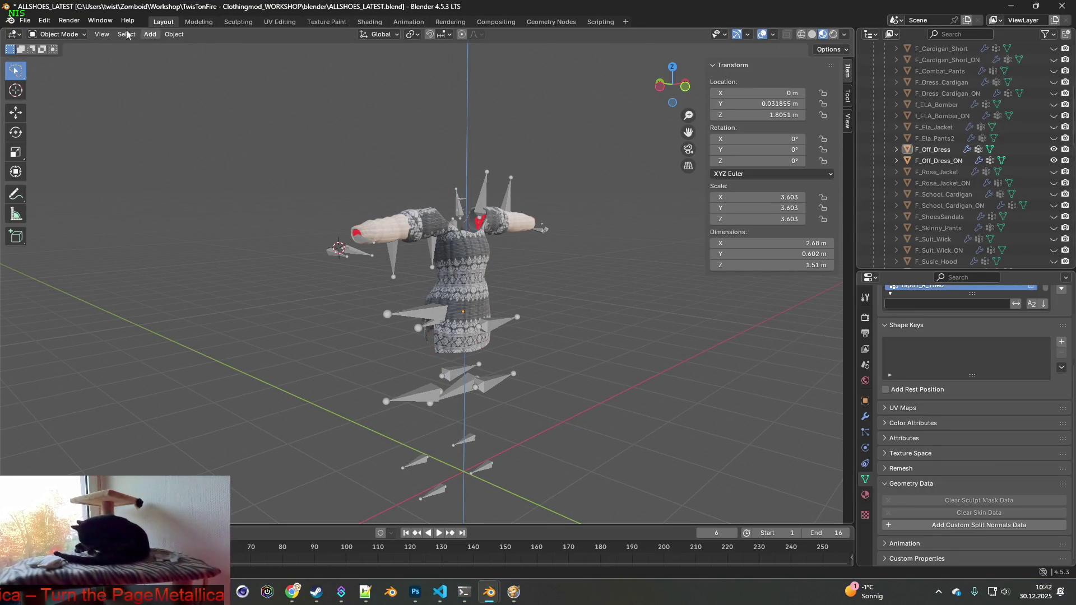
left_click(24, 20)
left_click(42, 94)
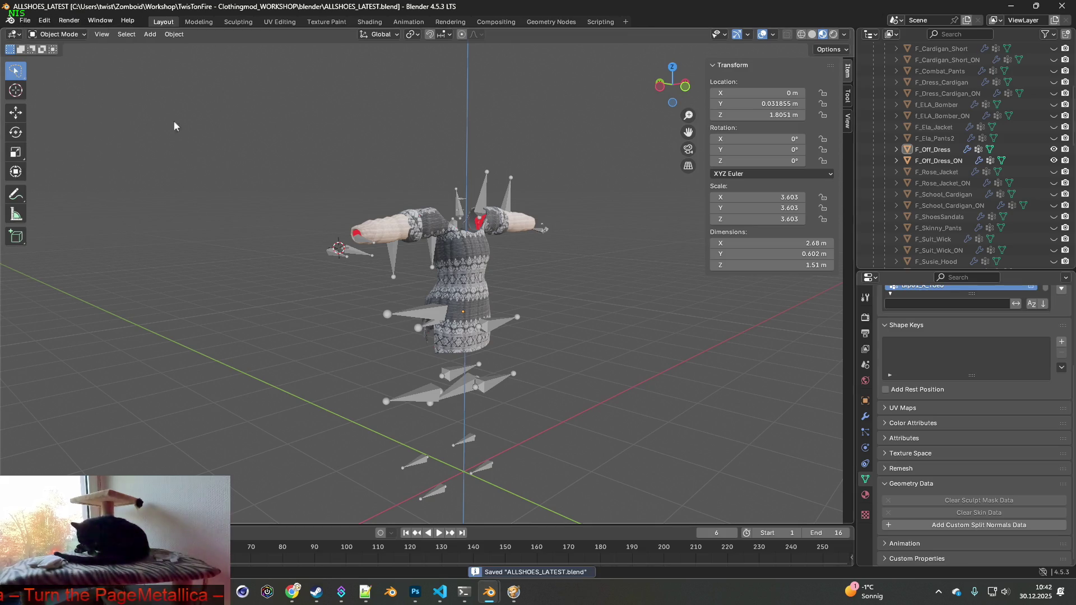
- Select F_Off_Dress_ON and F_Off_Dress together and enter Edit Mode
left_click(937, 161)
left_click(939, 153, "ctrl")
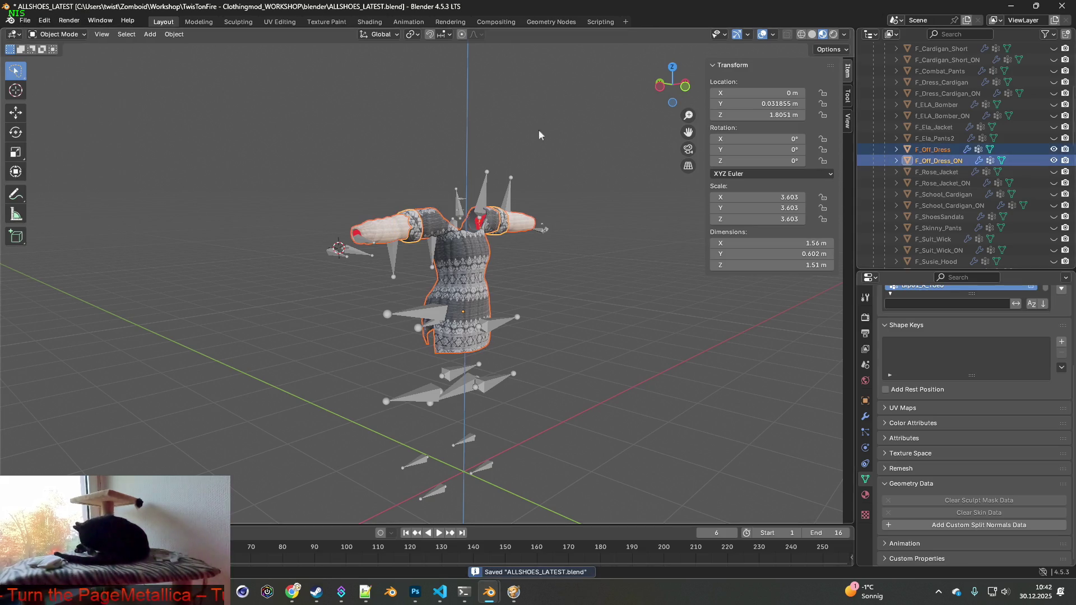
left_click(56, 34)
left_click(53, 58)
mouse_move(301, 165)
middle_mouse_down()
mouse_move(476, 218)
mouse_move(617, 234)
middle_mouse_up()
scroll(990, 210, "up", 5)
scroll(990, 211, "down", 5)
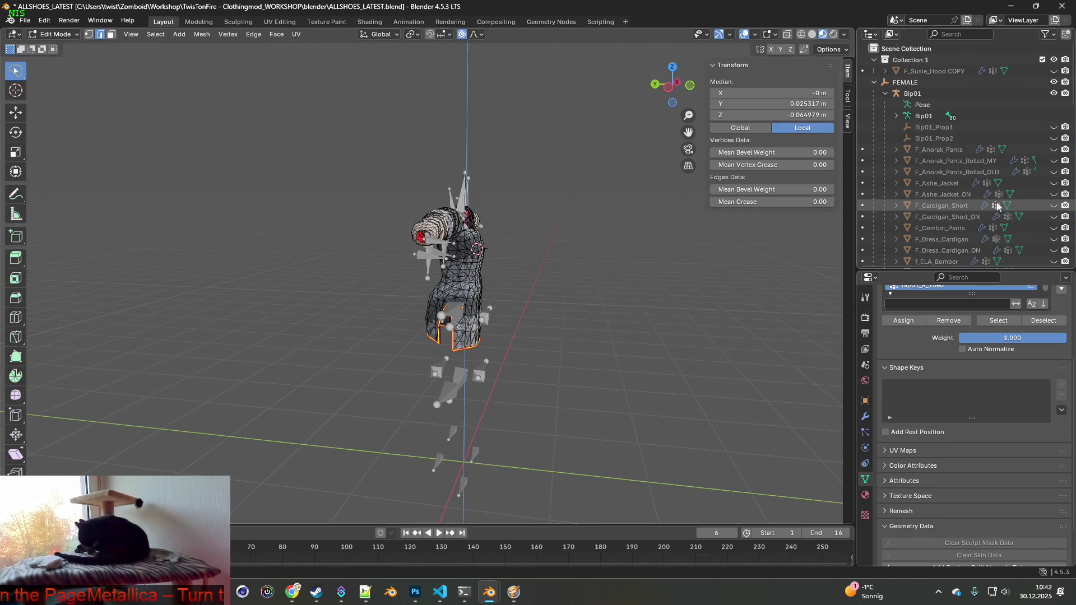
- Show the Female body for reference and clear the dress selection
left_click(1053, 194)
mouse_move(837, 245)
middle_mouse_down()
mouse_move(590, 276)
mouse_move(637, 270)
mouse_move(590, 284)
mouse_move(663, 293)
mouse_move(565, 288)
middle_mouse_up()
scroll(605, 270, "up", 2)
left_click(637, 270)
scroll(631, 278, "up", 2)
scroll(586, 289, "up", 2)
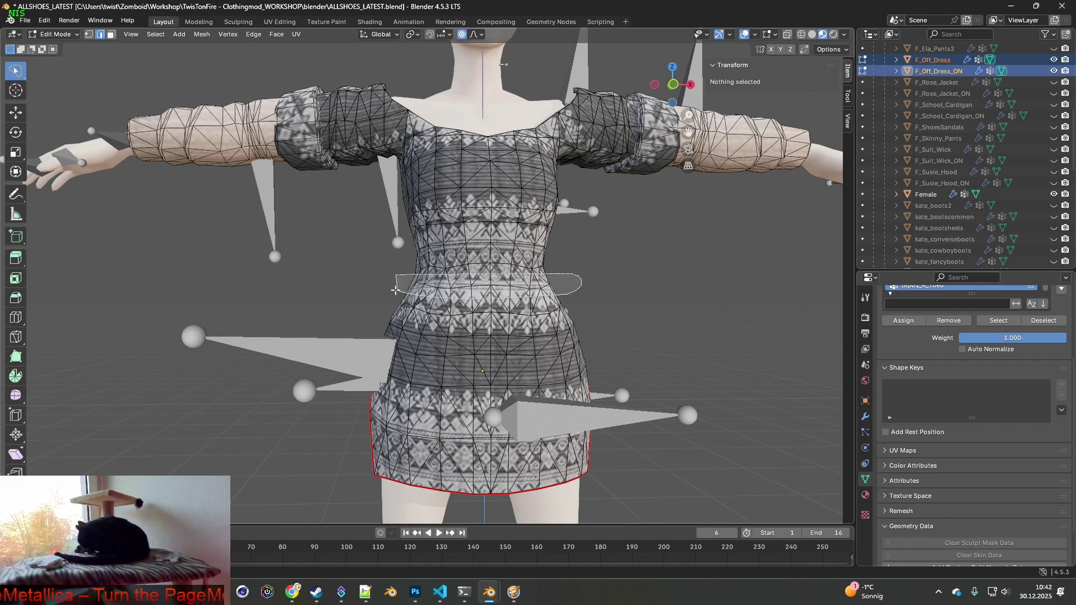
middle_click_drag(387, 287, 515, 290)
- Switch to vertex select and wireframe shading, framing the waist from the side
left_click(88, 34)
mouse_move(505, 219)
middle_mouse_down()
mouse_move(616, 220)
mouse_move(505, 216)
middle_mouse_up()
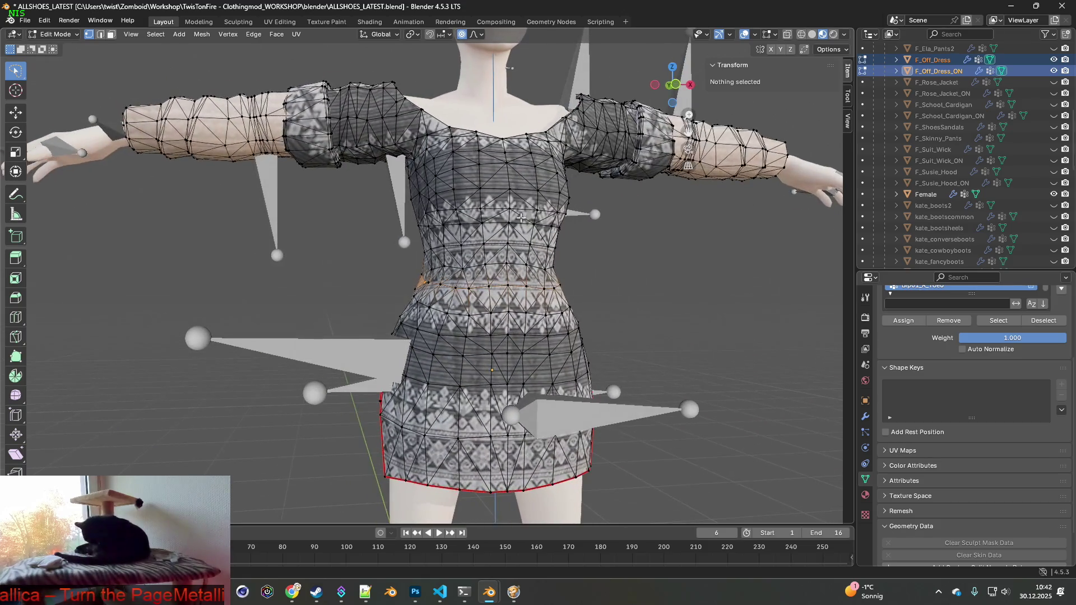
middle_click_drag(434, 283, 413, 282)
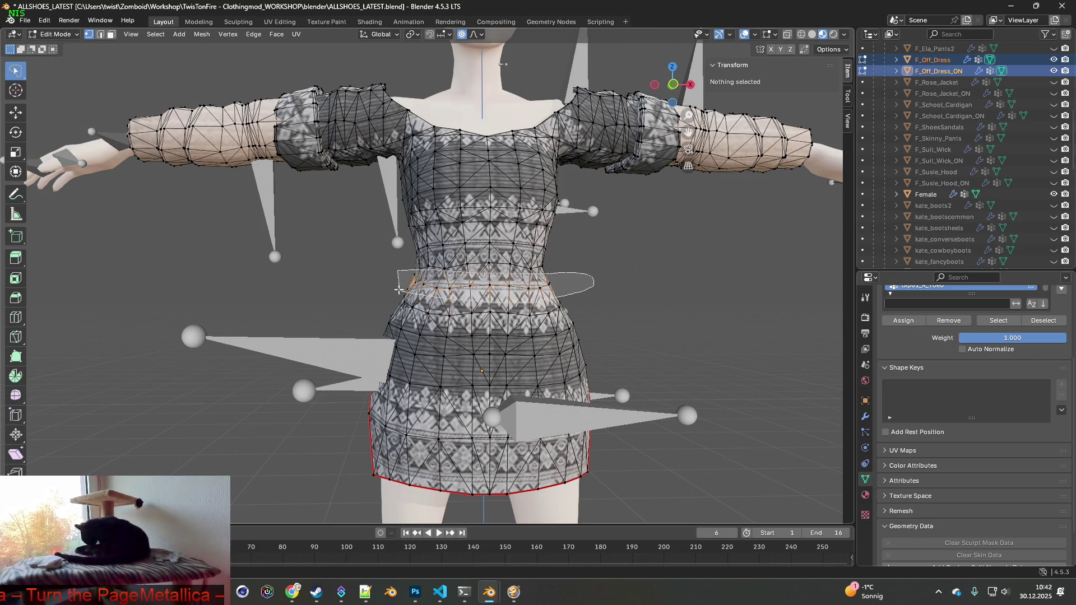
mouse_move(431, 285)
middle_mouse_down()
mouse_move(592, 288)
mouse_move(496, 283)
middle_mouse_up()
scroll(448, 272, "up", 3)
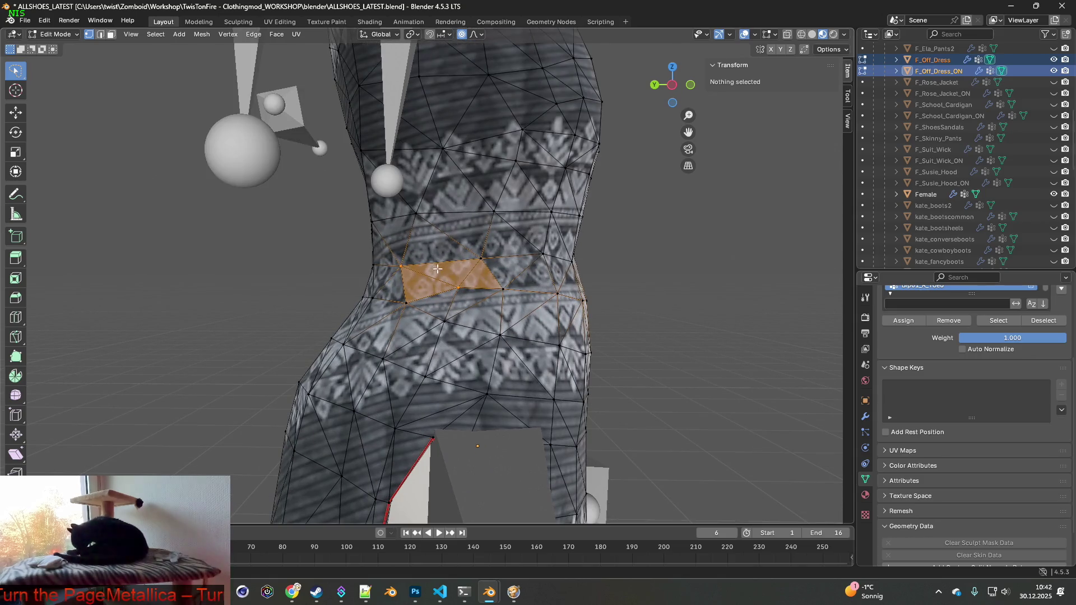
left_click(800, 35)
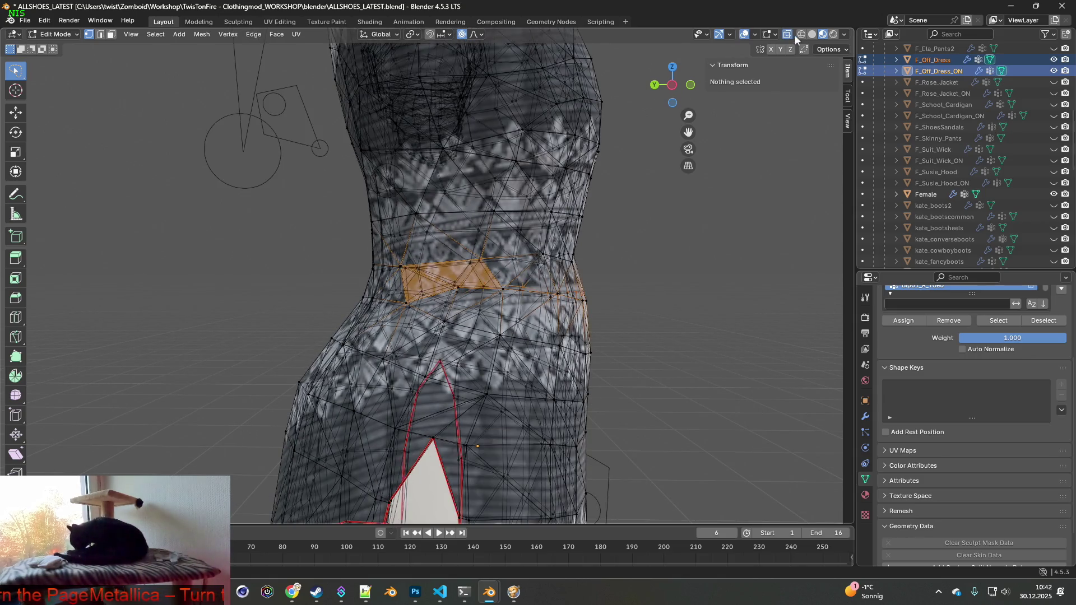
mouse_move(642, 241)
middle_mouse_down()
mouse_move(600, 242)
mouse_move(697, 244)
mouse_move(566, 242)
mouse_move(670, 243)
mouse_move(632, 245)
mouse_move(639, 209)
mouse_move(661, 214)
middle_mouse_up()
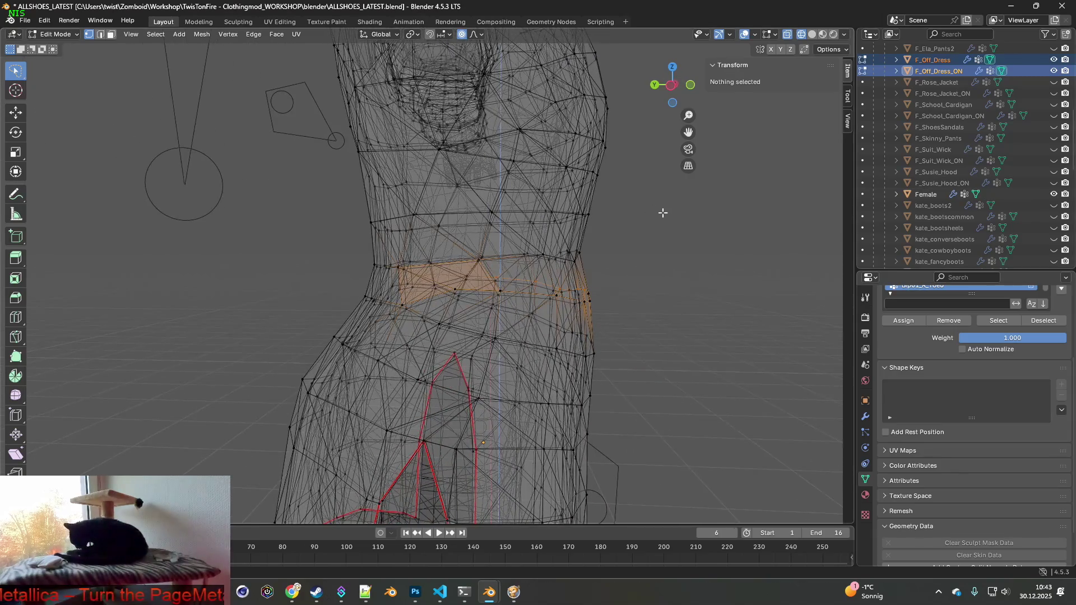
- Lasso-select the waist band and move it 0.017656 m along Y
mouse_move(623, 244)
right_mouse_down("ctrl")
mouse_move(598, 275)
mouse_move(561, 242)
right_mouse_up("ctrl")
scroll(560, 242, "up", 3)
mouse_move(561, 242)
middle_mouse_down()
mouse_move(443, 269)
mouse_move(465, 202)
middle_mouse_up()
key("g")
key("y")
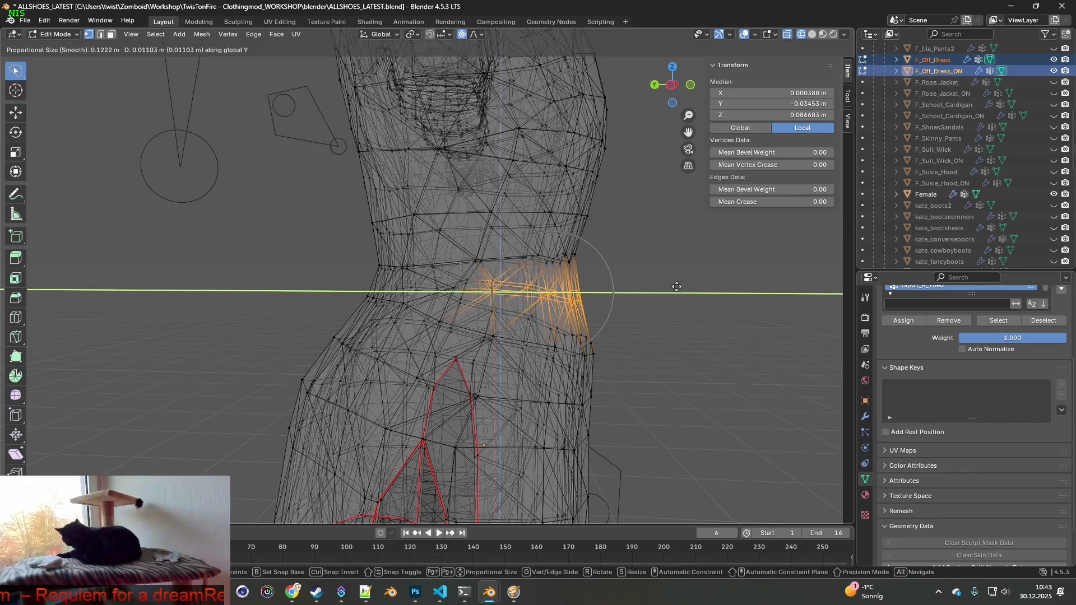
left_click(673, 286)
- Reselect the whole waist band from a front view
mouse_move(673, 286)
middle_mouse_down()
mouse_move(521, 286)
mouse_move(443, 300)
mouse_move(414, 289)
mouse_move(417, 306)
middle_mouse_up()
scroll(417, 294, "down", 4)
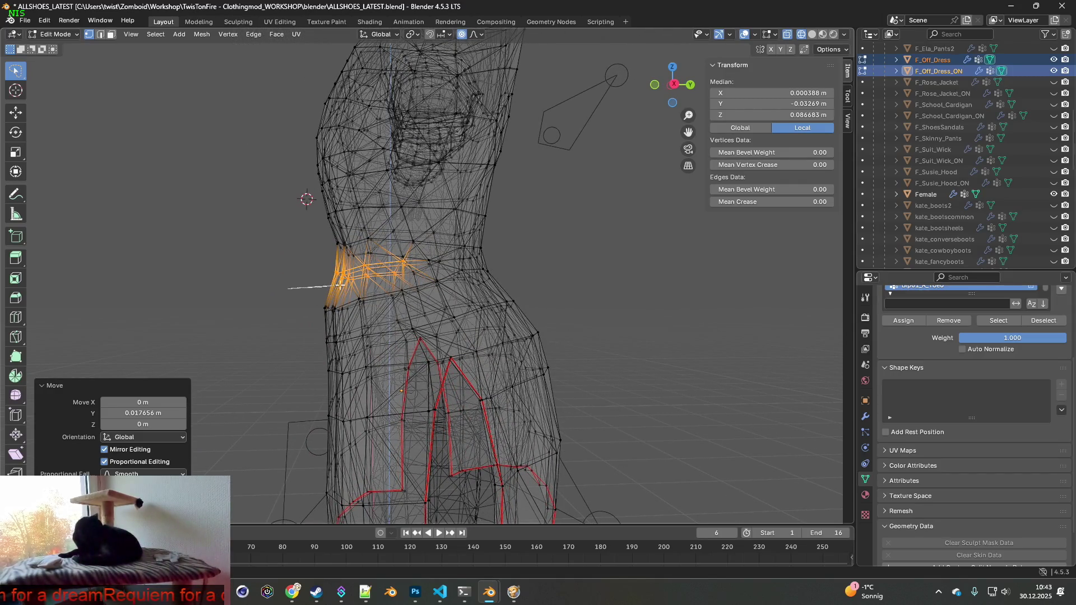
mouse_move(370, 339)
right_mouse_down("ctrl")
mouse_move(297, 322)
mouse_move(291, 294)
right_mouse_up("ctrl")
middle_click_drag(431, 291, 442, 288)
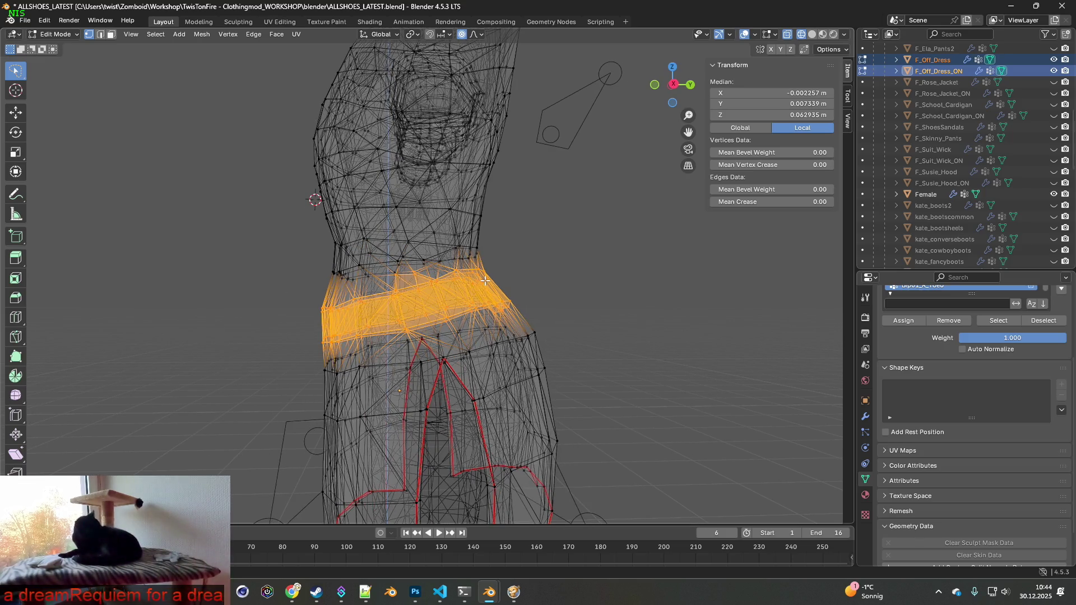
- Shrink the selected waist band to 0.908, then clear the selection
key("s")
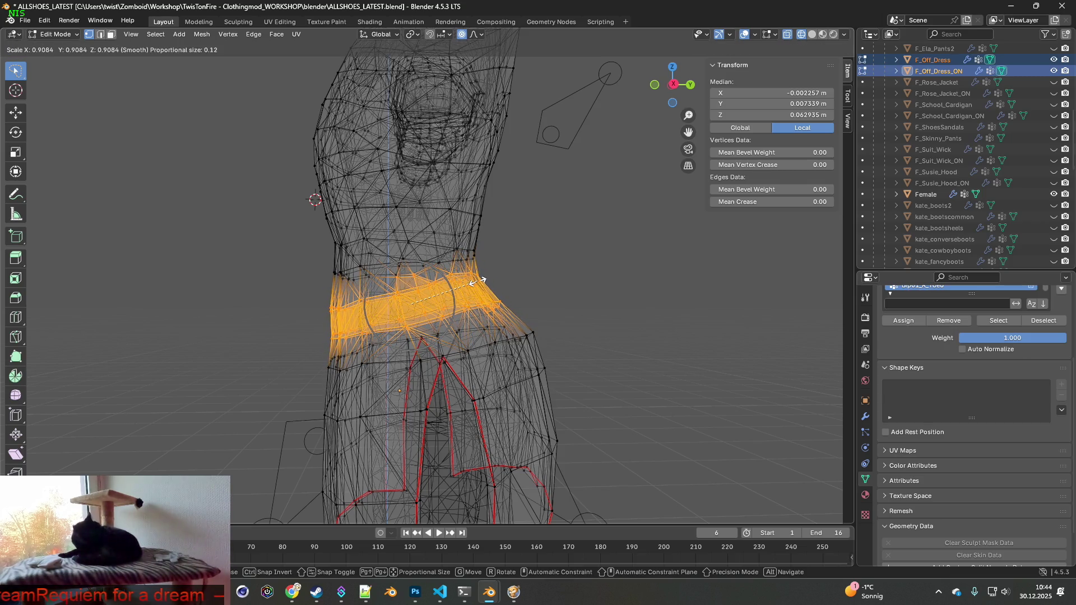
left_click(478, 280)
middle_click_drag(392, 292, 315, 300)
left_click(297, 295)
- Lasso one side's waist vertices, shift them along Y and shrink them to 0.919
left_click_drag(403, 284, 302, 324)
middle_click_drag(405, 303, 402, 302)
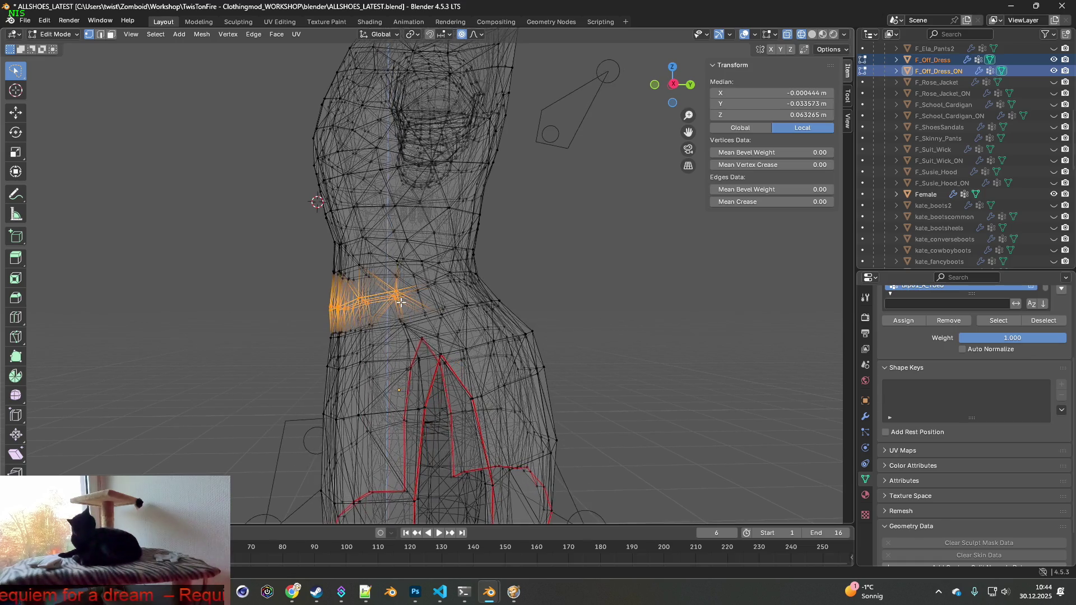
key("g")
key("y")
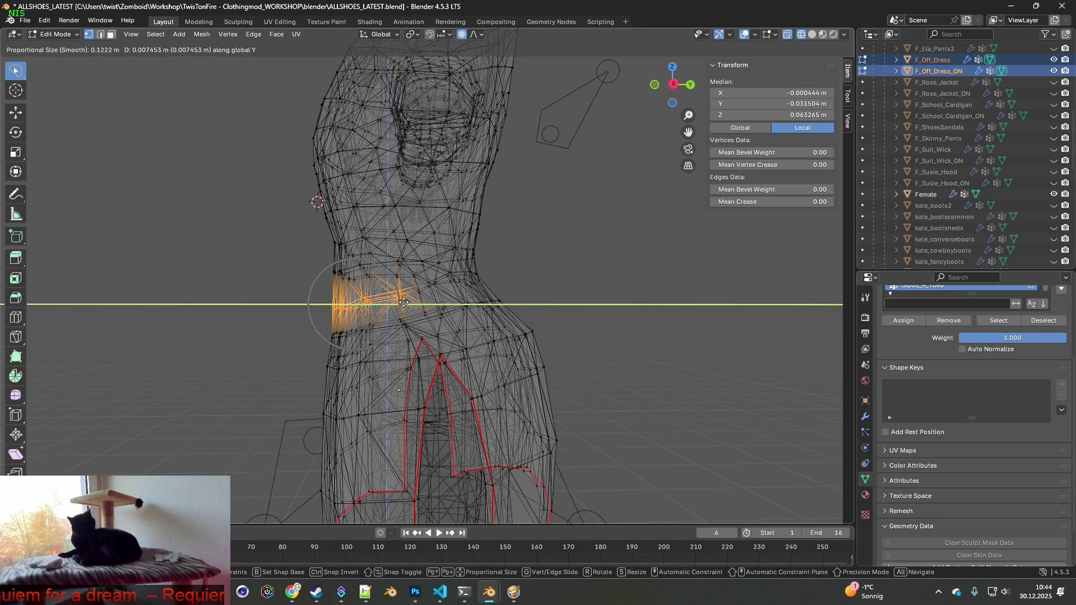
left_click(403, 302)
key("s")
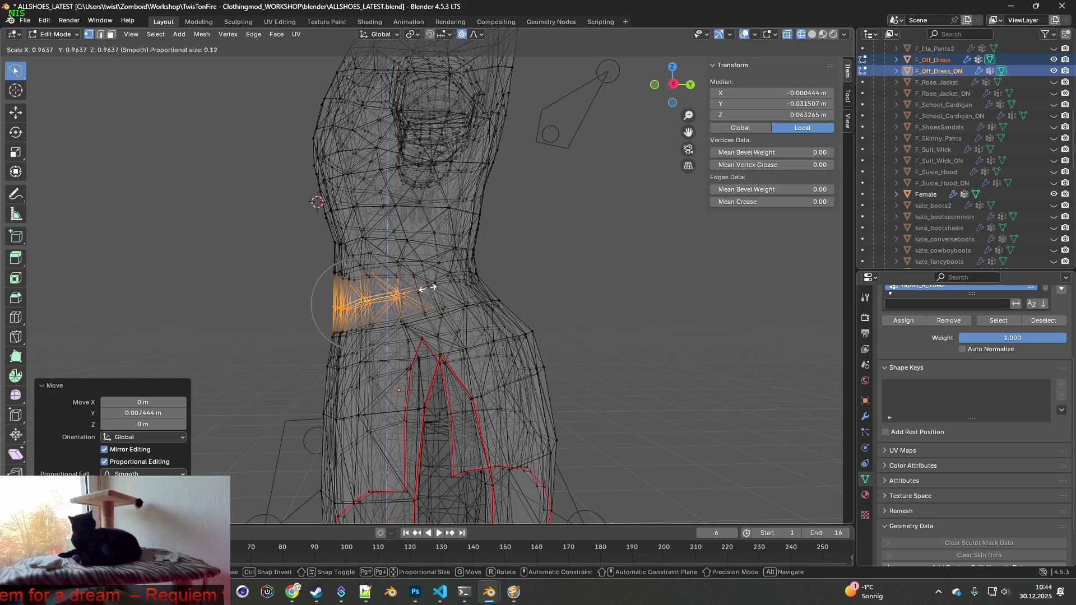
left_click(425, 289)
- Select a new waist region and try a Y-constrained scale, cancelling it
mouse_move(424, 288)
middle_mouse_down()
mouse_move(627, 304)
mouse_move(578, 297)
middle_mouse_up()
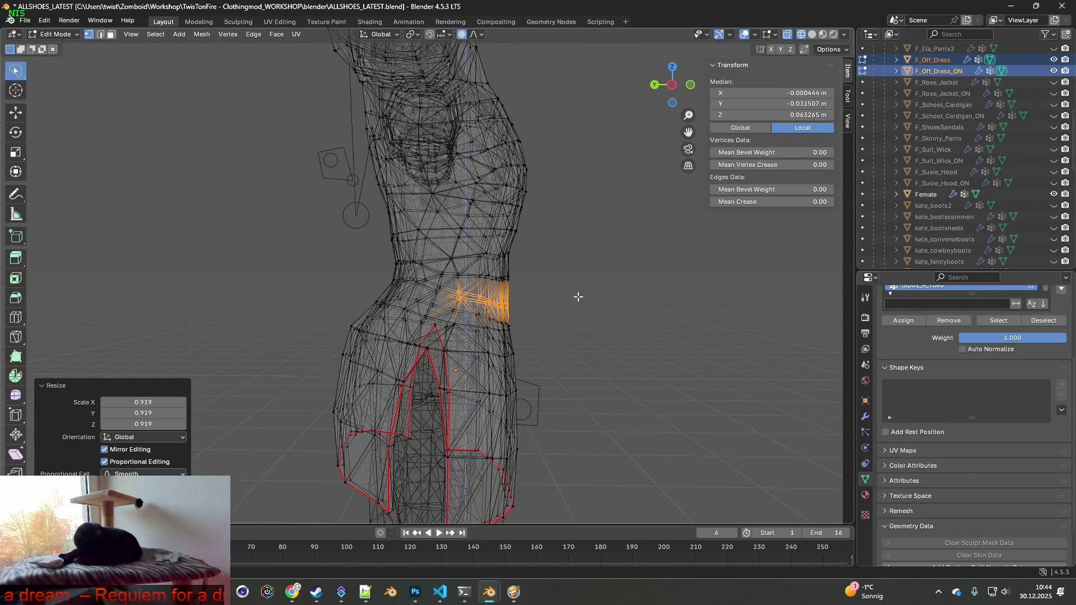
right_click_drag(554, 289, 464, 290, "ctrl")
middle_click_drag(500, 263, 570, 276)
key("s")
key("y")
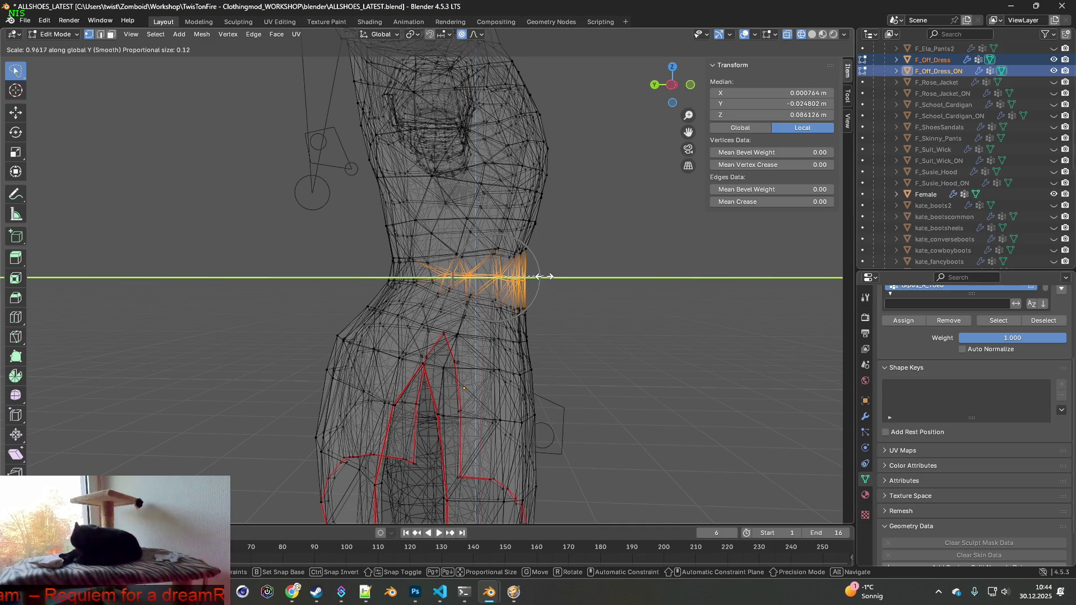
key("Escape")
mouse_move(565, 278)
middle_mouse_down()
mouse_move(589, 278)
mouse_move(560, 278)
mouse_move(574, 278)
middle_mouse_up()
- Move the waist vertices along Y, shrink them to 0.851, and begin scaling the side waist
key("g")
key("y")
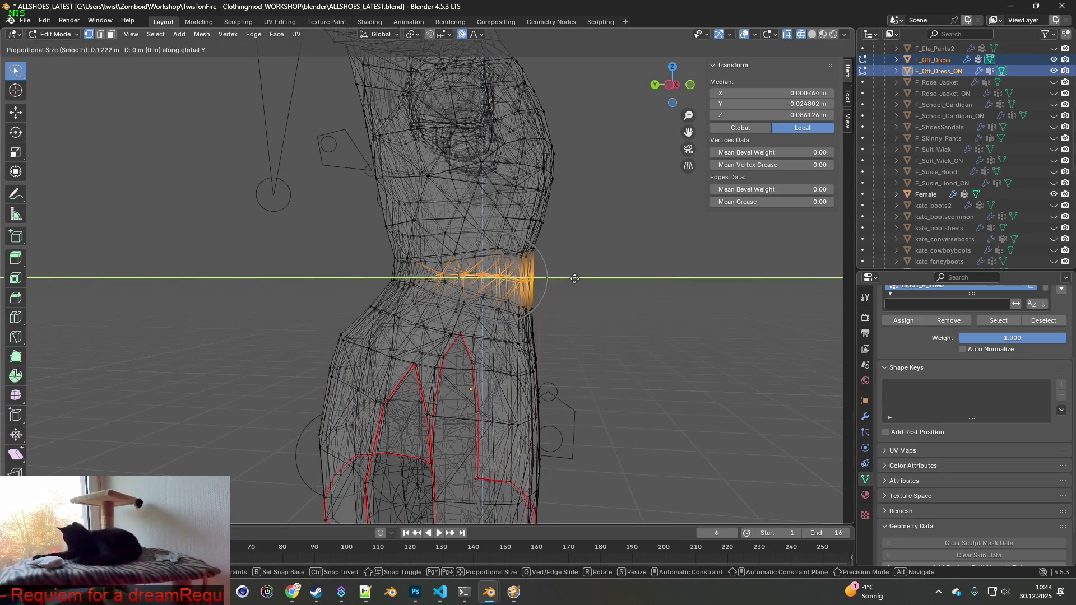
left_click(538, 279)
middle_click_drag(537, 279, 398, 294)
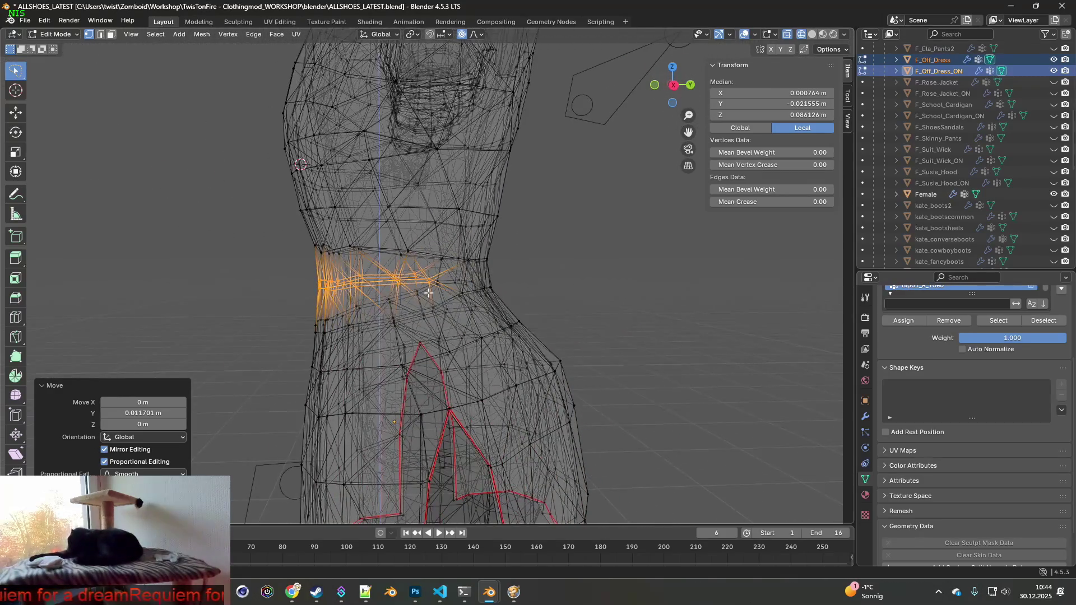
key("s")
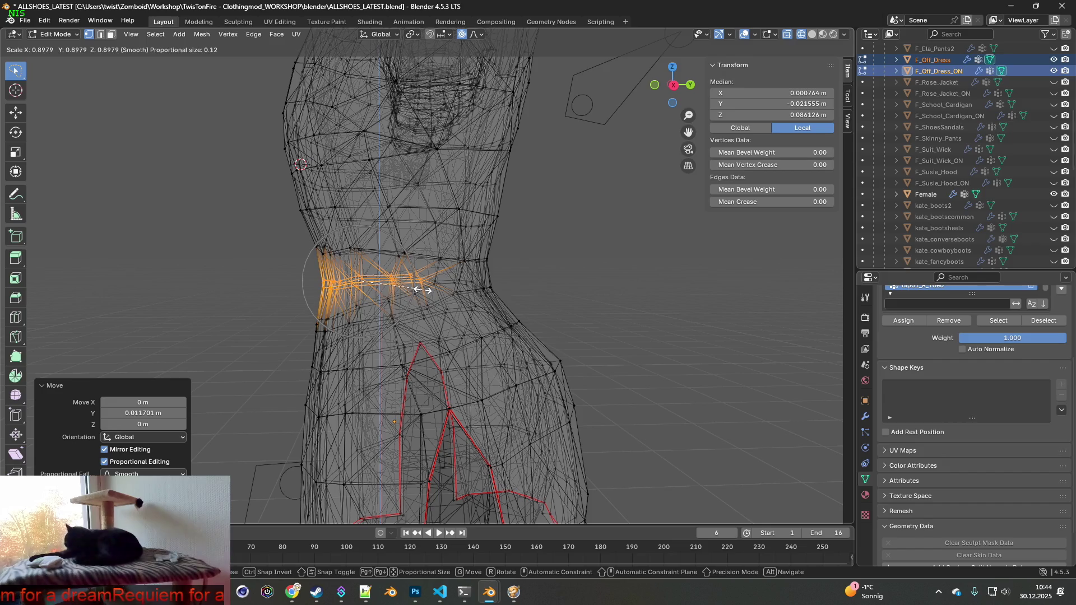
left_click(419, 289)
middle_click_drag(419, 289, 619, 297)
mouse_move(482, 287)
middle_mouse_down()
mouse_move(502, 276)
mouse_move(487, 272)
mouse_move(504, 276)
middle_mouse_up()
key("s")
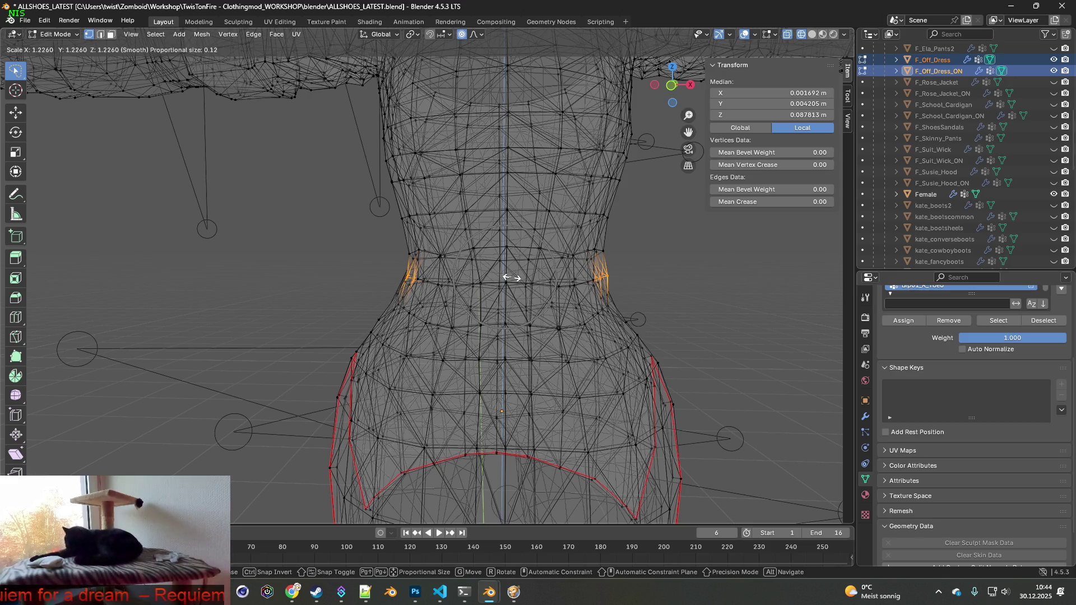
- Scale the side waist vertices to 1.226, then undo that overly wide resize
left_click(511, 278)
middle_click_drag(511, 278, 550, 282)
mouse_move(632, 248)
middle_mouse_down()
mouse_move(650, 265)
mouse_move(472, 292)
middle_mouse_up()
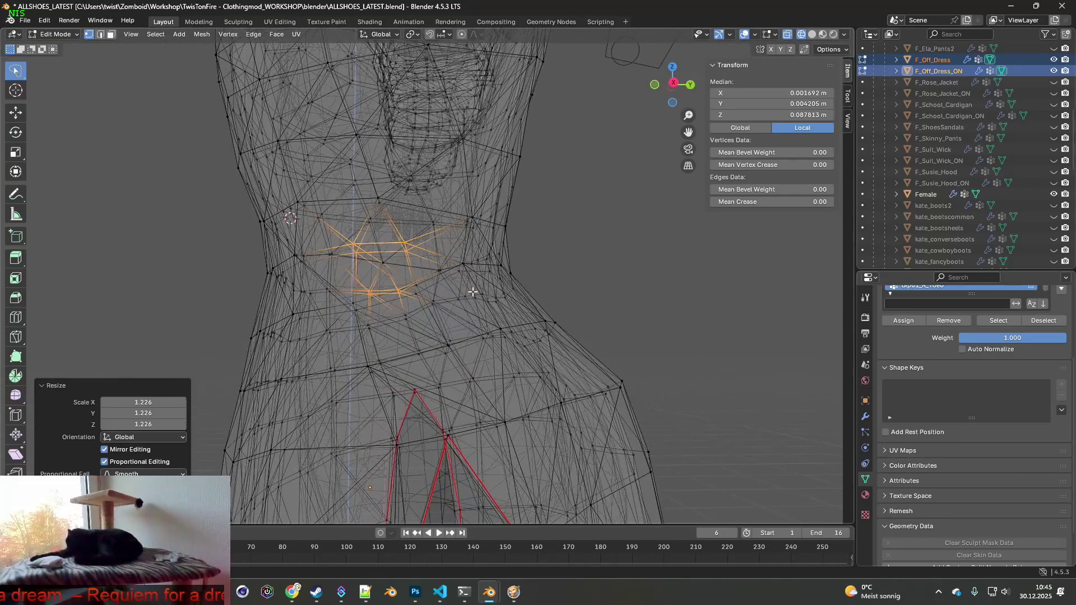
key("ctrl+z")
- Nudge the side waist vertices about -0.0097 m along X, then pick a single waist vertex
middle_click_drag(431, 259, 551, 273)
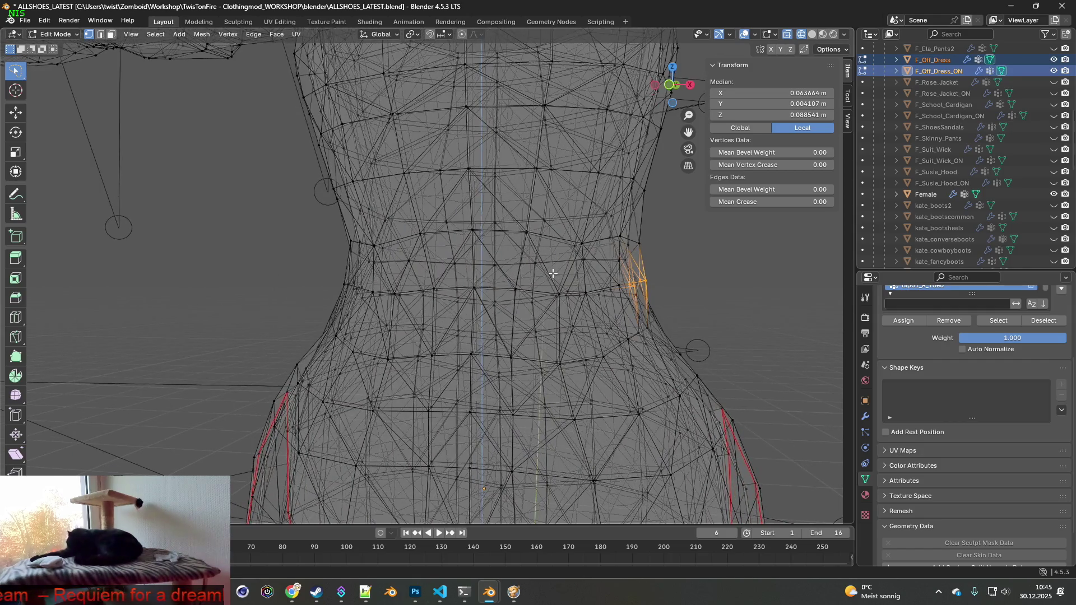
key("g")
key("x")
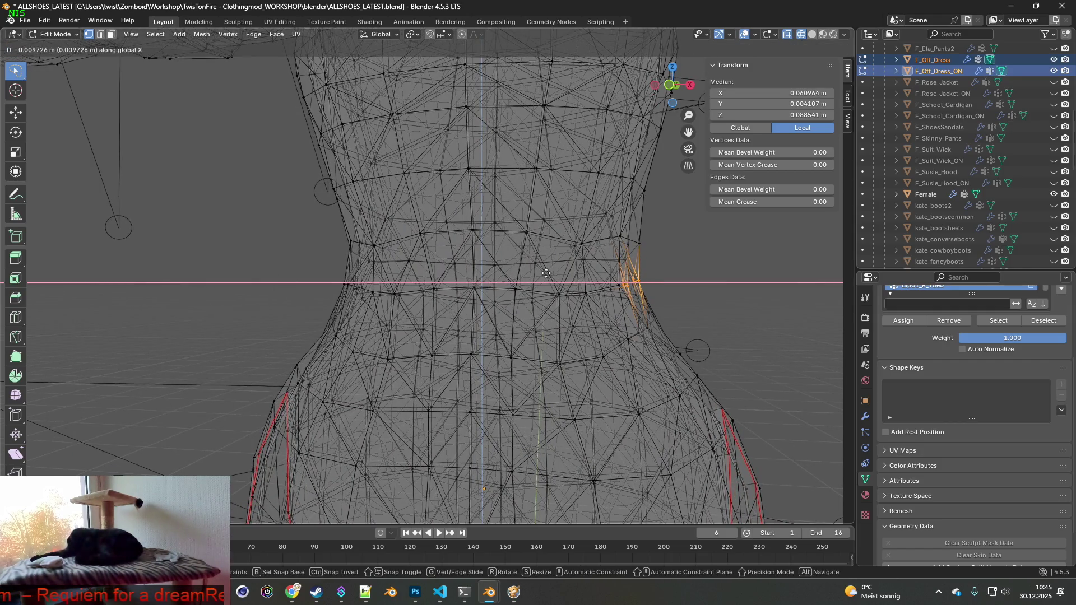
left_click(546, 273)
scroll(546, 273, "down", 5)
mouse_move(546, 273)
middle_mouse_down()
mouse_move(480, 284)
mouse_move(580, 281)
mouse_move(480, 292)
mouse_move(560, 287)
mouse_move(482, 288)
mouse_move(549, 293)
mouse_move(535, 277)
mouse_move(674, 280)
mouse_move(615, 298)
mouse_move(629, 288)
mouse_move(624, 271)
mouse_move(629, 280)
mouse_move(612, 275)
mouse_move(612, 301)
mouse_move(598, 312)
mouse_move(618, 292)
mouse_move(605, 288)
mouse_move(596, 296)
mouse_move(640, 292)
mouse_move(490, 283)
middle_mouse_up()
scroll(550, 293, "up", 5)
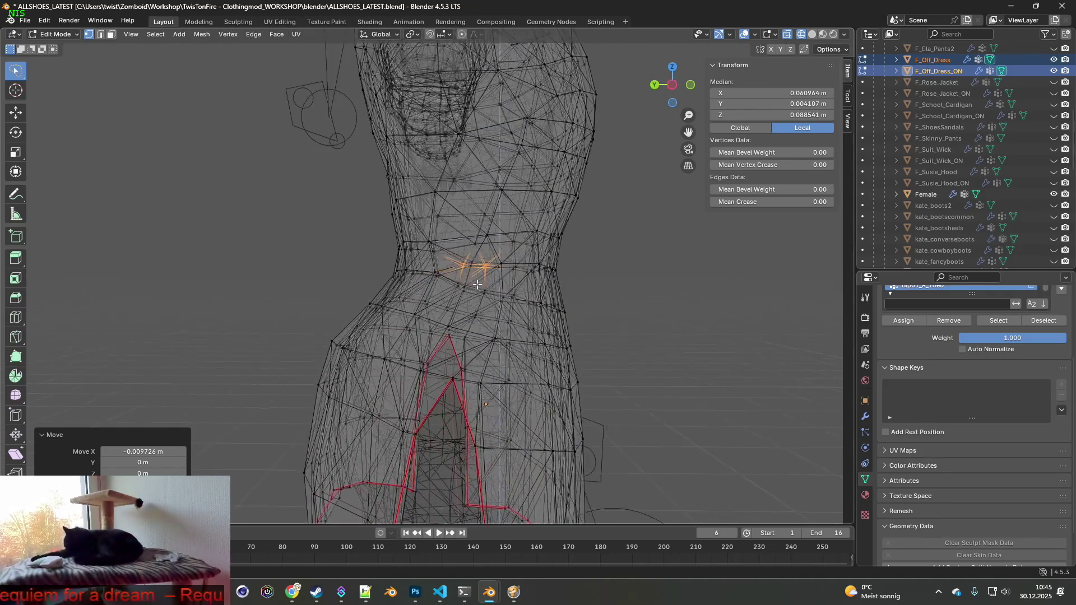
left_click(486, 287)
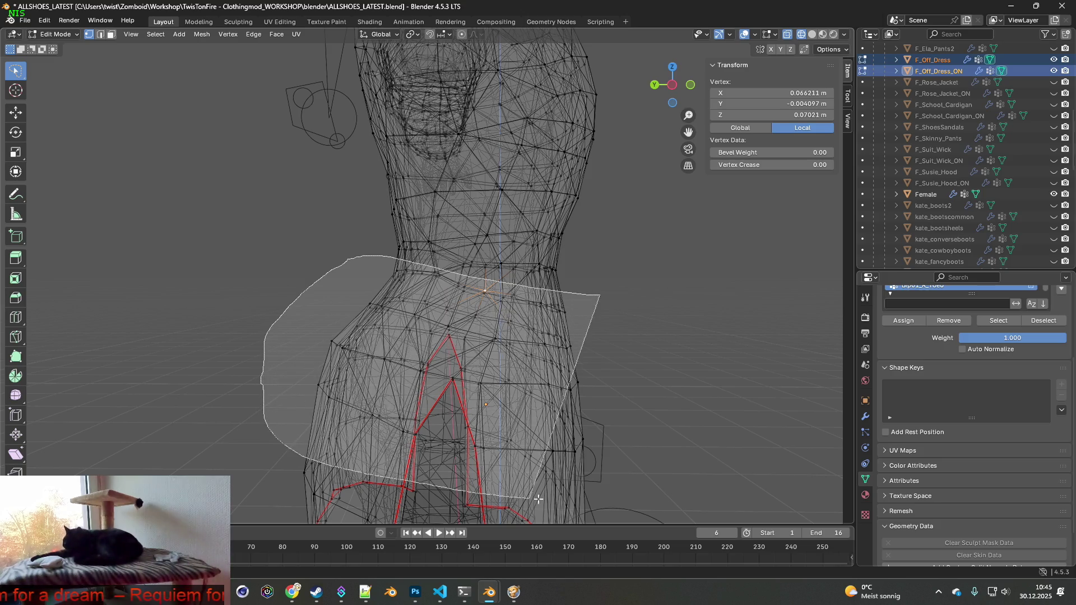
- Select the lower skirt vertices and nudge them along Y
left_click_drag(569, 502, 658, 477)
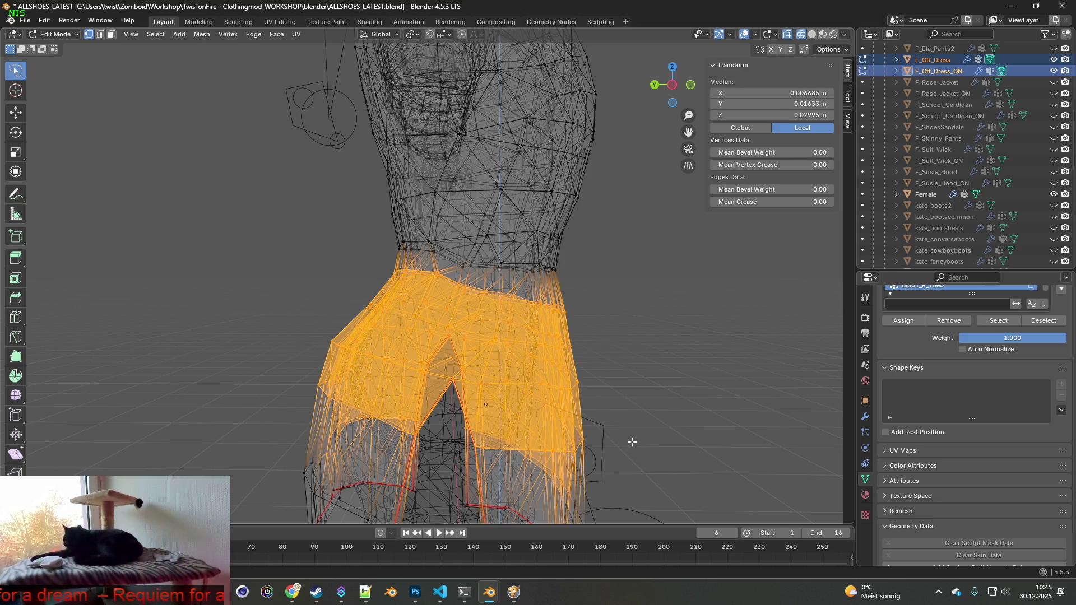
middle_click_drag(629, 449, 624, 307, "shift")
mouse_move(243, 176)
left_mouse_down()
mouse_move(732, 365)
mouse_move(449, 531)
mouse_move(230, 445)
left_mouse_up()
mouse_move(230, 444)
middle_mouse_down()
mouse_move(598, 392)
mouse_move(548, 394)
middle_mouse_up()
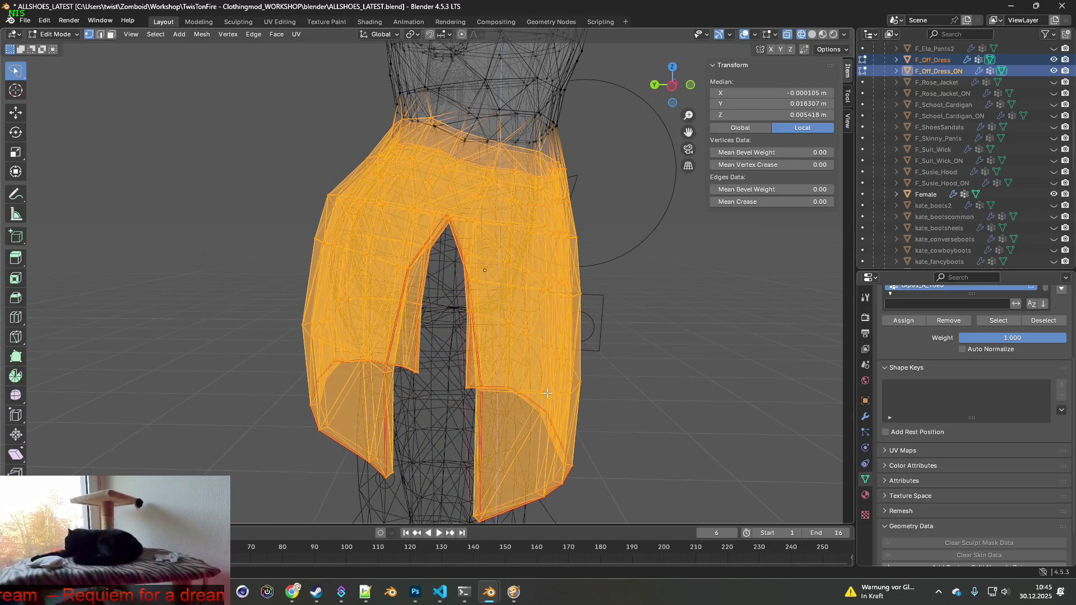
key("g")
key("y")
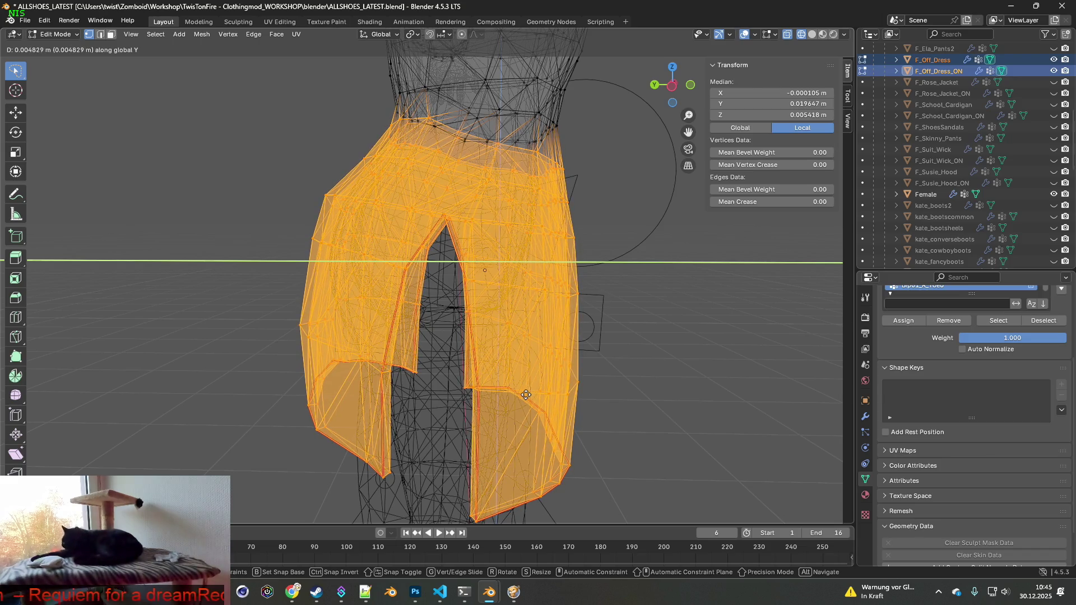
left_click(526, 394)
mouse_move(525, 394)
middle_mouse_down()
mouse_move(475, 367)
mouse_move(540, 367)
middle_mouse_up()
- Shift the skirt again along Y and shrink it to 0.99
key("g")
key("y")
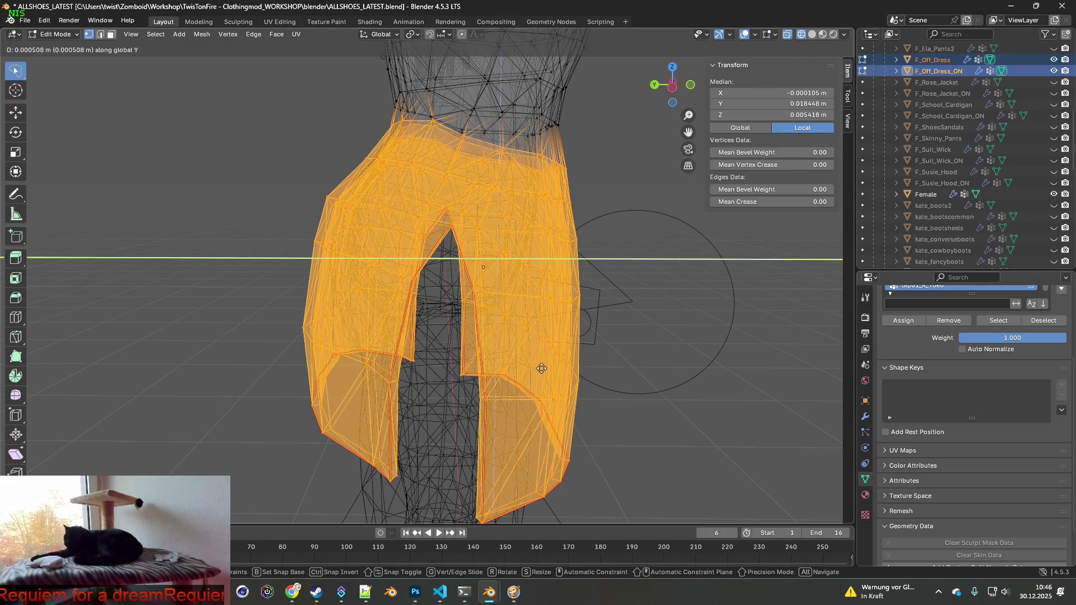
left_click(517, 368)
middle_click_drag(516, 368, 567, 341)
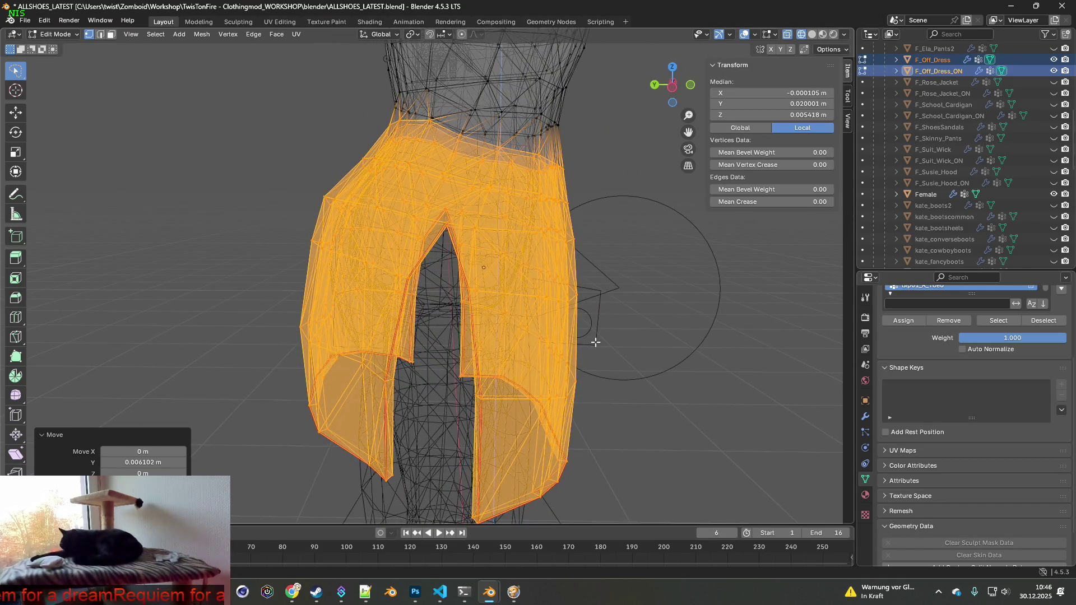
key("s")
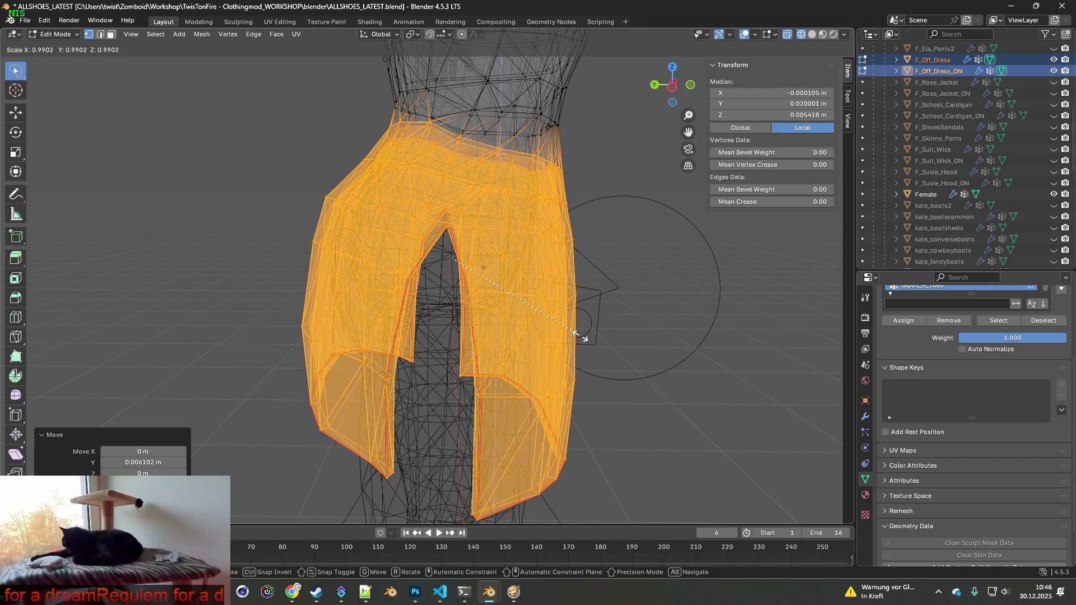
left_click(577, 333)
mouse_move(578, 333)
middle_mouse_down()
mouse_move(426, 323)
mouse_move(508, 318)
middle_mouse_up()
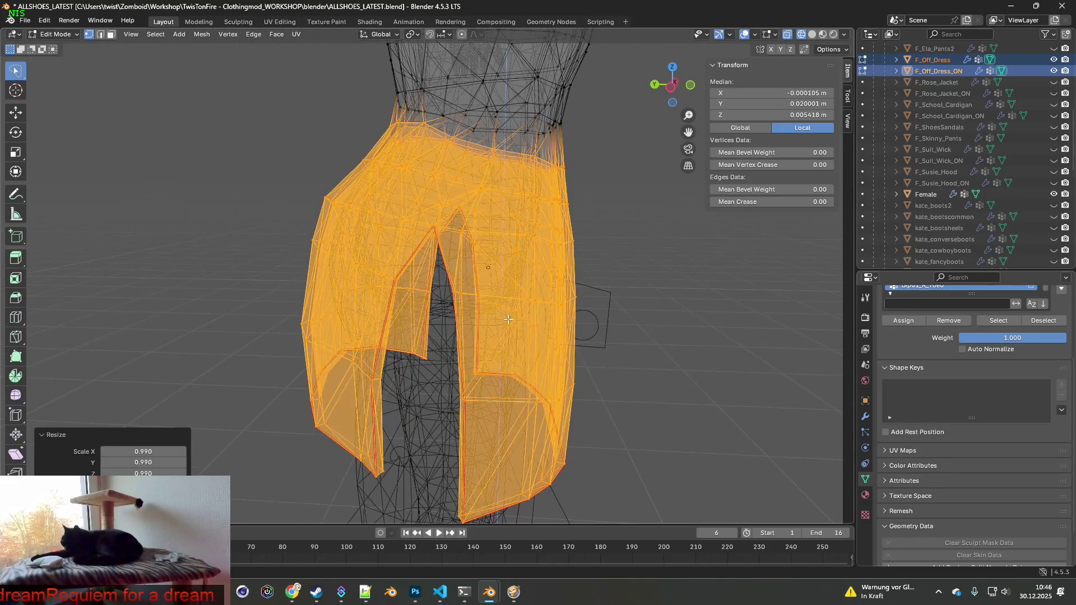
- Make a small Y shift and raise the skirt about 0.019 m along Z
key("g")
key("y")
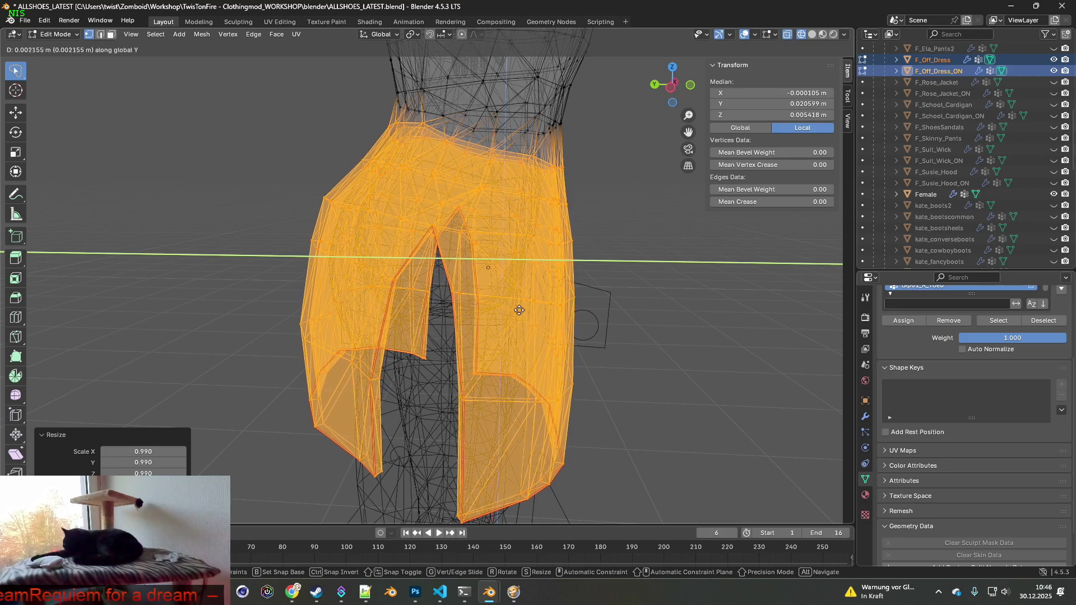
left_click(511, 311)
mouse_move(518, 314)
middle_mouse_down()
mouse_move(543, 316)
mouse_move(520, 316)
middle_mouse_up()
key("g")
key("z")
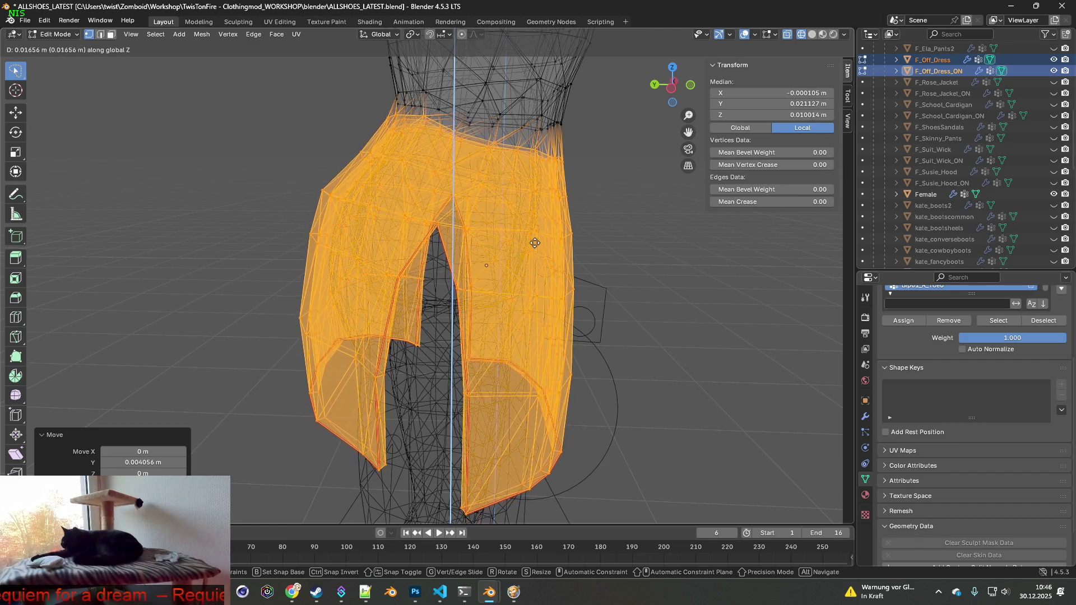
left_click(533, 233)
scroll(505, 252, "up", 4)
mouse_move(504, 252)
middle_mouse_down()
mouse_move(472, 263)
mouse_move(496, 265)
mouse_move(337, 286)
mouse_move(541, 215)
mouse_move(498, 225)
middle_mouse_up()
scroll(496, 227, "down", 3)
- Switch to Object Mode with Material Preview shading and inspect the textured dress from several angles
left_click(54, 34)
left_click(53, 47)
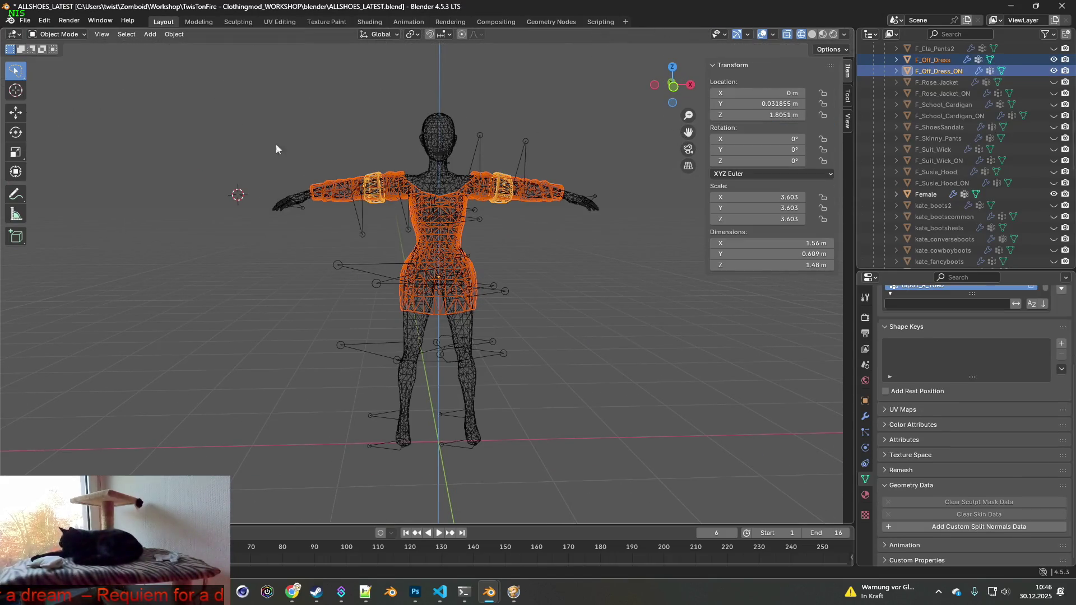
left_click(821, 34)
mouse_move(678, 187)
middle_mouse_down()
mouse_move(571, 227)
mouse_move(530, 227)
mouse_move(620, 227)
middle_mouse_up()
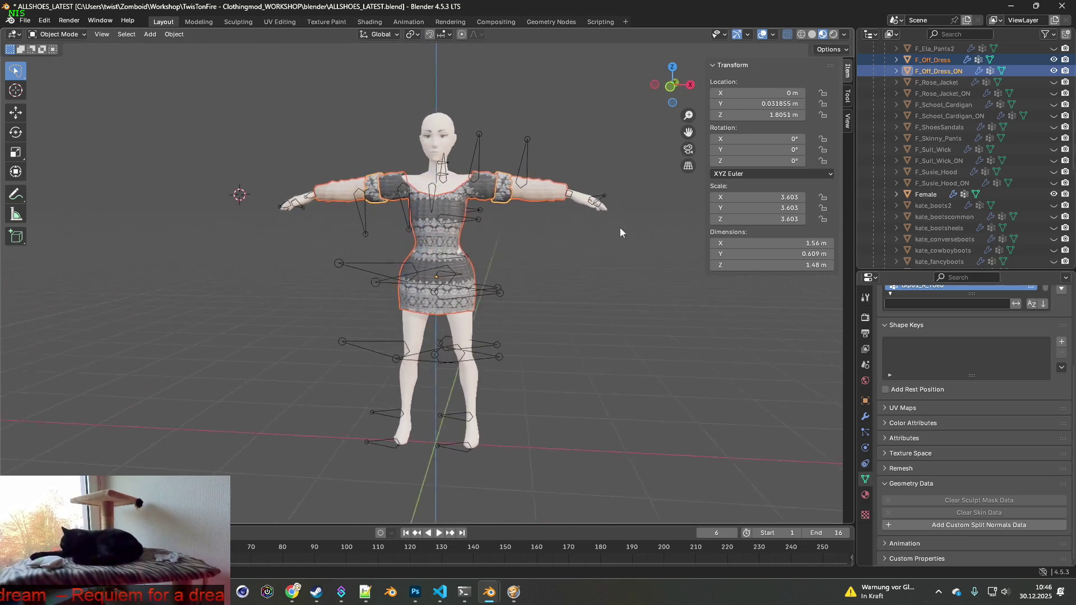
scroll(513, 253, "up", 3)
mouse_move(514, 254)
middle_mouse_down()
mouse_move(518, 243)
mouse_move(583, 253)
mouse_move(516, 237)
mouse_move(431, 237)
mouse_move(445, 298)
mouse_move(502, 274)
mouse_move(460, 278)
mouse_move(524, 271)
middle_mouse_up()
scroll(437, 240, "up", 3)
scroll(468, 233, "up", 2)
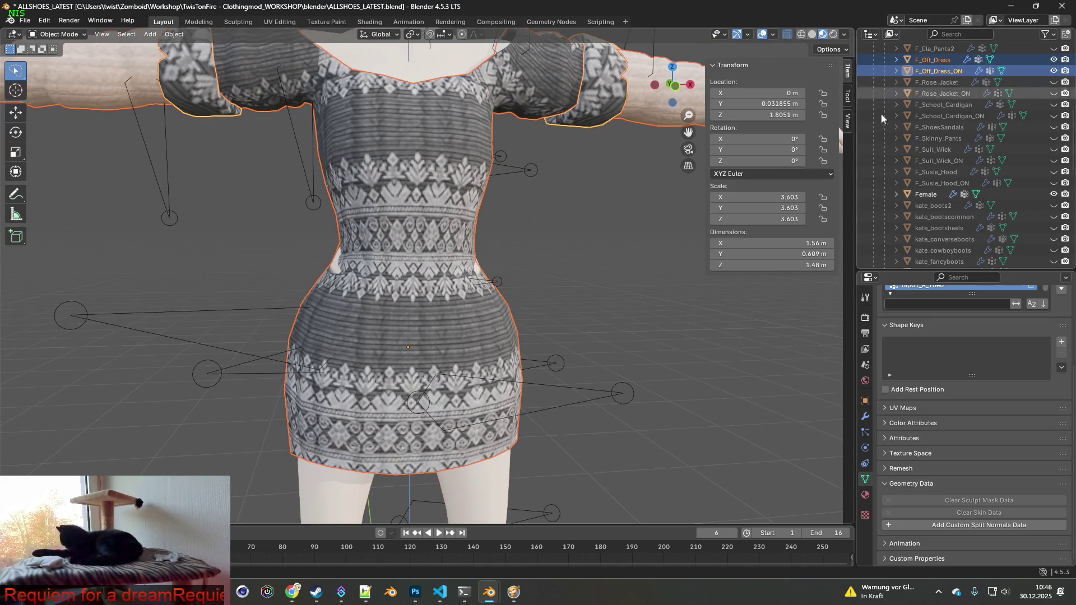
middle_click_drag(645, 236, 577, 250)
- Return the dress to Edit Mode and clear the skirt selection
left_click(78, 35)
left_click(62, 61)
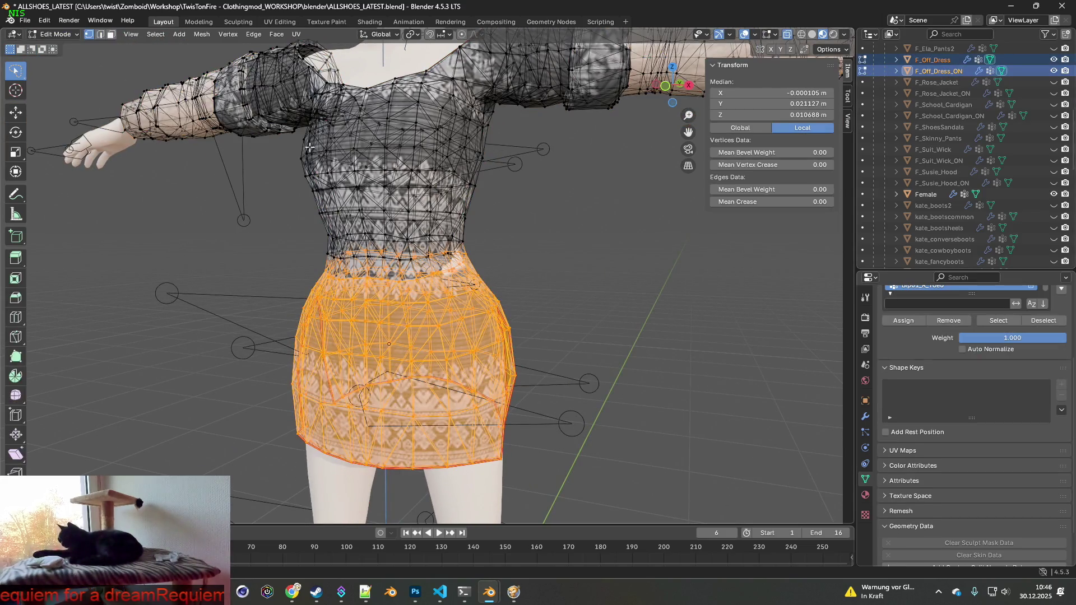
mouse_move(667, 192)
middle_mouse_down()
mouse_move(616, 235)
mouse_move(550, 259)
mouse_move(549, 272)
mouse_move(547, 247)
mouse_move(583, 242)
mouse_move(396, 232)
middle_mouse_up()
scroll(553, 261, "up", 2)
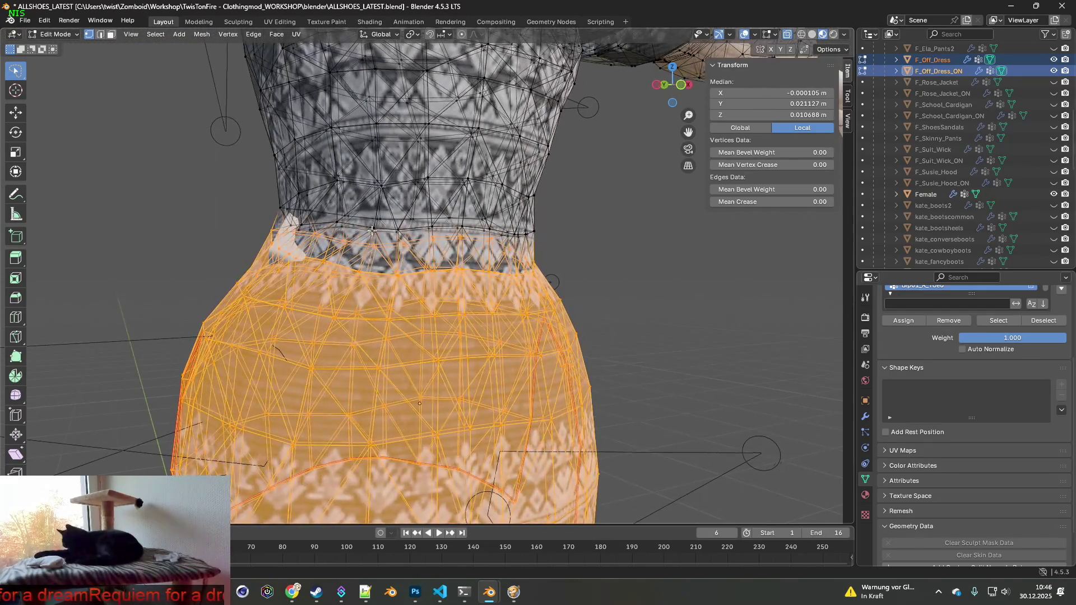
left_click(207, 213)
mouse_move(207, 212)
middle_mouse_down()
mouse_move(196, 220)
mouse_move(276, 236)
mouse_move(326, 224)
middle_mouse_up()
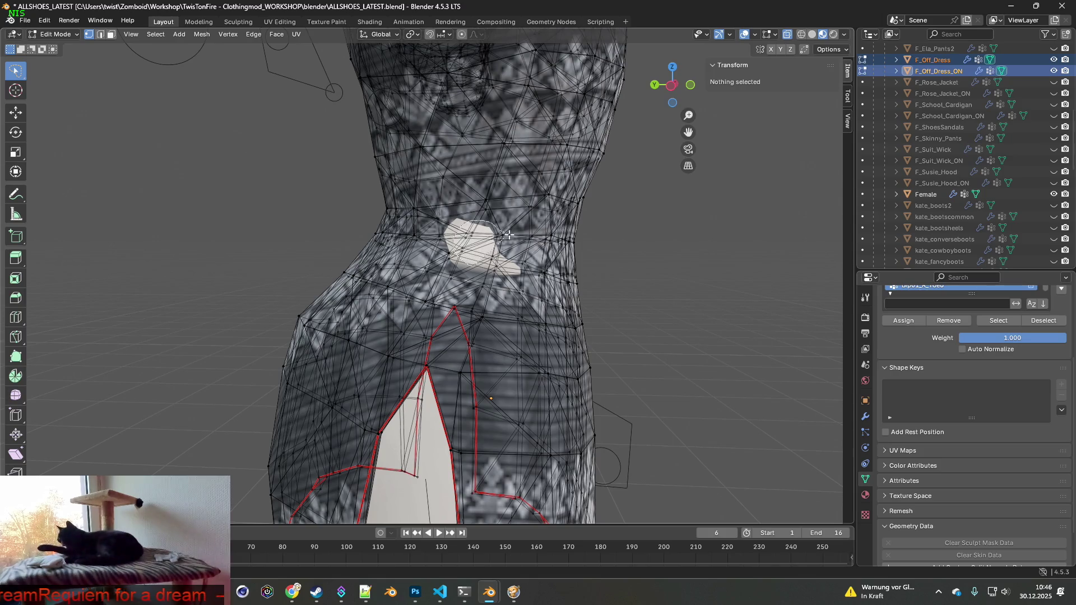
- Select the waist vertices where the body pokes through the fabric
left_click(488, 277)
mouse_move(546, 268)
middle_mouse_down()
mouse_move(319, 265)
mouse_move(433, 222)
middle_mouse_up()
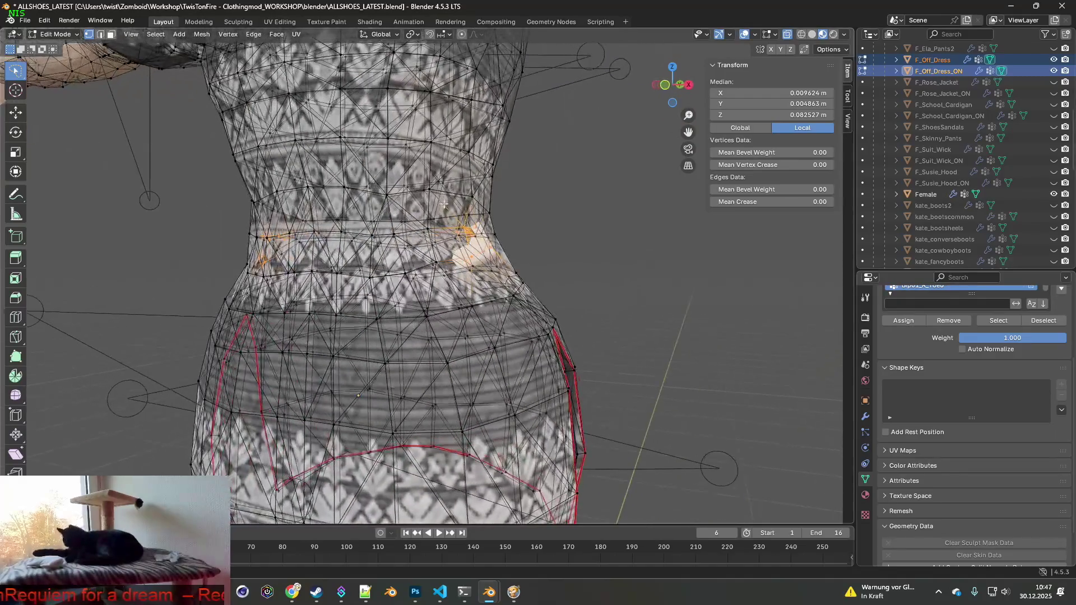
middle_click_drag(515, 207, 557, 217)
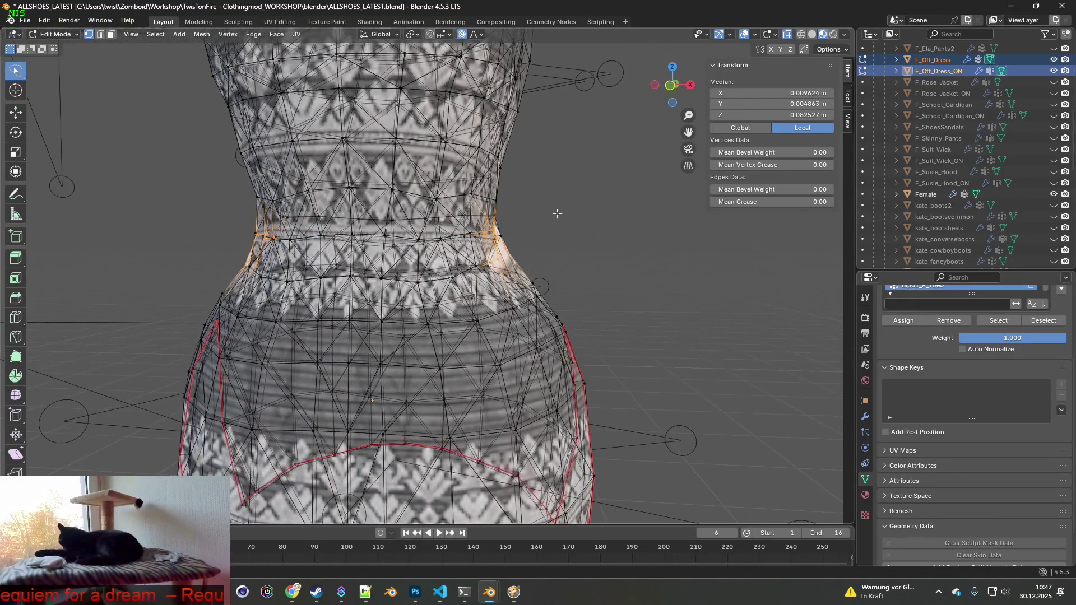
key("s")
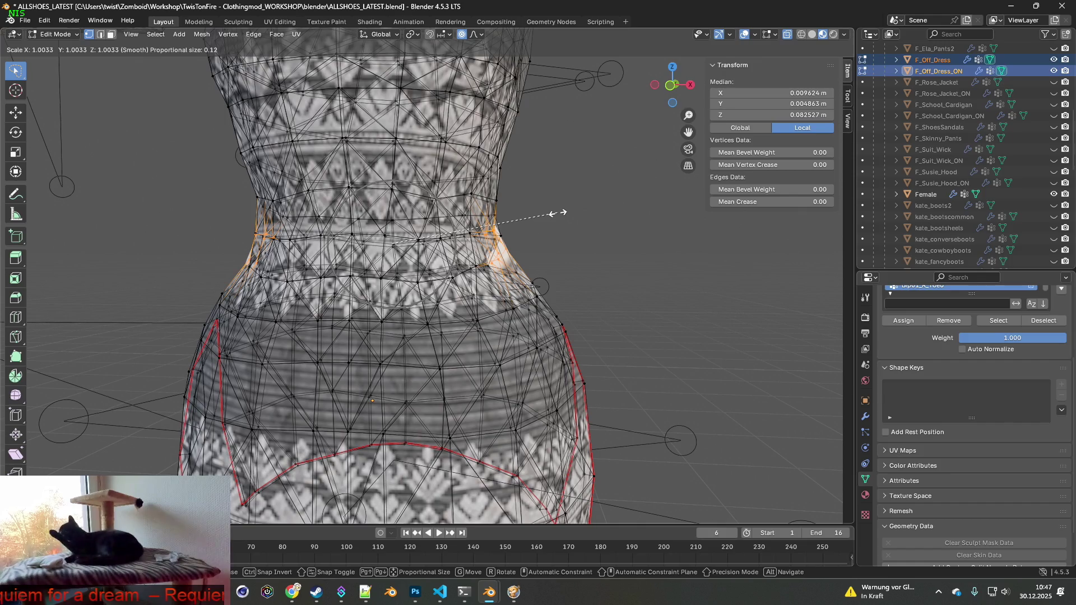
left_click(557, 213)
- Smoothly enlarge that waist area to about 1.026 with proportional editing
key("g")
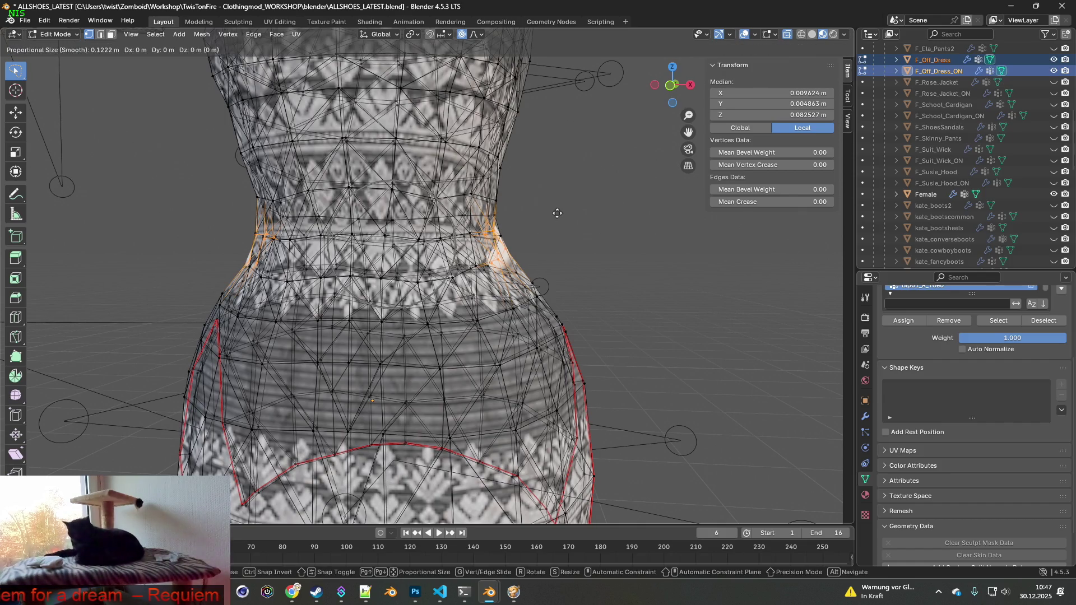
key("g")
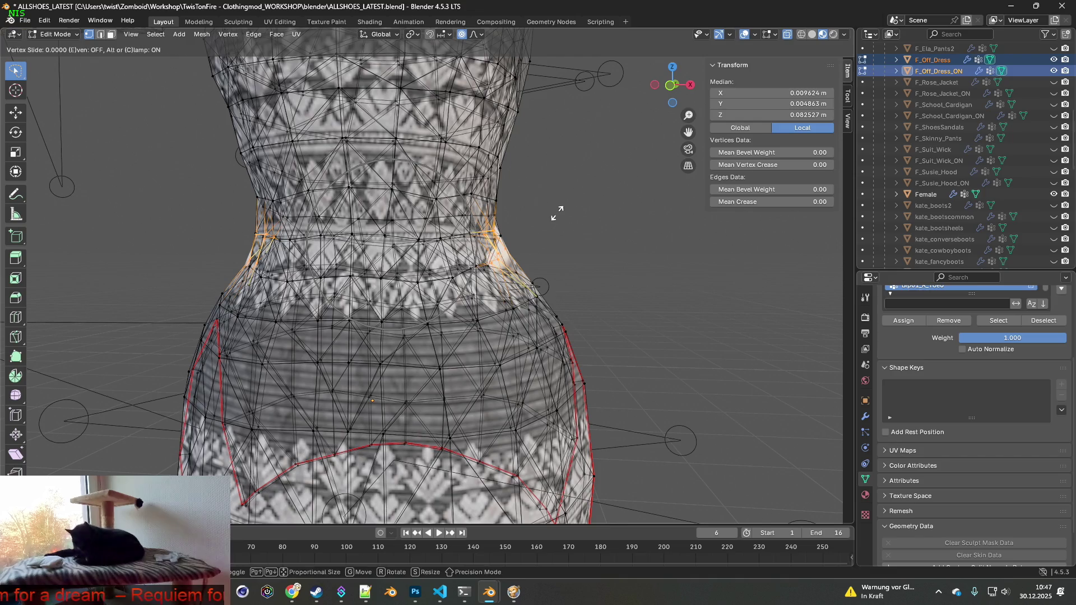
key("g")
key("y")
key("x")
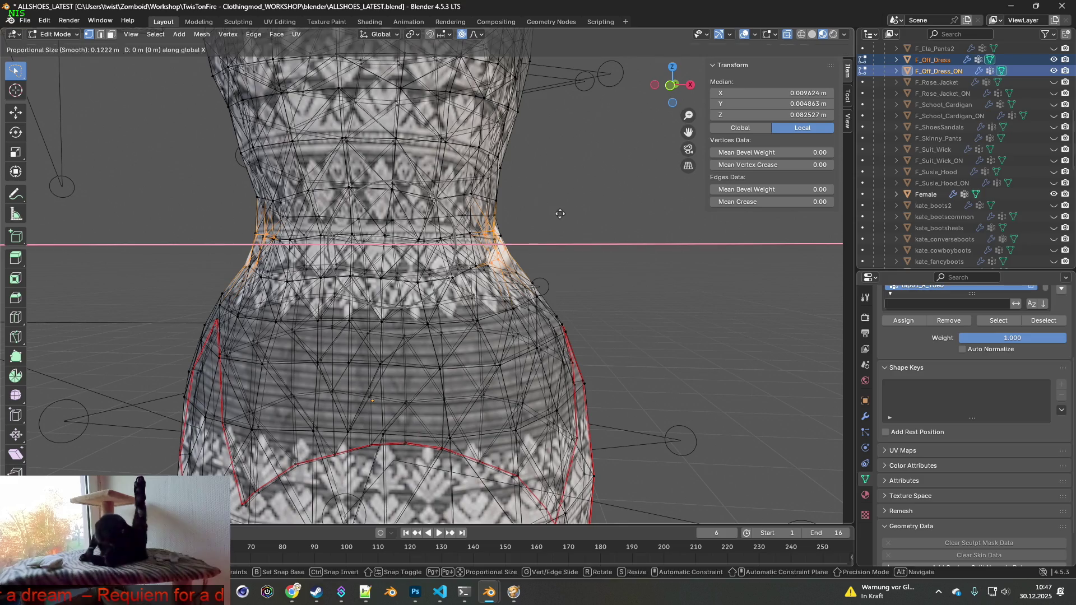
key("s")
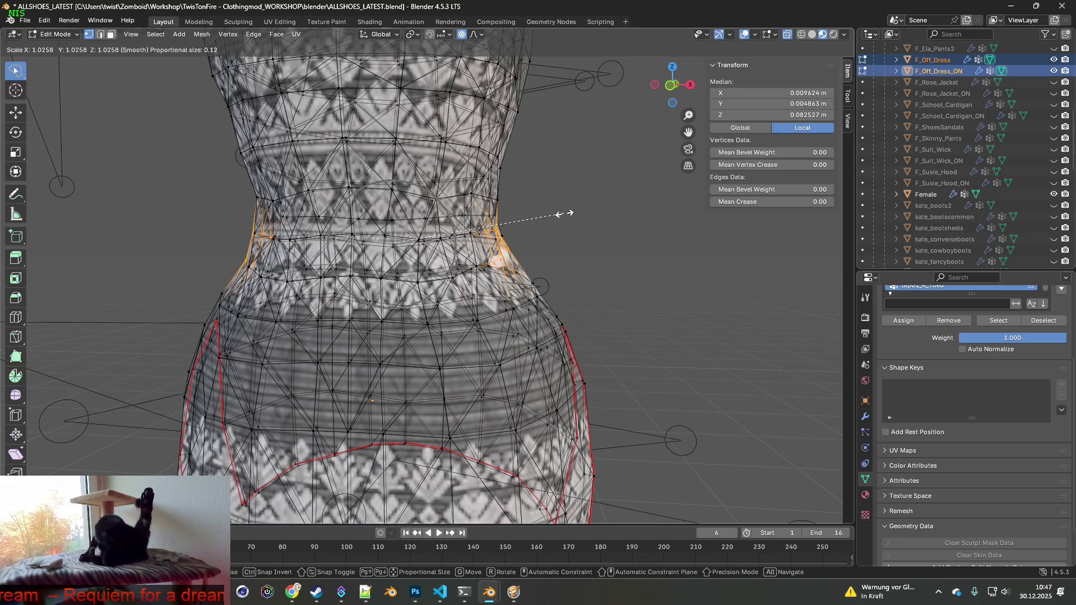
left_click(563, 214)
mouse_move(563, 214)
middle_mouse_down()
mouse_move(458, 236)
mouse_move(488, 258)
middle_mouse_up()
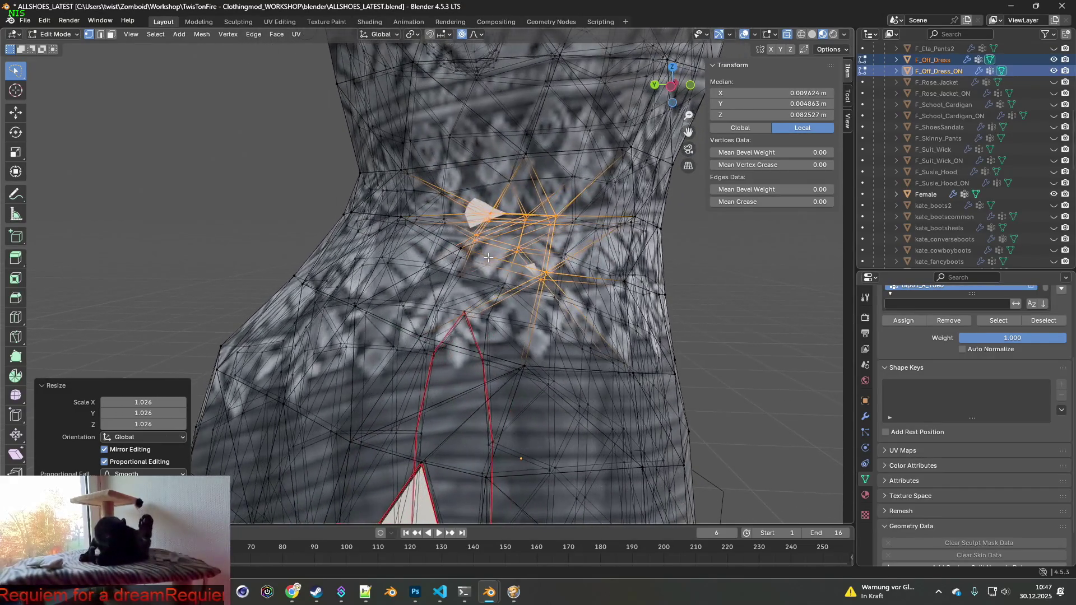
- Select a smaller group of waist vertices and widen them to 1.027
left_click(505, 216)
middle_click_drag(505, 217, 456, 230)
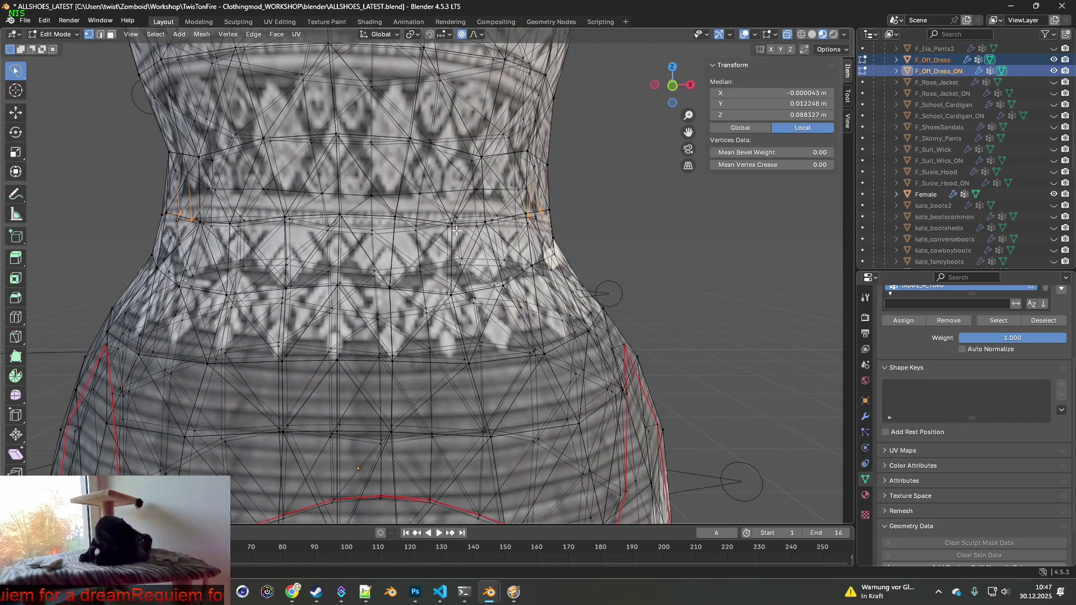
key("s")
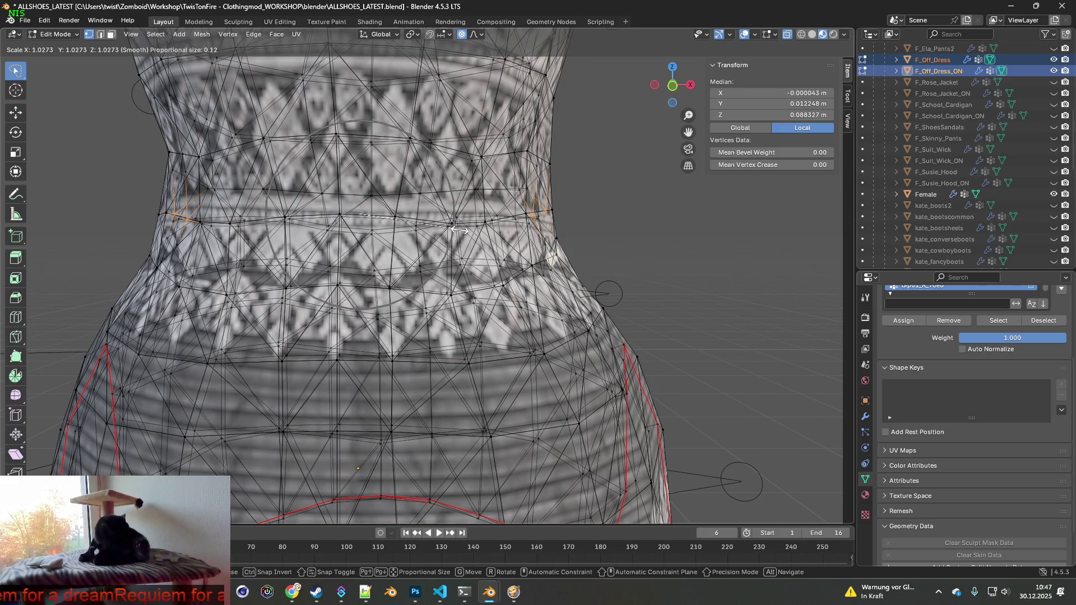
left_click(454, 229)
mouse_move(455, 230)
middle_mouse_down()
mouse_move(448, 255)
mouse_move(390, 269)
middle_mouse_up()
- Select another waist group and widen it to 1.038
left_click(343, 245)
middle_click_drag(343, 245, 463, 258)
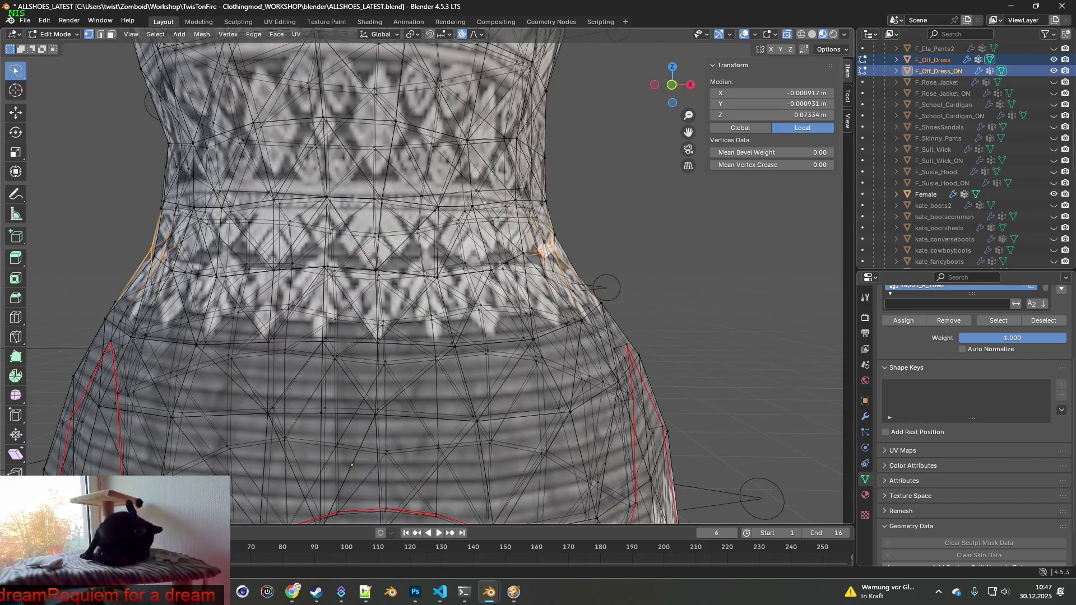
key("s")
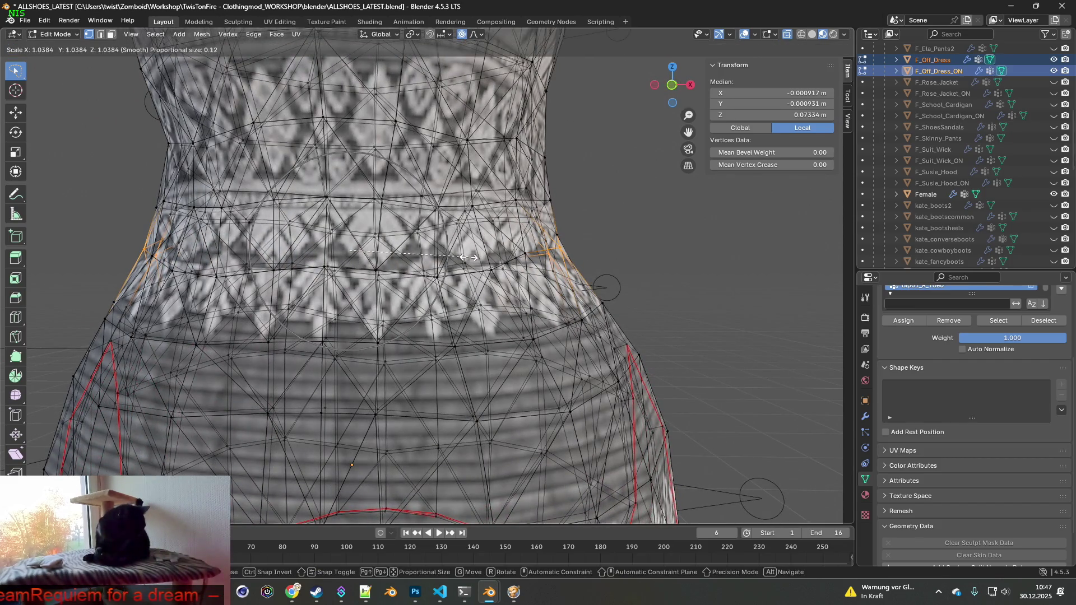
left_click(463, 257)
middle_click_drag(463, 257, 480, 260)
scroll(417, 253, "down", 3)
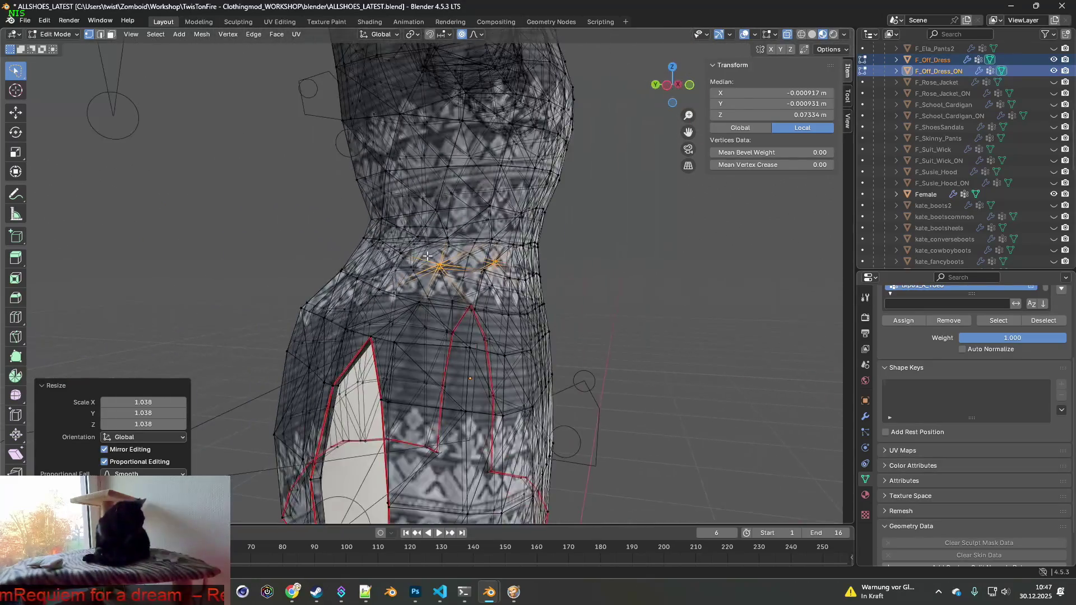
scroll(466, 257, "down", 4)
middle_click_drag(467, 256, 360, 256)
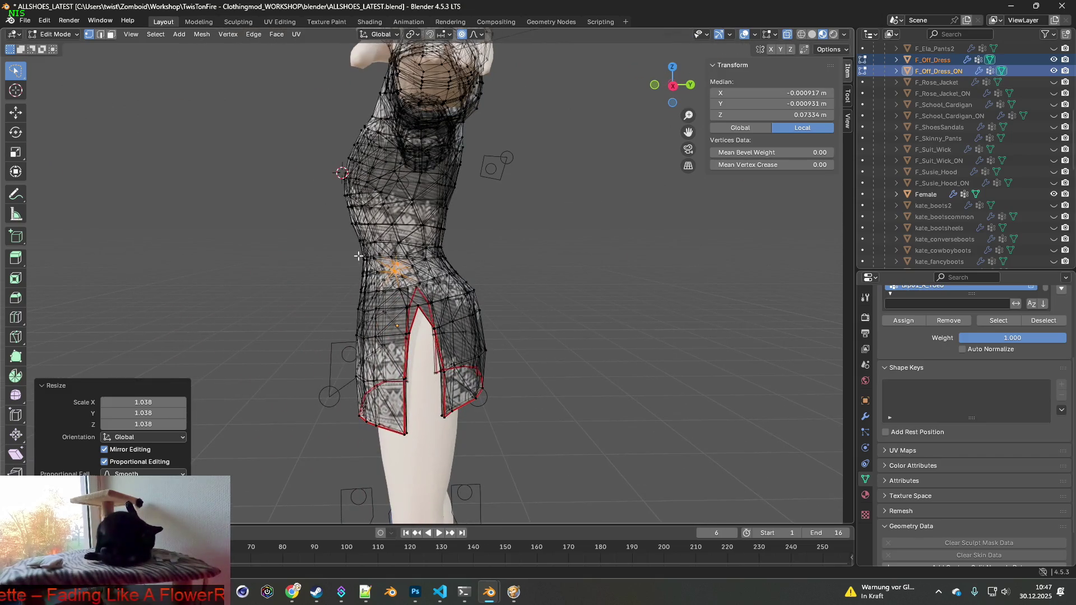
scroll(383, 251, "up", 3)
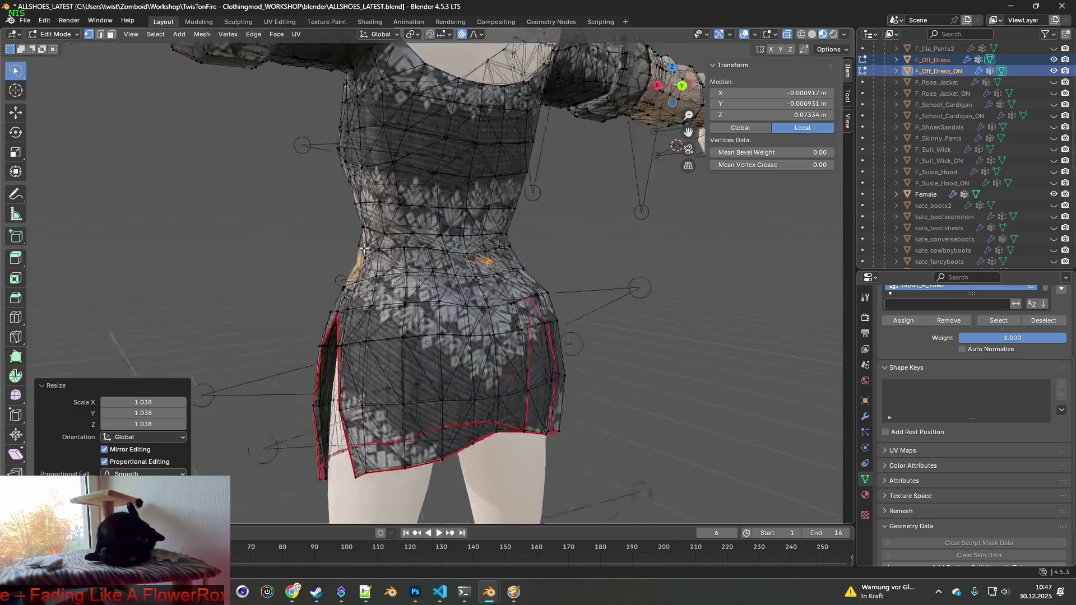
- Select one skirt side panel and shift it along Y
mouse_move(400, 251)
middle_mouse_down()
mouse_move(509, 239)
mouse_move(376, 272)
middle_mouse_up()
middle_click_drag(469, 315, 448, 314)
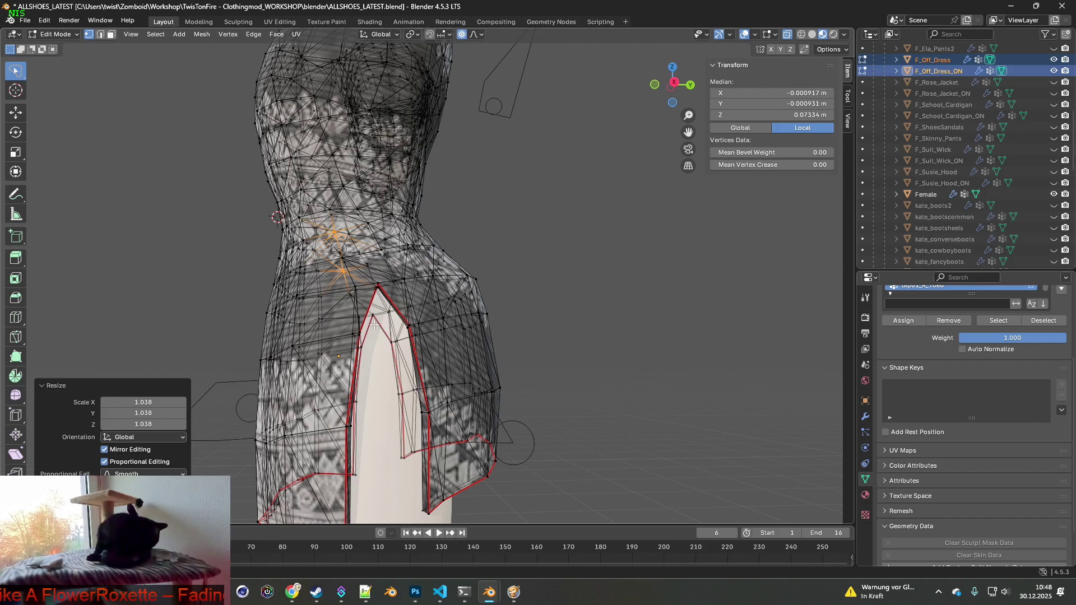
left_click_drag(450, 522, 450, 522)
mouse_move(450, 522)
middle_mouse_down()
mouse_move(509, 366)
mouse_move(488, 353)
mouse_move(494, 324)
middle_mouse_up()
middle_click_drag(505, 372, 506, 358, "shift")
key("g")
key("y")
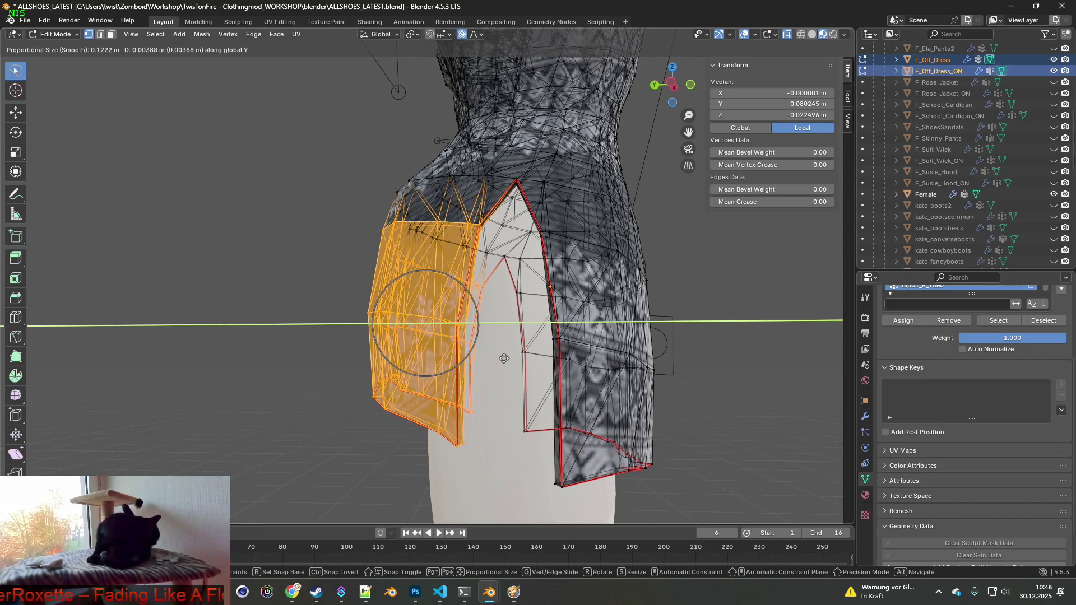
left_click(503, 359)
mouse_move(504, 359)
middle_mouse_down()
mouse_move(631, 353)
mouse_move(572, 355)
mouse_move(587, 355)
middle_mouse_up()
- Enlarge the hip vertices to 1.014, shift them 0.006134 m along Y, then select hem edges
key("s")
left_click(588, 348)
key("g")
key("y")
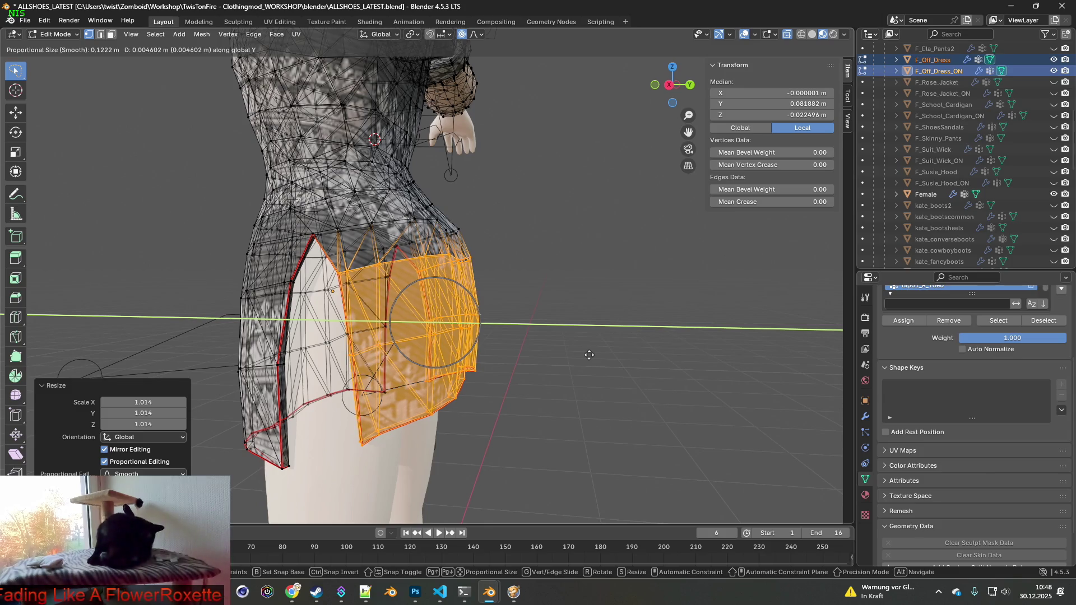
left_click(589, 355)
mouse_move(590, 355)
middle_mouse_down()
mouse_move(471, 337)
mouse_move(309, 346)
mouse_move(324, 355)
mouse_move(353, 339)
mouse_move(540, 338)
mouse_move(481, 362)
middle_mouse_up()
left_click(287, 371)
key("shift+ctrl+m")
mouse_move(486, 322)
middle_mouse_down()
mouse_move(489, 340)
mouse_move(521, 336)
middle_mouse_up()
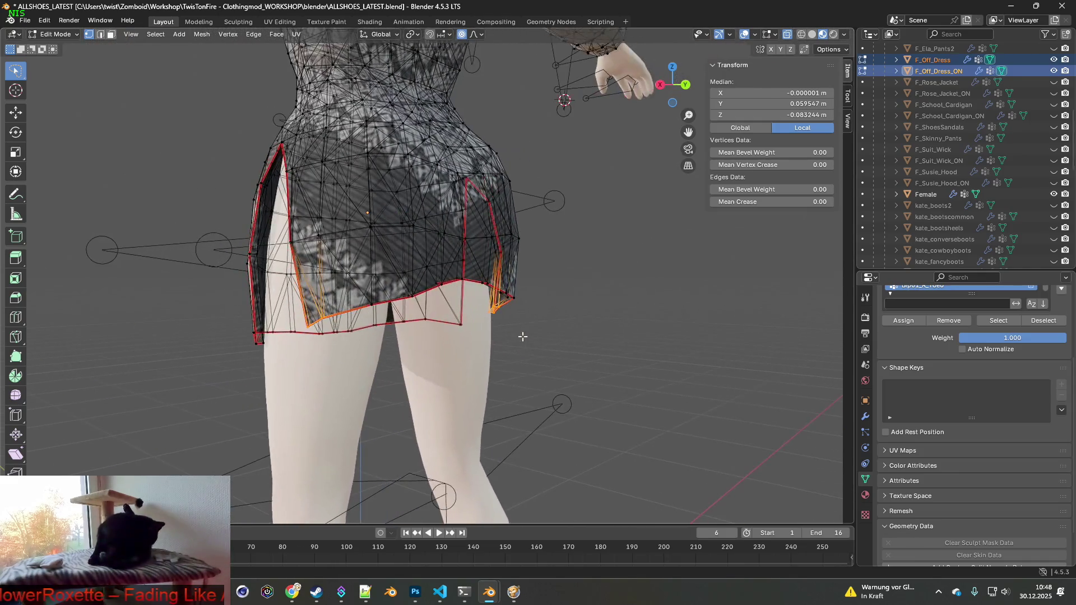
- Shift the back hem vertices along Y with proportional falloff, cancelling a stray free move
key("g")
key("y")
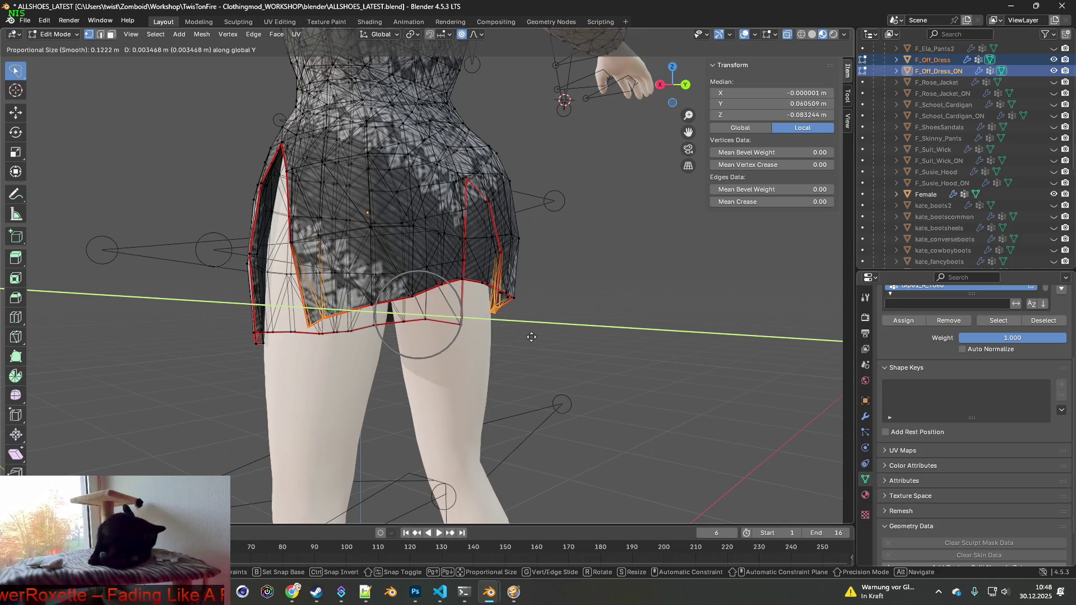
left_click(499, 337)
key("g")
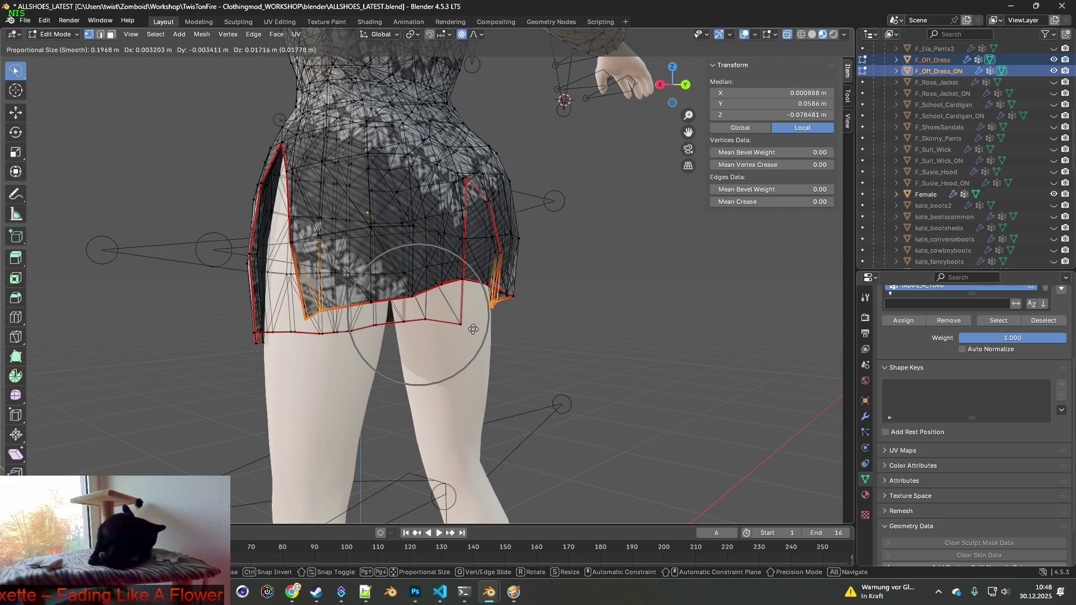
right_click(470, 330)
middle_click_drag(474, 331, 507, 332)
- Try another Y shift of the hem, then undo it as a bad move
key("g")
key("y")
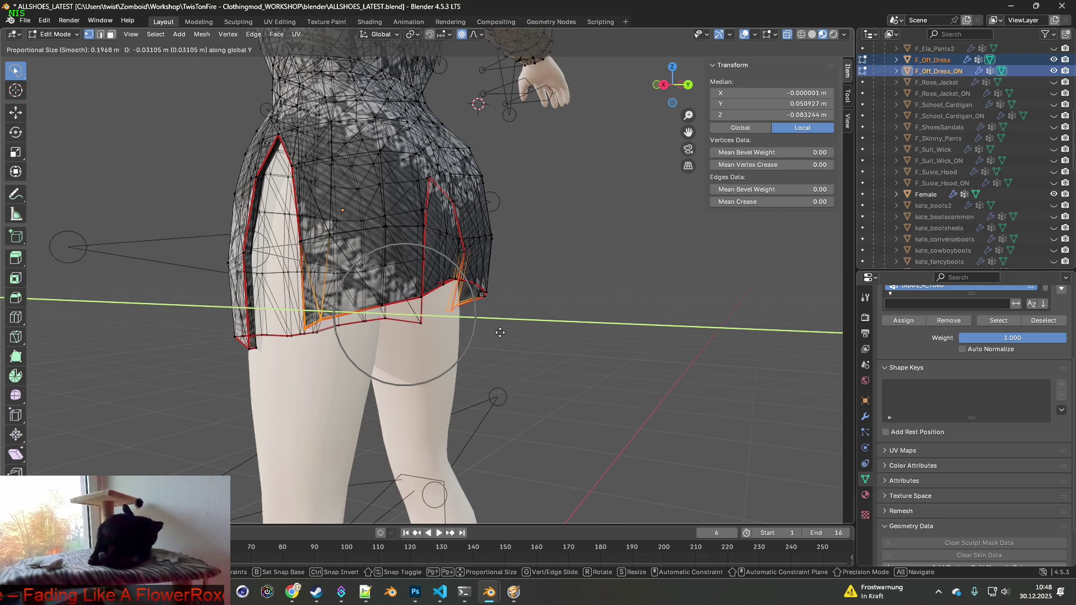
left_click(500, 333)
mouse_move(501, 332)
middle_mouse_down()
mouse_move(564, 329)
mouse_move(544, 331)
middle_mouse_up()
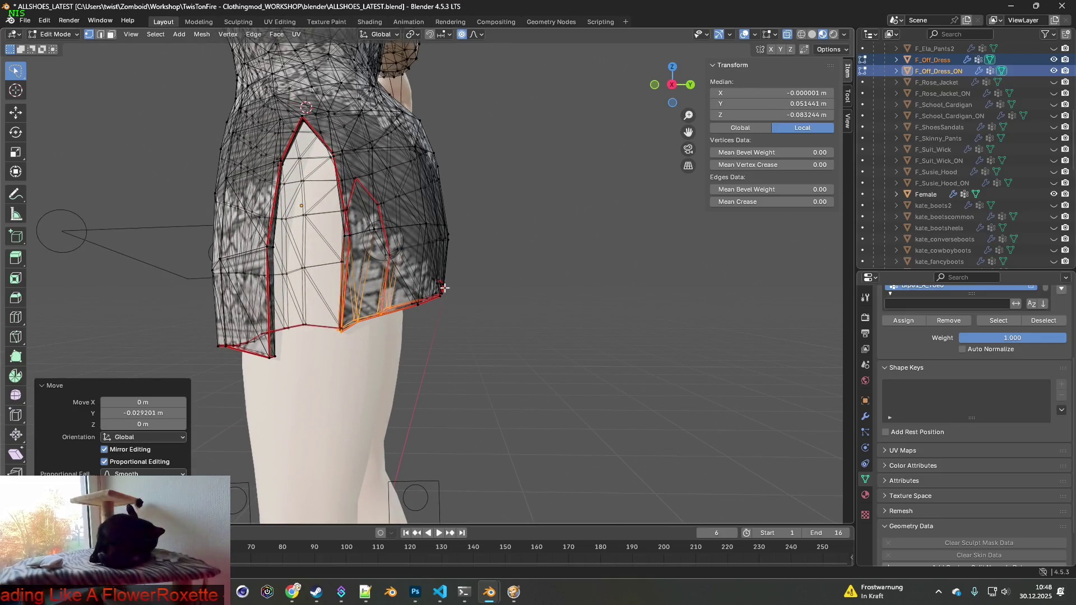
left_click(44, 20)
left_click(59, 32)
- Move the opposite side of the skirt along Y with falloff
middle_click_drag(90, 236, 414, 255)
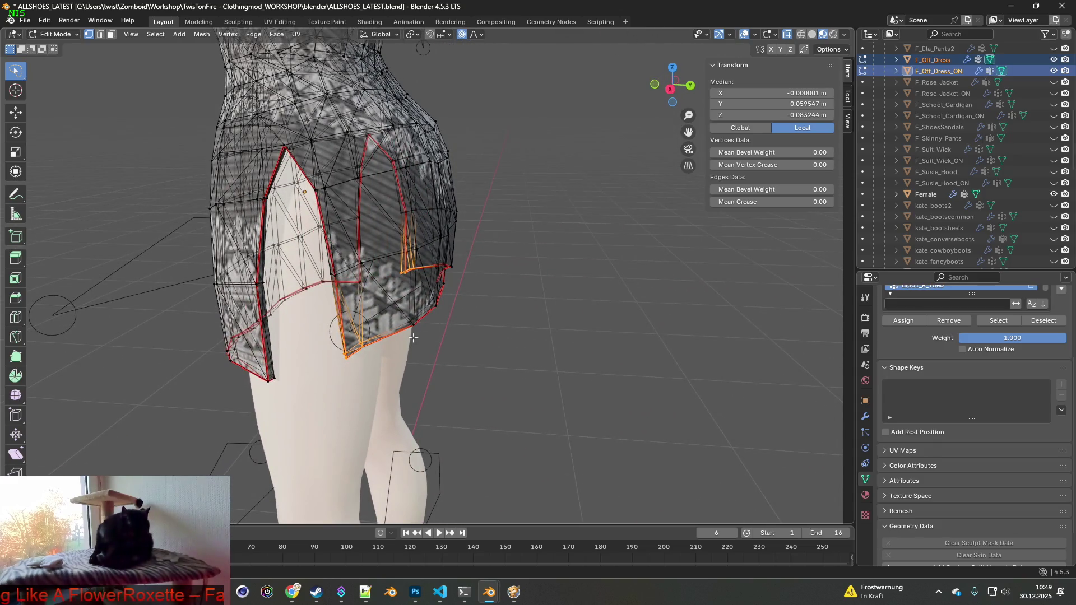
mouse_move(491, 320)
middle_mouse_down()
mouse_move(488, 367)
mouse_move(535, 303)
middle_mouse_up()
key("g")
key("y")
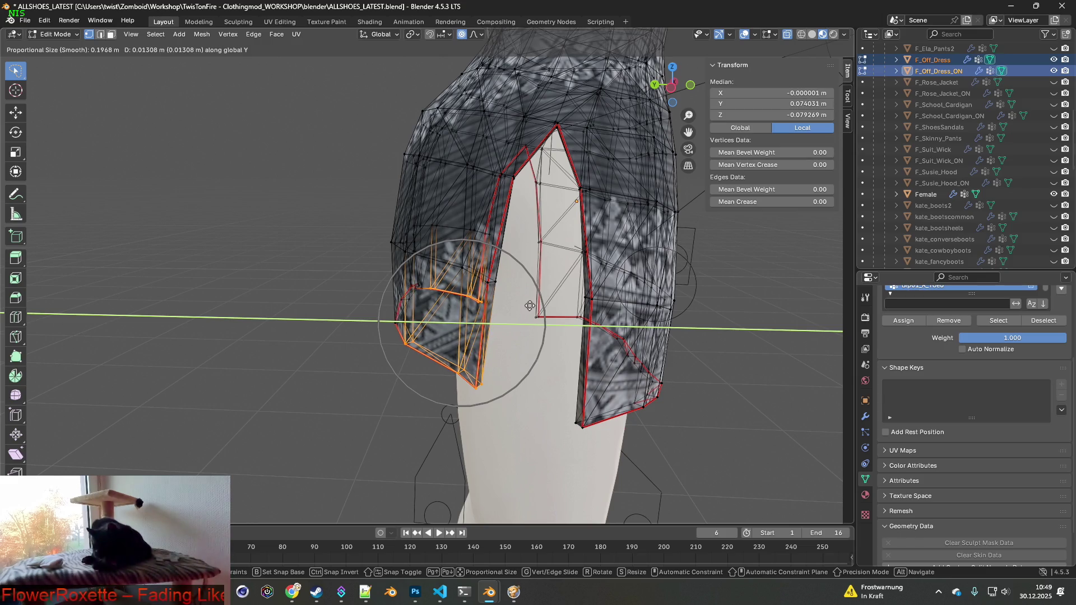
left_click(529, 306)
- Select another part of the skirt and shift it 0.025837 m along Y
mouse_move(529, 305)
middle_mouse_down()
mouse_move(464, 382)
mouse_move(530, 377)
mouse_move(487, 384)
middle_mouse_up()
left_click(404, 378)
key("g")
key("y")
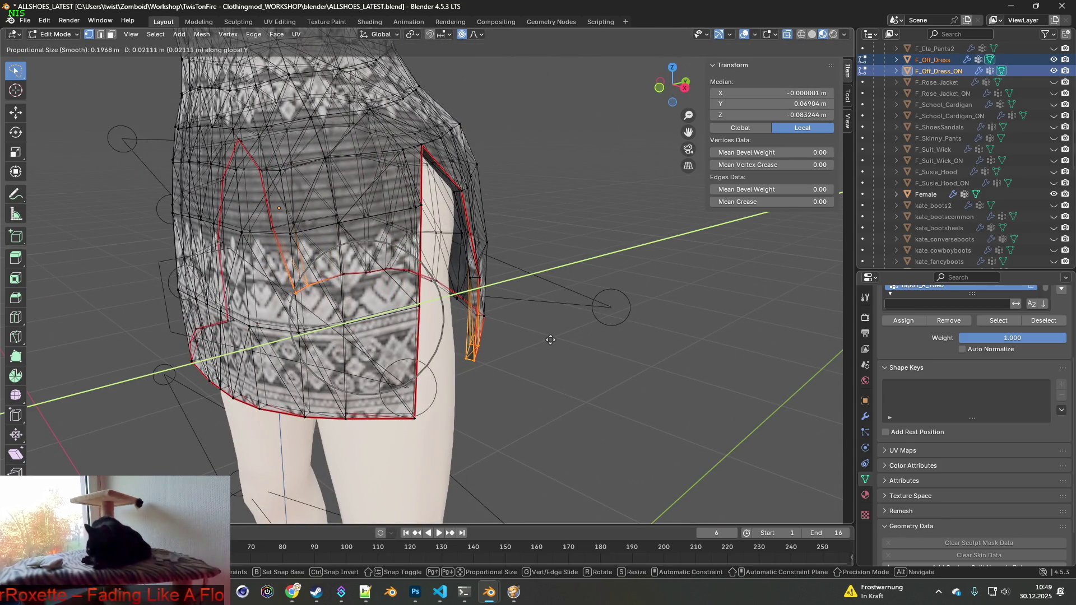
left_click(551, 338)
mouse_move(551, 337)
middle_mouse_down()
mouse_move(402, 331)
mouse_move(526, 321)
mouse_move(455, 322)
mouse_move(476, 319)
mouse_move(576, 324)
mouse_move(516, 284)
middle_mouse_up()
scroll(516, 285, "down", 8)
- Return to Object Mode, hide Female and F_Off_Dress_ON, and select F_Off_Dress
left_click(59, 34)
left_click(65, 47)
scroll(420, 280, "down", 3)
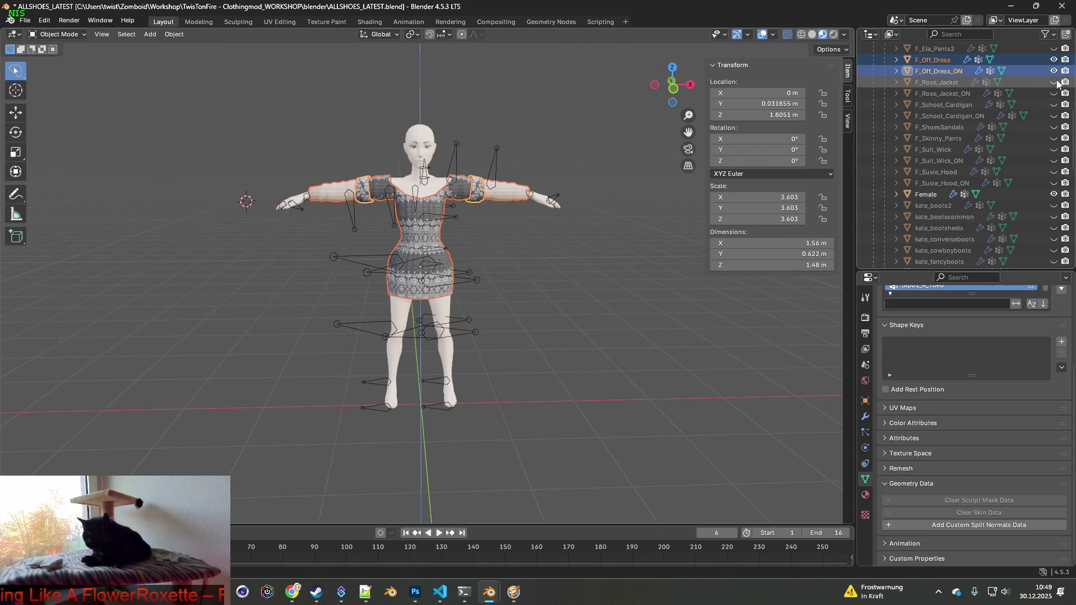
left_click(1054, 194)
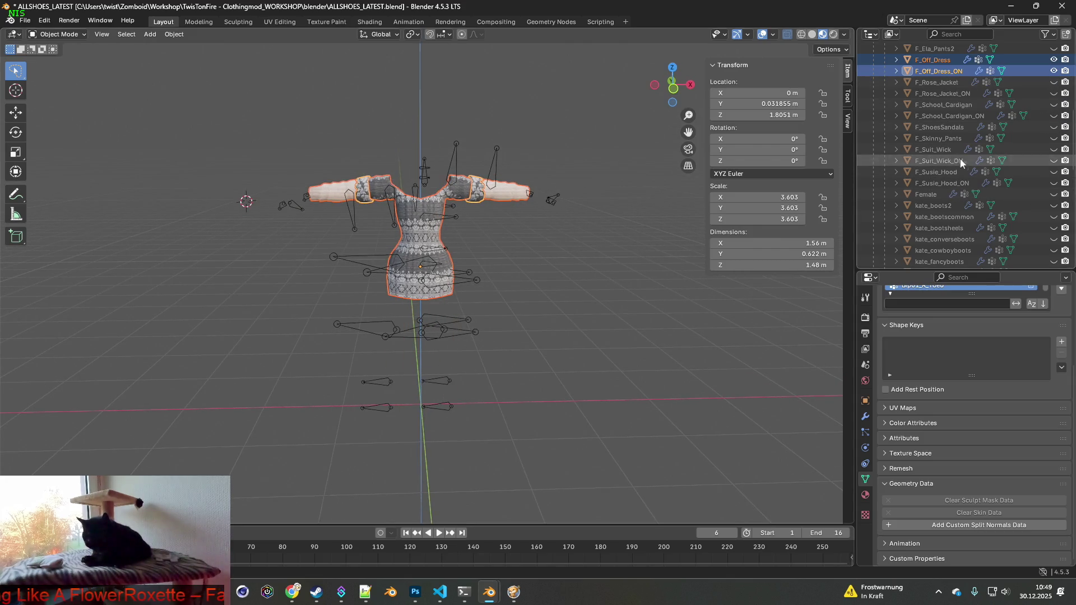
left_click(1053, 71)
left_click(347, 160)
left_click(381, 189)
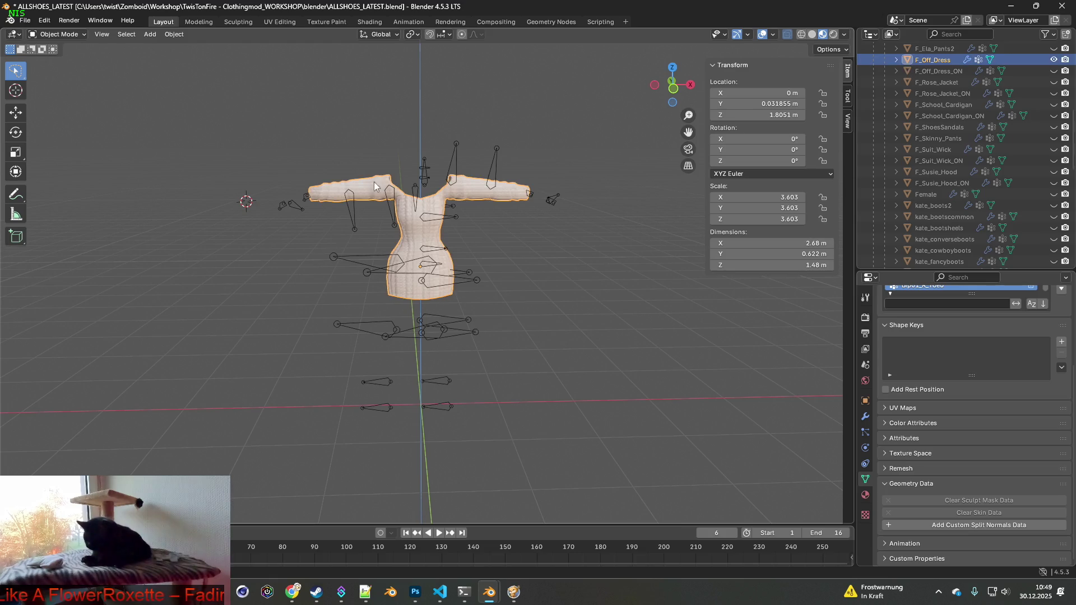
- Export the plain dress as FBX to F_Off_Dress.fbx
left_click(25, 21)
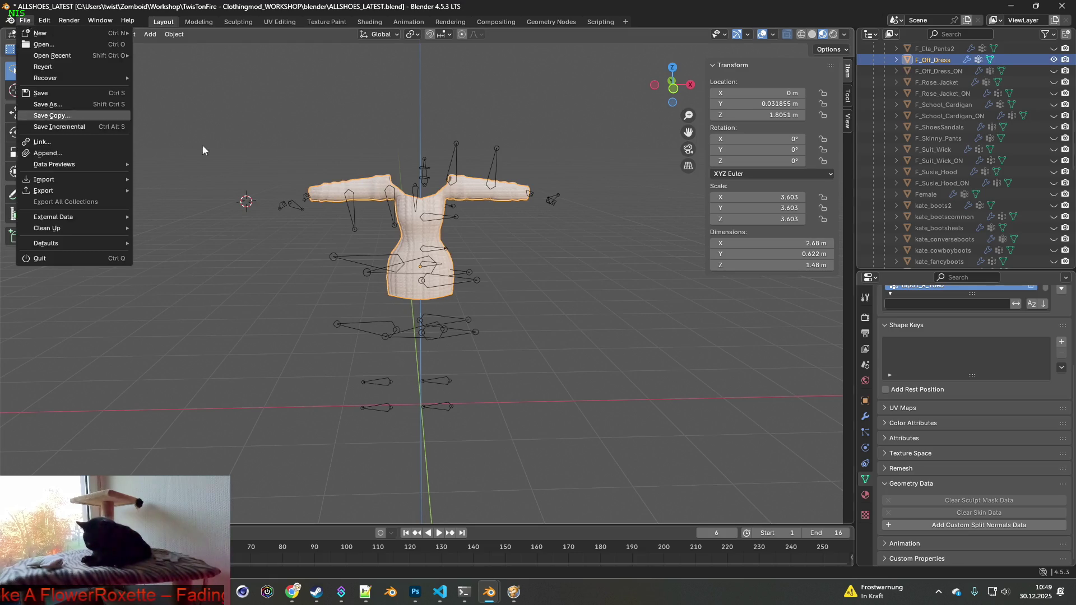
left_click(23, 22)
mouse_move(103, 193)
left_click(174, 293)
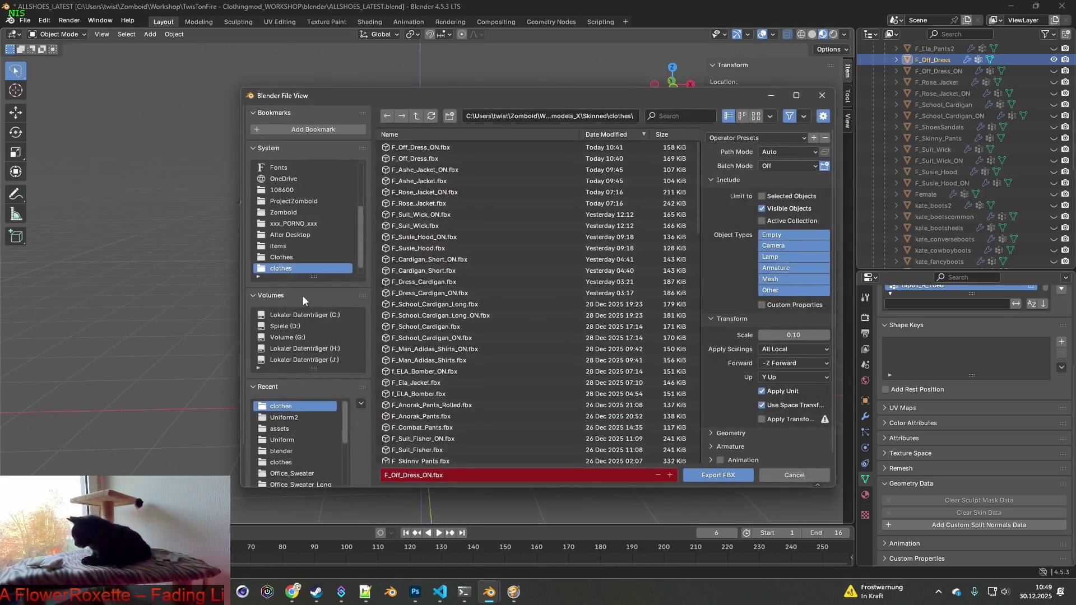
left_click(424, 158)
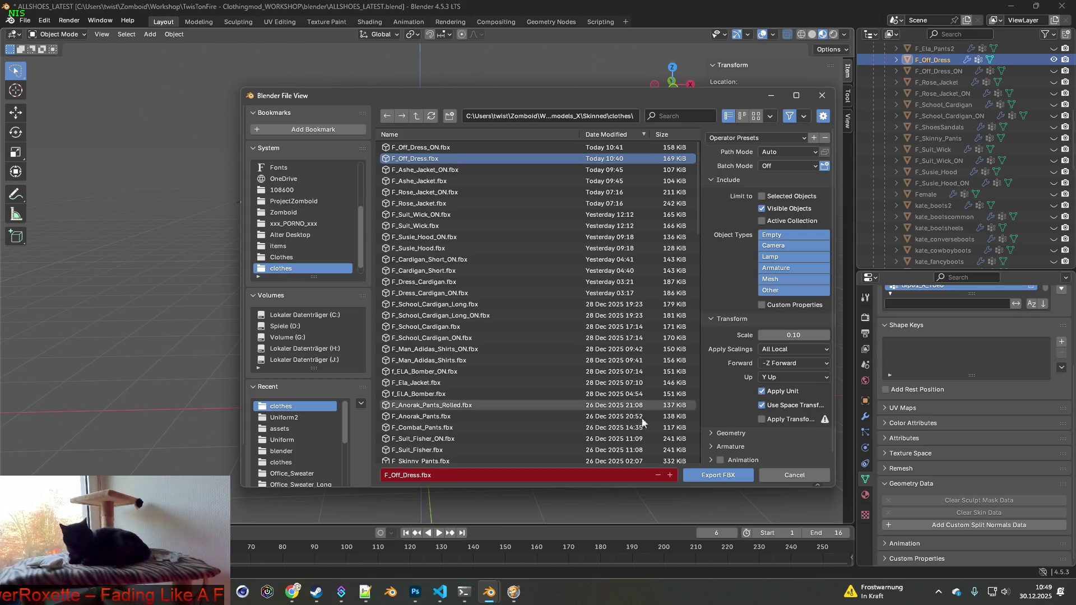
left_click(718, 475)
- Show only F_Off_Dress_ON, export it as F_Off_Dress_ON.fbx, and resume the game
left_click(1054, 59)
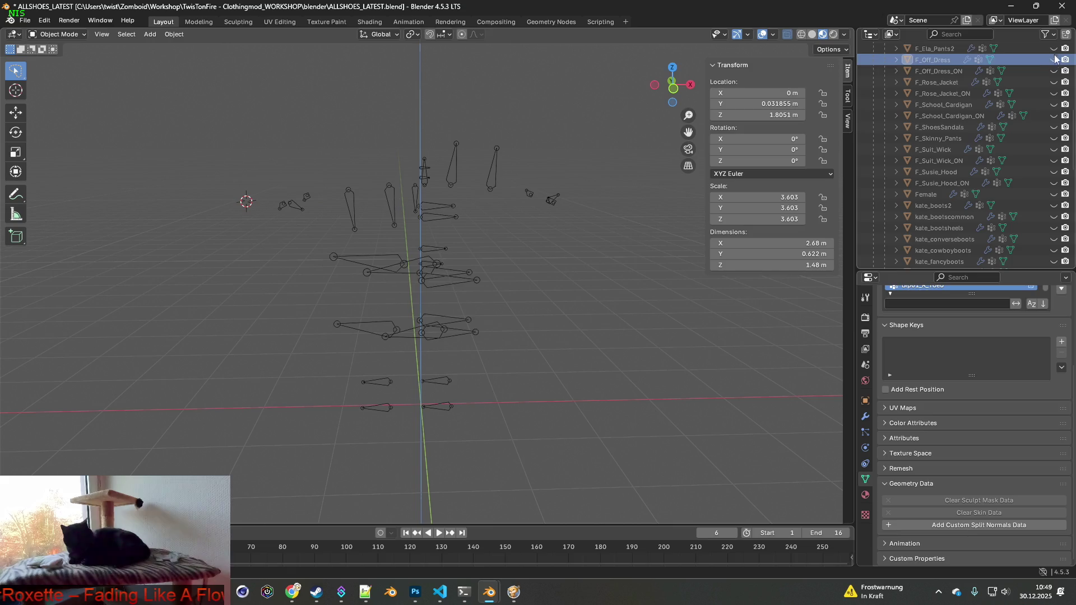
left_click(1053, 48)
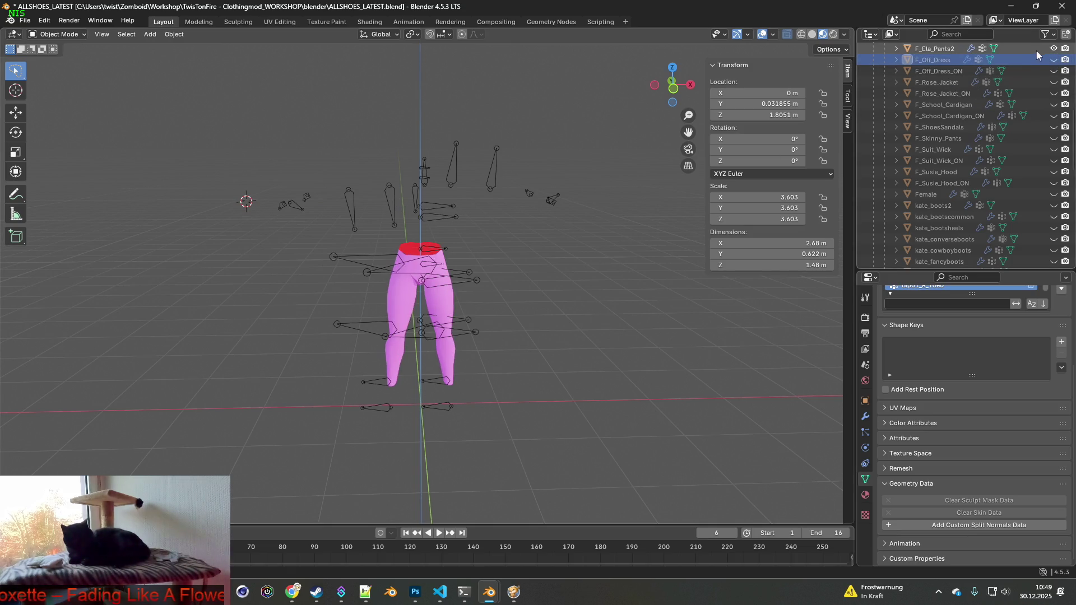
left_click(1053, 49)
left_click(1053, 71)
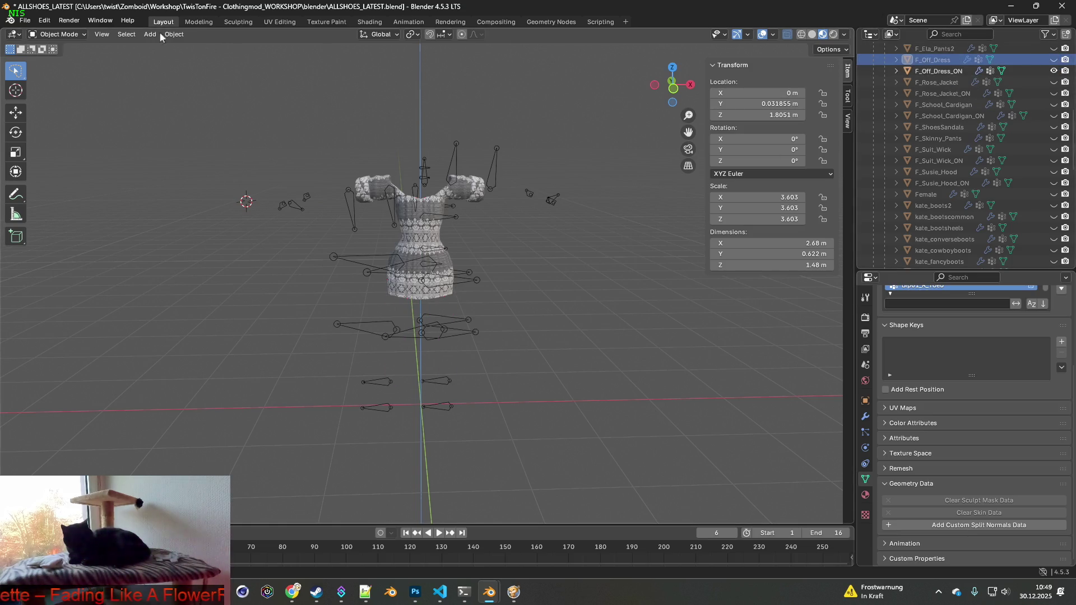
left_click(25, 21)
mouse_move(61, 191)
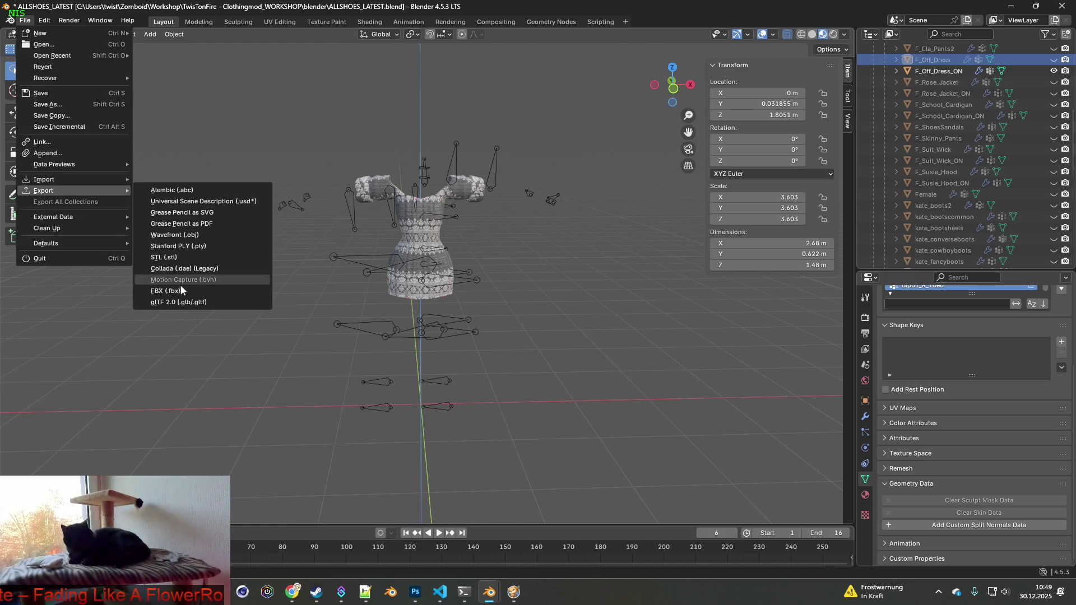
left_click(181, 290)
left_click(426, 158)
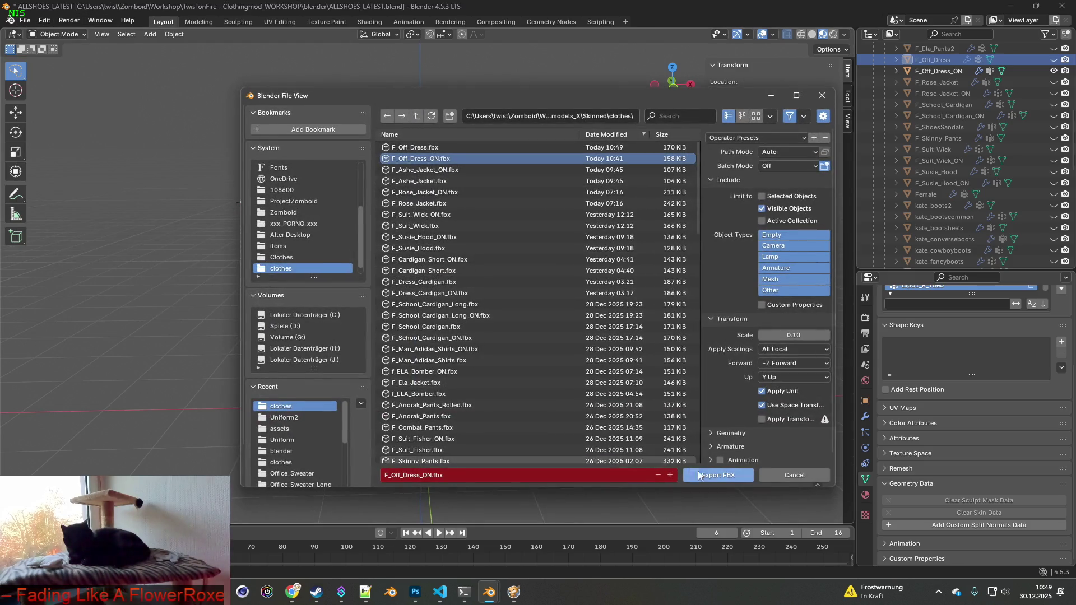
left_click(698, 475)
left_click(518, 593)
key("space")
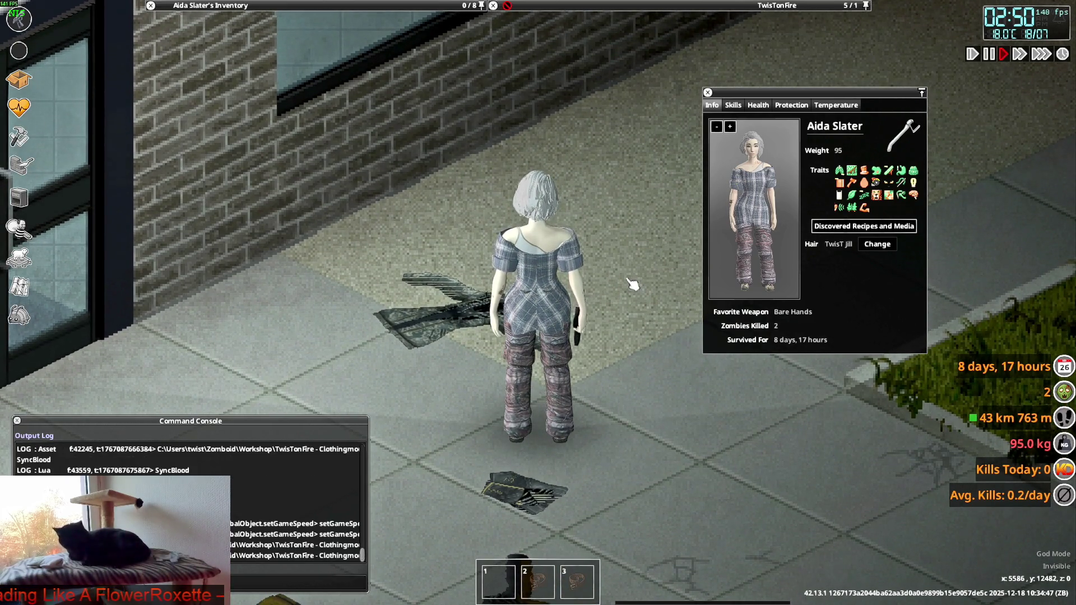
- Walk the character around with S, W and D to view the dress, then strike an aiming pose
key("s")
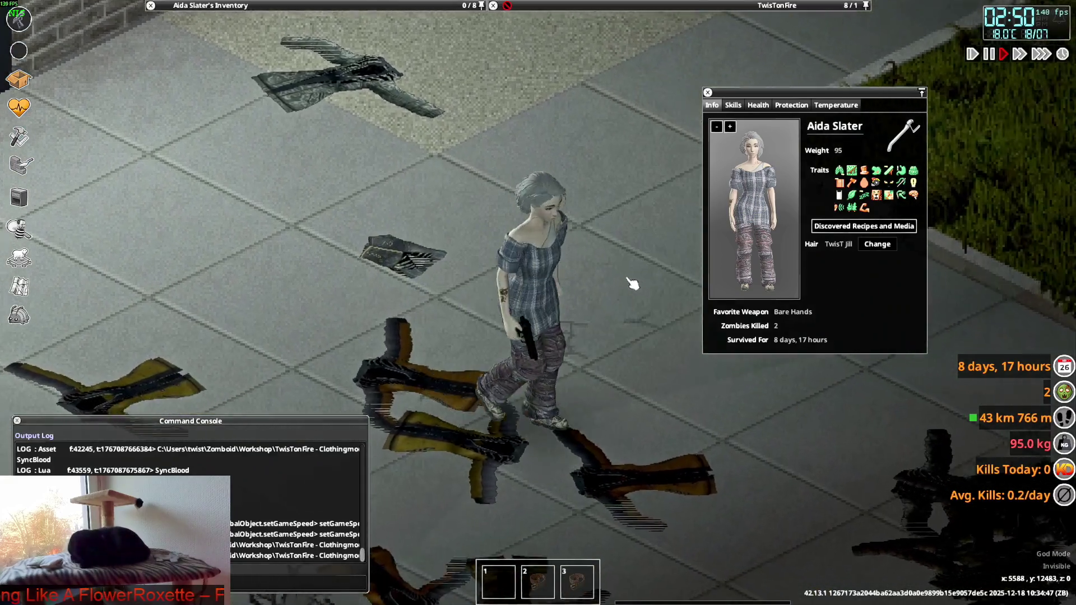
key("w")
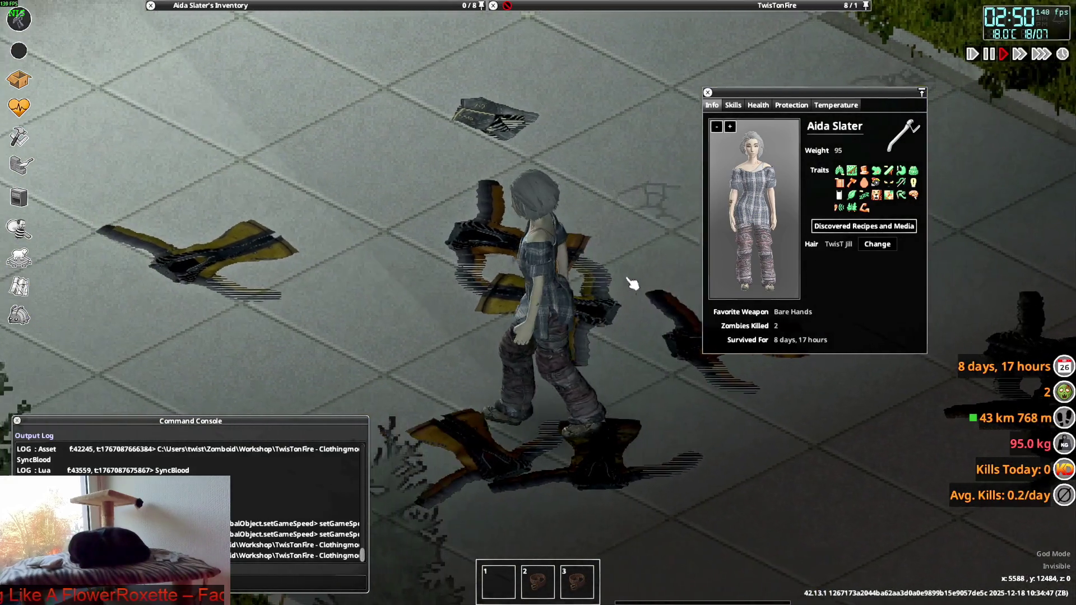
key("d")
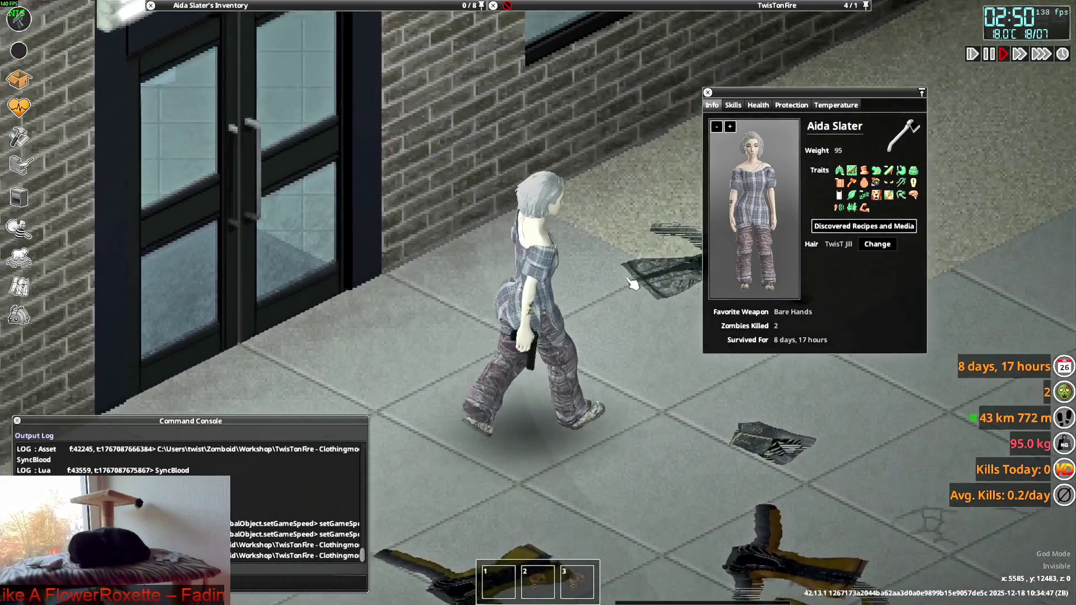
key("s")
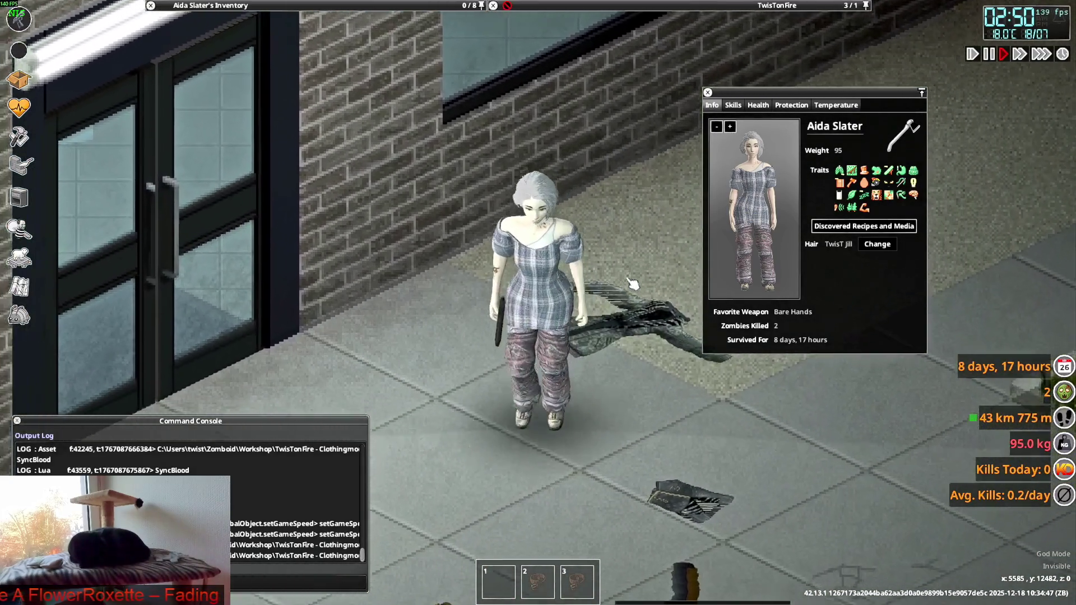
key("w")
key("w")
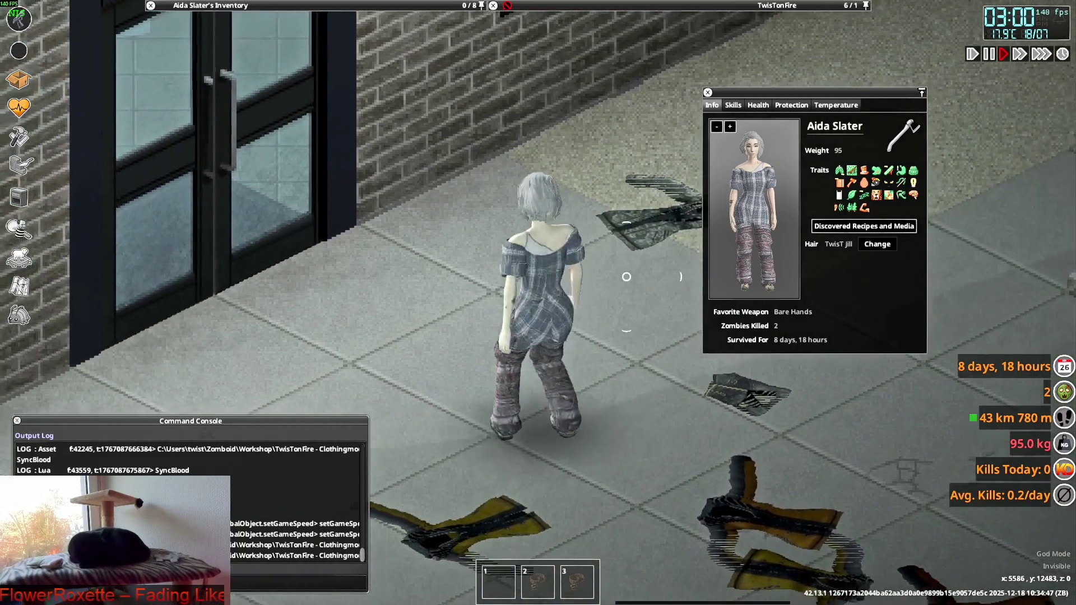
key("d")
right_click(626, 276)
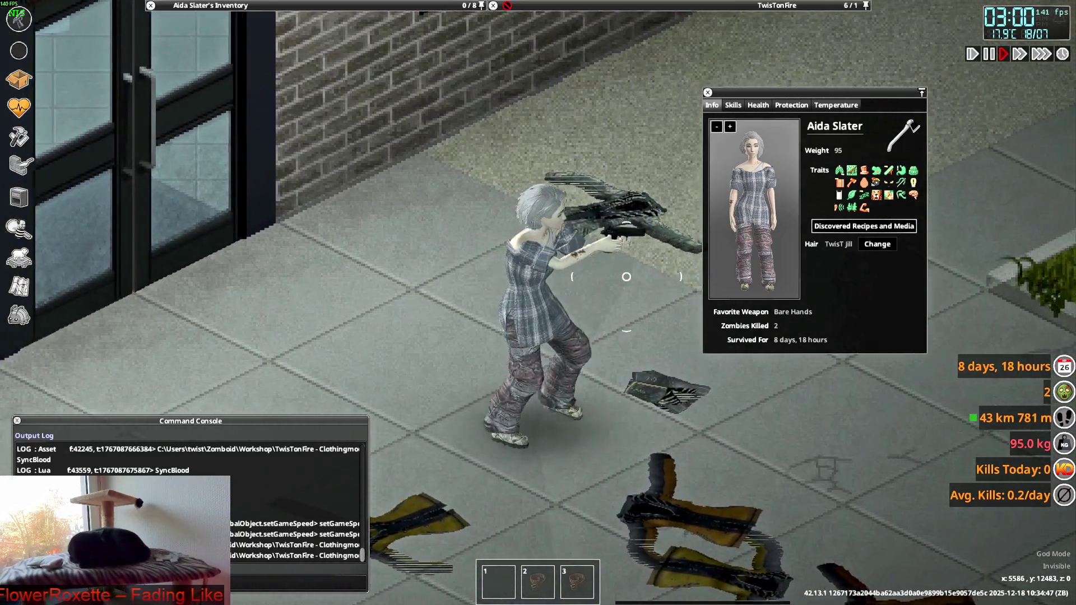
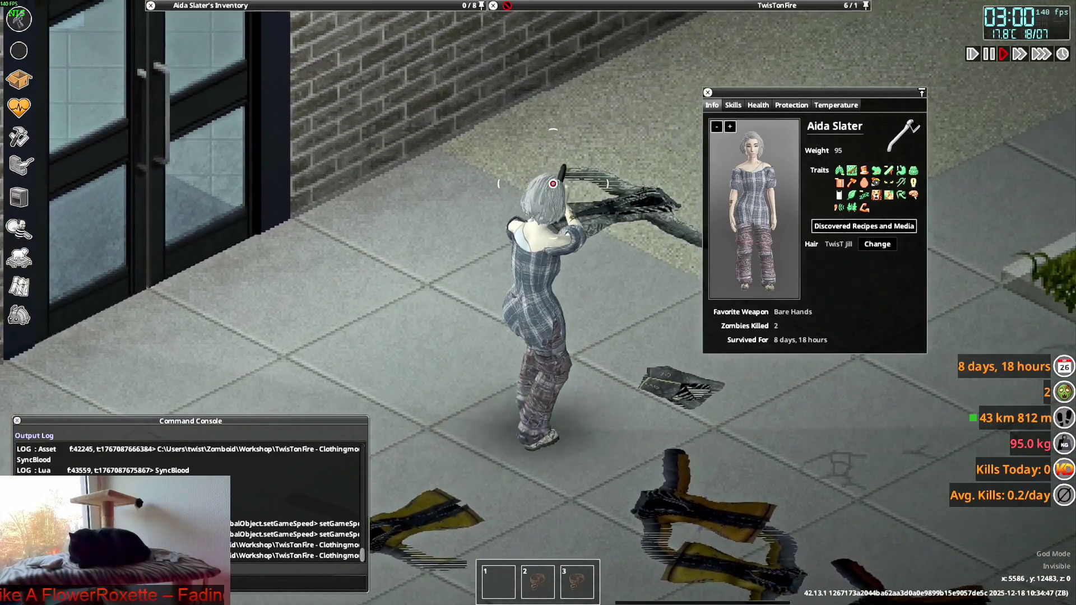
- Walk and turn the character in Project Zomboid to inspect the dress, then return to Blender
key("a")
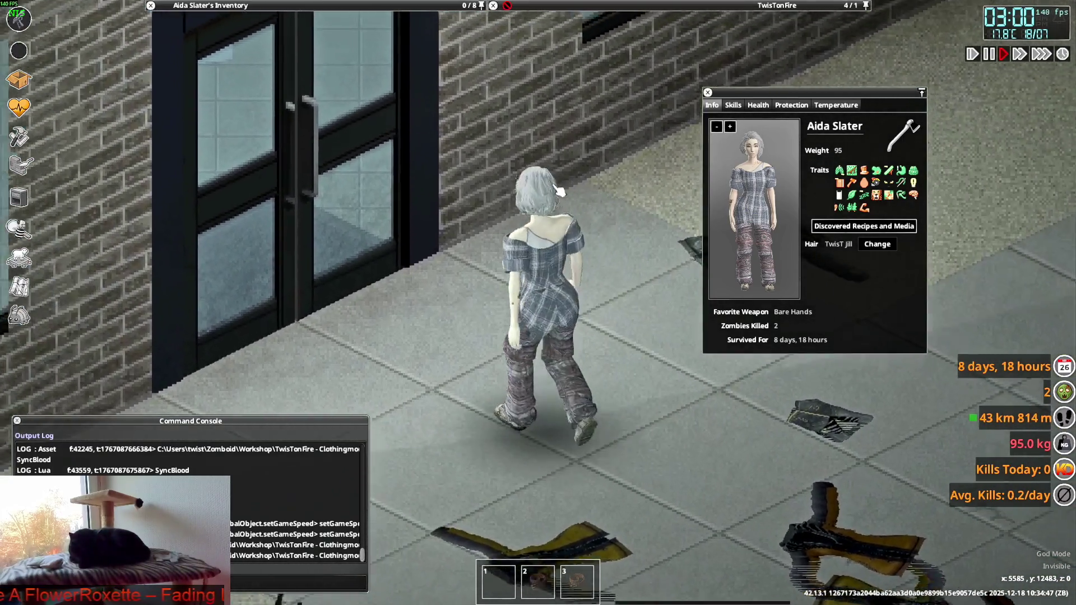
key("d")
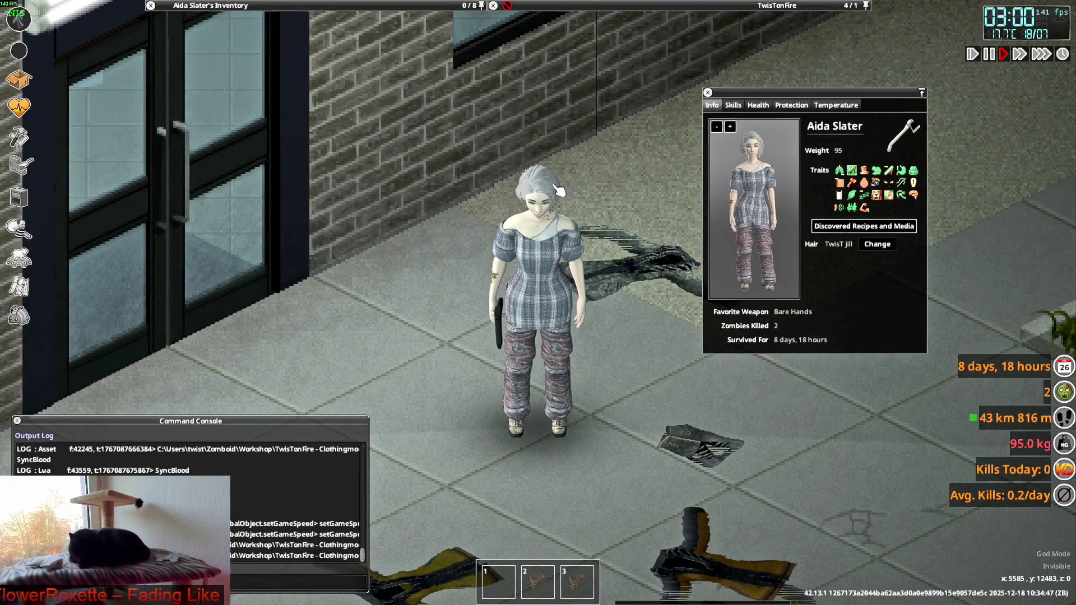
right_click(559, 190)
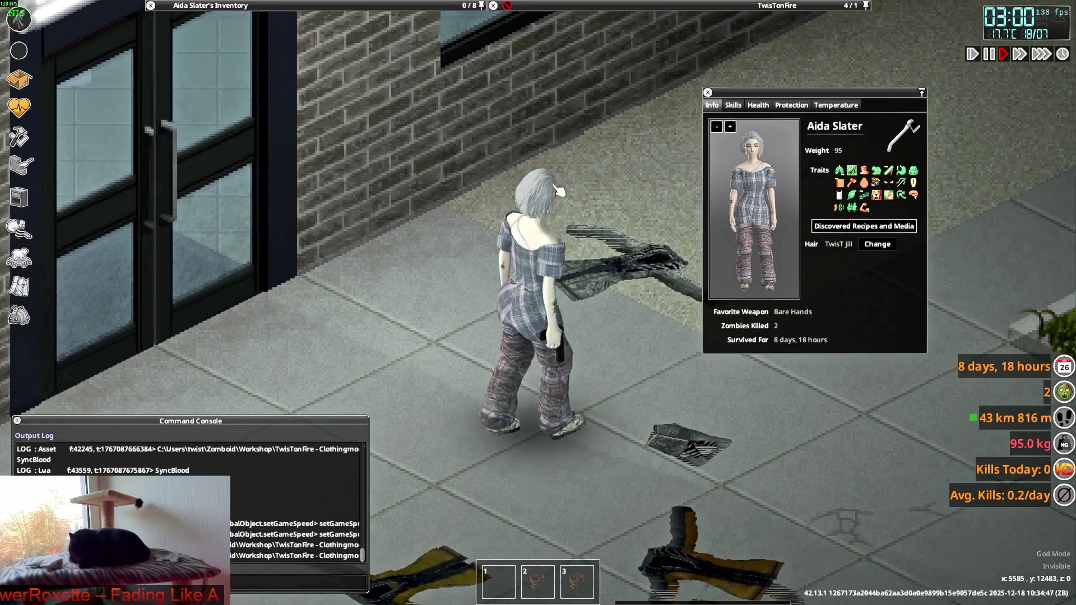
key("w")
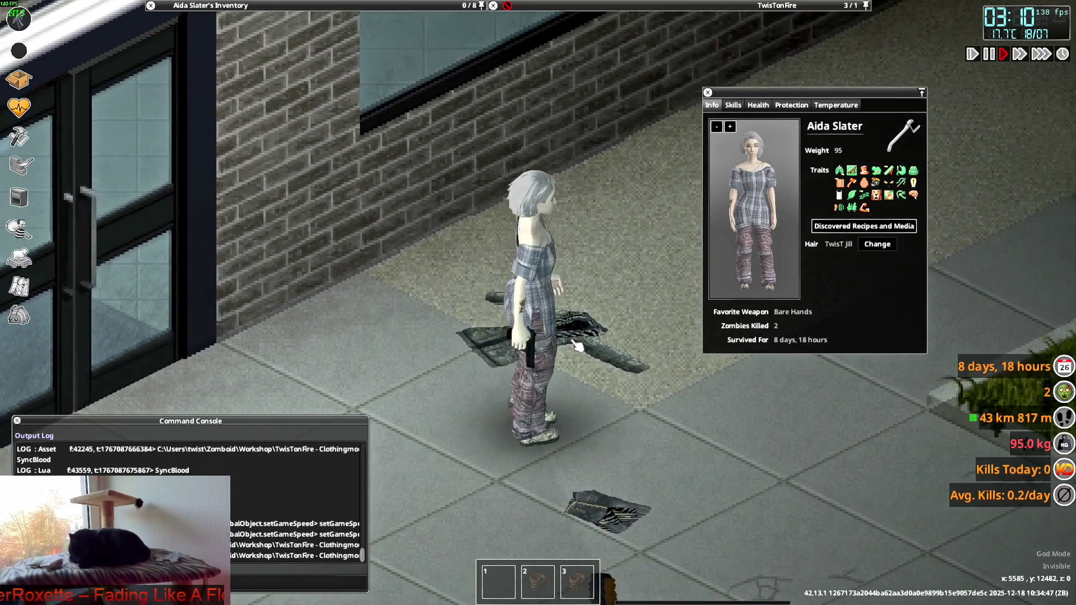
key("d")
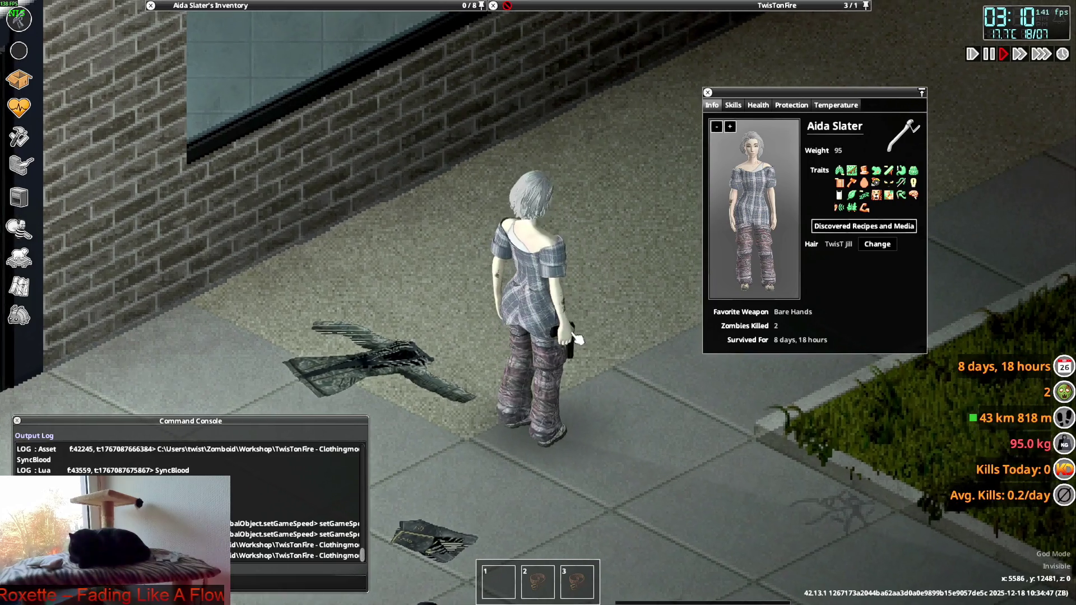
key("a")
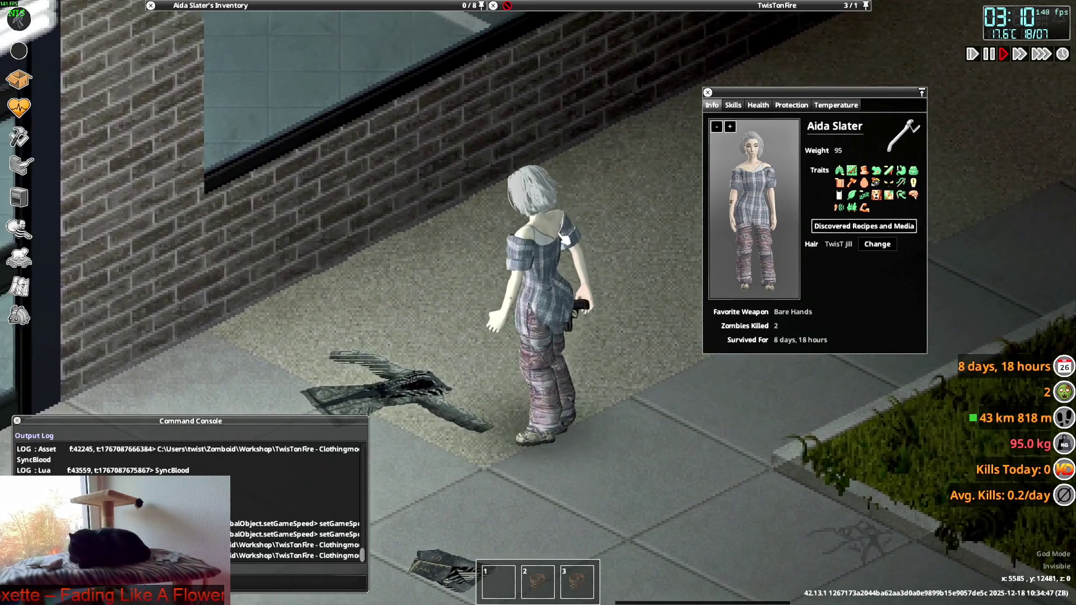
key("alt+Tab")
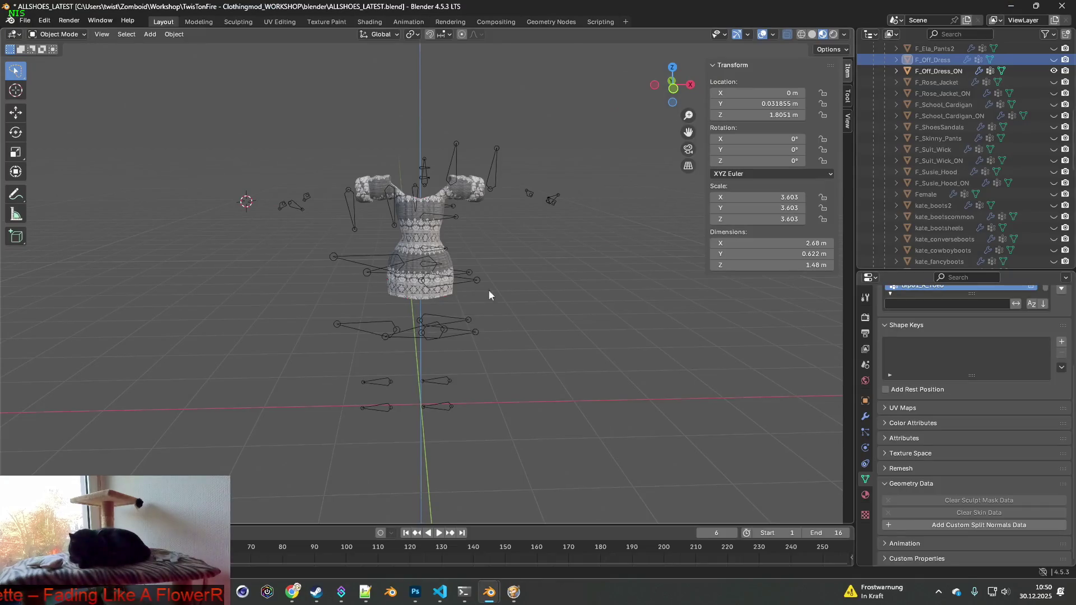
- Make F_Off_Dress visible and select it, comparing it briefly against the game
left_click(1054, 60)
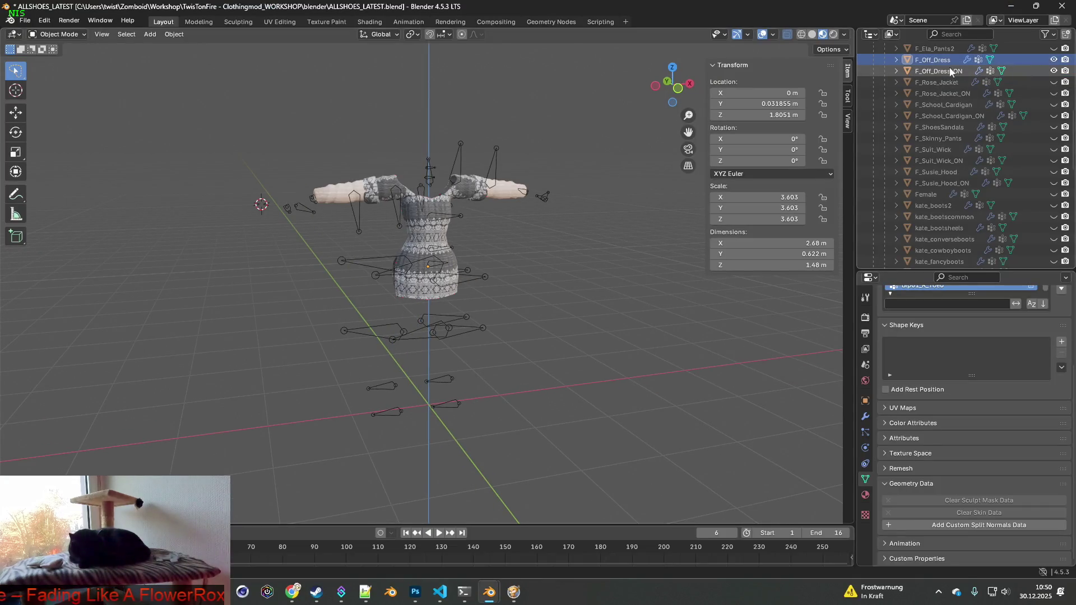
left_click(938, 58, "ctrl")
mouse_move(587, 217)
middle_mouse_down()
mouse_move(615, 238)
mouse_move(487, 255)
mouse_move(551, 264)
mouse_move(473, 240)
mouse_move(520, 244)
mouse_move(475, 240)
middle_mouse_up()
scroll(526, 246, "up", 4)
key("alt+Tab")
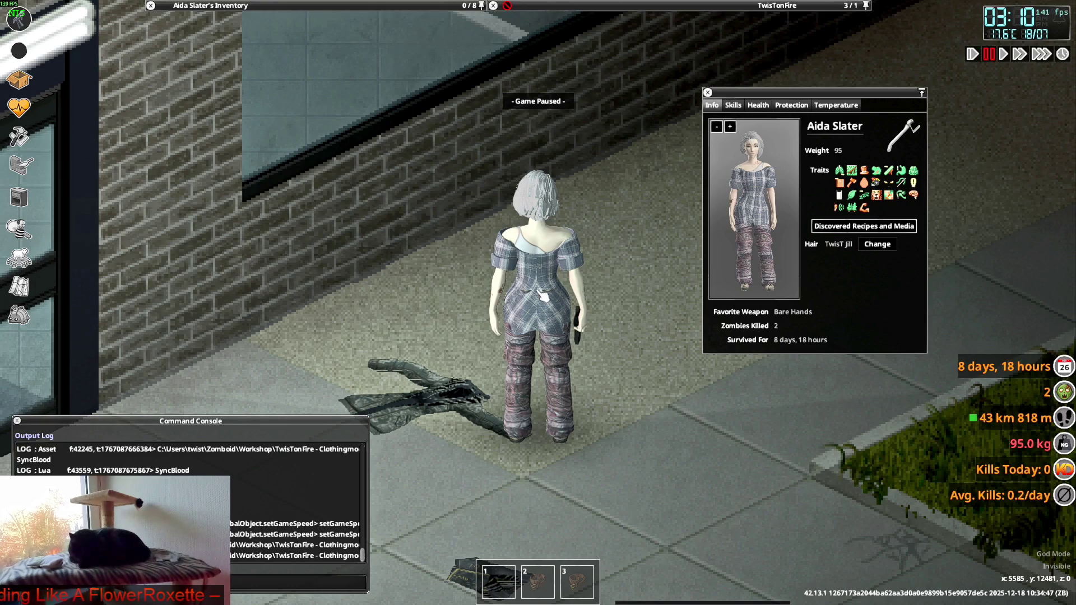
key("alt+Tab")
- Show F_Anorak_Pants beneath the dress and zoom in on the hips
mouse_move(486, 262)
middle_mouse_down()
mouse_move(449, 210)
mouse_move(459, 248)
middle_mouse_up()
scroll(459, 248, "up", 2)
scroll(949, 197, "up", 3)
scroll(972, 194, "up", 8)
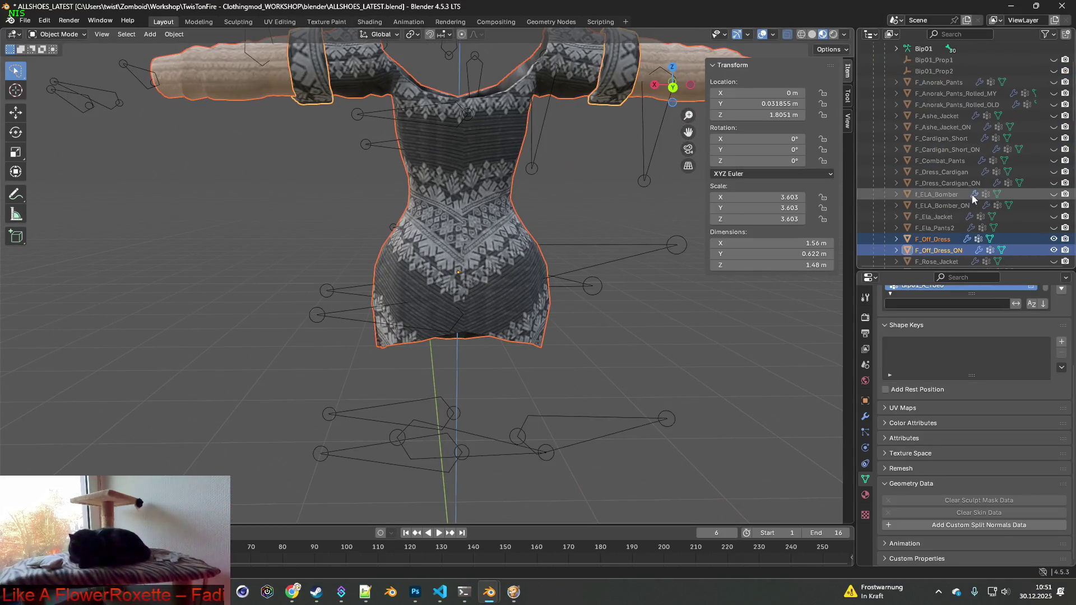
scroll(967, 159, "down", 2)
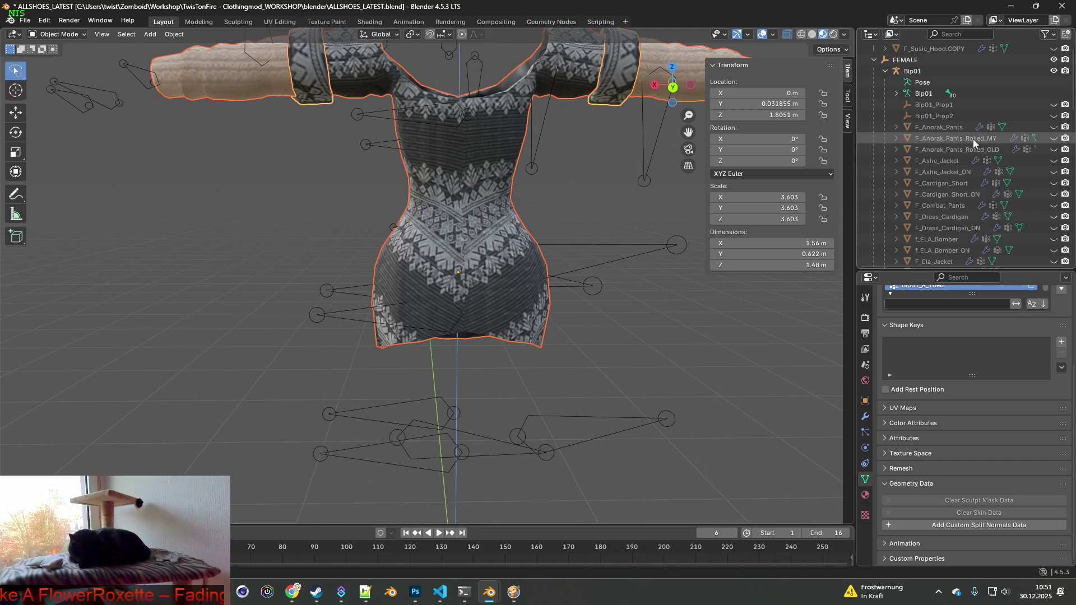
left_click(1054, 127)
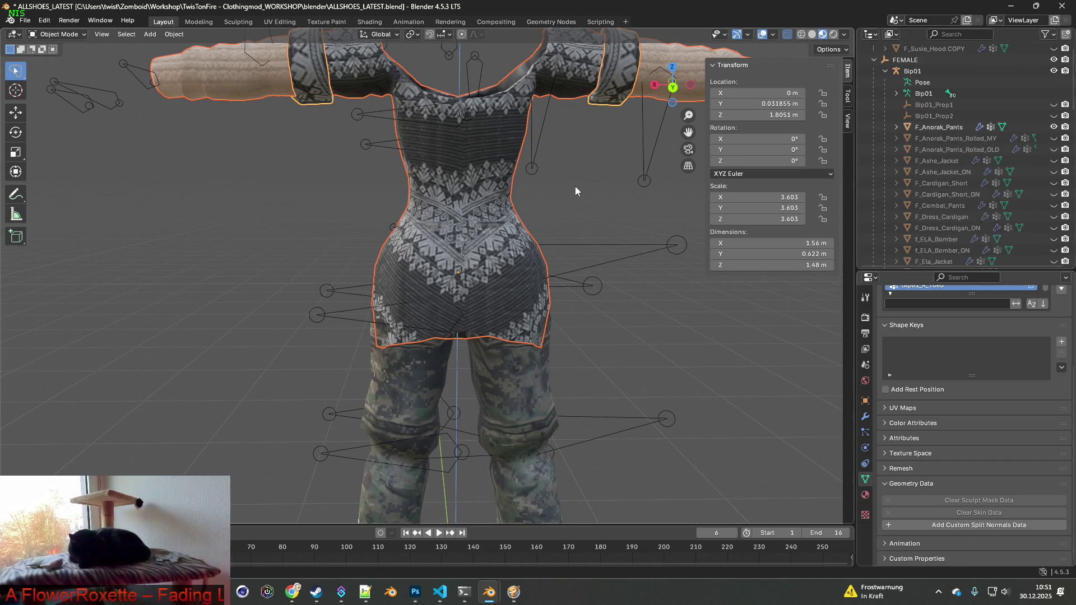
scroll(588, 191, "up", 5)
middle_click_drag(561, 203, 576, 206)
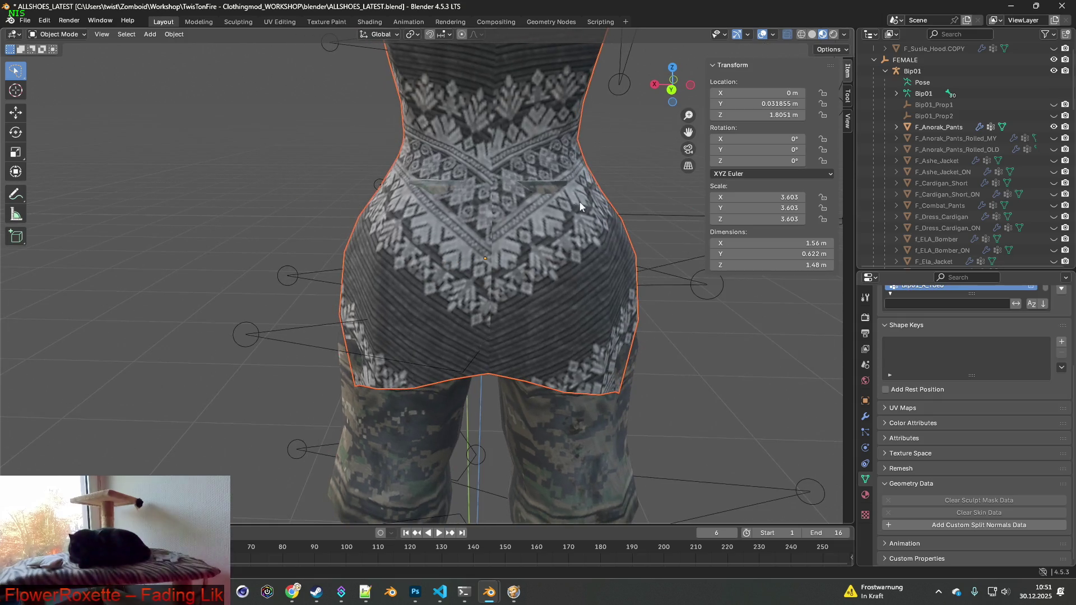
scroll(955, 176, "down", 4)
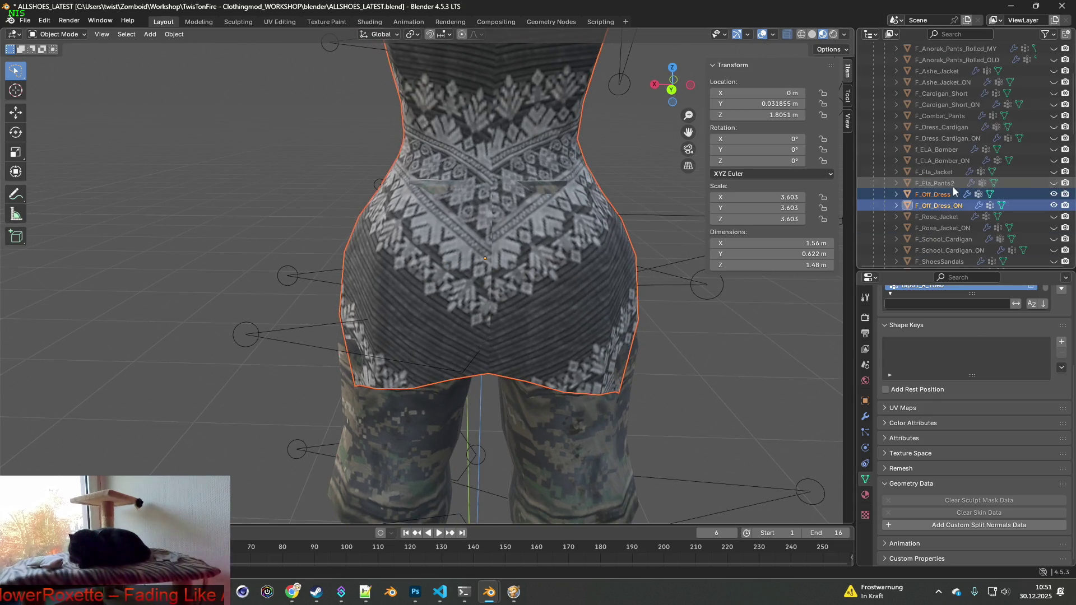
- Select F_Off_Dress and F_Off_Dress_ON and switch to Edit Mode
left_click(942, 195)
left_click(943, 206, "ctrl")
mouse_move(594, 220)
middle_mouse_down()
mouse_move(567, 216)
mouse_move(666, 206)
mouse_move(537, 218)
middle_mouse_up()
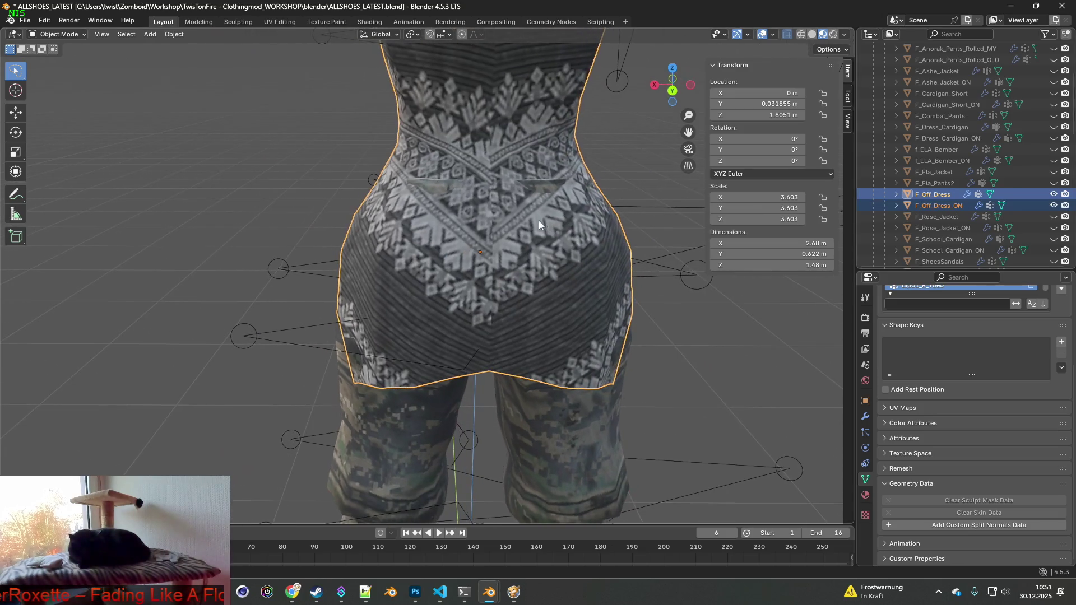
left_click(56, 34)
left_click(53, 60)
scroll(529, 209, "up", 4)
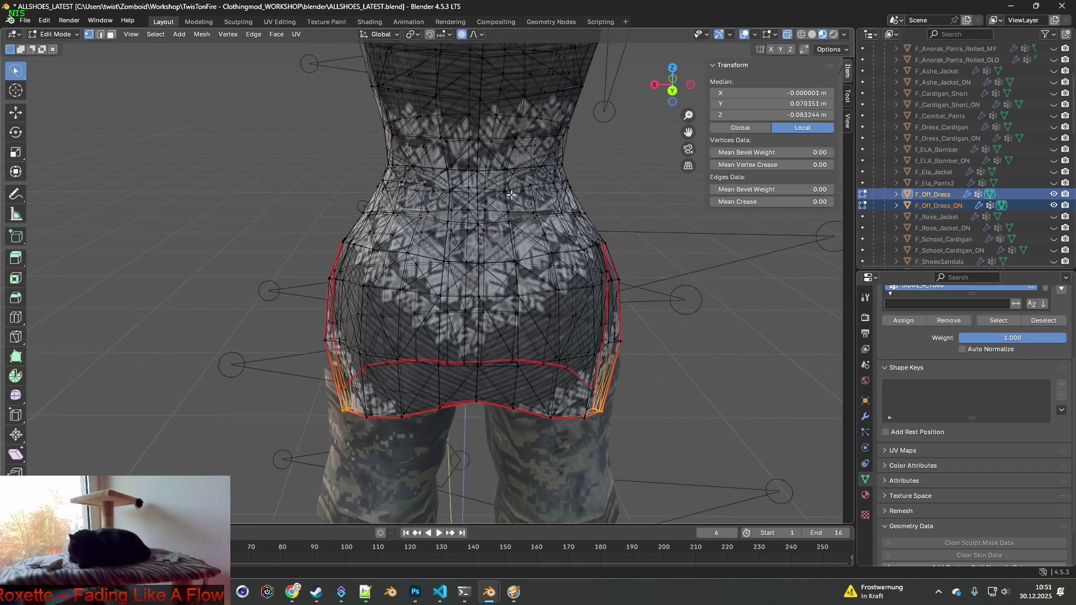
- Select a ring of vertices around the dress's hips and side seam
scroll(529, 210, "up", 4)
mouse_move(530, 209)
middle_mouse_down()
mouse_move(442, 245)
mouse_move(582, 278)
mouse_move(570, 274)
middle_mouse_up()
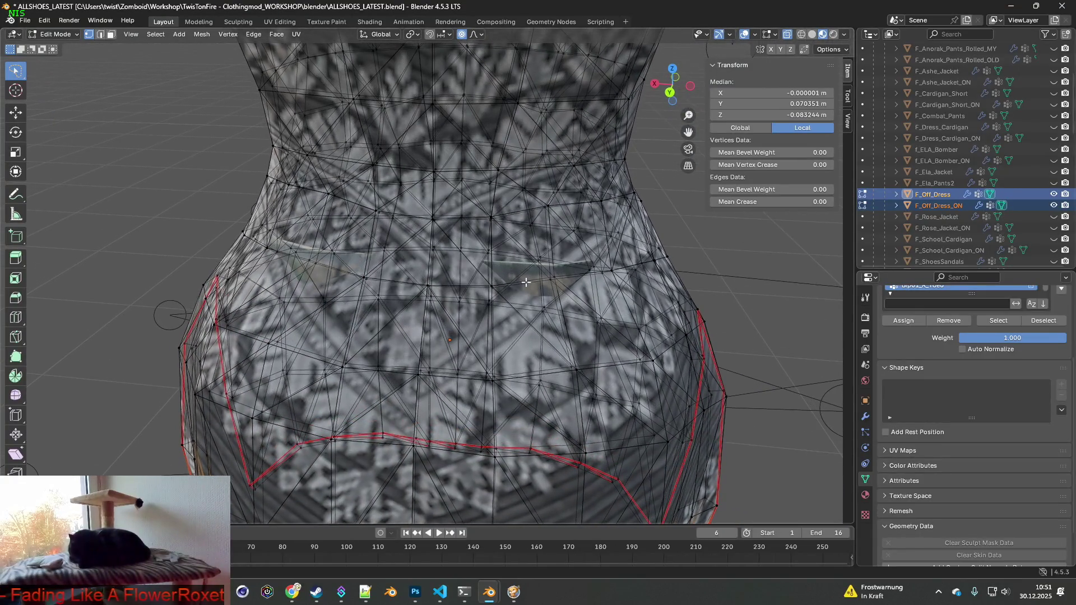
left_click(492, 286)
left_click(553, 278, "shift")
mouse_move(589, 283)
middle_mouse_down()
mouse_move(584, 299)
mouse_move(605, 302)
mouse_move(555, 298)
middle_mouse_up()
left_click(602, 315, "shift")
left_click(549, 292, "shift")
left_click(484, 286, "shift")
left_click(421, 281, "shift")
left_click(381, 255, "shift")
mouse_move(381, 255)
middle_mouse_down()
mouse_move(533, 256)
mouse_move(294, 205)
middle_mouse_up()
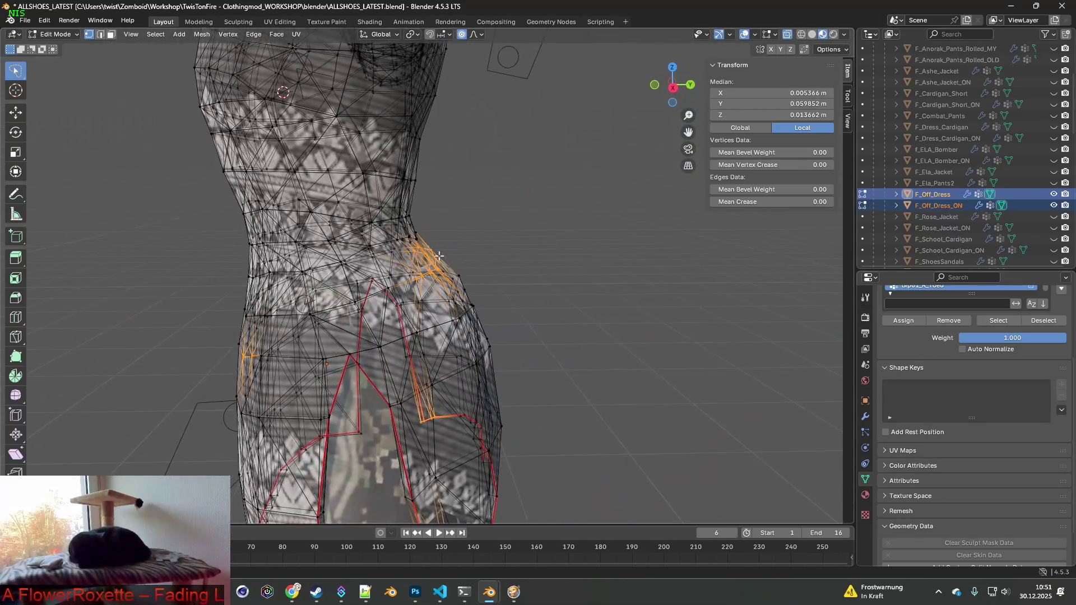
left_click(322, 368, "shift")
left_click(423, 419, "shift")
mouse_move(269, 412)
middle_mouse_down()
mouse_move(453, 364)
mouse_move(502, 314)
mouse_move(517, 315)
middle_mouse_up()
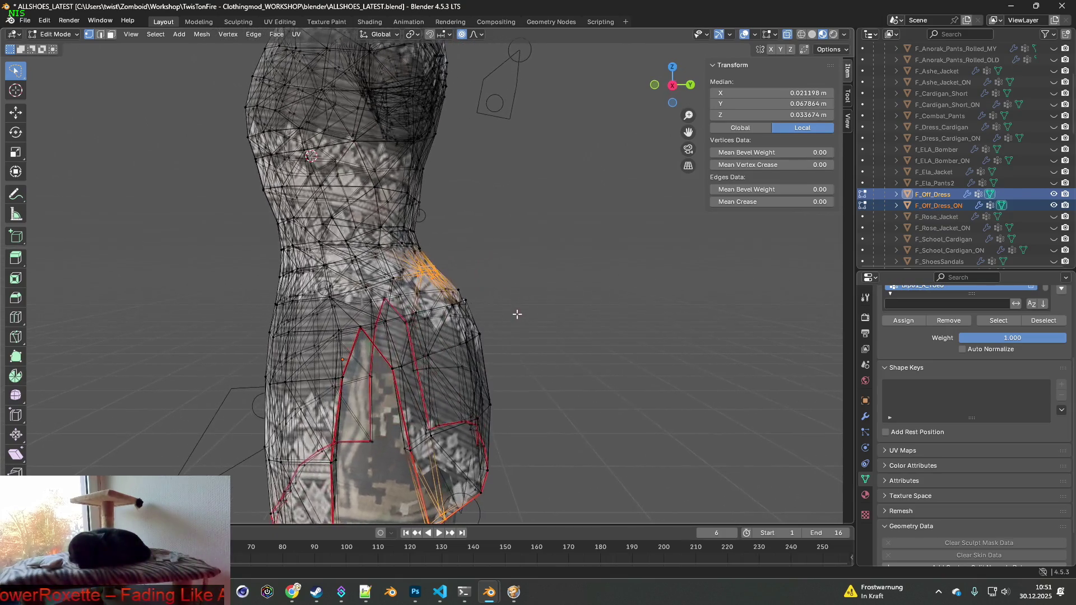
- Proportionally move the hip vertices about 7 mm along Y and 5 mm along Z, then deselect
key("g")
key("y")
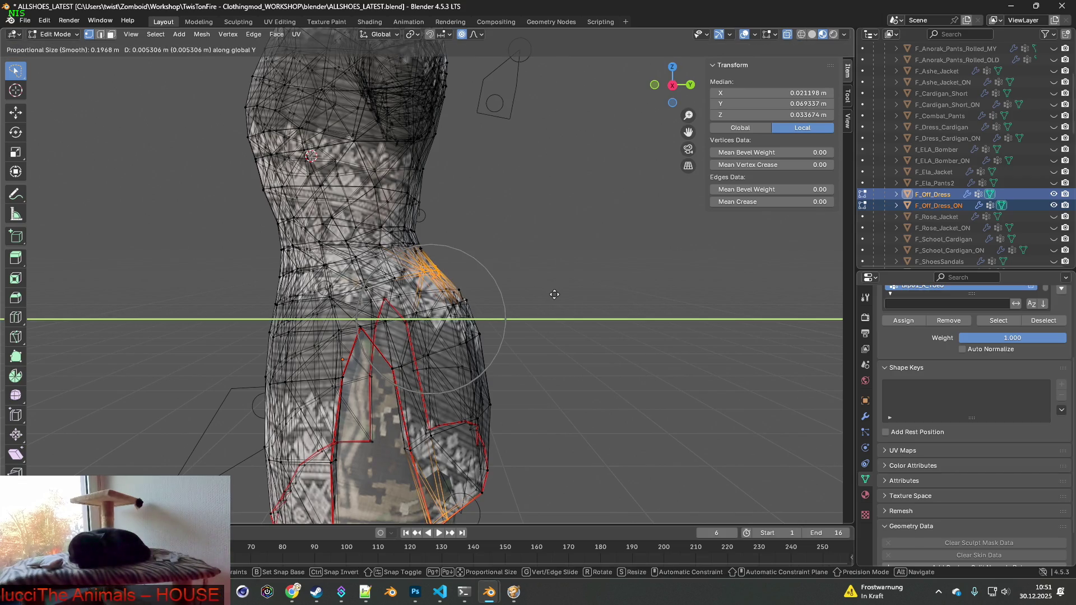
left_click(561, 295)
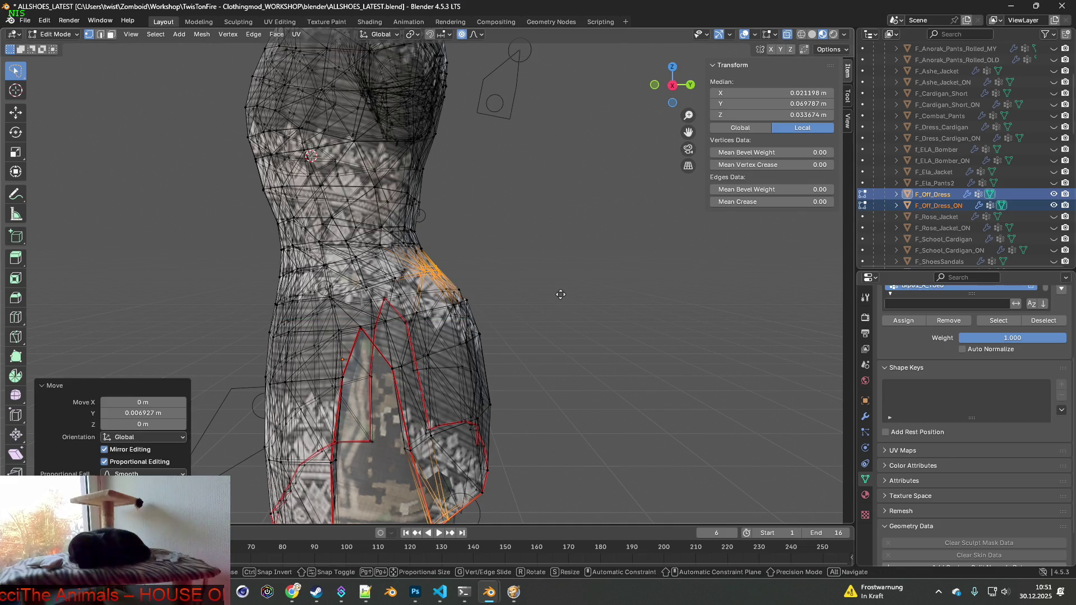
key("g")
key("z")
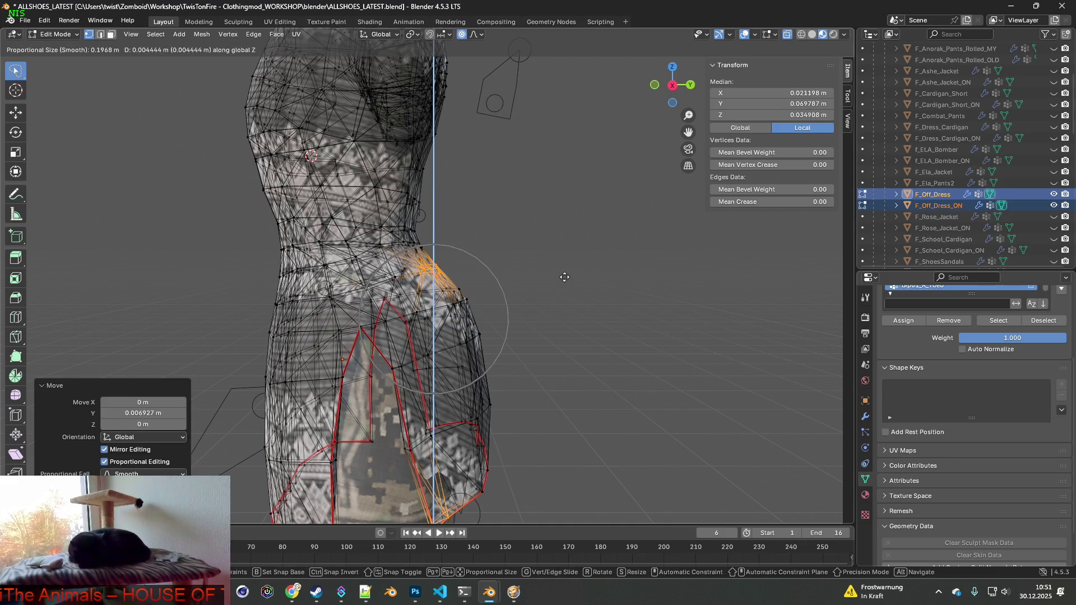
left_click(565, 275)
mouse_move(565, 275)
middle_mouse_down()
mouse_move(473, 294)
mouse_move(600, 293)
mouse_move(578, 328)
mouse_move(496, 246)
mouse_move(454, 247)
mouse_move(548, 297)
middle_mouse_up()
left_click(583, 306)
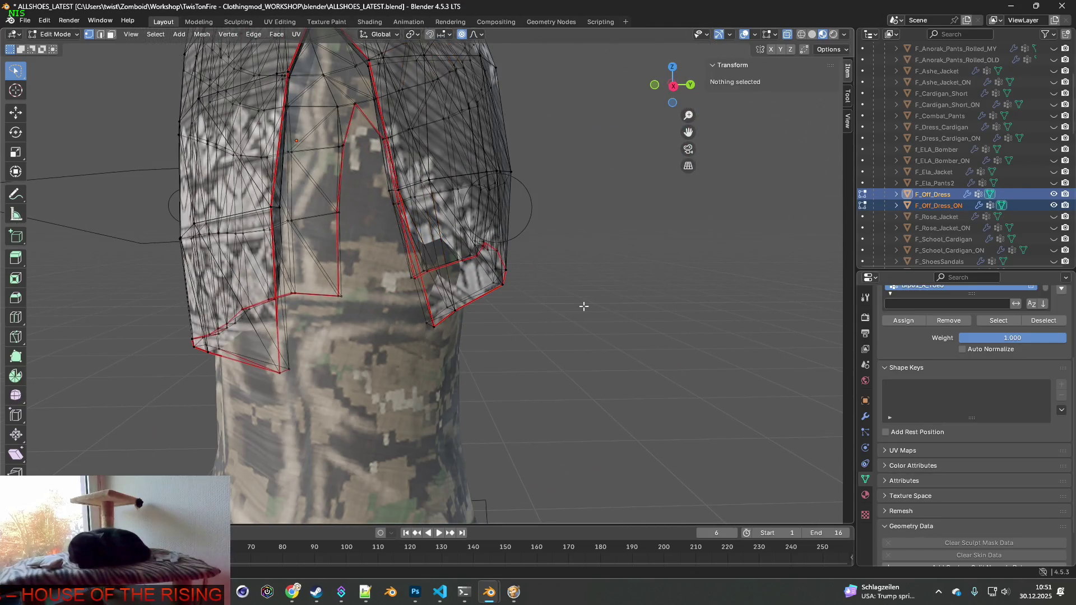
- Circle-select the skirt's side panel faces, enlarge them, and push them along Y
scroll(580, 307, "down", 2)
key("c")
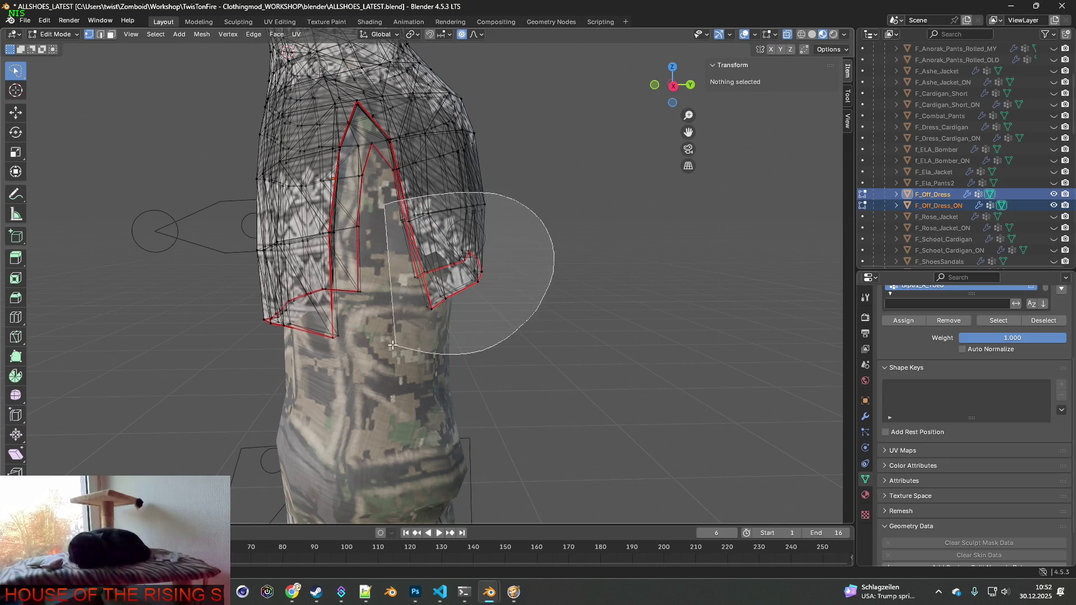
left_click_drag(468, 284, 426, 241)
mouse_move(425, 241)
middle_mouse_down()
mouse_move(493, 280)
mouse_move(535, 283)
mouse_move(461, 278)
middle_mouse_up()
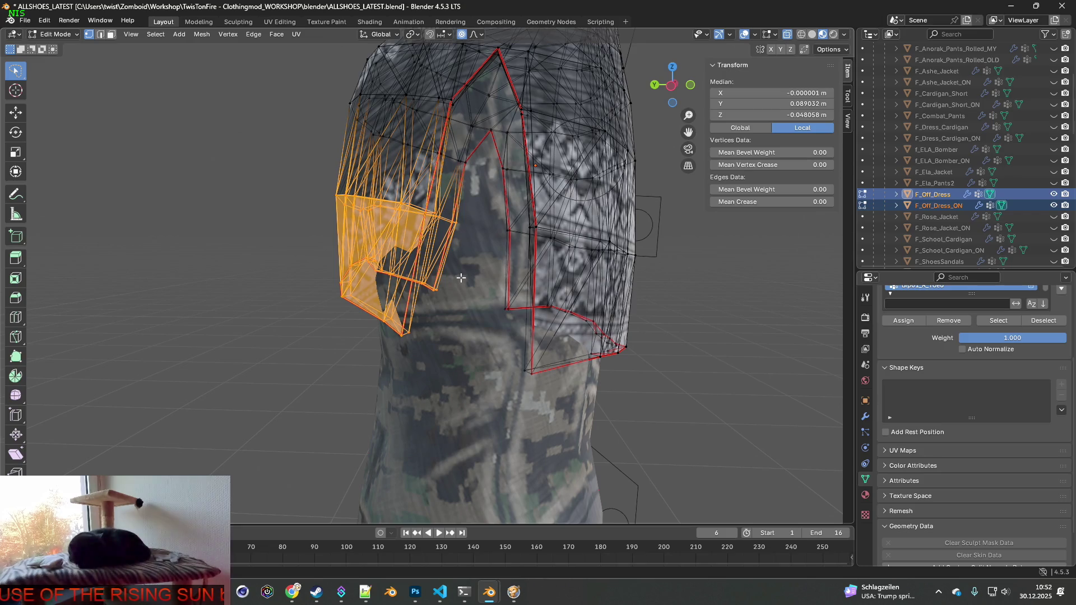
key("s")
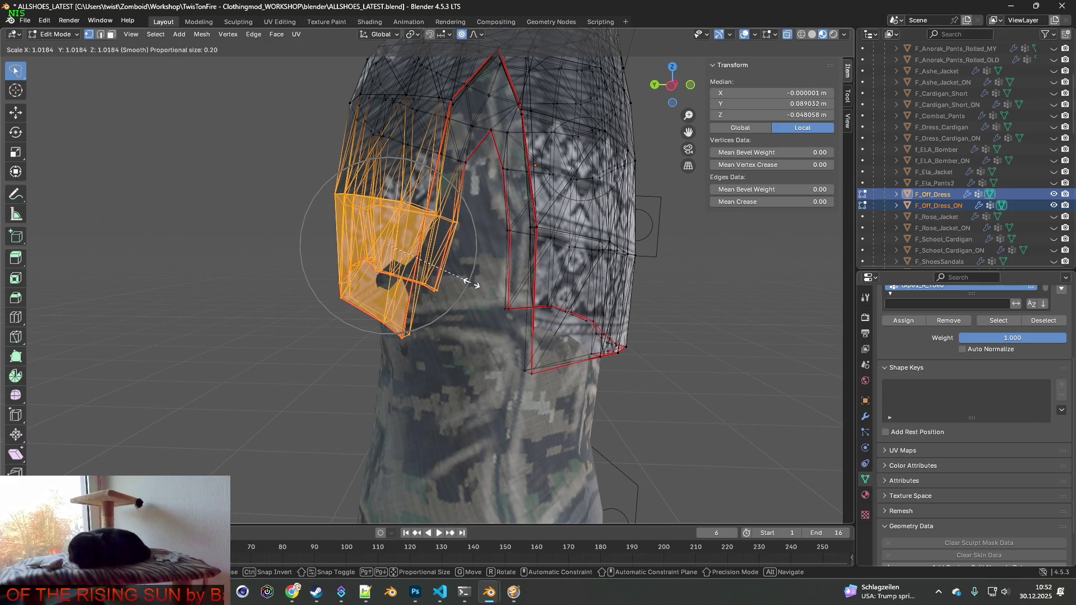
left_click(471, 285)
key("g")
key("y")
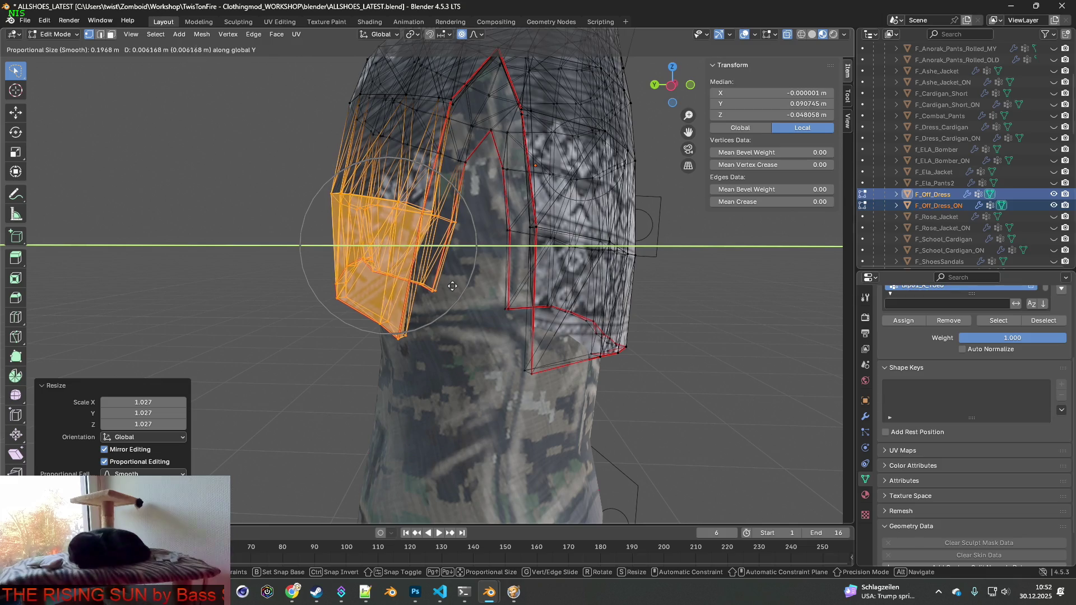
left_click(441, 286)
- Lasso-select the lower left hem vertices and slide them along X
mouse_move(441, 286)
middle_mouse_down()
mouse_move(557, 279)
mouse_move(470, 270)
mouse_move(589, 269)
mouse_move(515, 269)
mouse_move(479, 250)
middle_mouse_up()
middle_click_drag(359, 282, 343, 318)
right_click_drag(386, 284, 373, 283, "ctrl")
mouse_move(373, 283)
middle_mouse_down()
mouse_move(348, 314)
mouse_move(336, 292)
middle_mouse_up()
key("g")
key("x")
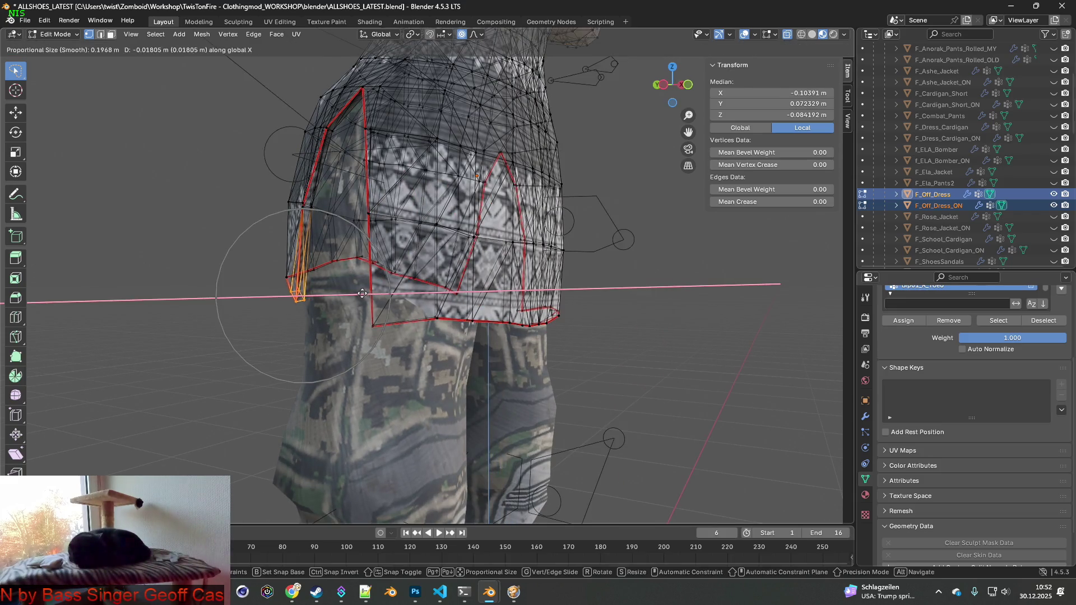
left_click(365, 293)
- Select the right side vertical edge loop and move it about 12 mm along X
mouse_move(365, 294)
middle_mouse_down()
mouse_move(541, 301)
mouse_move(304, 300)
mouse_move(489, 296)
mouse_move(360, 264)
middle_mouse_up()
left_click(474, 290, "alt")
key("g")
key("x")
left_click(555, 297)
scroll(360, 264, "down", 5)
- Return to Object Mode, hide the anorak pants and F_Off_Dress_ON, and select F_Off_Dress
left_click(55, 35)
left_click(50, 48)
scroll(475, 198, "down", 3)
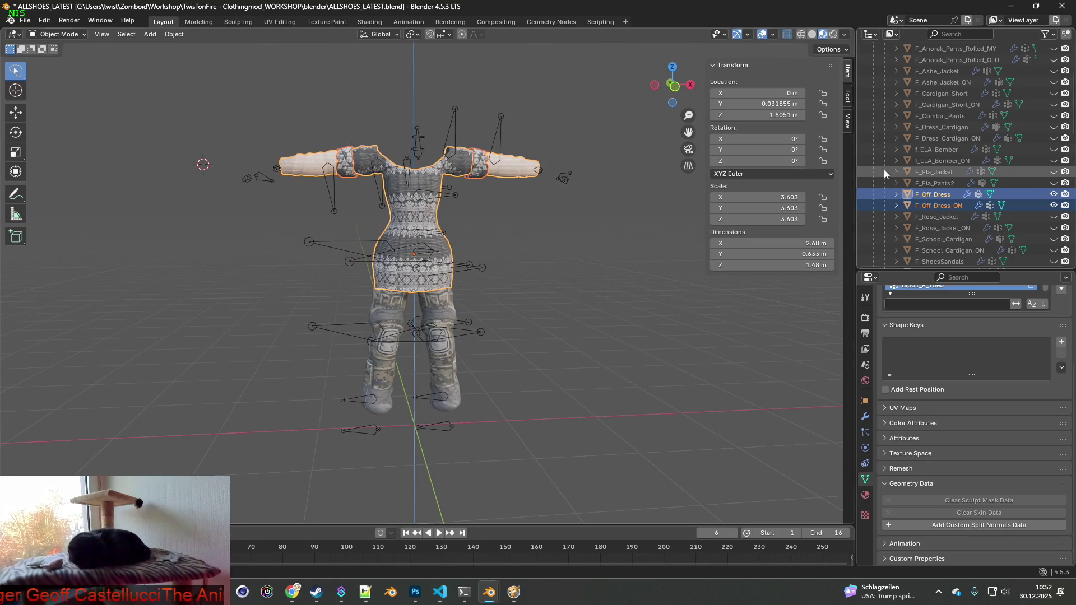
scroll(1012, 170, "up", 4)
left_click(1053, 127)
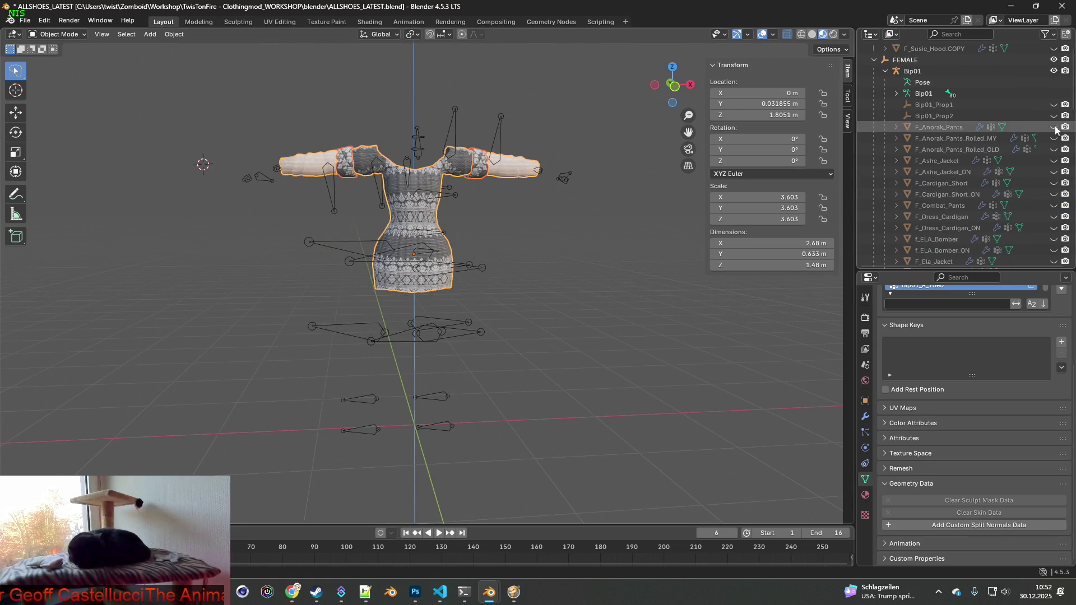
middle_click_drag(624, 199, 639, 197)
scroll(897, 170, "down", 4)
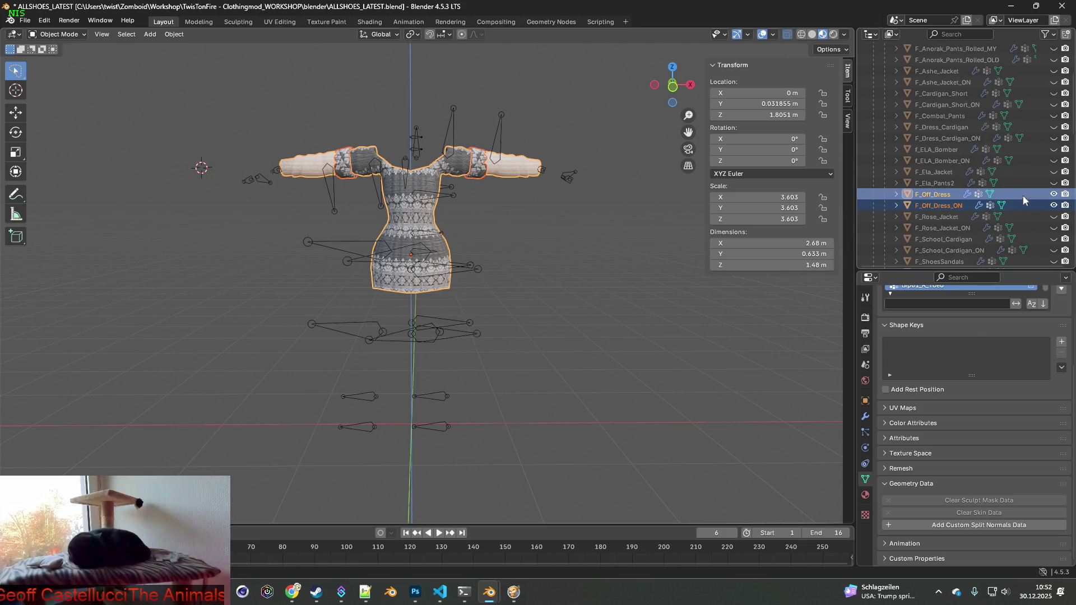
left_click(1054, 205)
left_click(928, 196)
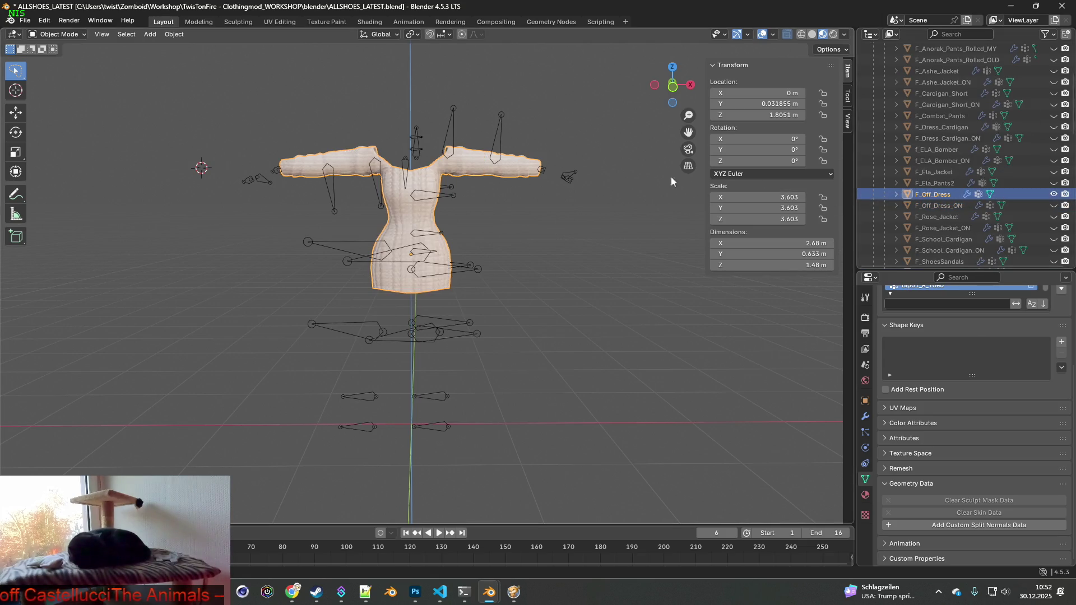
middle_click_drag(583, 170, 378, 133)
- Export the dress as FBX, overwriting F_Off_Dress.fbx
left_click(25, 21)
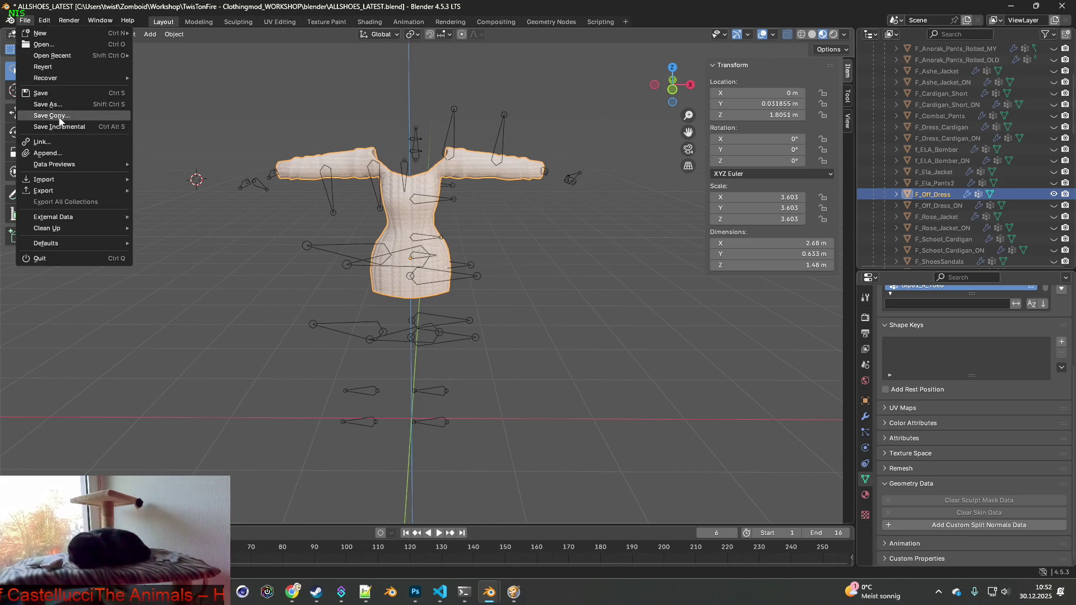
mouse_move(62, 191)
left_click(168, 290)
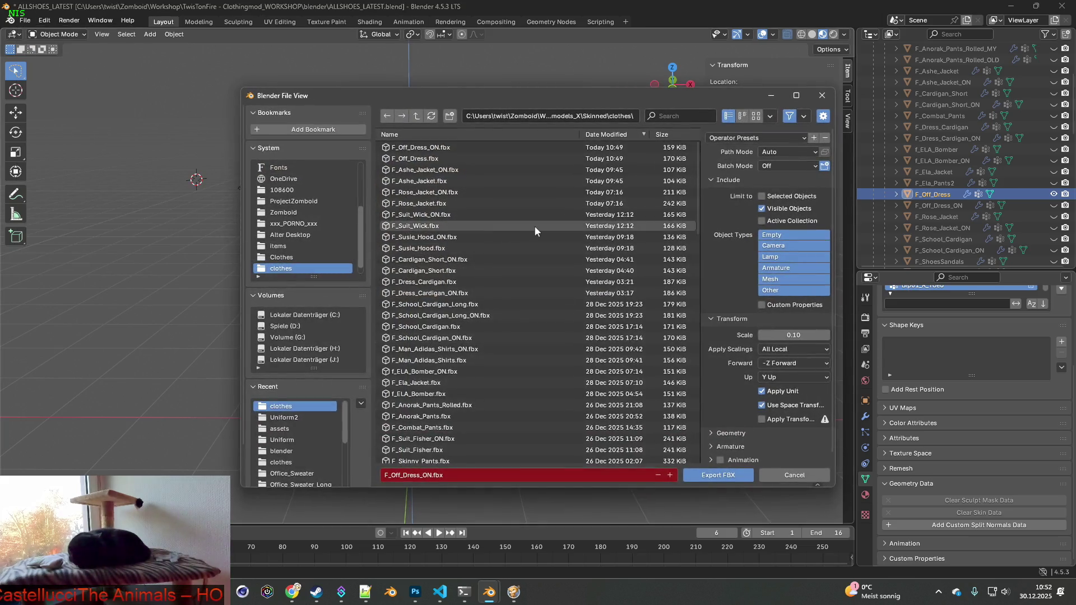
left_click(487, 159)
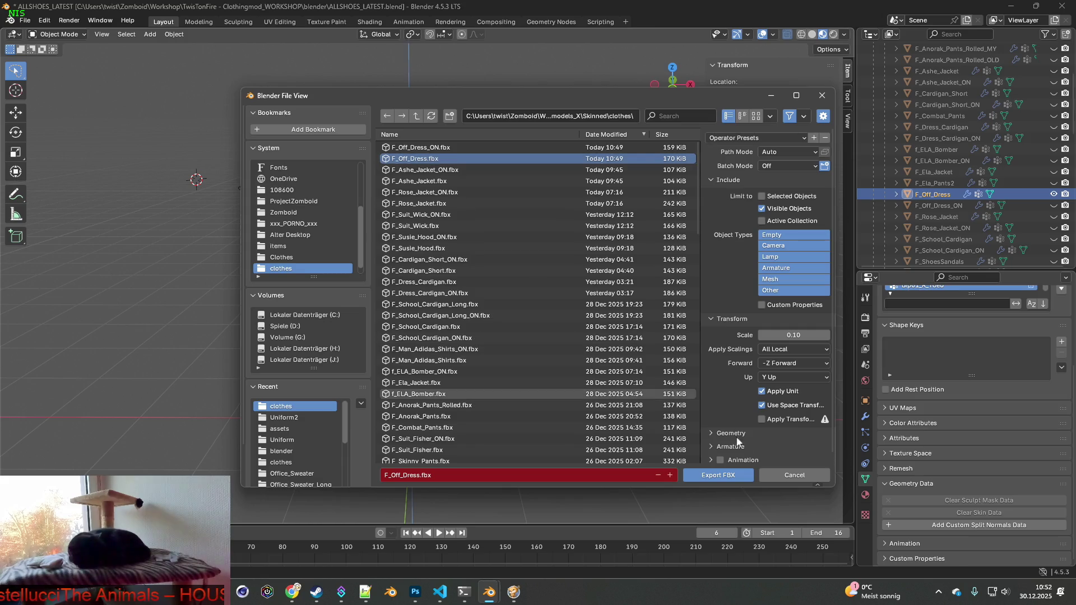
left_click(731, 477)
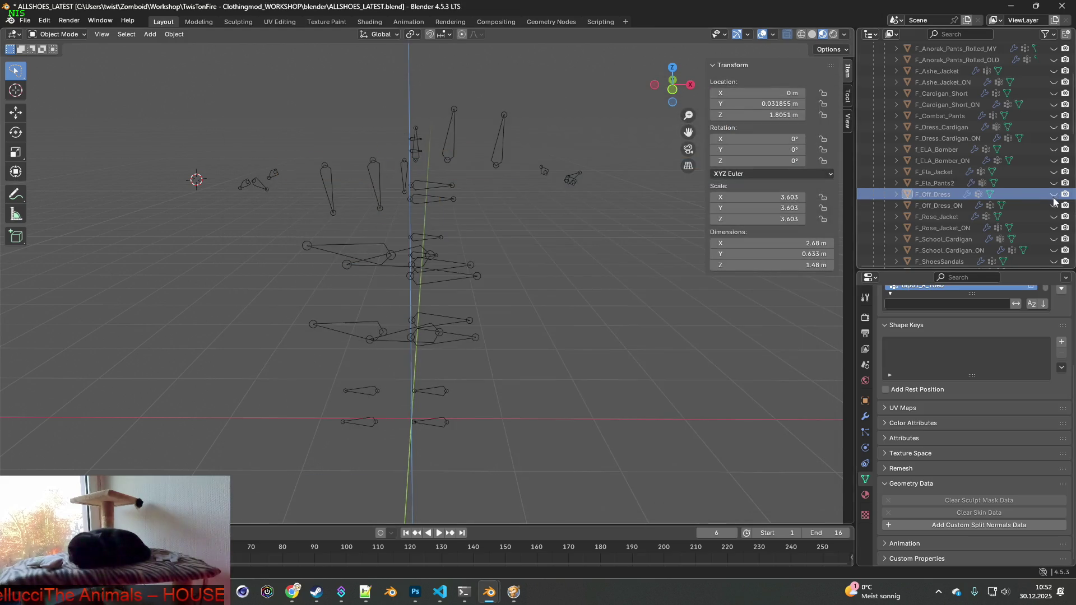
- Export again as FBX over F_Off_Dress_ON.fbx and switch to the game window
left_click(25, 20)
mouse_move(62, 191)
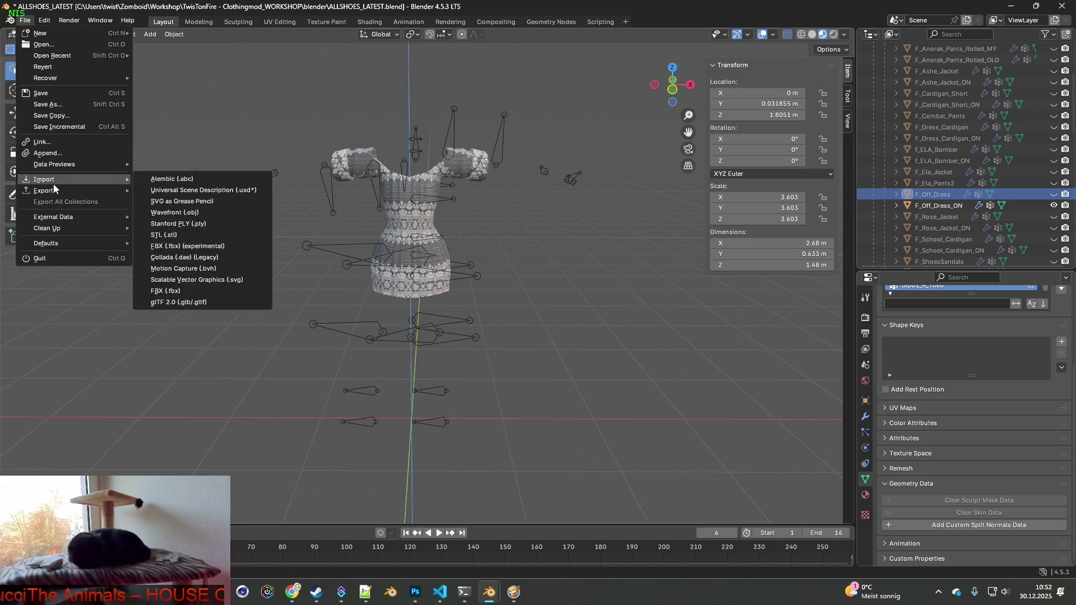
left_click(196, 291)
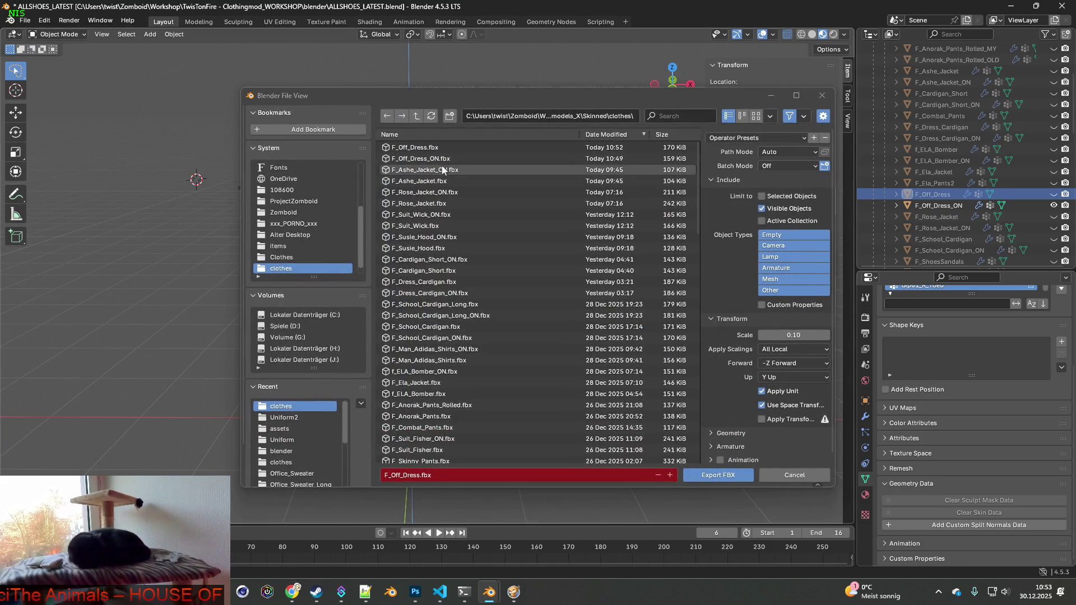
left_click(437, 159)
left_click(711, 474)
left_click(514, 592)
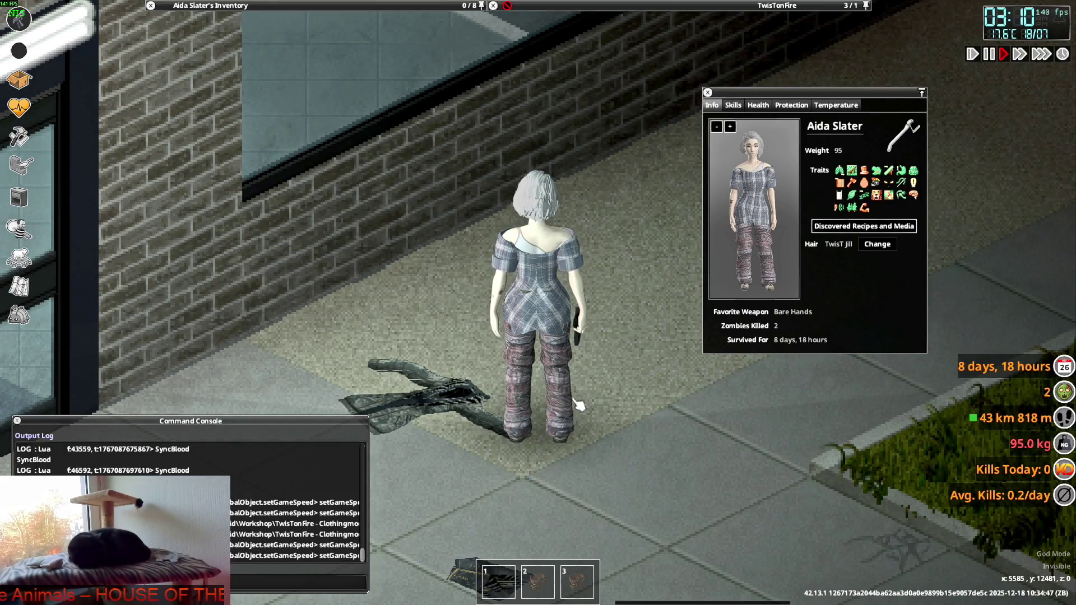
- Walk the character up and down the pavement to view the re-exported dress from front, back and side
key("s")
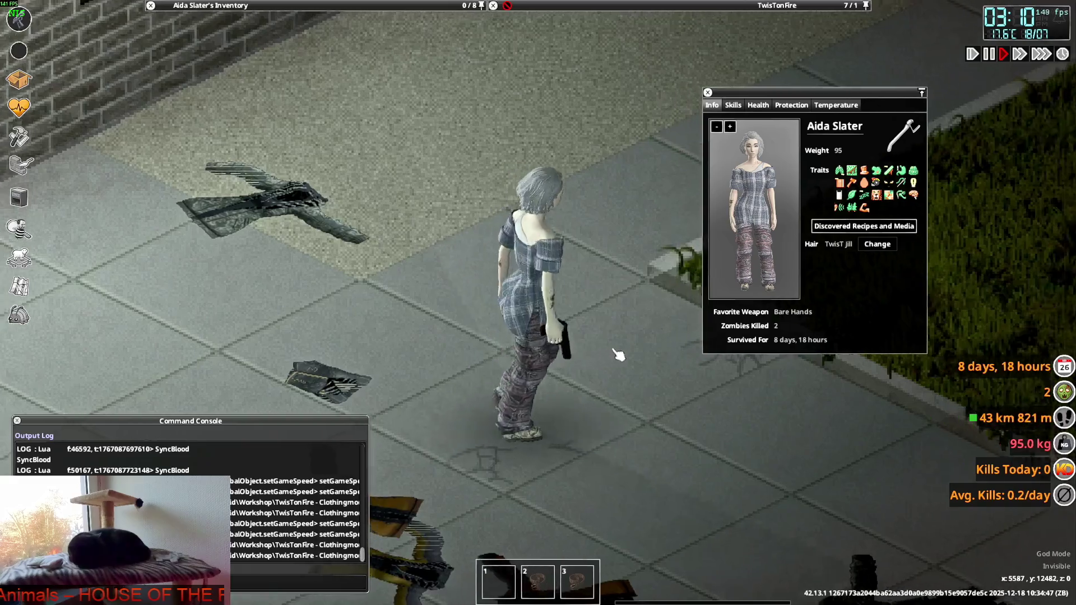
key("w")
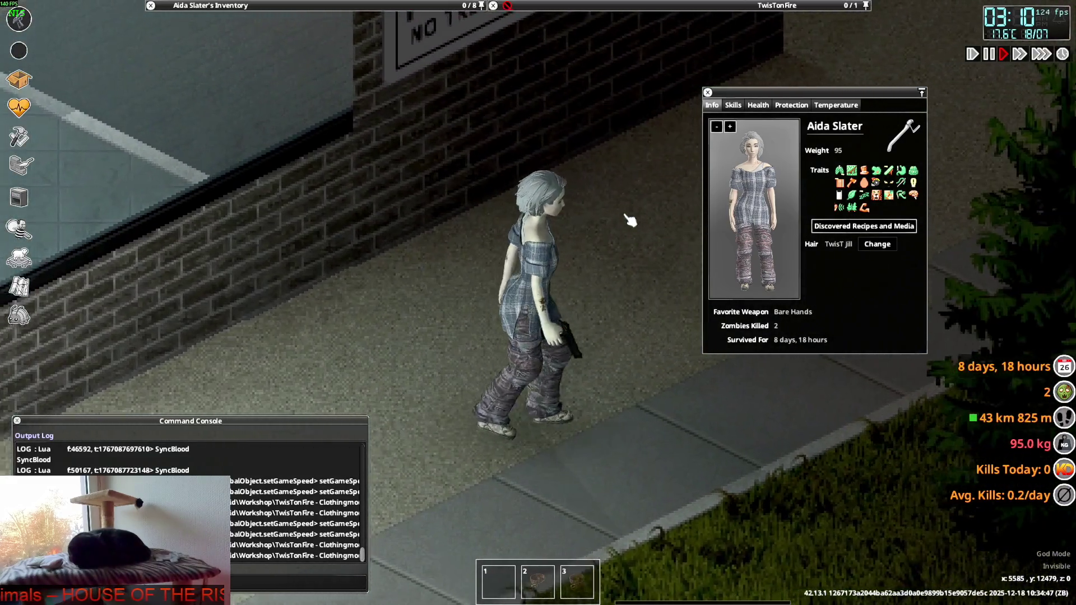
key("s")
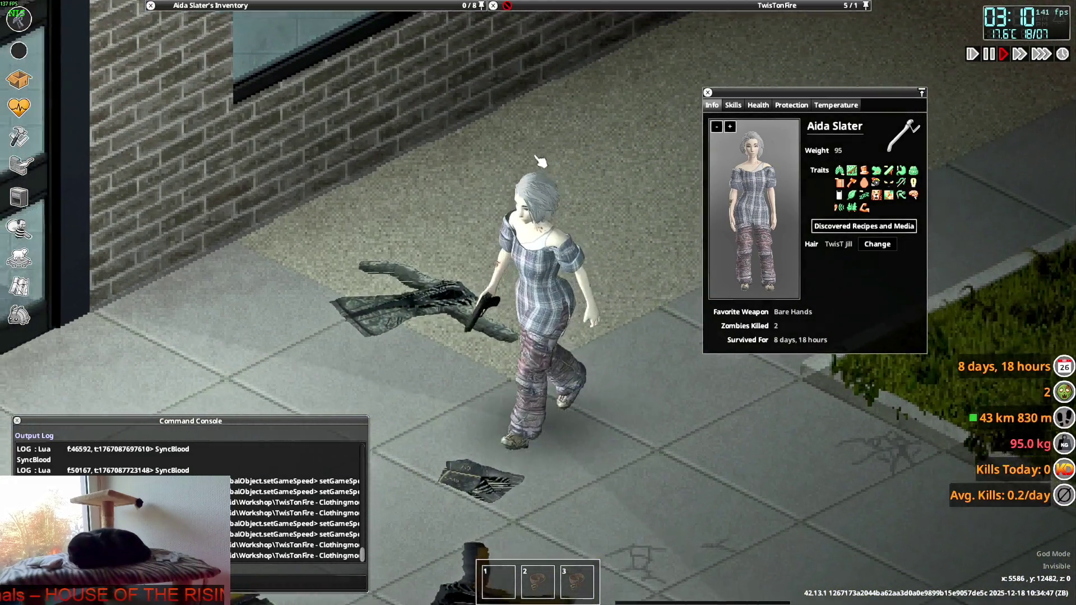
key("w")
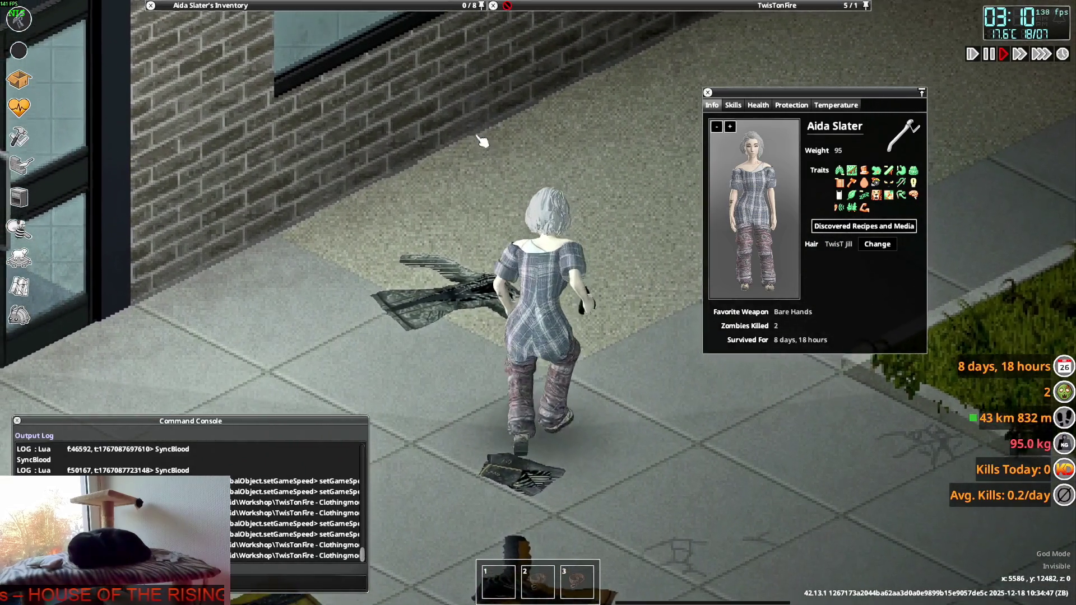
key("w")
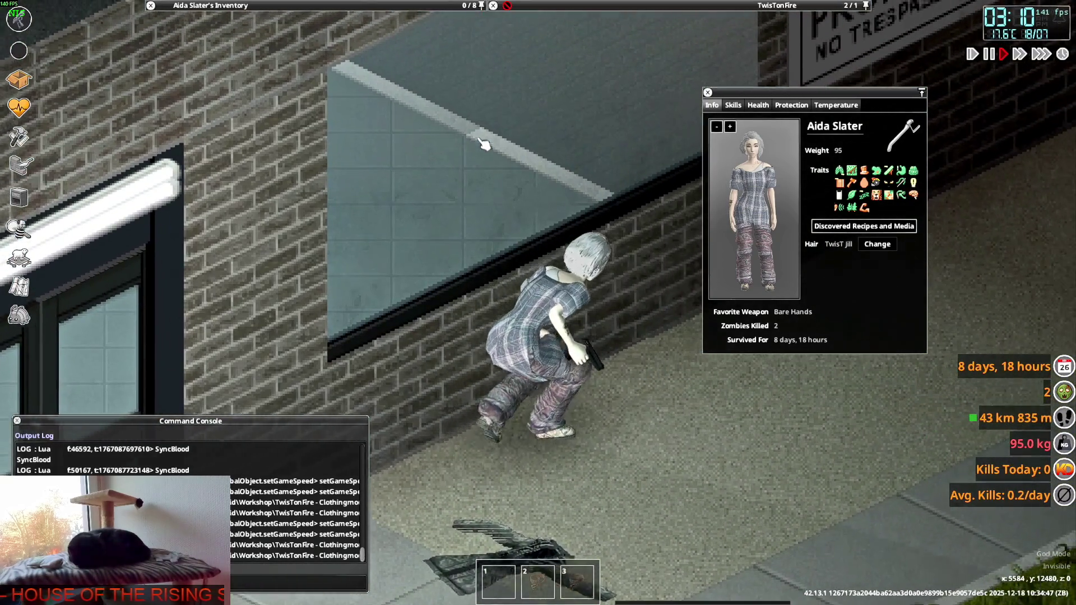
key("w")
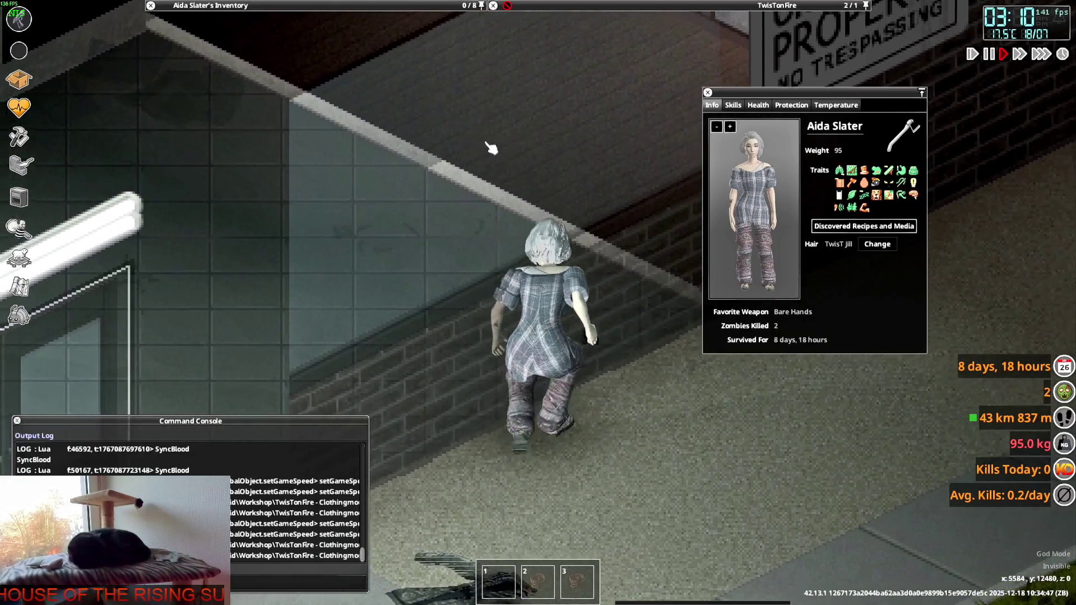
key("w")
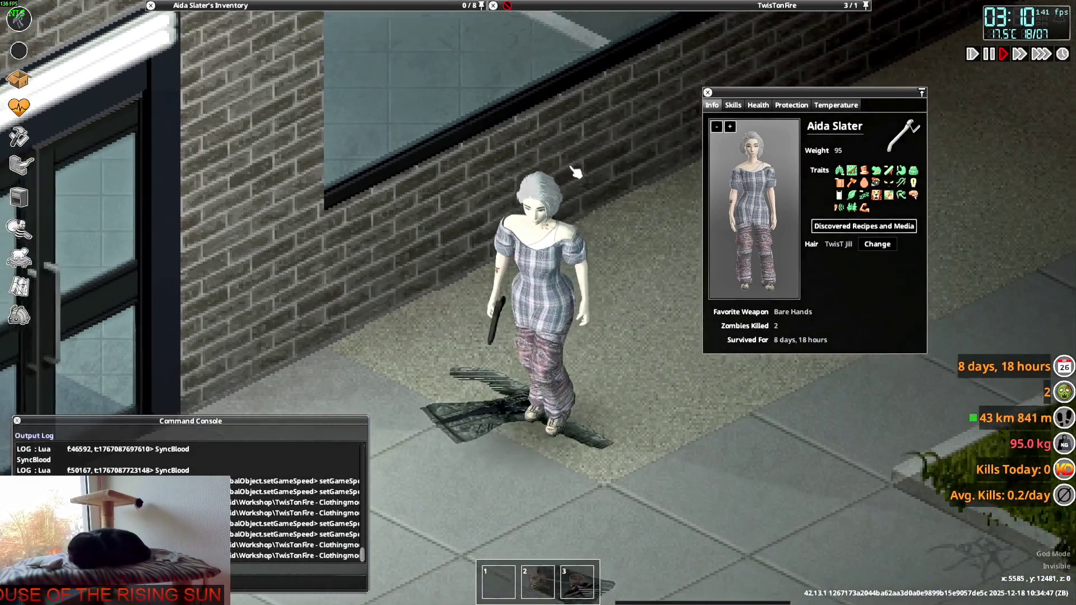
key("s")
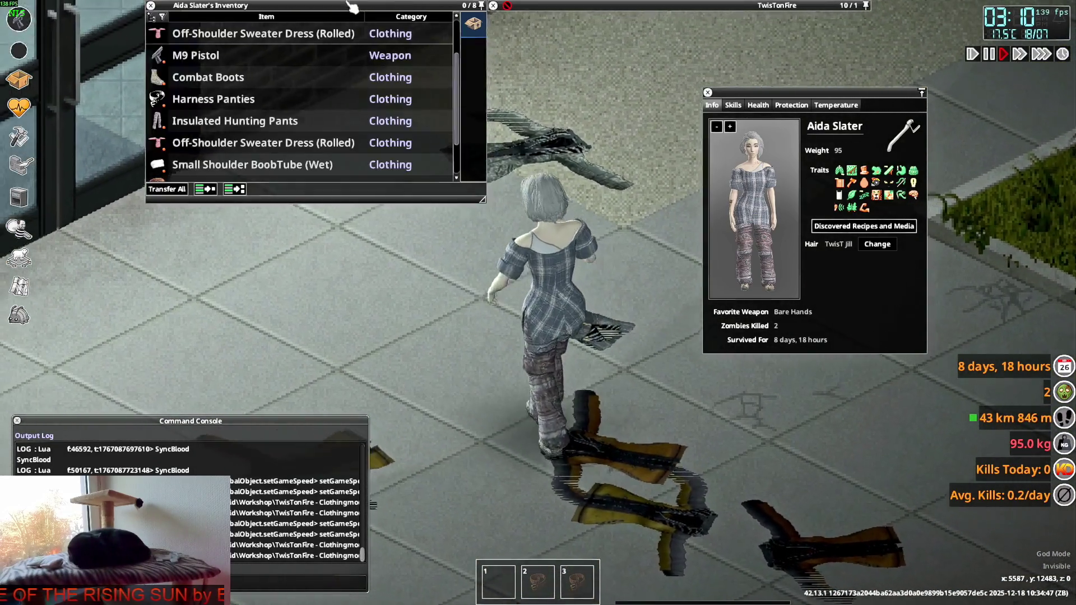
key("w")
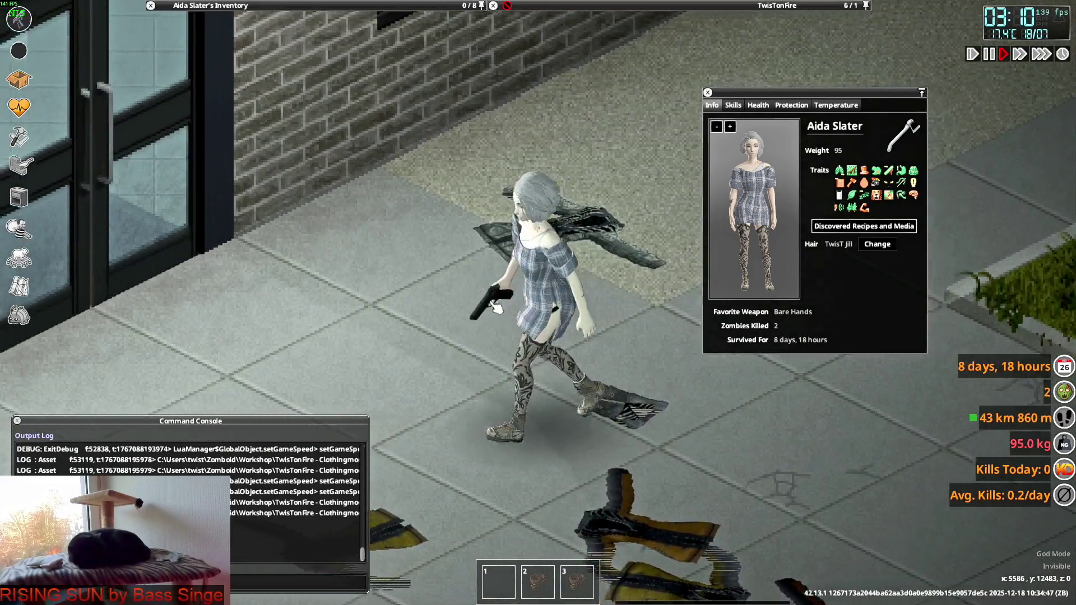
key("s")
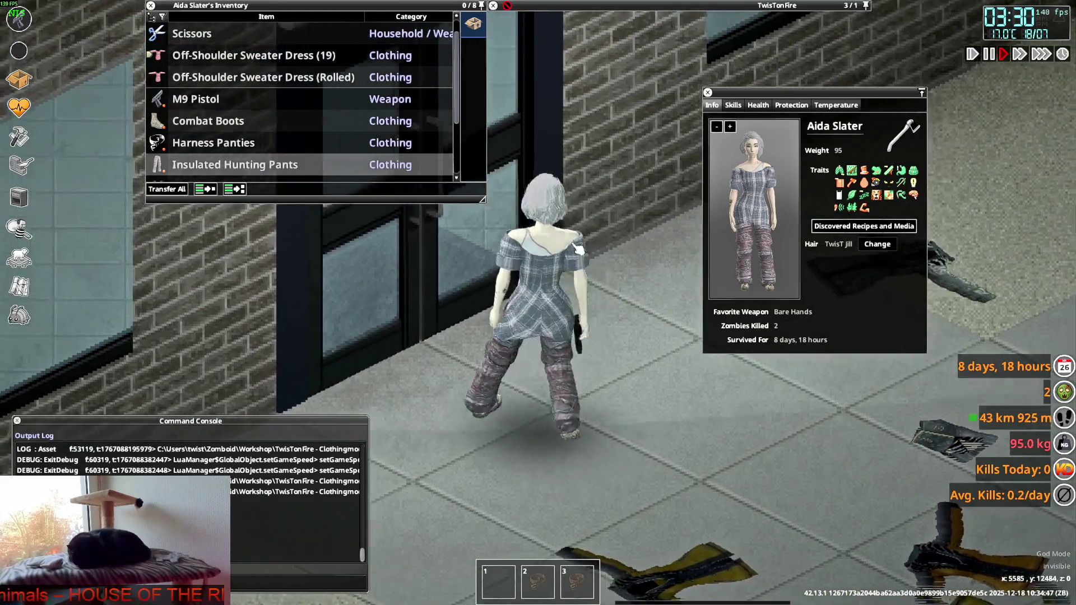
- Walk and turn the character to view the dress from front and sides, then return to Blender
key("s")
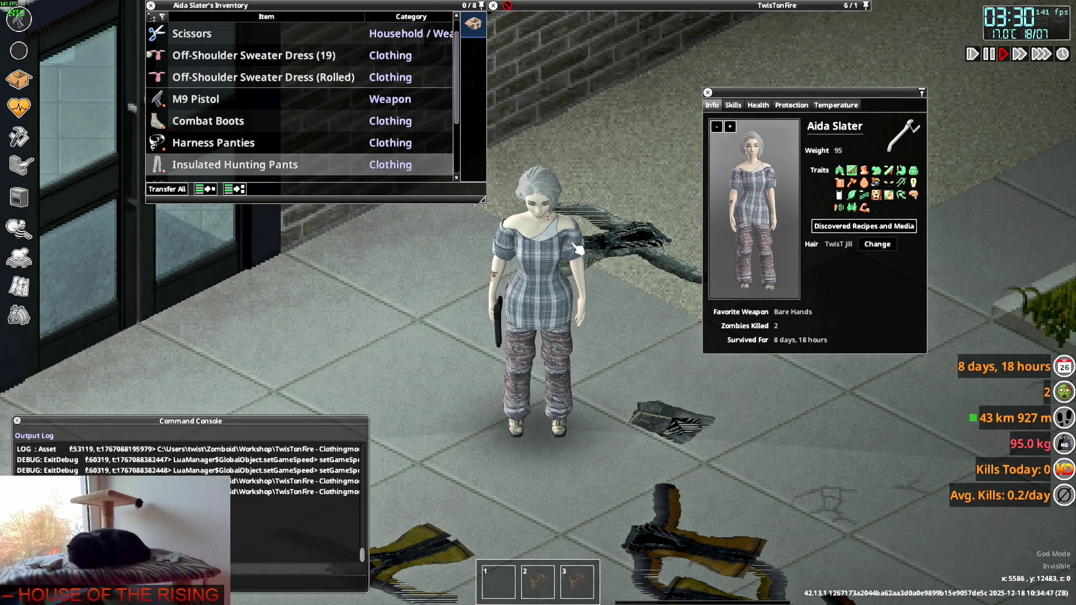
key("s")
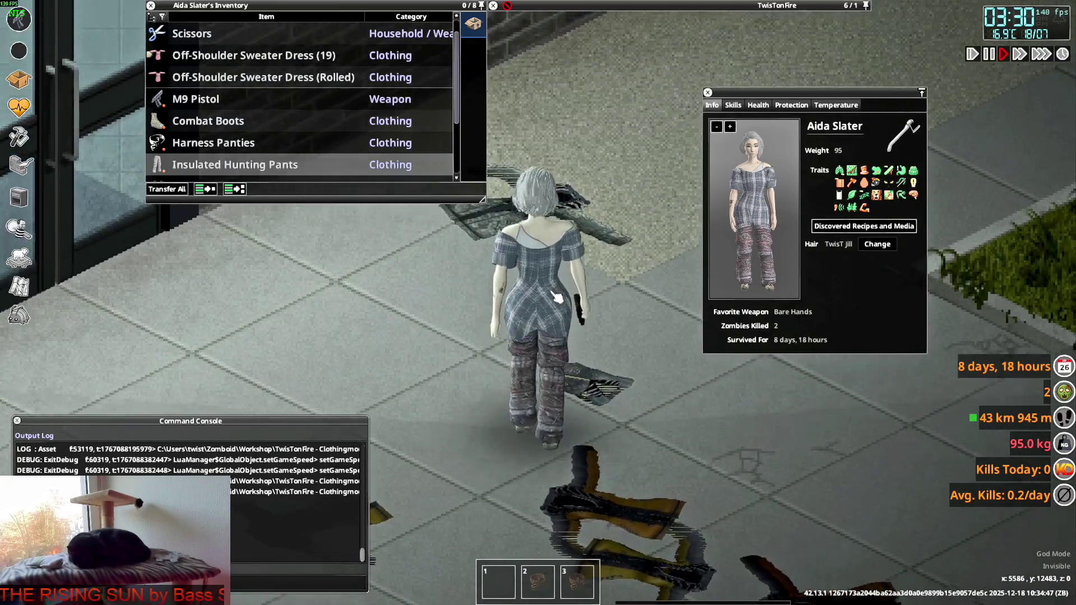
key("1")
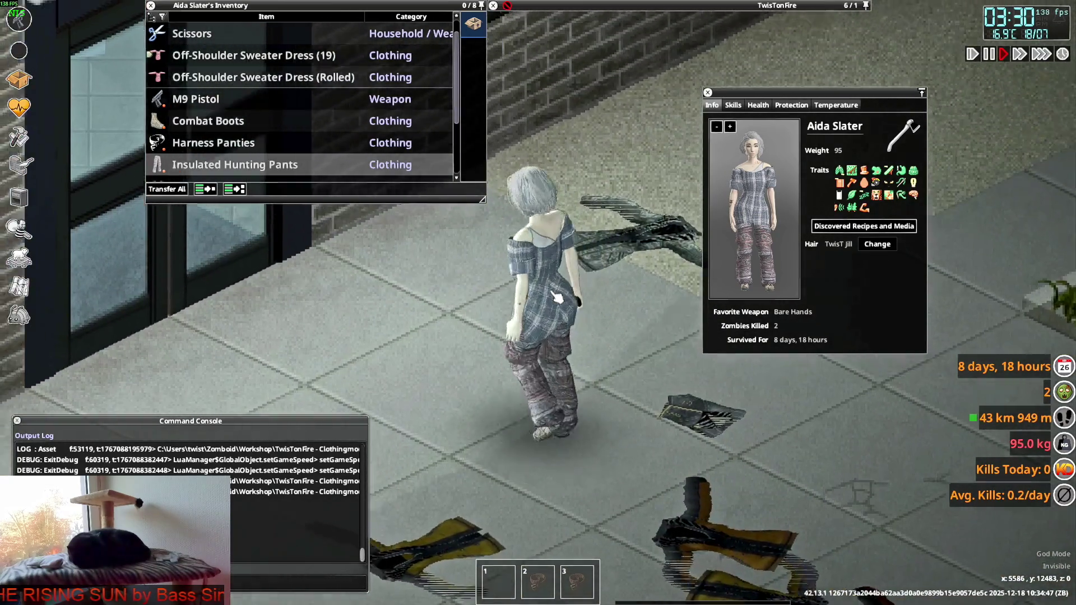
key("d")
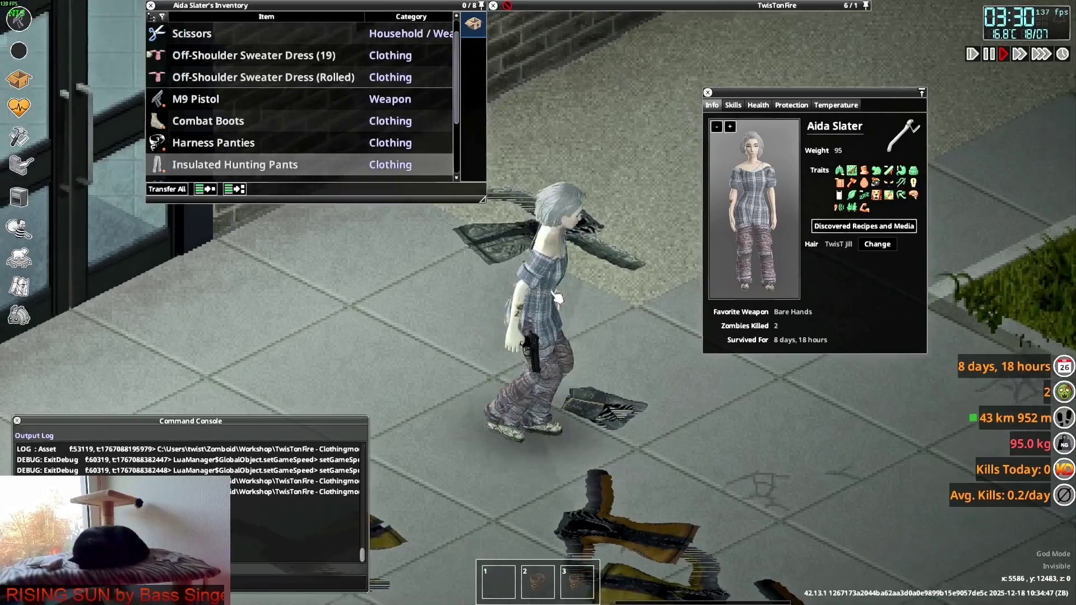
key("s")
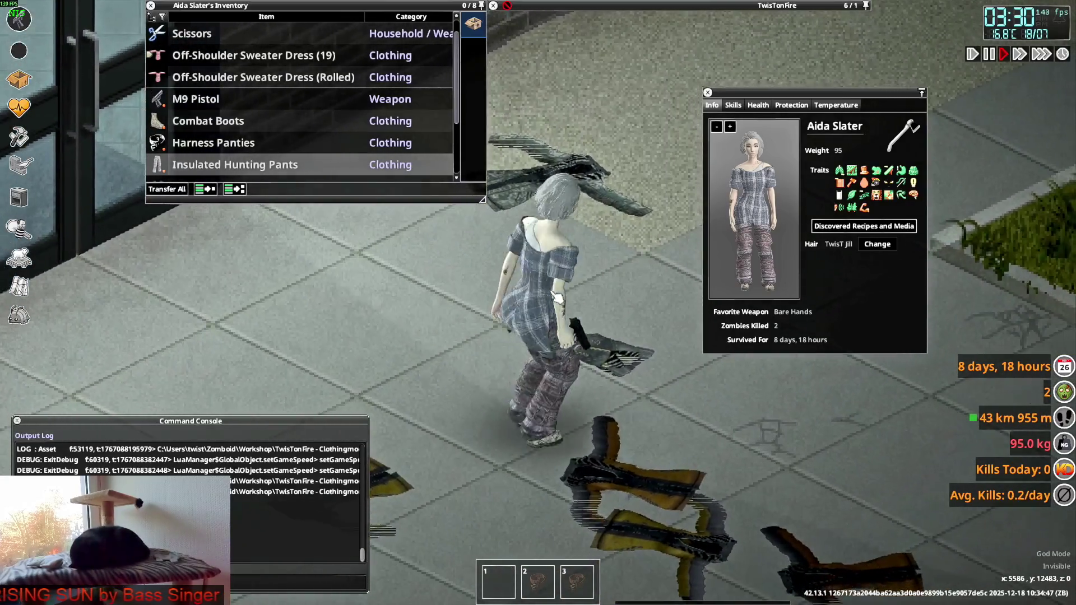
key("s")
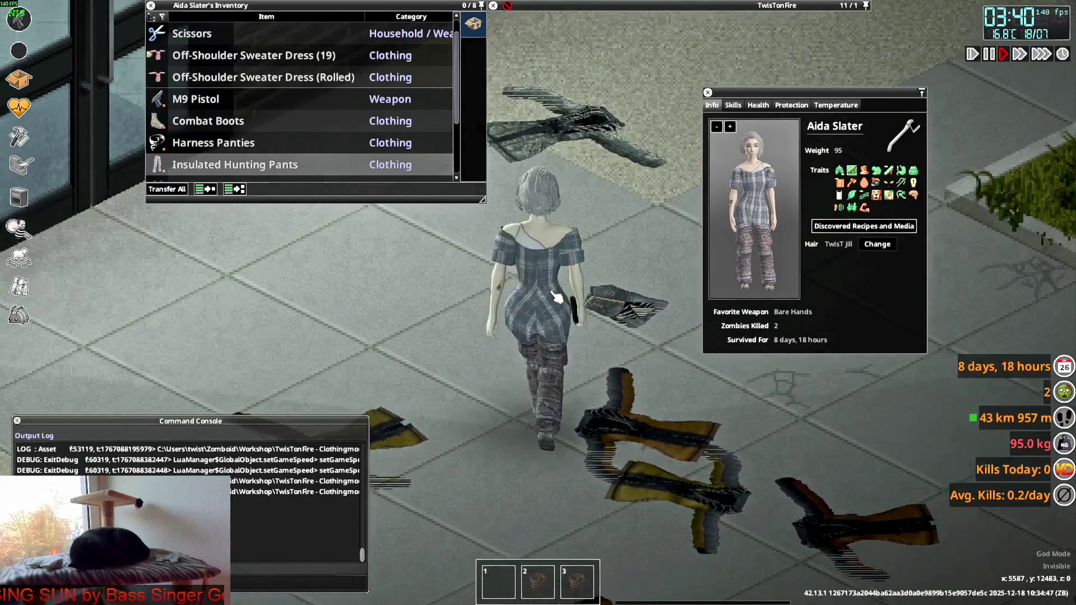
key("s")
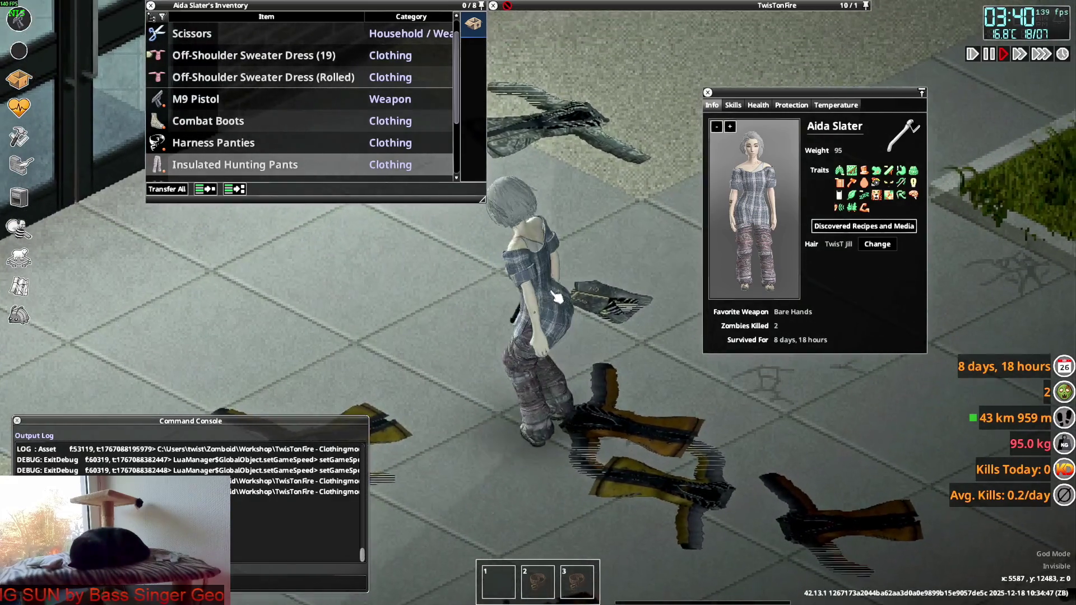
key("w")
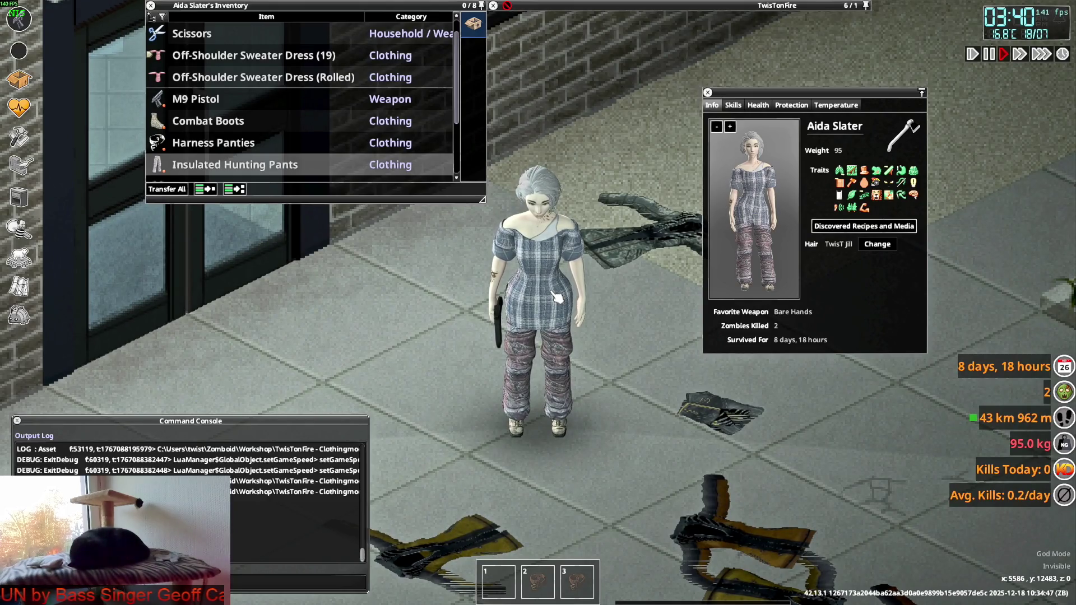
key("alt+Tab")
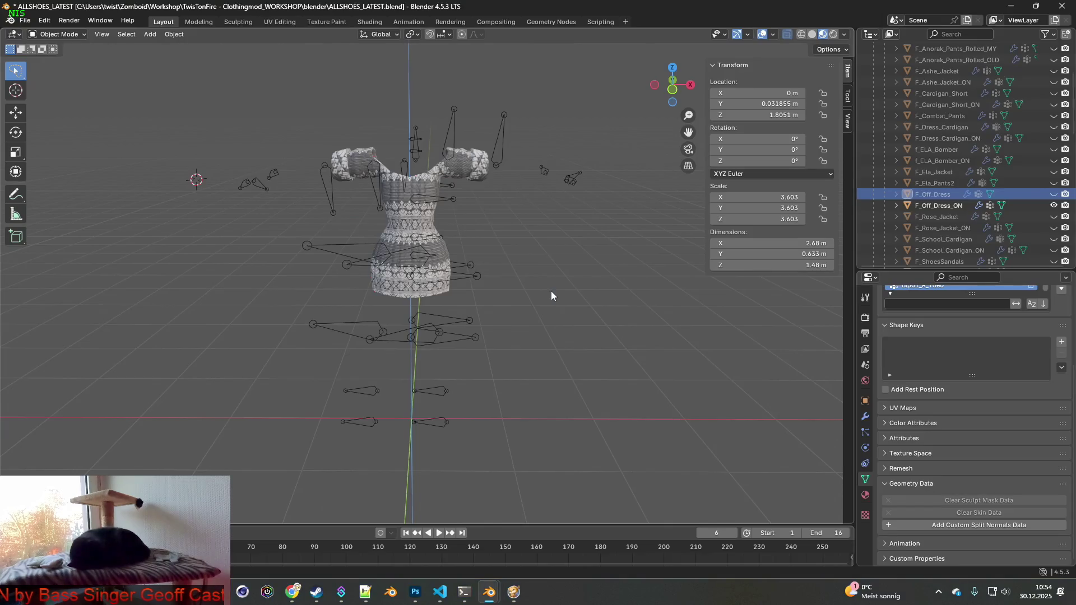
- Save a copy as OFFDressThick.blend by renaming SchoolCardiganDressThick.blend's prefix to 'OFF'
left_click(25, 20)
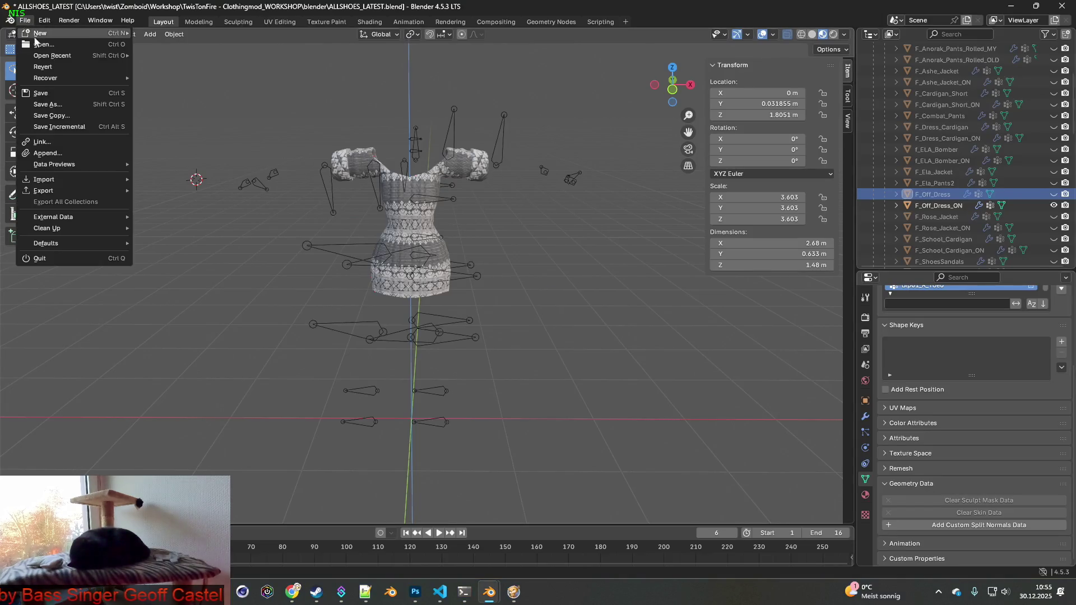
left_click(55, 115)
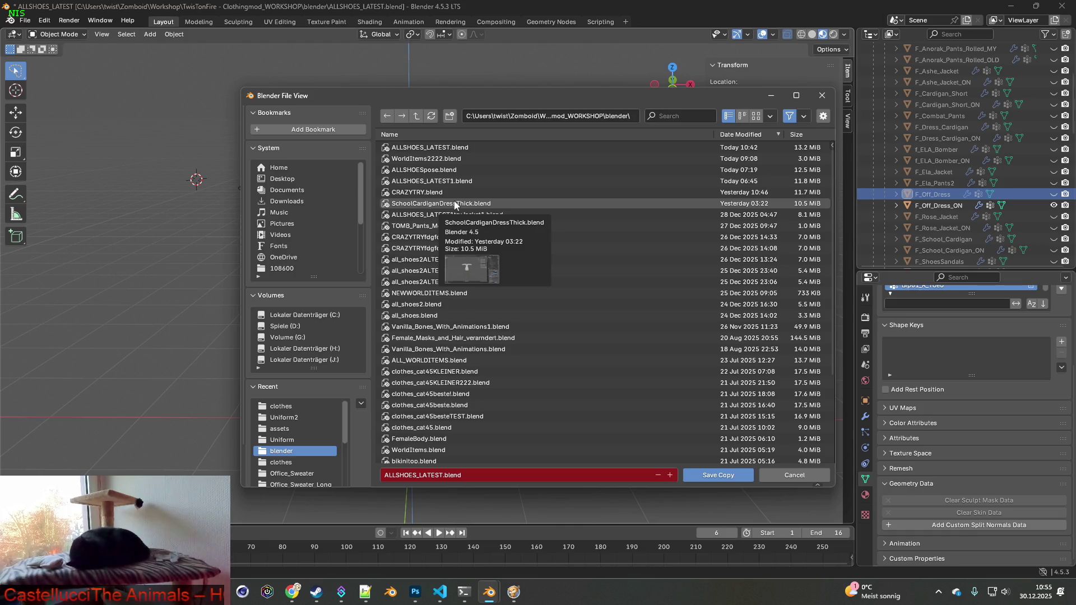
left_click(455, 204)
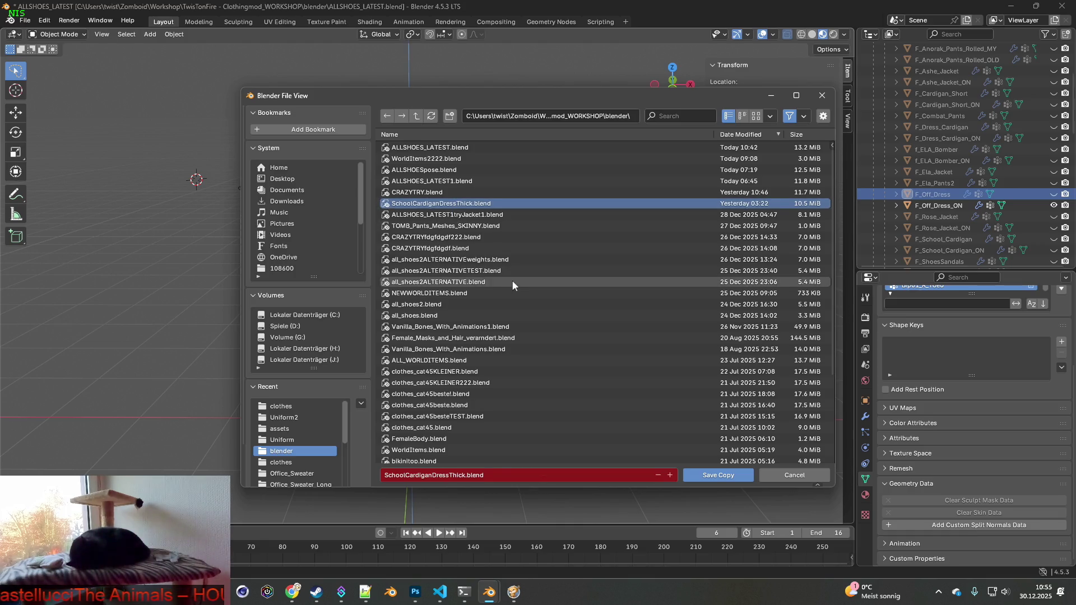
left_click(404, 476)
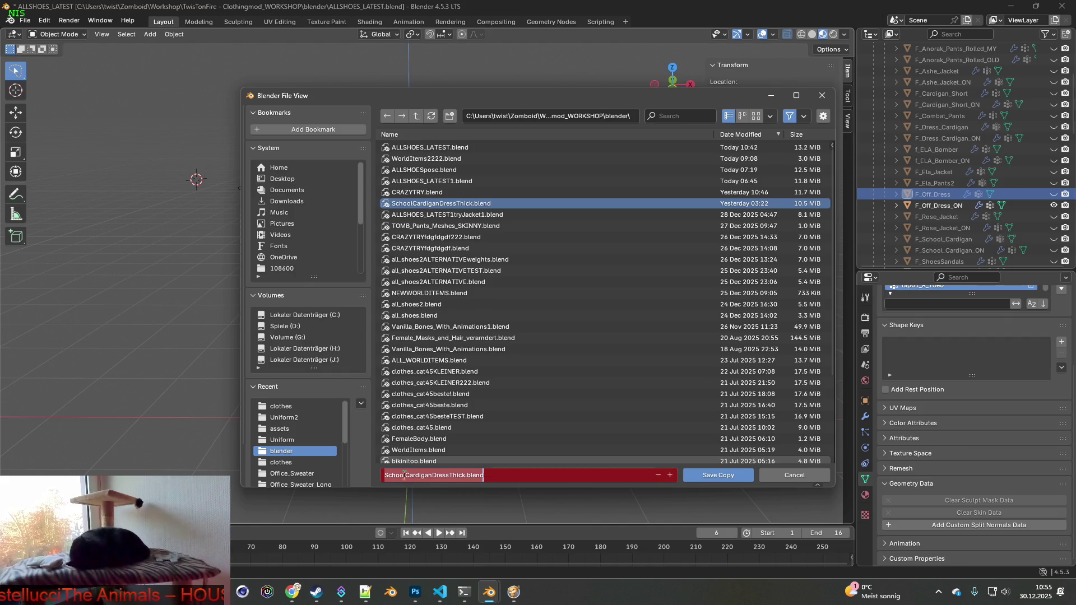
left_click(435, 476)
key("shift+Home")
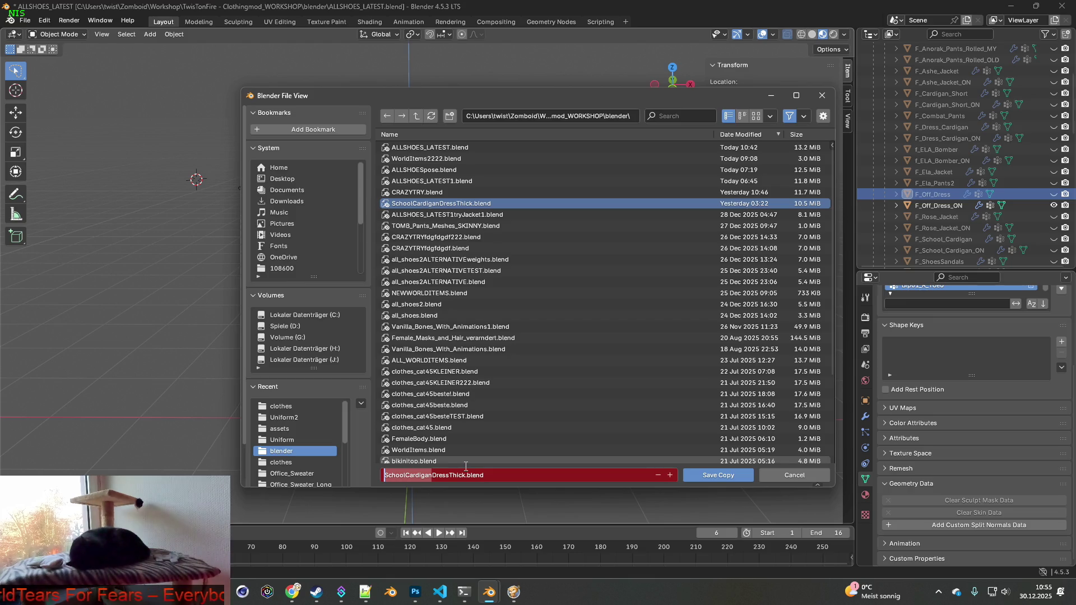
type("OFF")
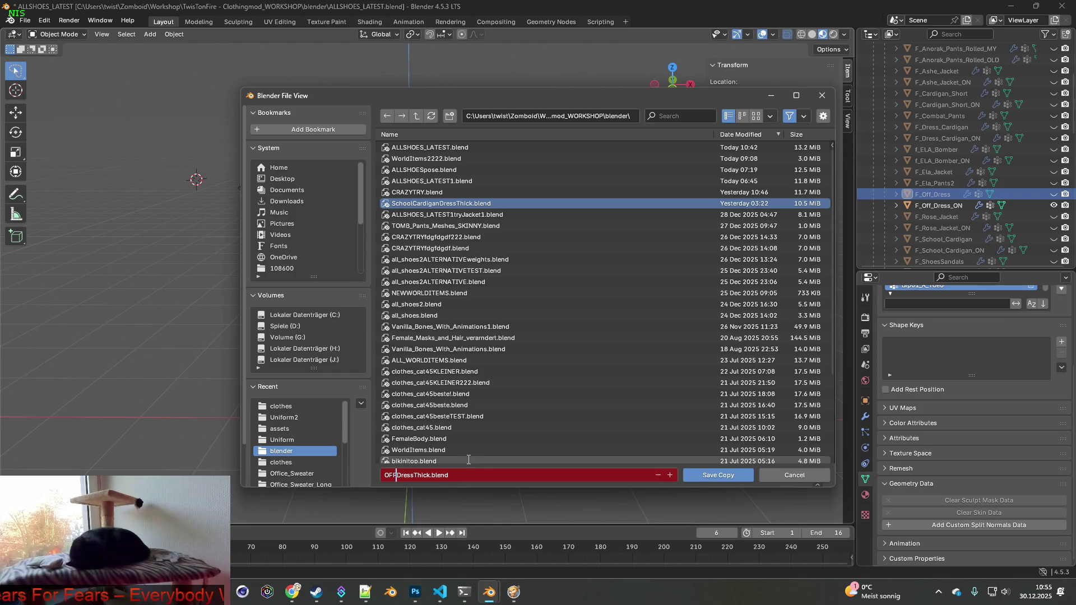
left_click(711, 474)
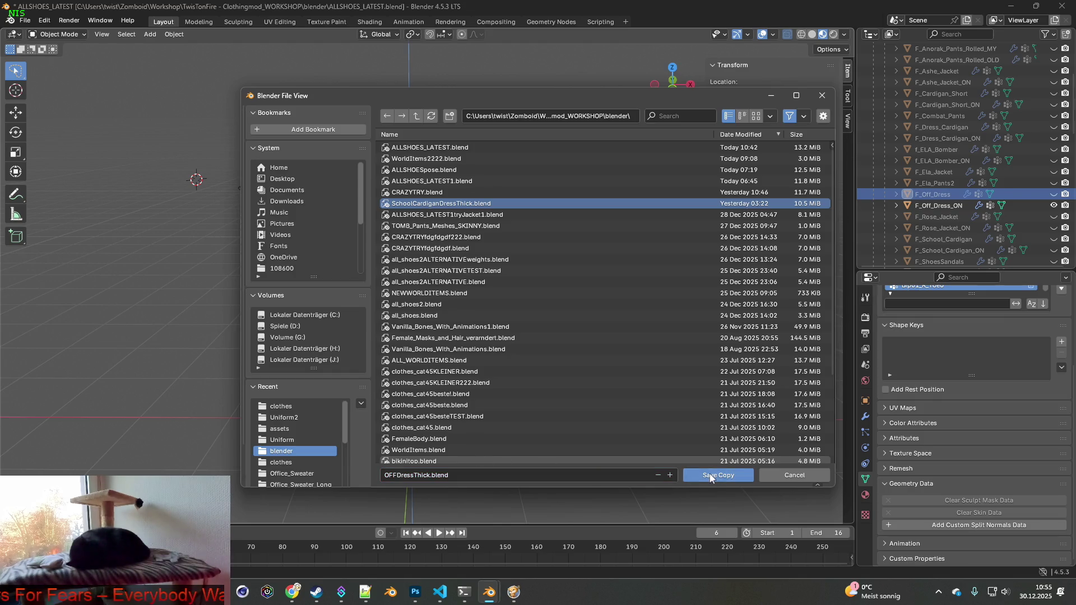
mouse_move(625, 432)
middle_mouse_down()
mouse_move(560, 363)
mouse_move(462, 358)
middle_mouse_up()
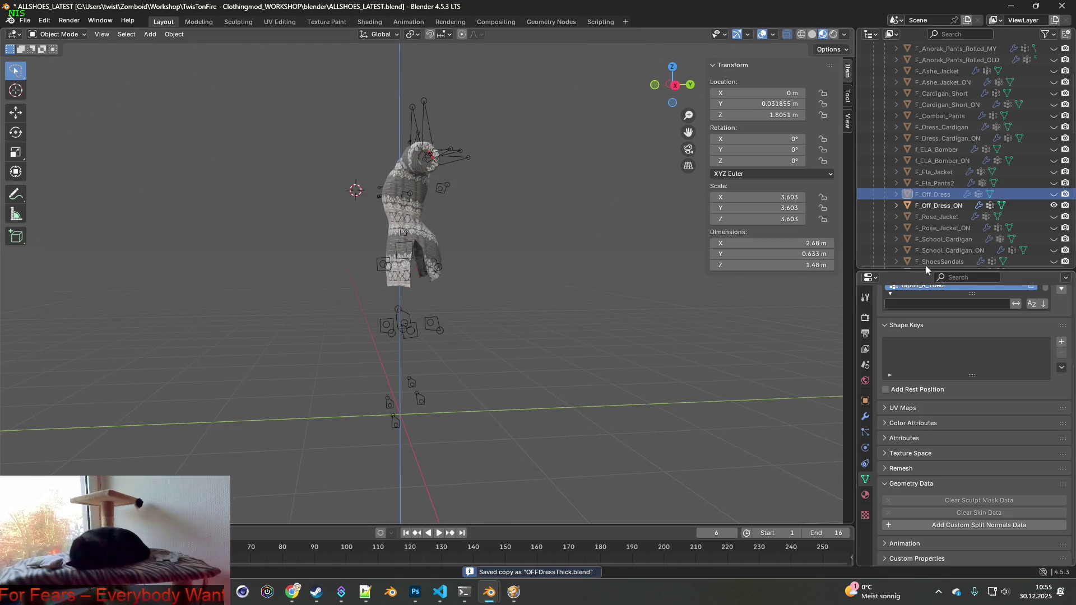
- Toggle F_Off_Dress_ON, show the Female body, and view the dress on her from front and side
left_click(1054, 205)
left_click_drag(1054, 205, 1053, 194)
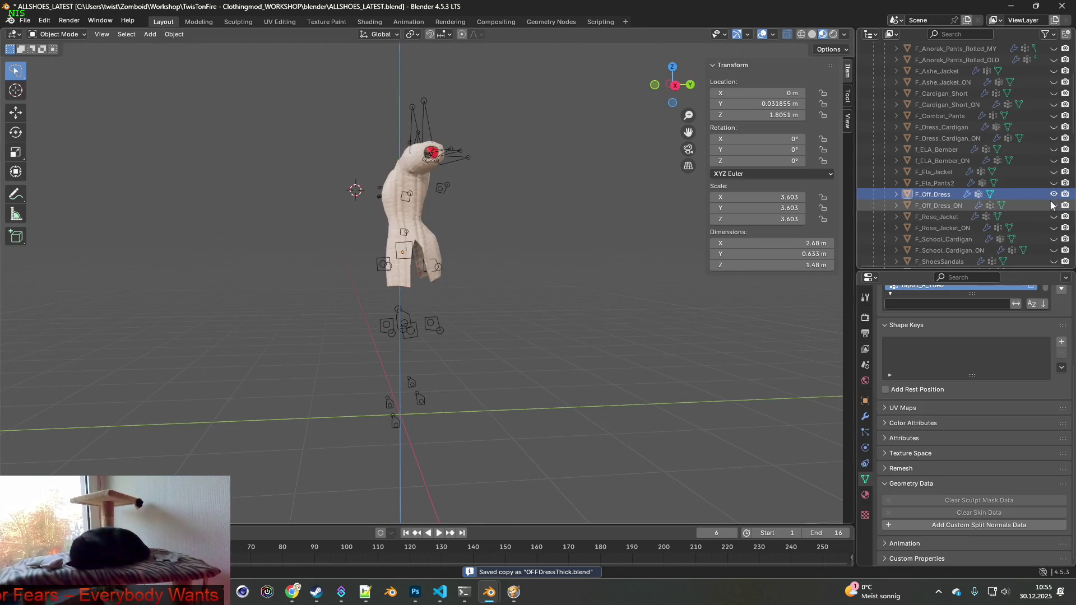
scroll(970, 202, "up", 2)
scroll(970, 193, "down", 4)
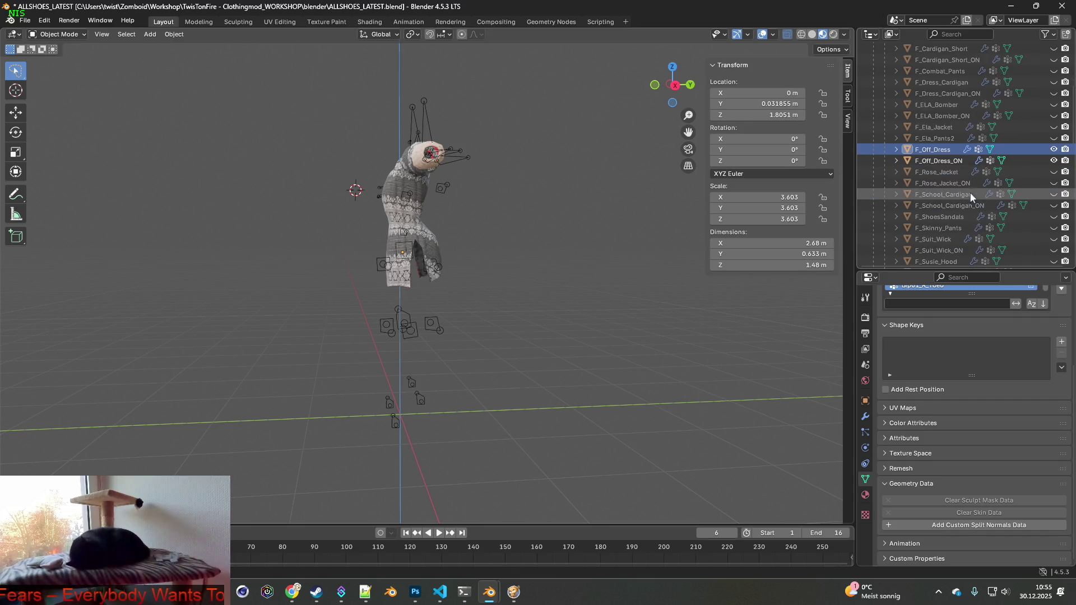
key("KP_1")
scroll(516, 261, "up", 5)
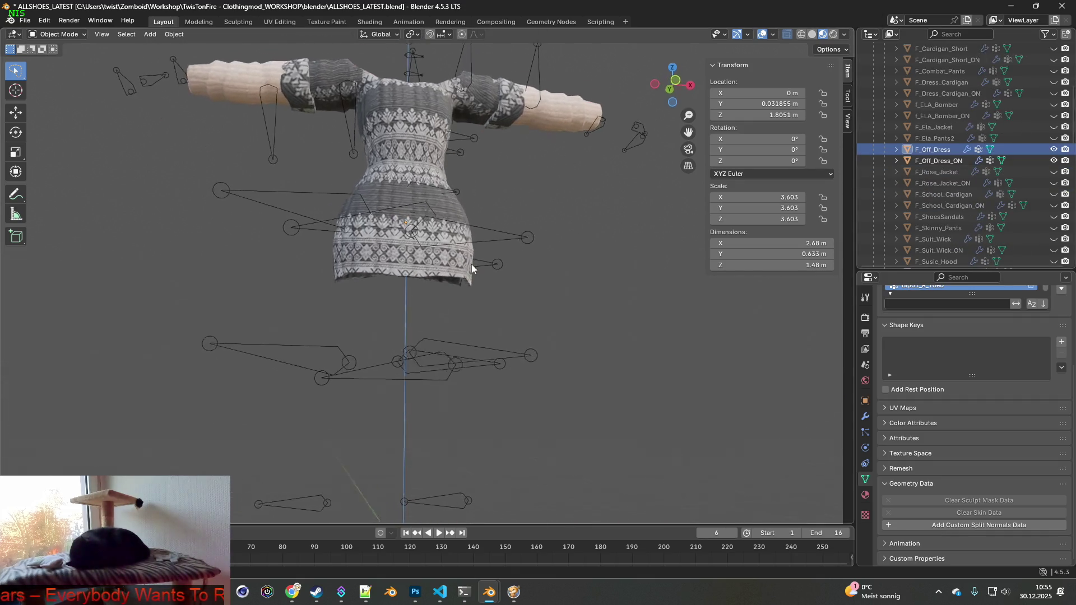
scroll(1009, 224, "down", 2)
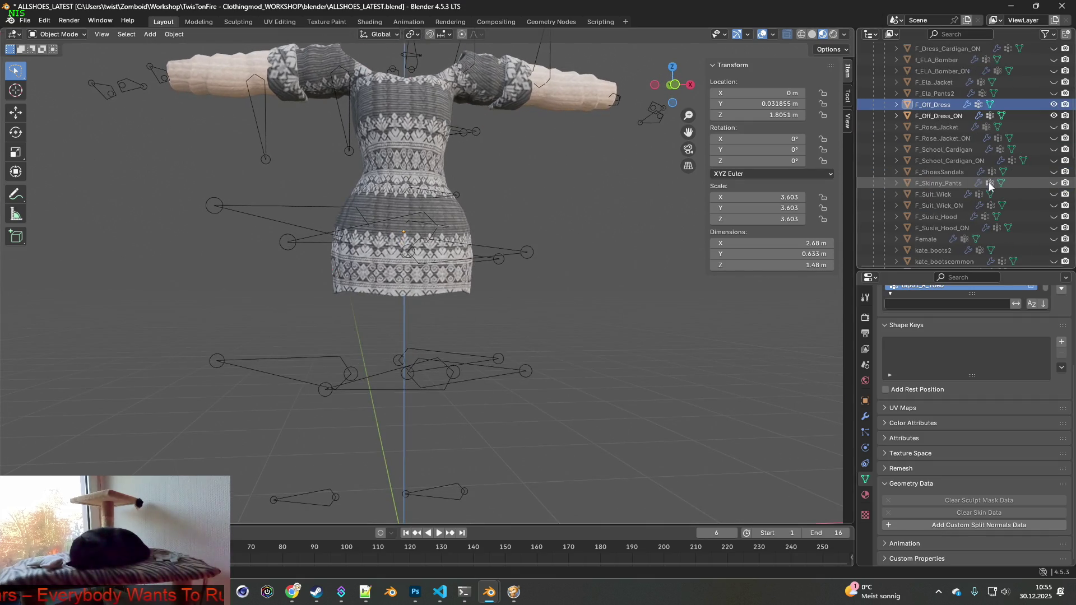
left_click(1053, 239)
mouse_move(690, 227)
middle_mouse_down()
mouse_move(391, 221)
mouse_move(556, 217)
mouse_move(509, 213)
mouse_move(540, 215)
mouse_move(582, 233)
mouse_move(567, 237)
mouse_move(600, 235)
mouse_move(609, 214)
mouse_move(556, 245)
mouse_move(485, 249)
mouse_move(555, 251)
mouse_move(545, 260)
mouse_move(574, 249)
middle_mouse_up()
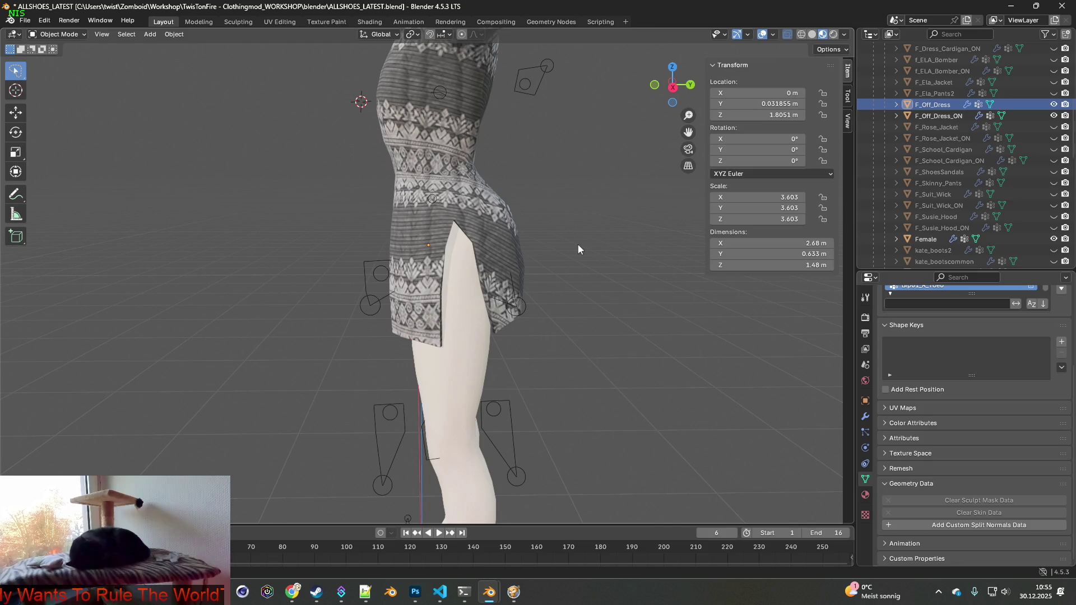
key("alt+Tab")
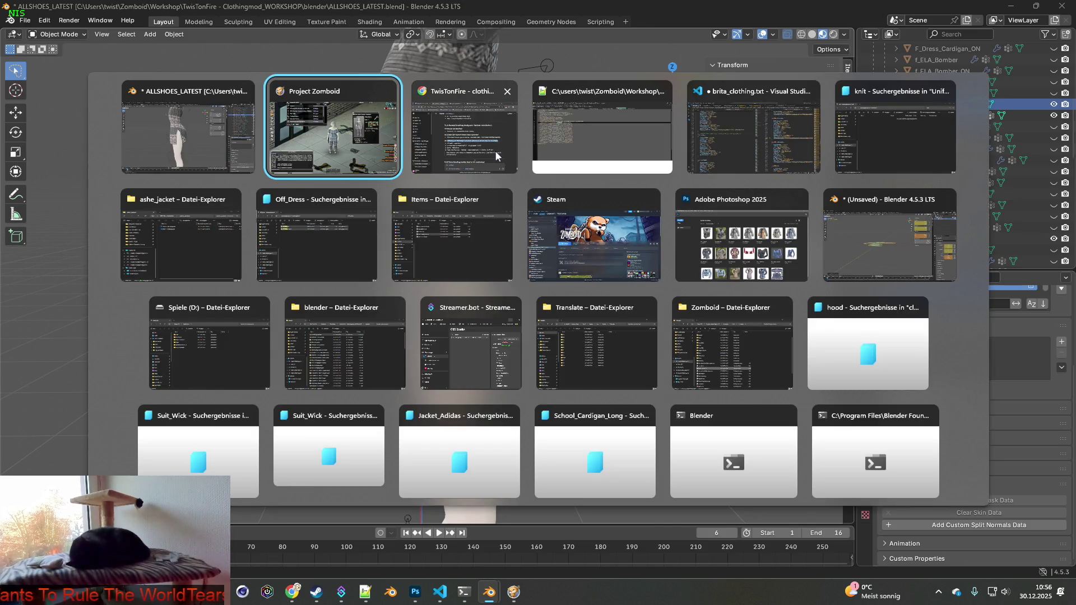
- Cycle through the open windows, past the ashe_jacket Explorer, to the Items folder window
key("alt+Tab")
key("alt+Tab")
key("alt+Tab")
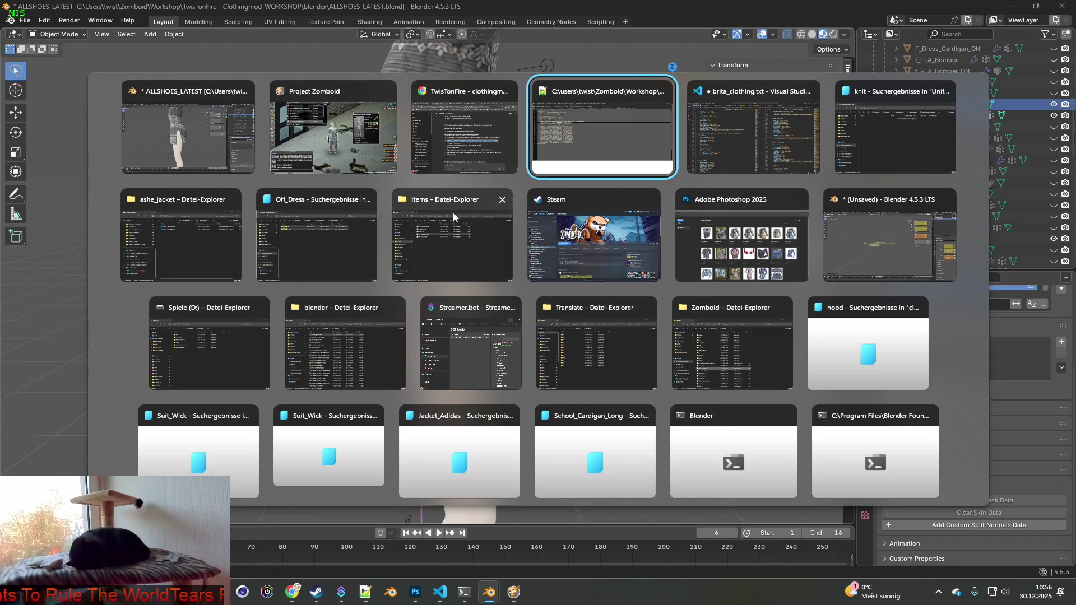
key("alt+Tab")
key("alt+Tab")
key("alt+Tab")
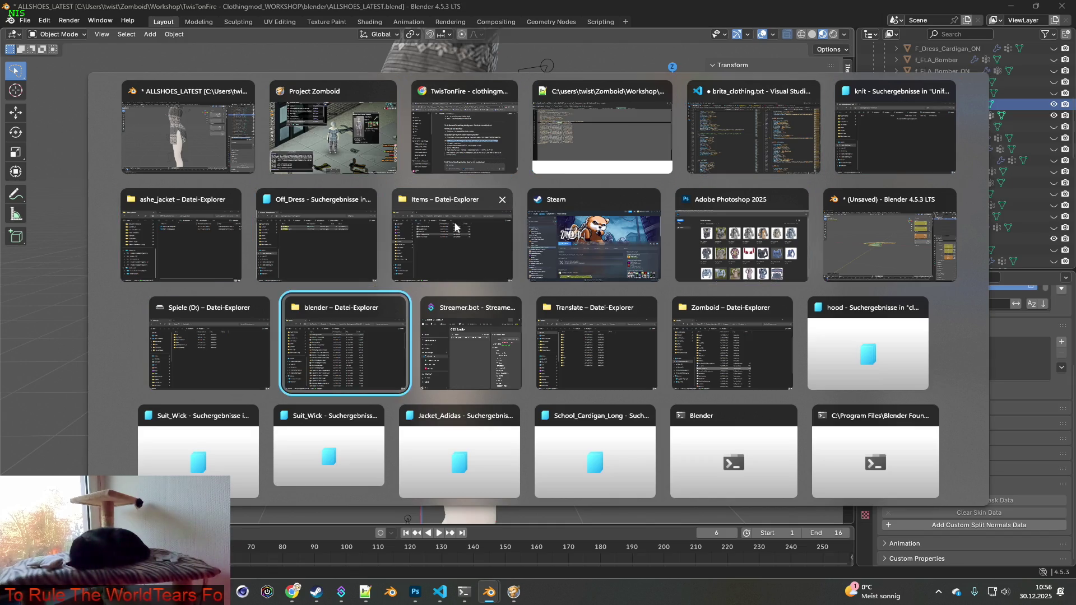
key("alt+Tab")
key("alt+Tab")
key("alt+Tab")
key("alt+Tab")
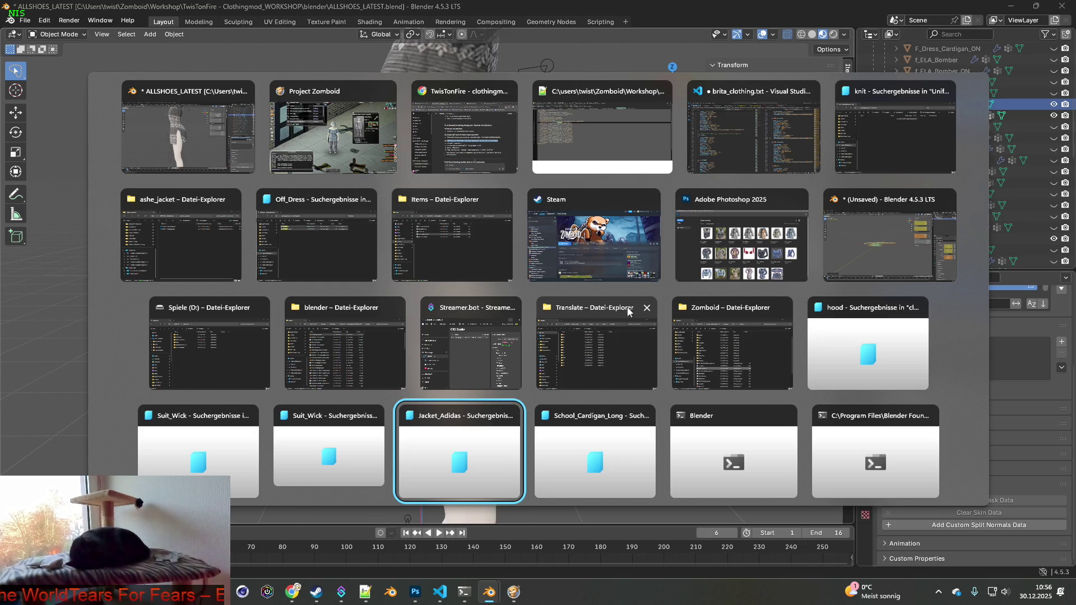
left_click(180, 202)
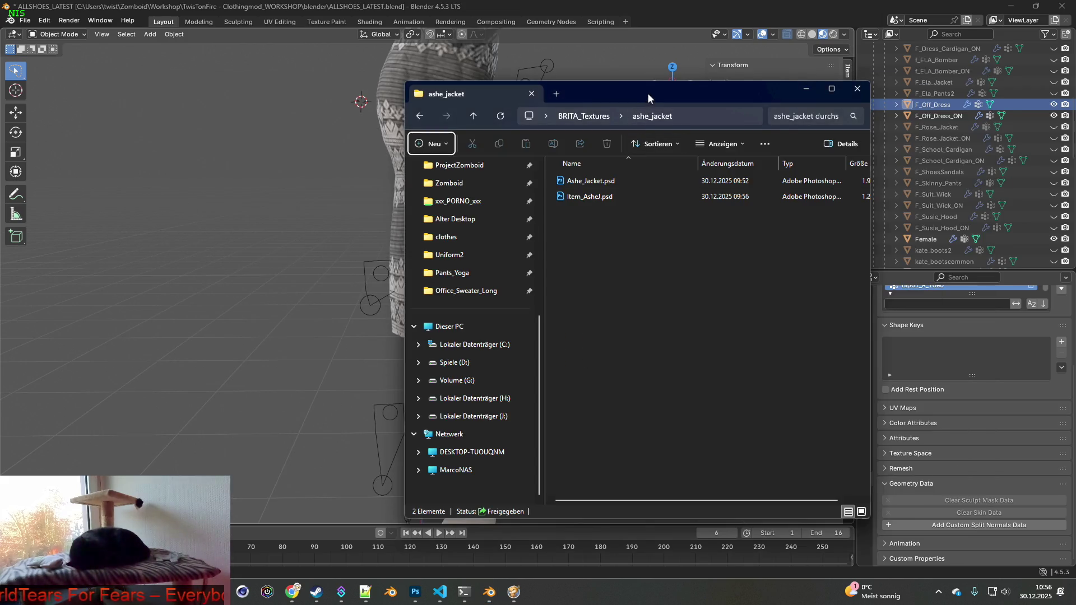
key("alt+Tab")
key("alt+Tab")
key("alt+Tab")
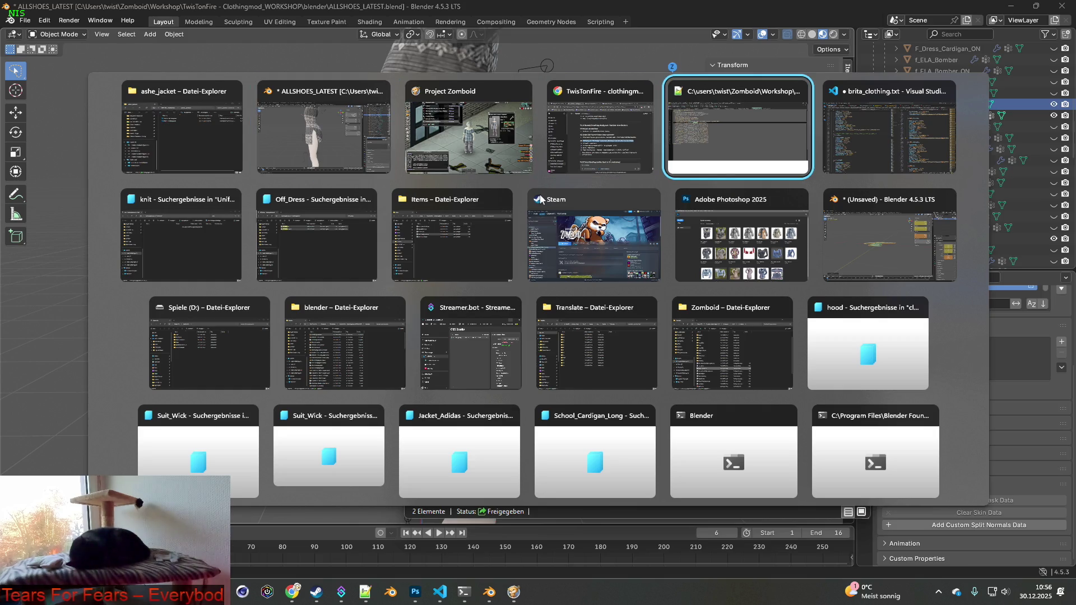
key("alt+Tab")
key("alt+Tab")
key("alt+Tab")
key("alt+Tab")
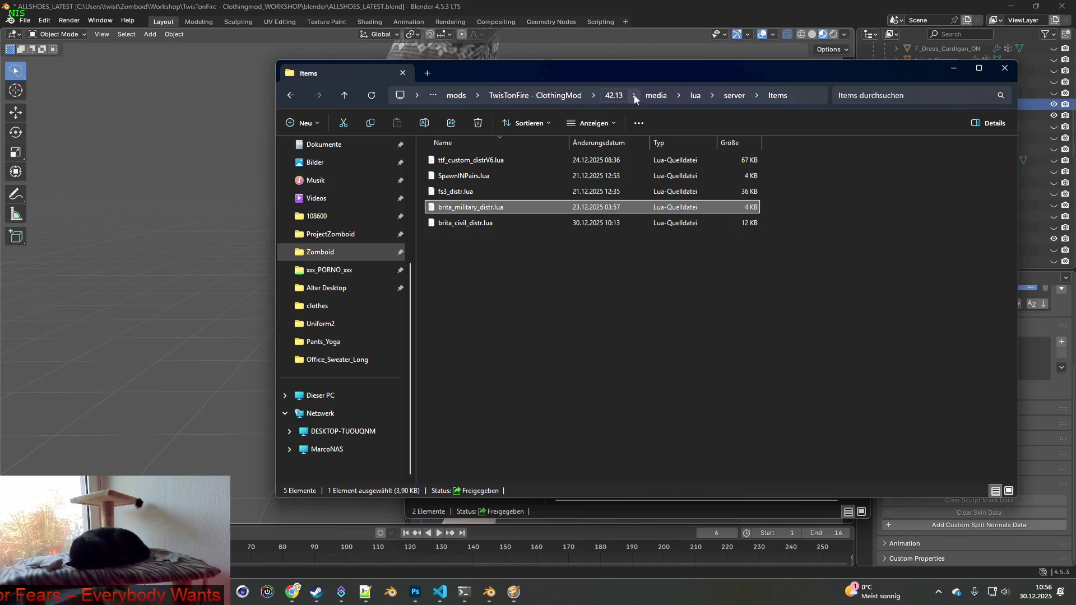
- Move up the folder path to the TwisTonFire - ClothingMod folder
left_click(651, 96)
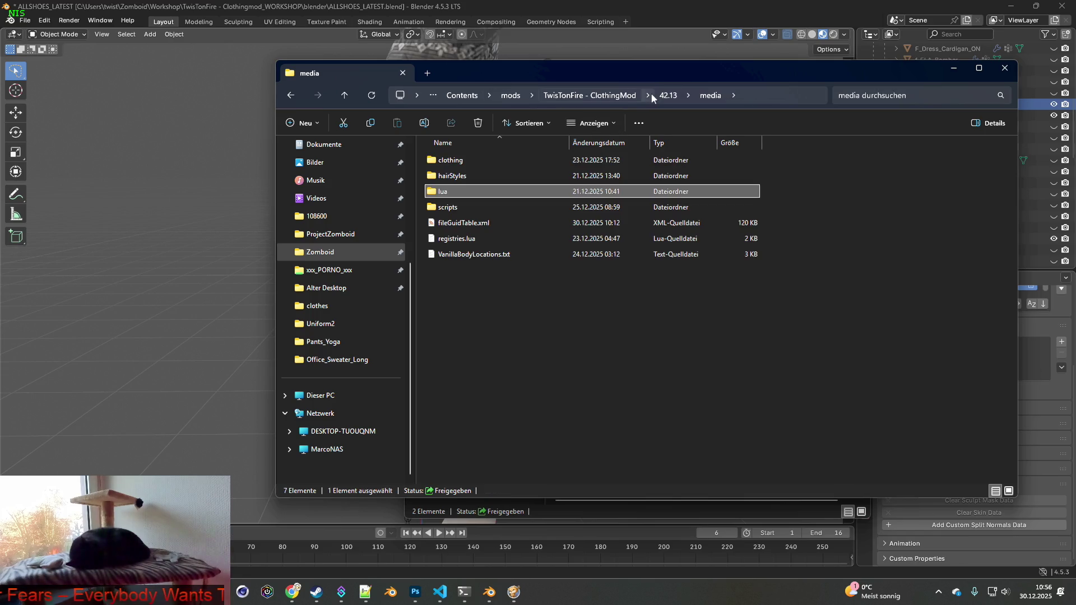
left_click(755, 91)
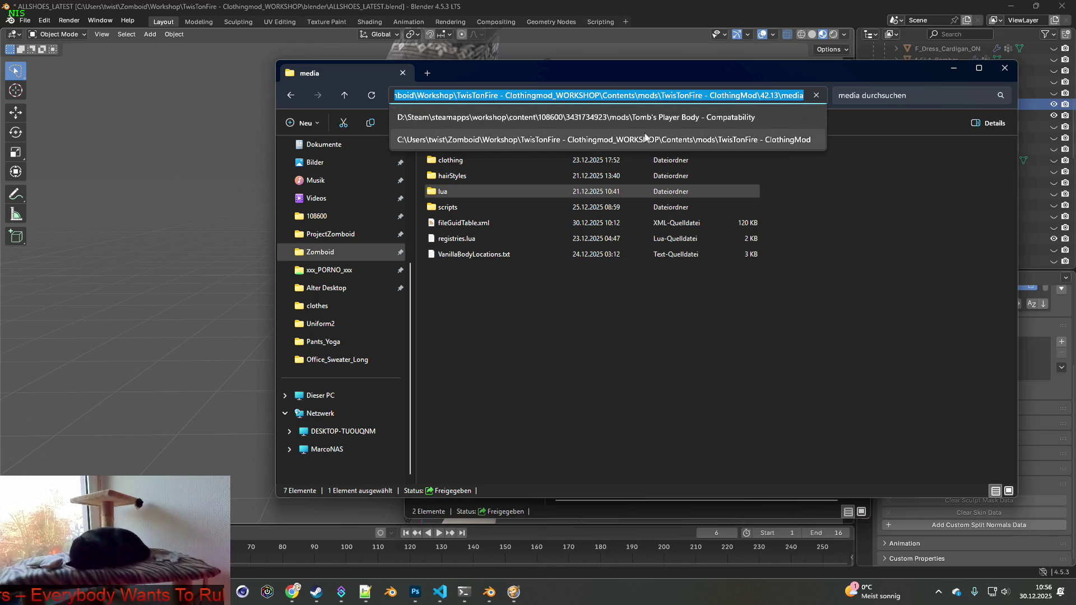
left_click(654, 312)
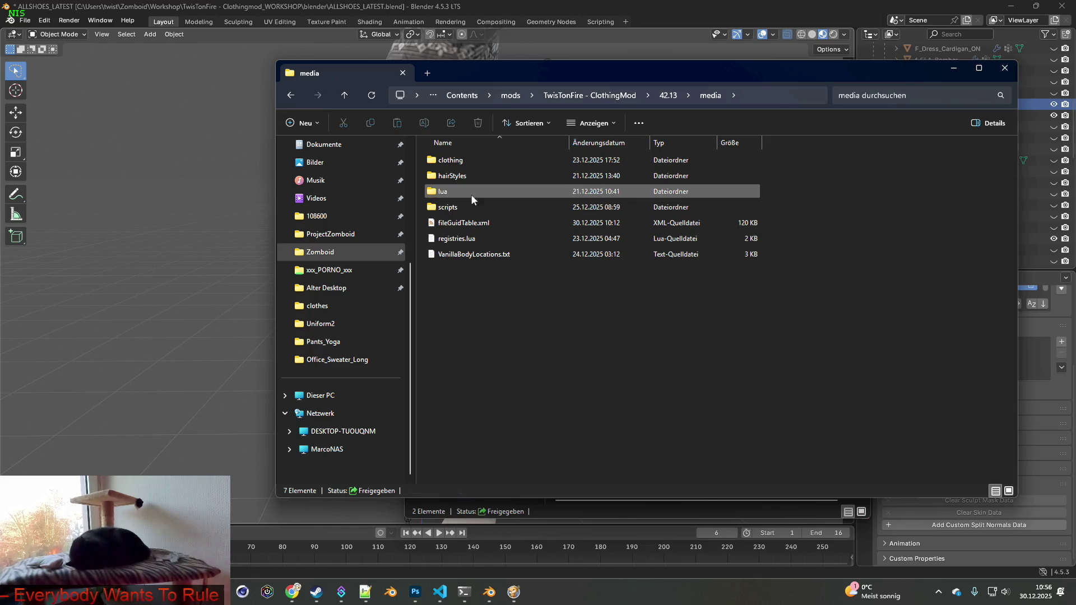
left_click(618, 100)
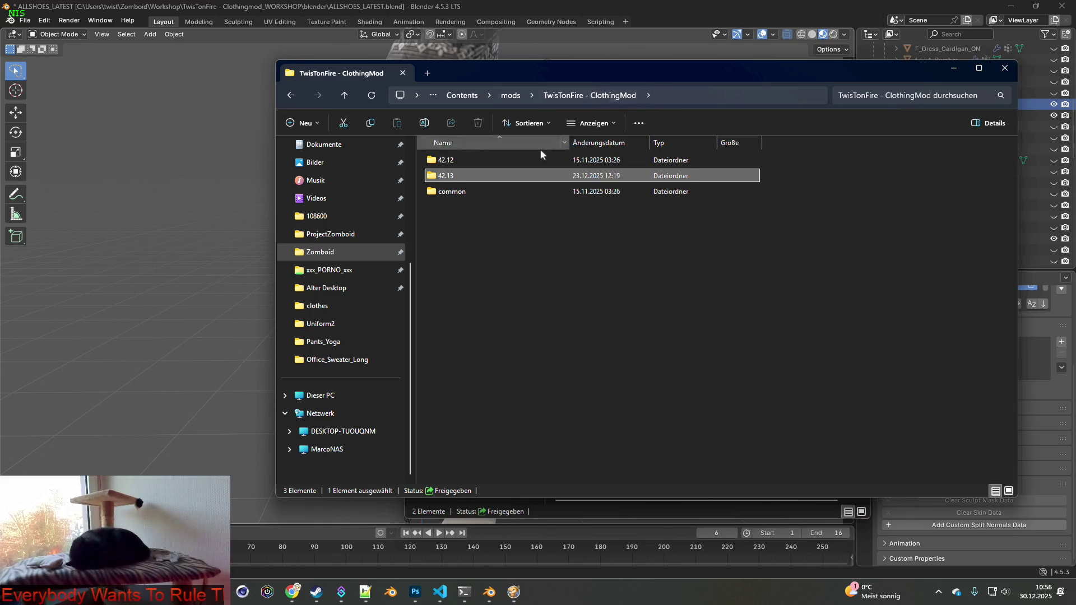
double_click(460, 174)
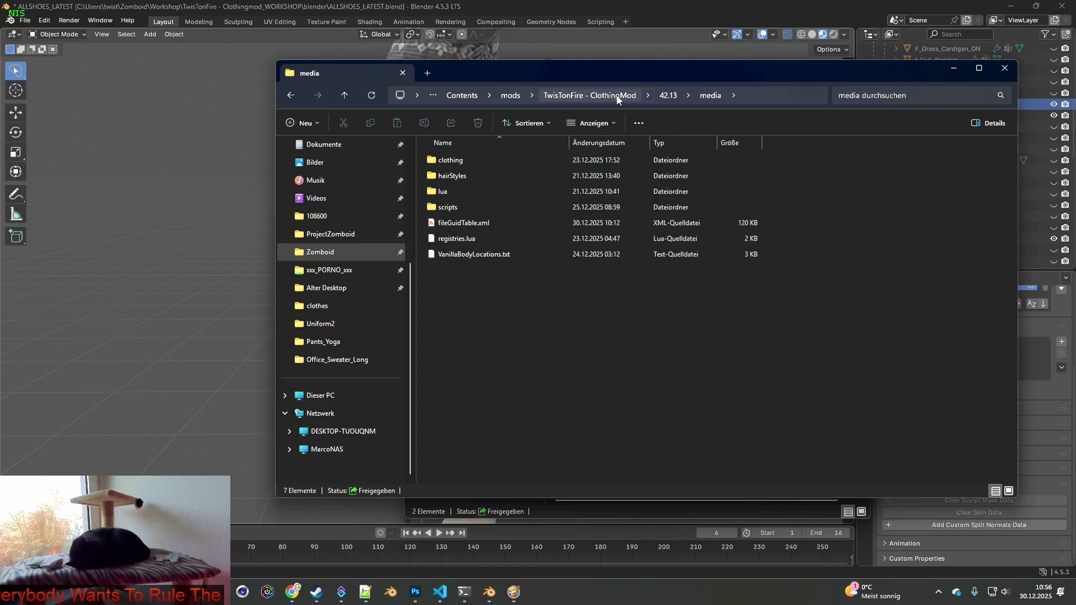
left_click(617, 98)
- Open common > media > models_X > Skinned > clothes and select F_Off_Dress.fbx and F_Off_Dress_ON.fbx
left_click(467, 194)
double_click(467, 196)
double_click(463, 171)
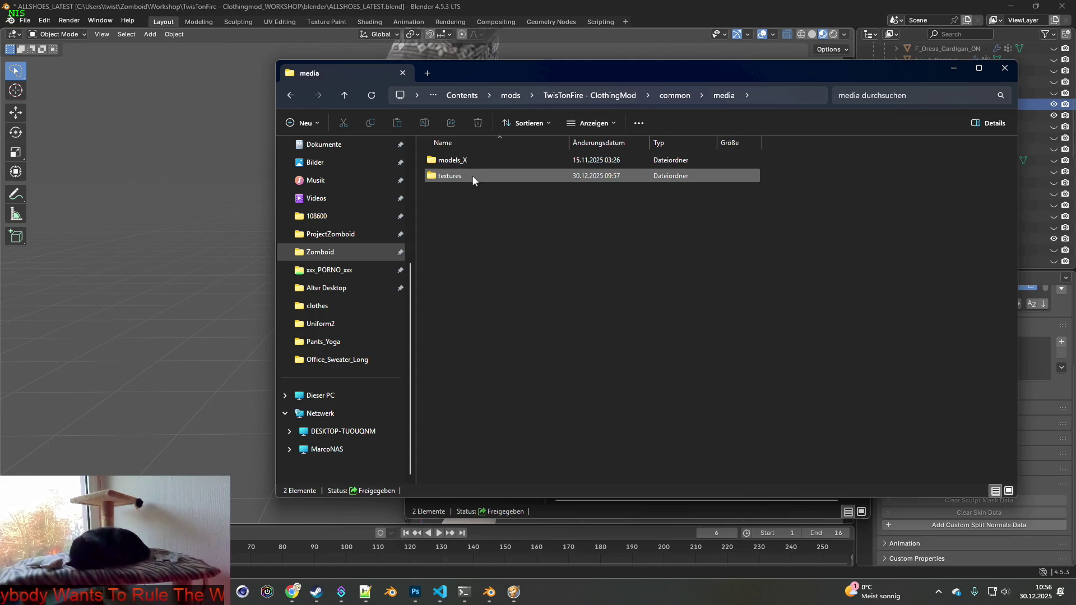
double_click(460, 163)
double_click(461, 163)
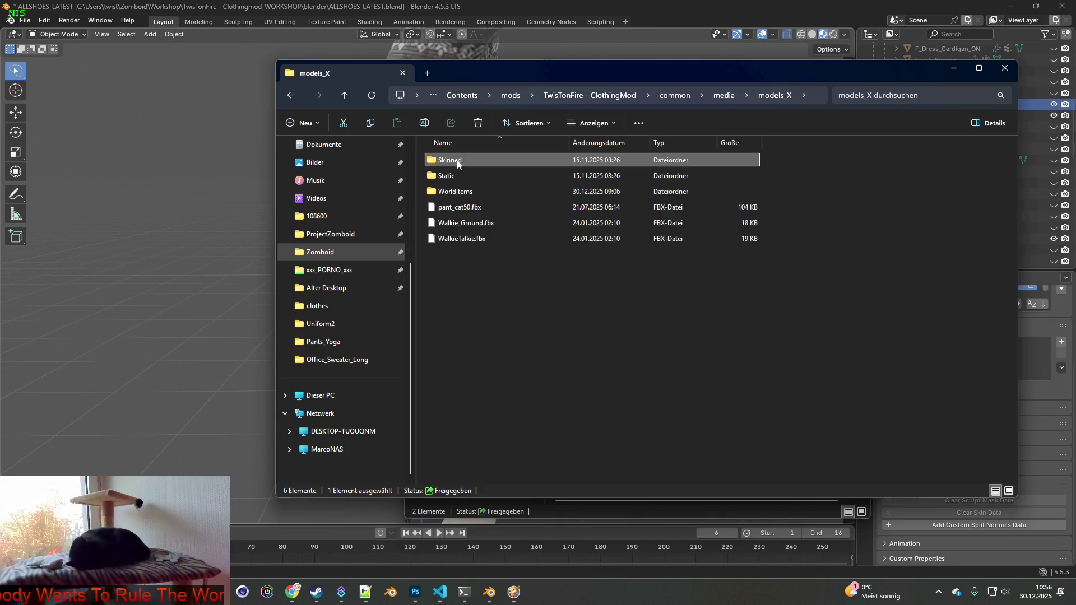
left_click(457, 177)
double_click(456, 177)
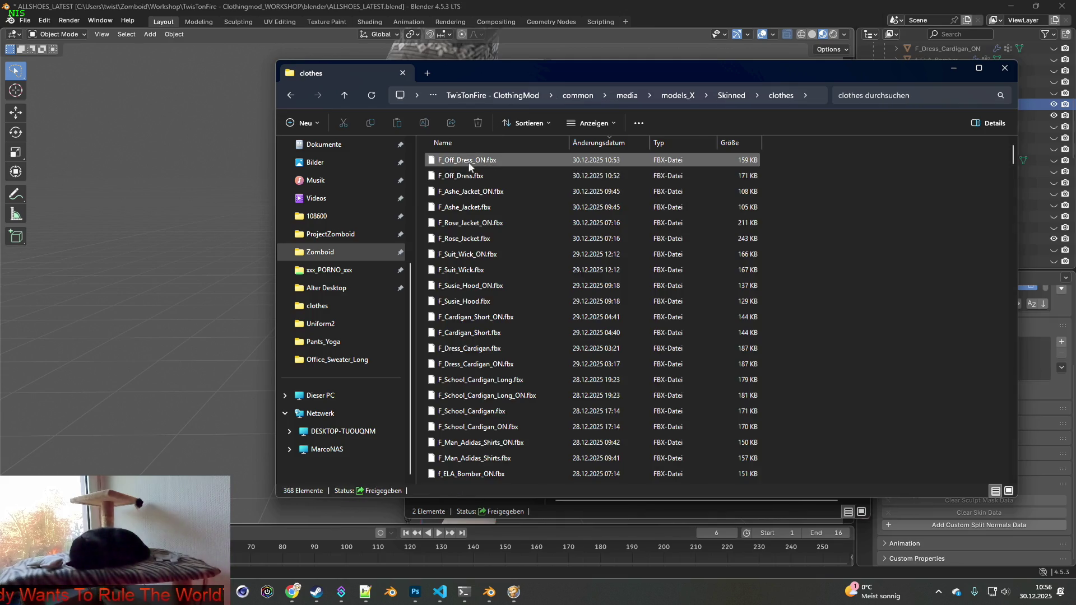
left_click_drag(422, 155, 469, 178)
- Pack both dress FBX files into clothes.rar and rename it F_Off_Dress_THICK.rar
right_click(471, 158)
mouse_move(525, 338)
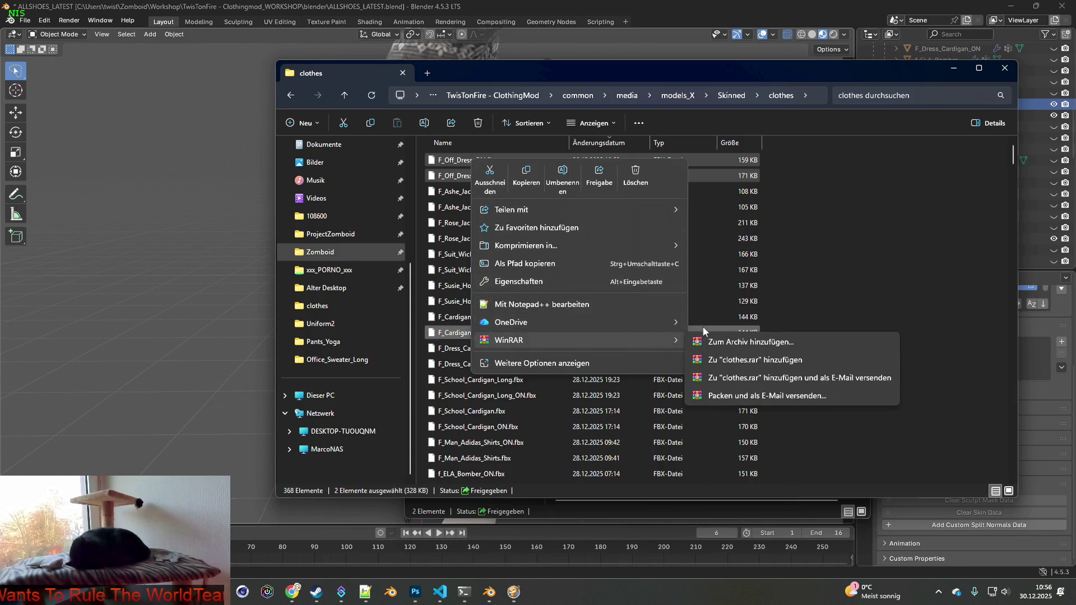
left_click(746, 363)
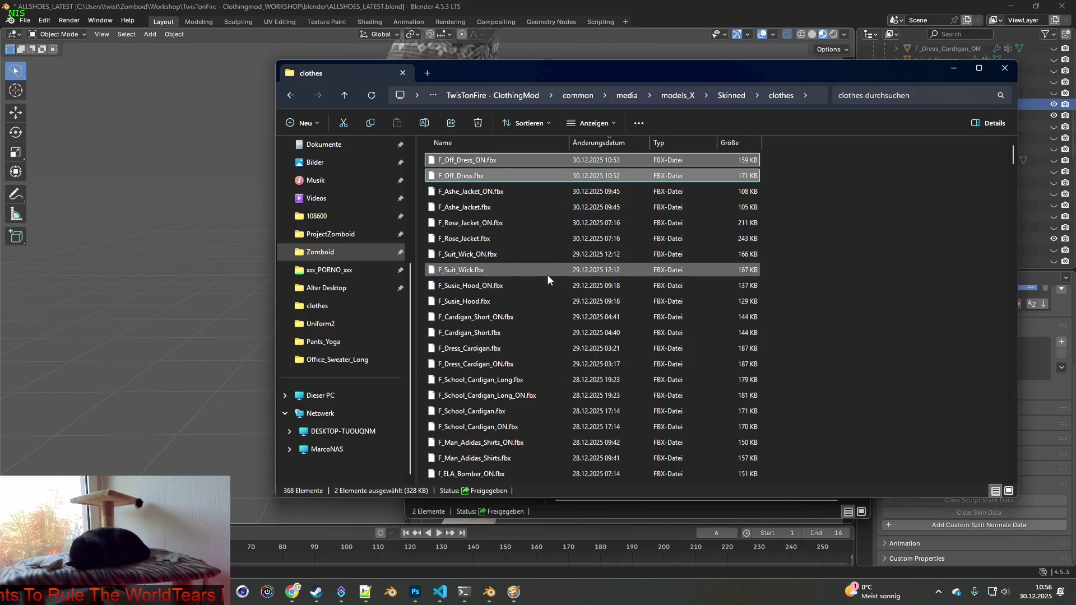
left_click(456, 162)
left_click(456, 161)
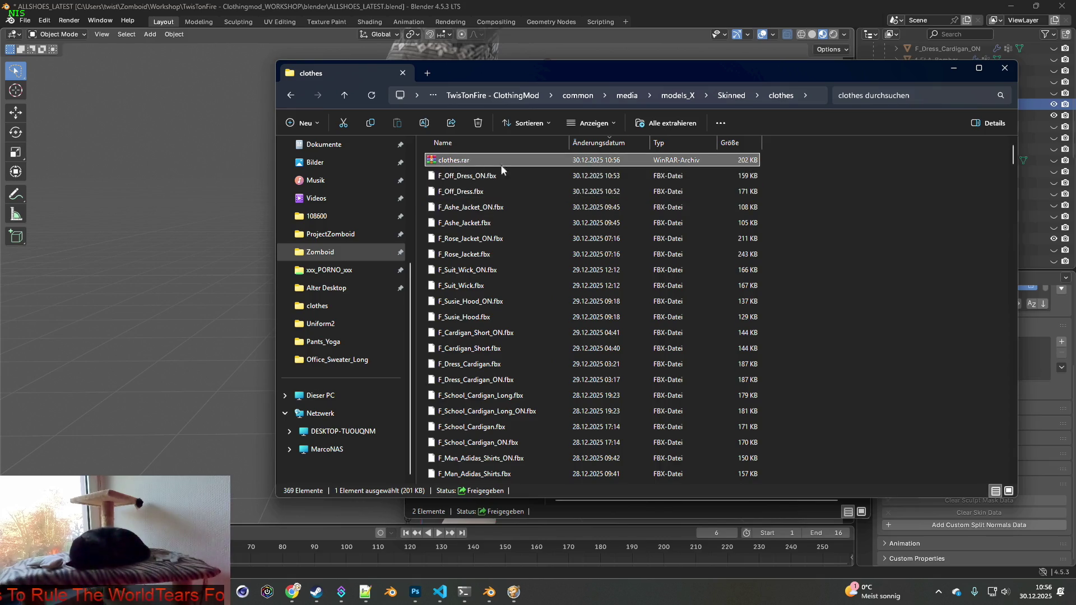
type("F_Off")
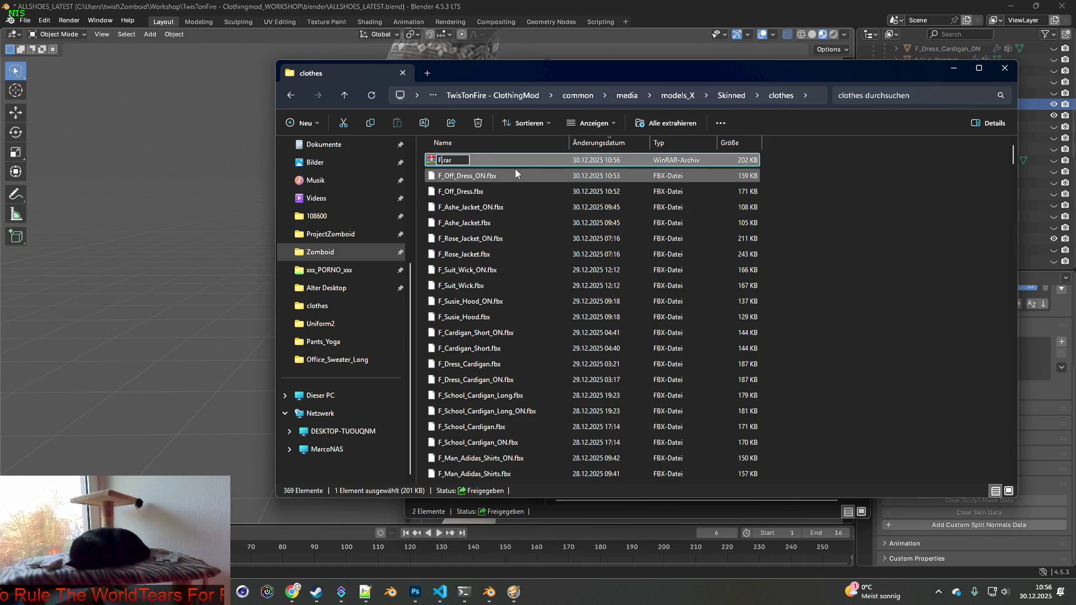
type("_Dress_")
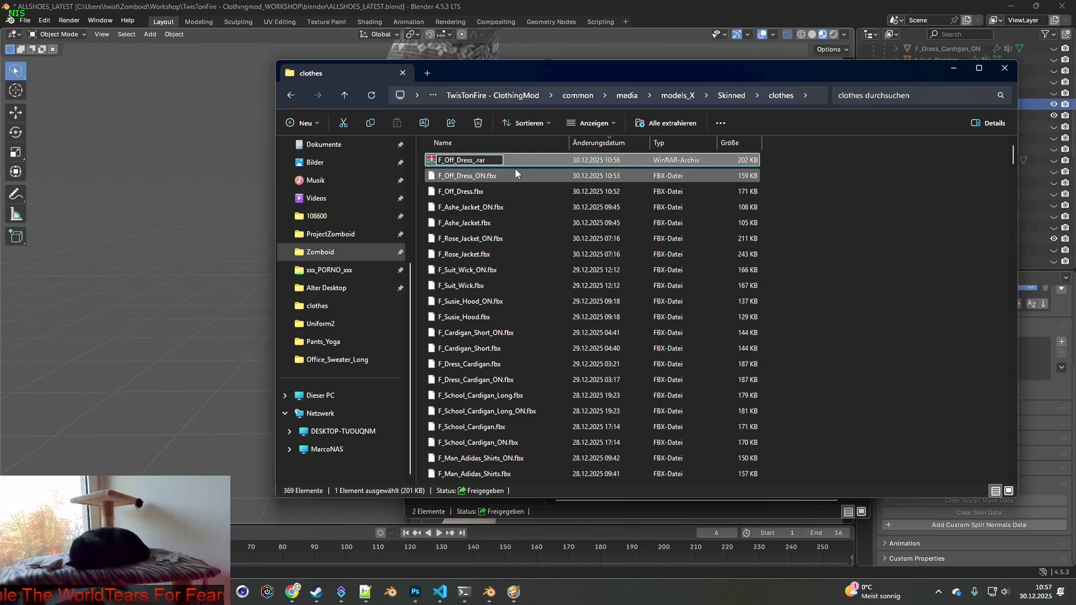
type("TH")
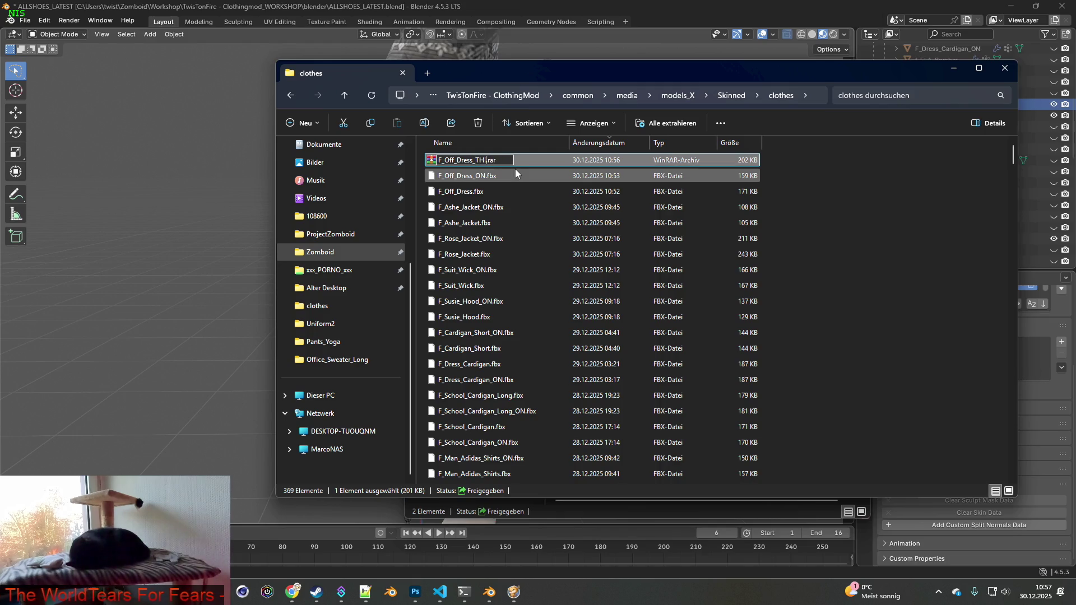
type("ICK")
key("Return")
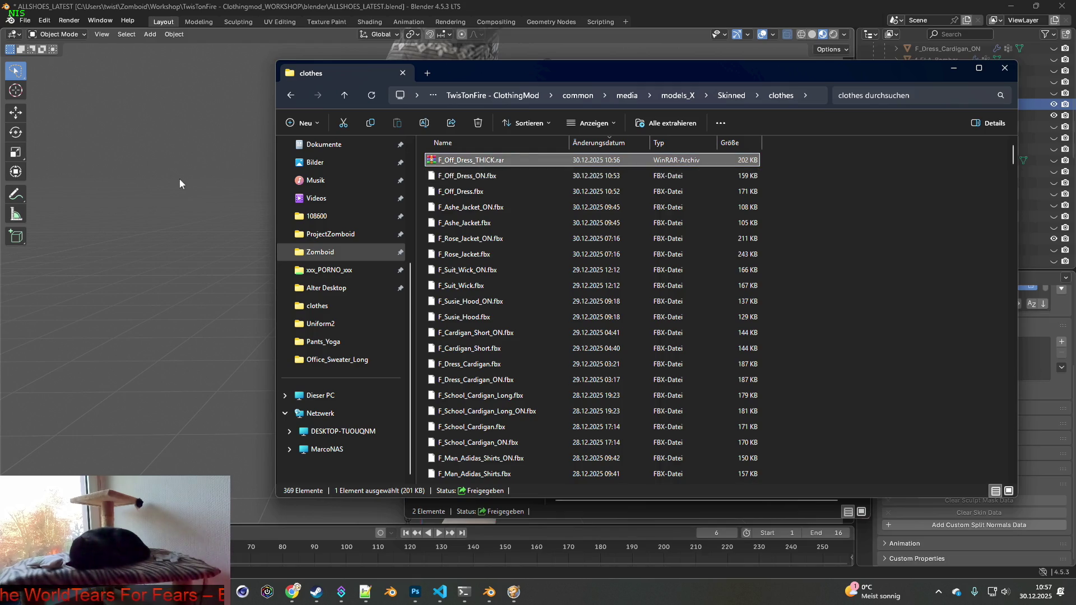
- Back in Blender, orbit closer to the dressed character and select F_Off_Dress
left_click(179, 178)
mouse_move(413, 236)
middle_mouse_down()
mouse_move(318, 232)
mouse_move(489, 243)
mouse_move(560, 235)
middle_mouse_up()
left_click(933, 105)
mouse_move(614, 177)
middle_mouse_down()
mouse_move(559, 180)
mouse_move(642, 181)
mouse_move(555, 177)
middle_mouse_up()
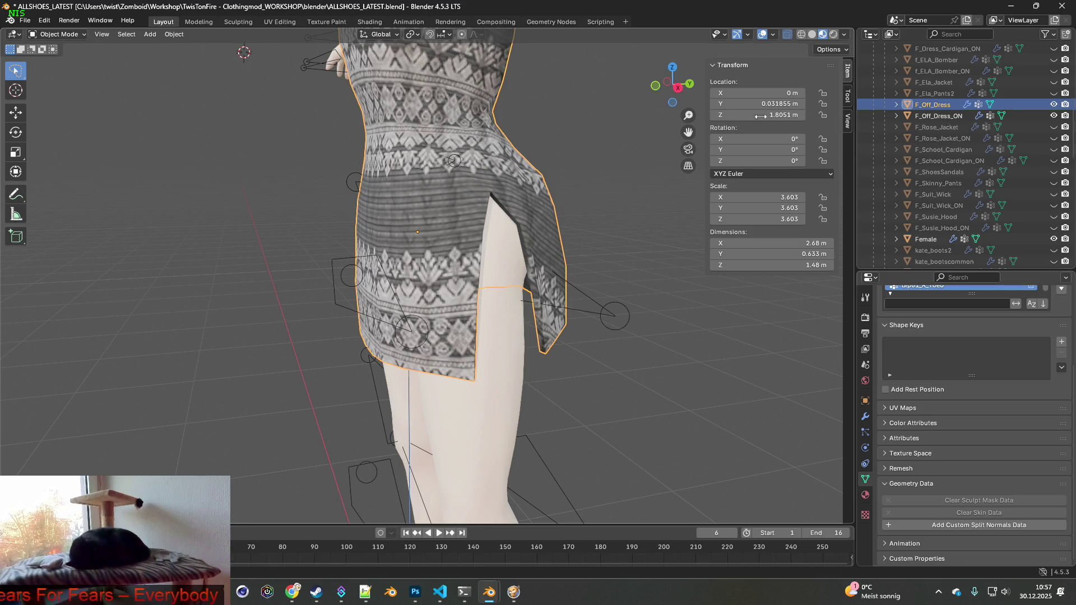
left_click(939, 116, "ctrl")
left_click(56, 34)
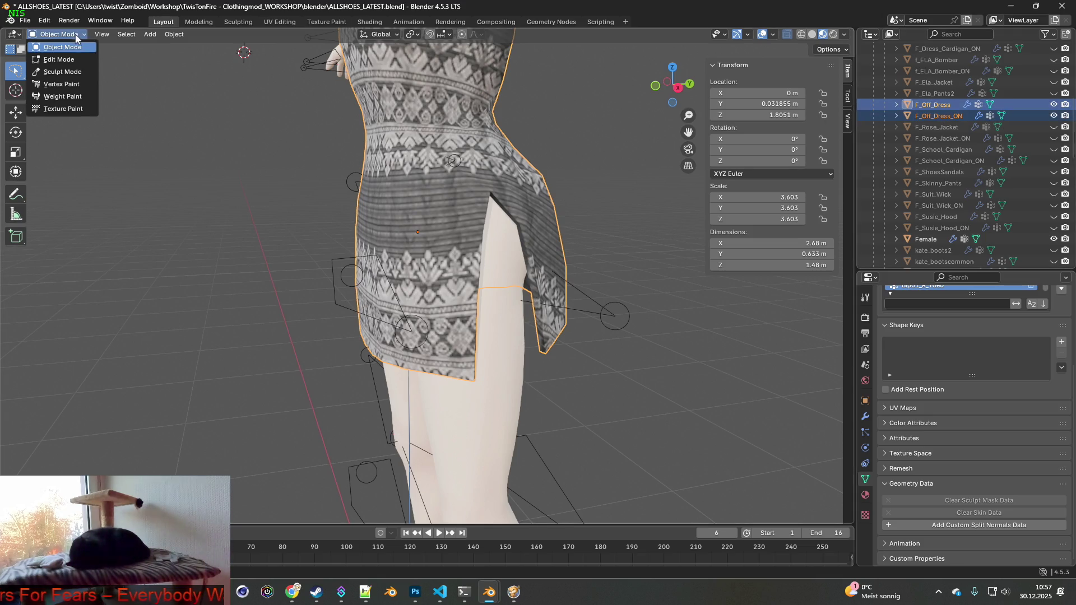
left_click(53, 58)
mouse_move(604, 163)
middle_mouse_down()
mouse_move(560, 156)
mouse_move(577, 100)
mouse_move(506, 51)
mouse_move(519, 121)
mouse_move(499, 151)
mouse_move(393, 175)
mouse_move(558, 199)
middle_mouse_up()
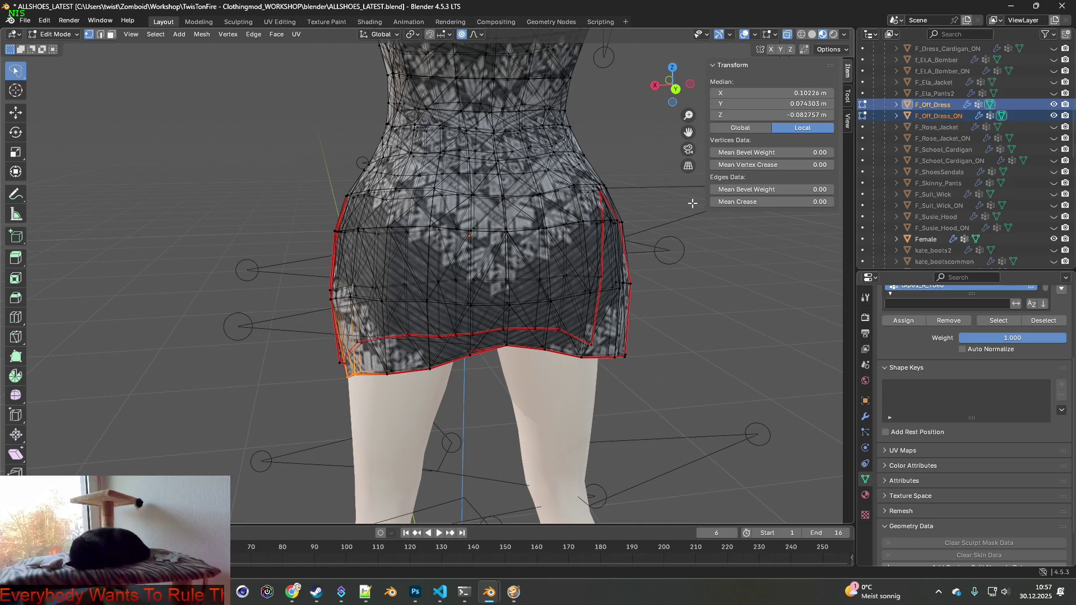
mouse_move(538, 198)
middle_mouse_down()
mouse_move(617, 194)
mouse_move(539, 196)
middle_mouse_up()
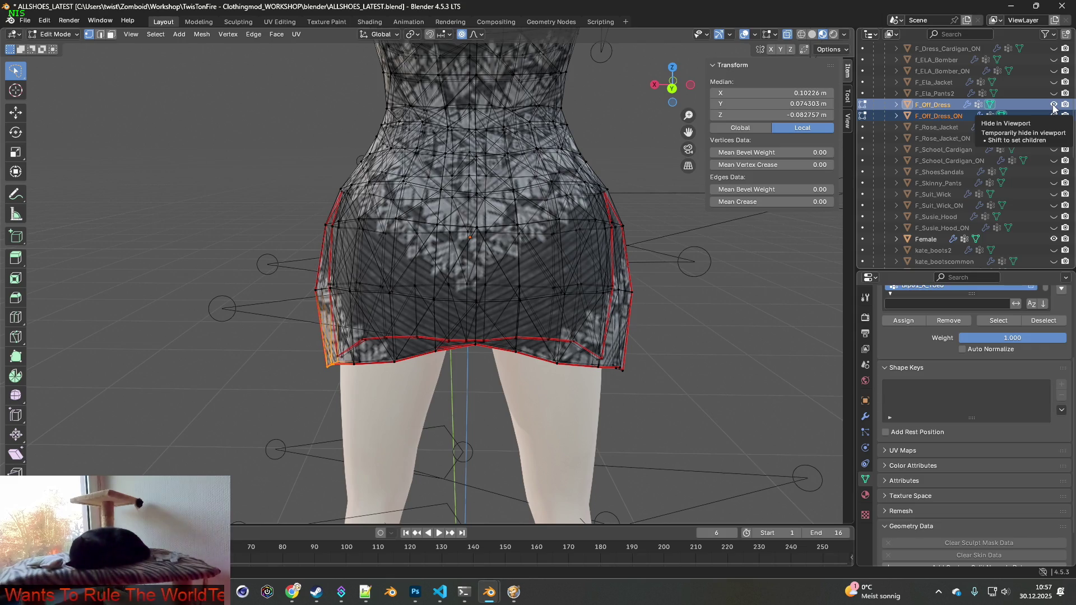
left_click(59, 36)
left_click(56, 47)
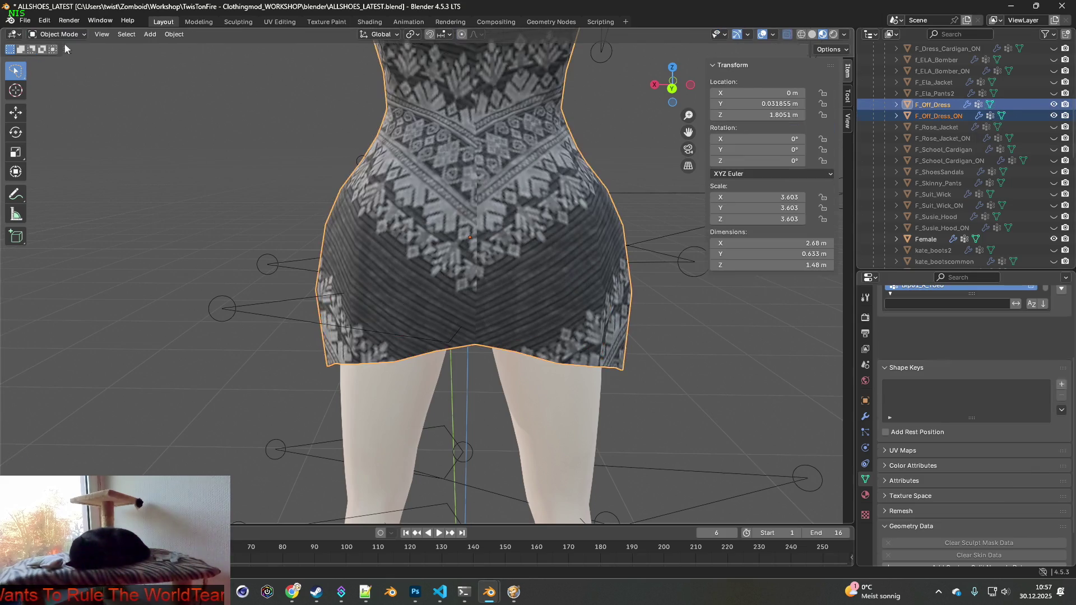
- Add a Shrinkwrap modifier to F_Off_Dress
key("alt+a")
left_click(932, 105)
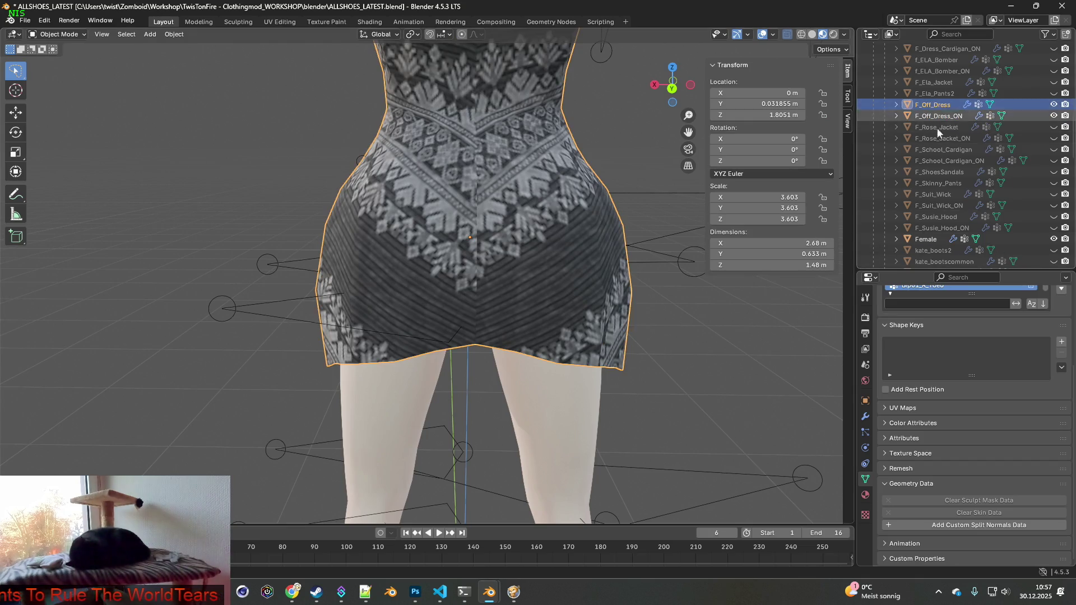
left_click(865, 417)
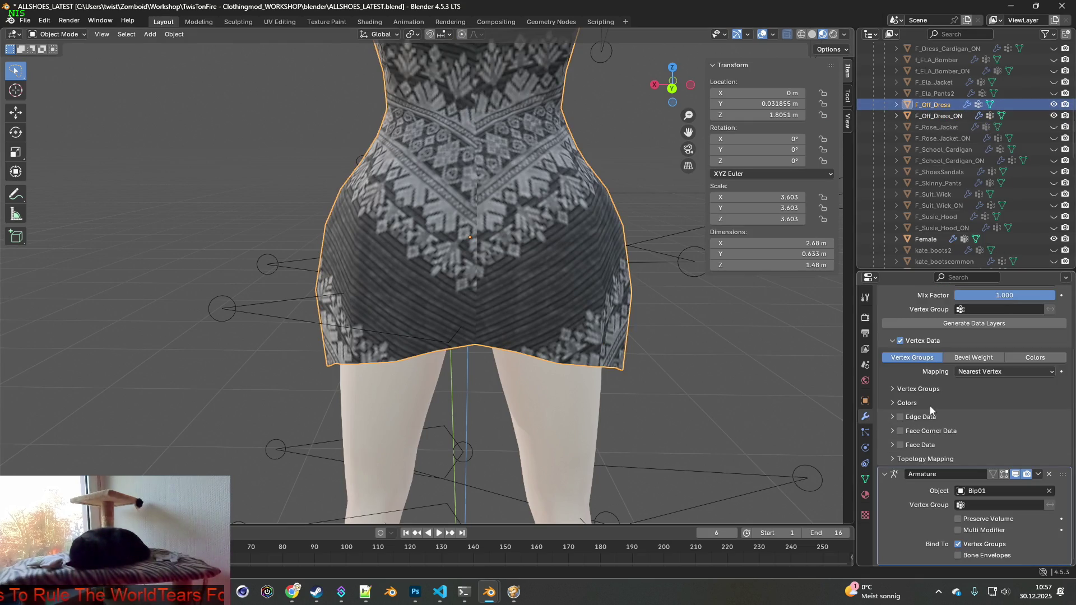
scroll(943, 402, "up", 3)
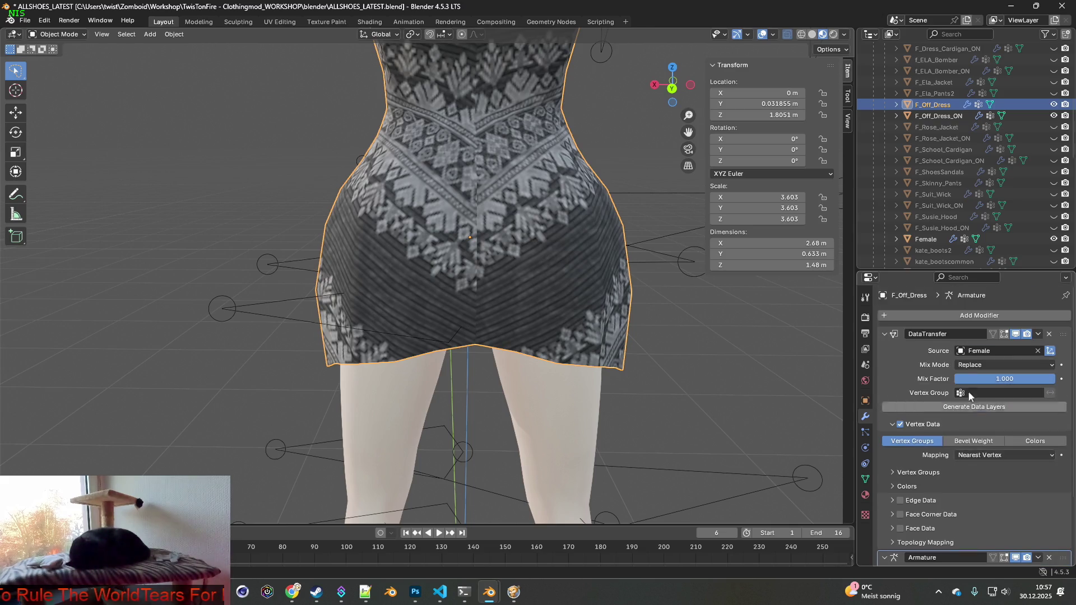
left_click(980, 314)
mouse_move(962, 314)
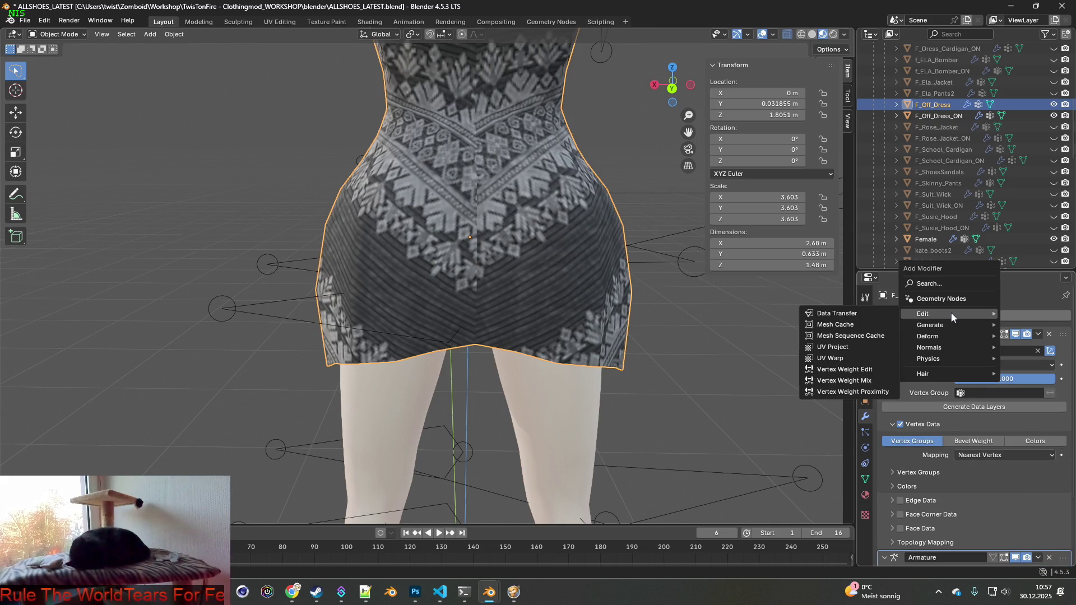
mouse_move(926, 343)
left_click(836, 421)
- Move F_Off_Dress's Shrinkwrap to the top of the stack and target the Female body
scroll(956, 445, "down", 5)
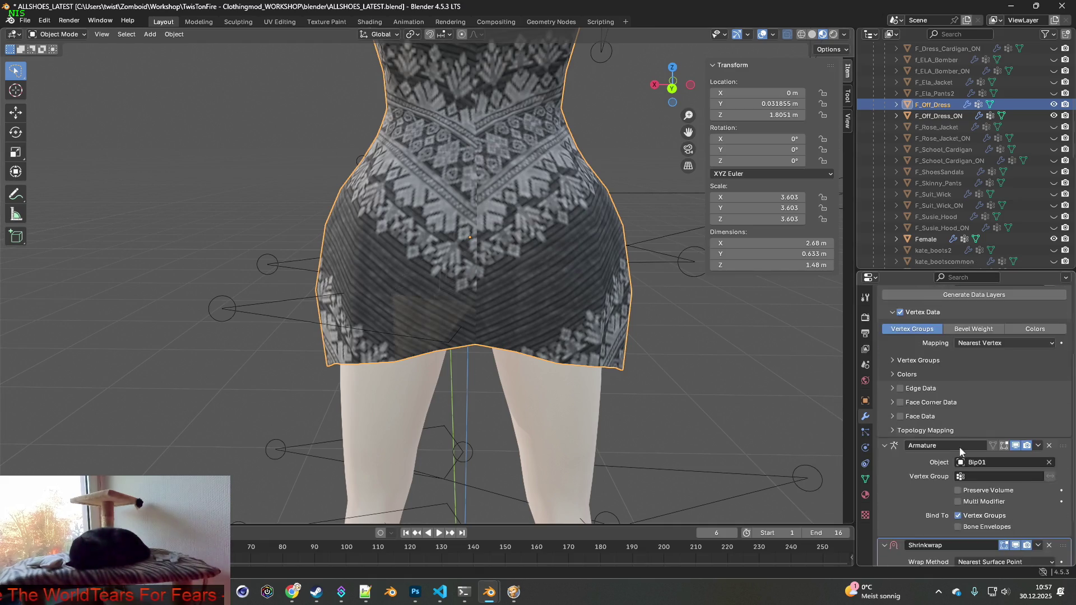
scroll(957, 445, "down", 3)
left_click_drag(1063, 483, 1059, 336)
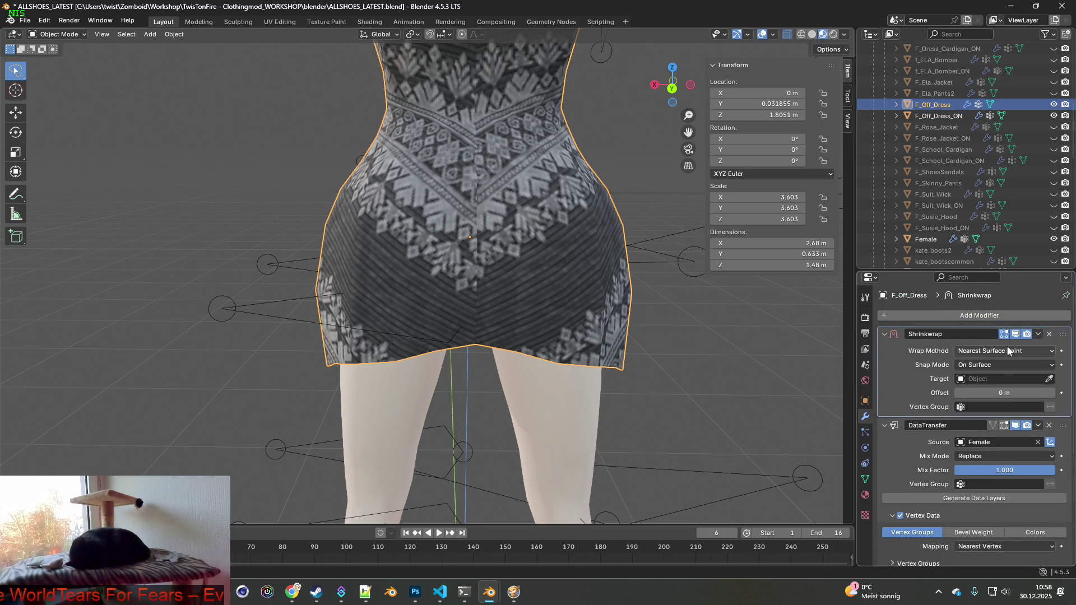
left_click(988, 377)
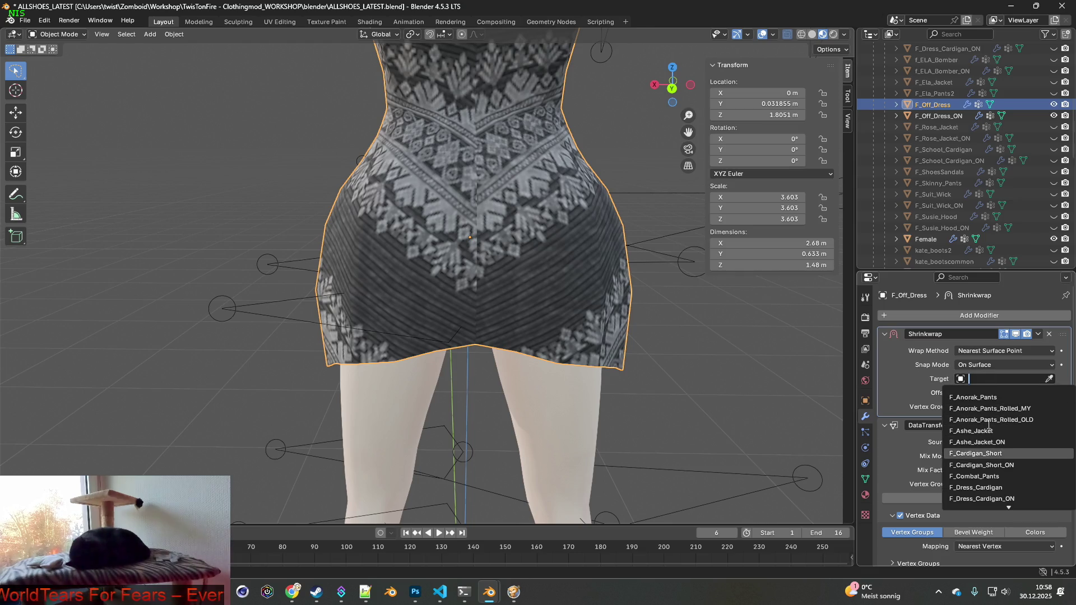
scroll(998, 482, "down", 20)
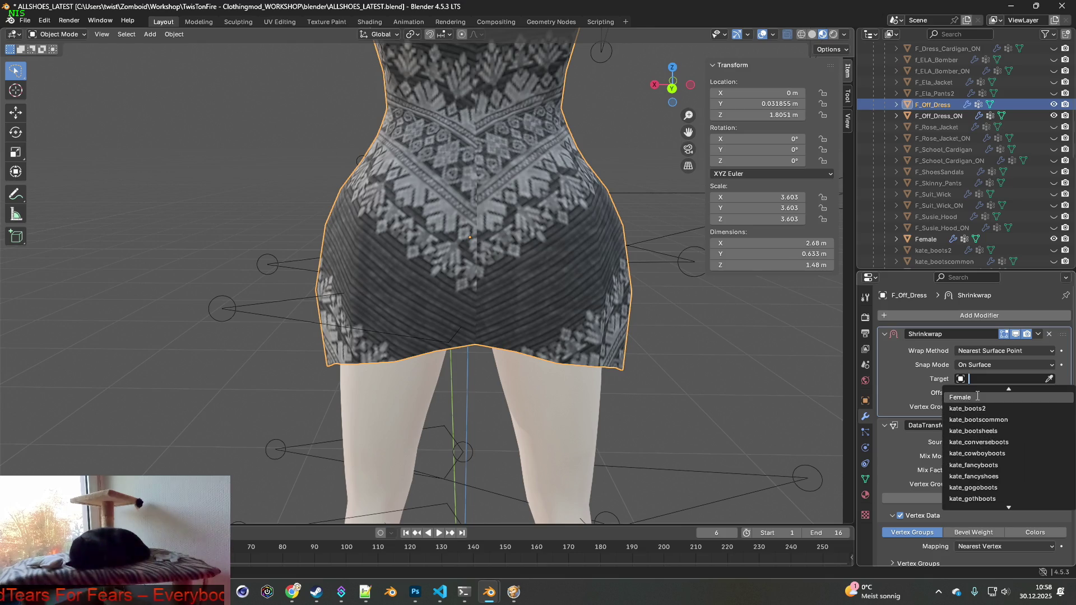
left_click(969, 398)
mouse_move(745, 369)
middle_mouse_down()
mouse_move(681, 355)
mouse_move(729, 353)
middle_mouse_up()
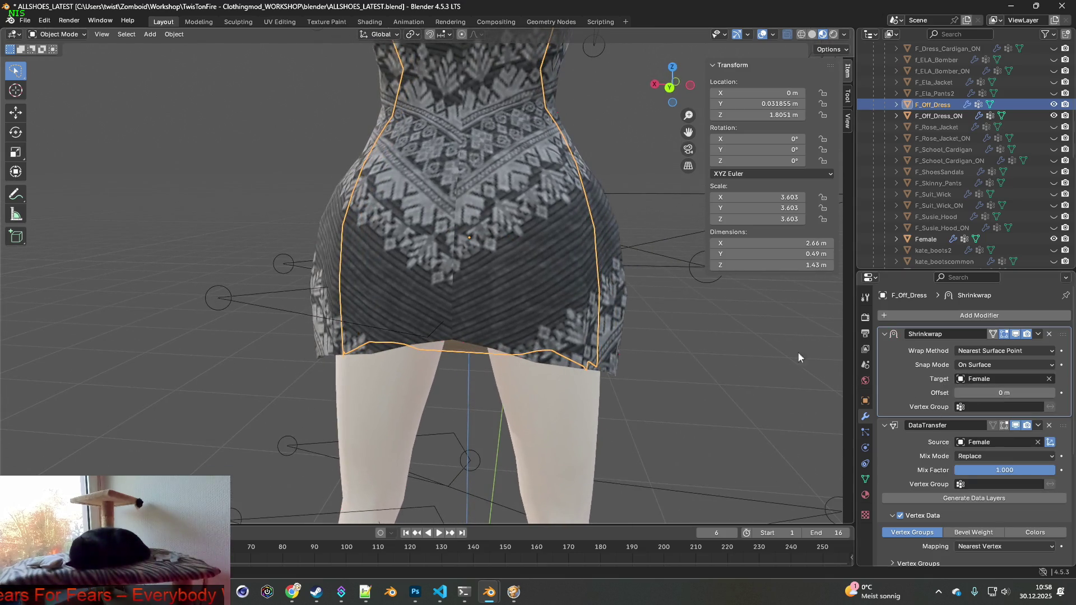
- Give F_Off_Dress_ON a Shrinkwrap modifier at the top of its stack targeting Female
left_click(937, 116)
left_click(966, 313)
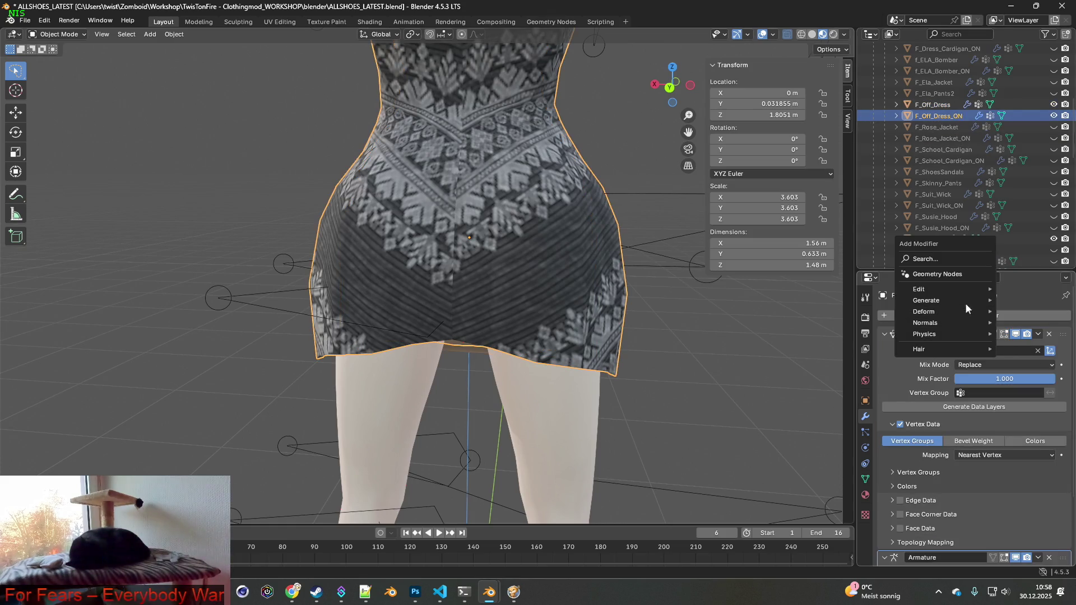
mouse_move(943, 301)
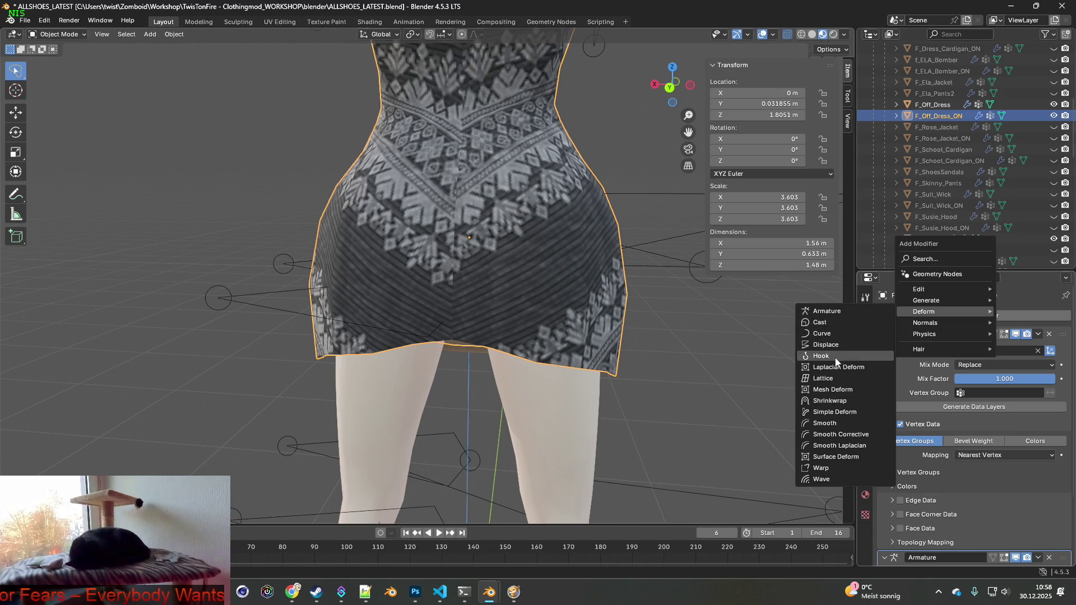
left_click(836, 399)
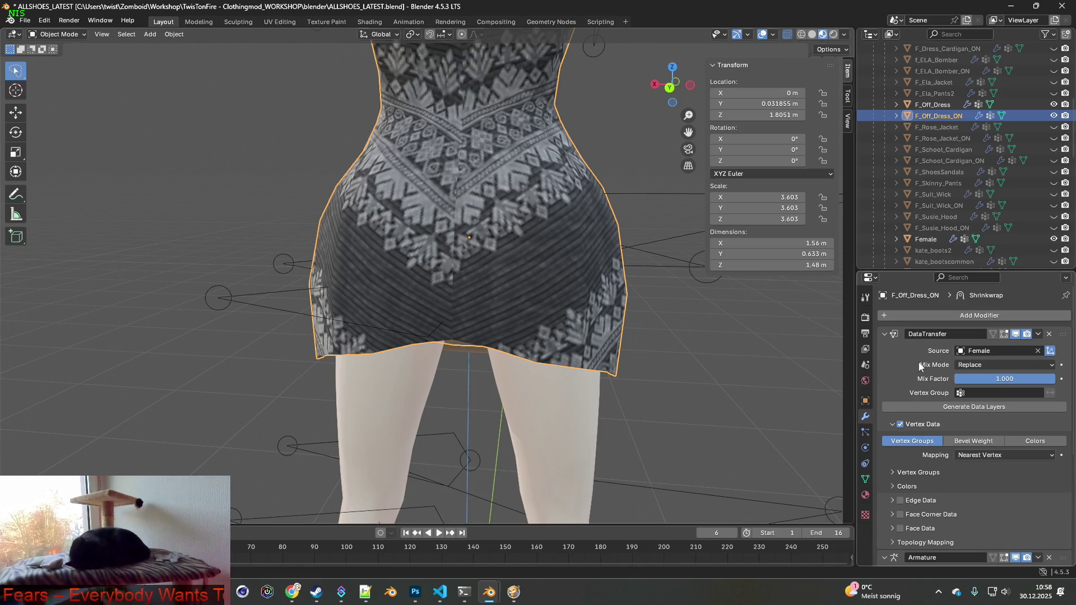
scroll(1006, 415, "down", 6)
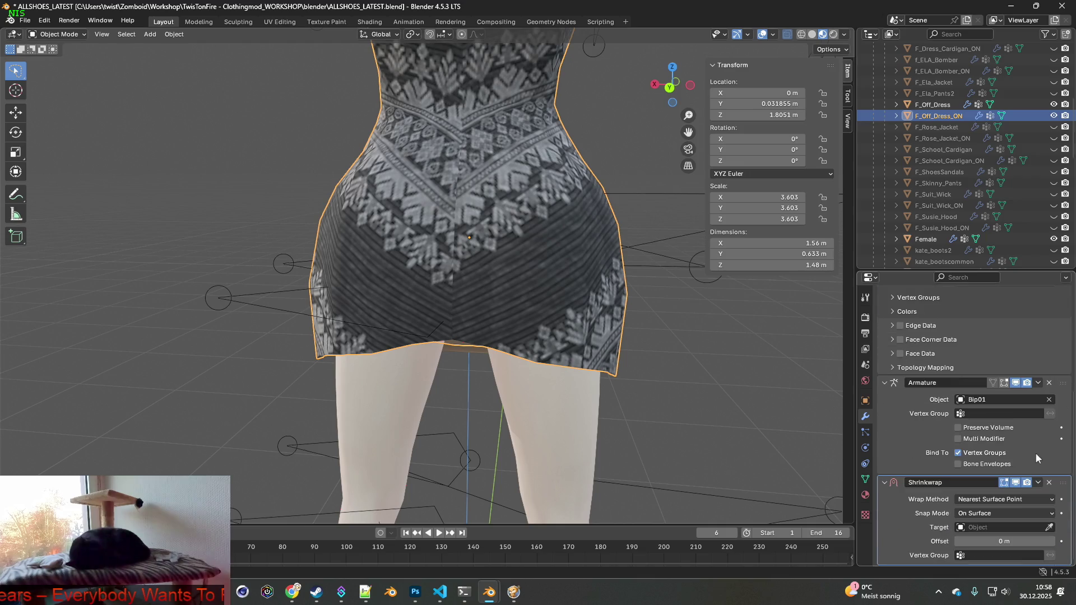
mouse_move(1063, 481)
left_mouse_down()
mouse_move(1048, 347)
mouse_move(1033, 348)
left_mouse_up()
left_click(1000, 379)
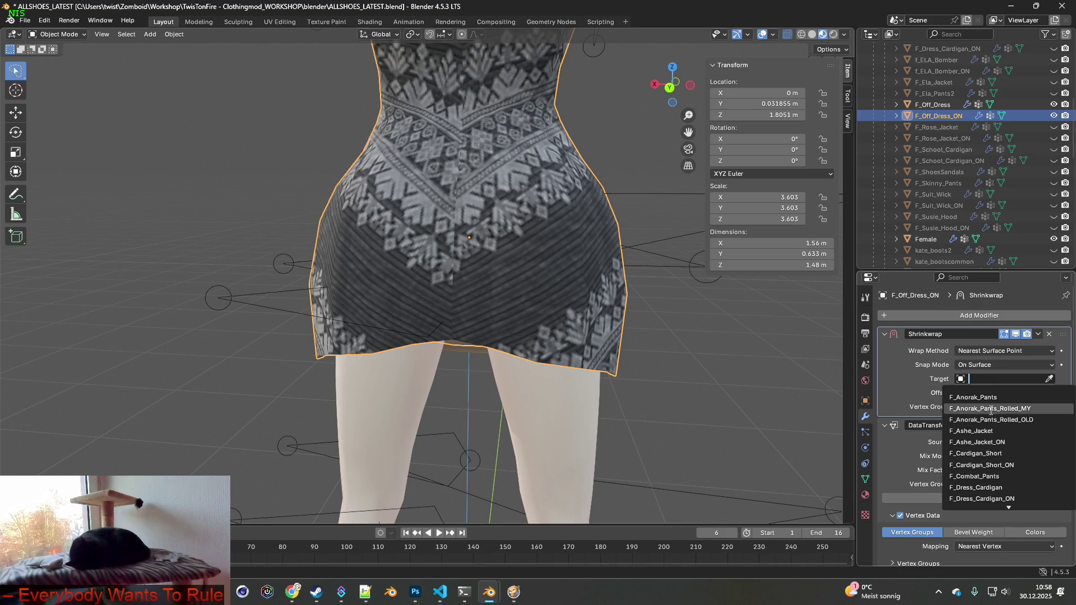
scroll(986, 486, "down", 4)
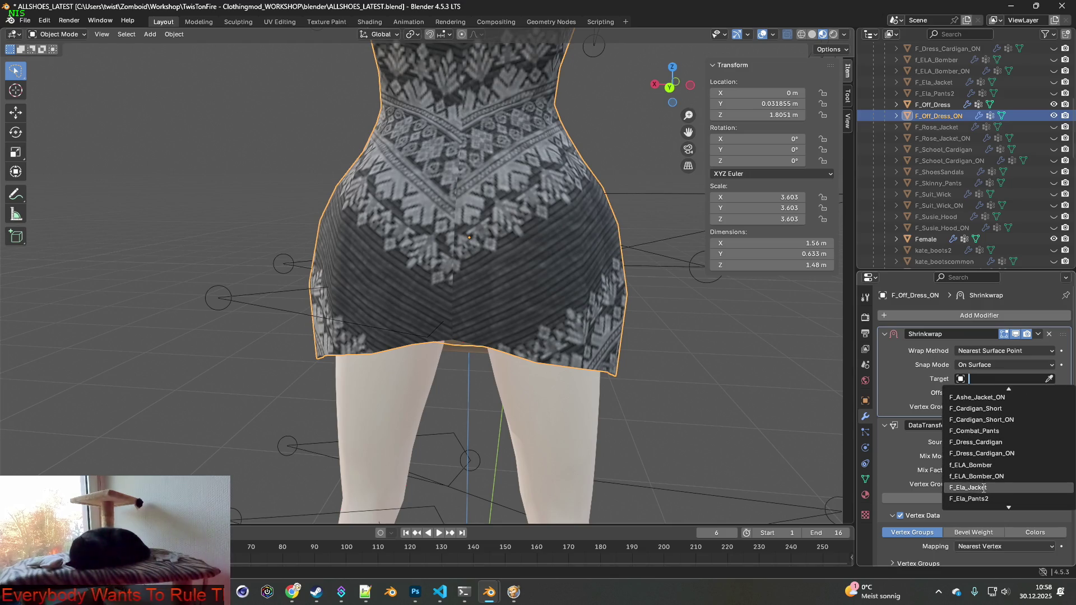
scroll(985, 487, "down", 6)
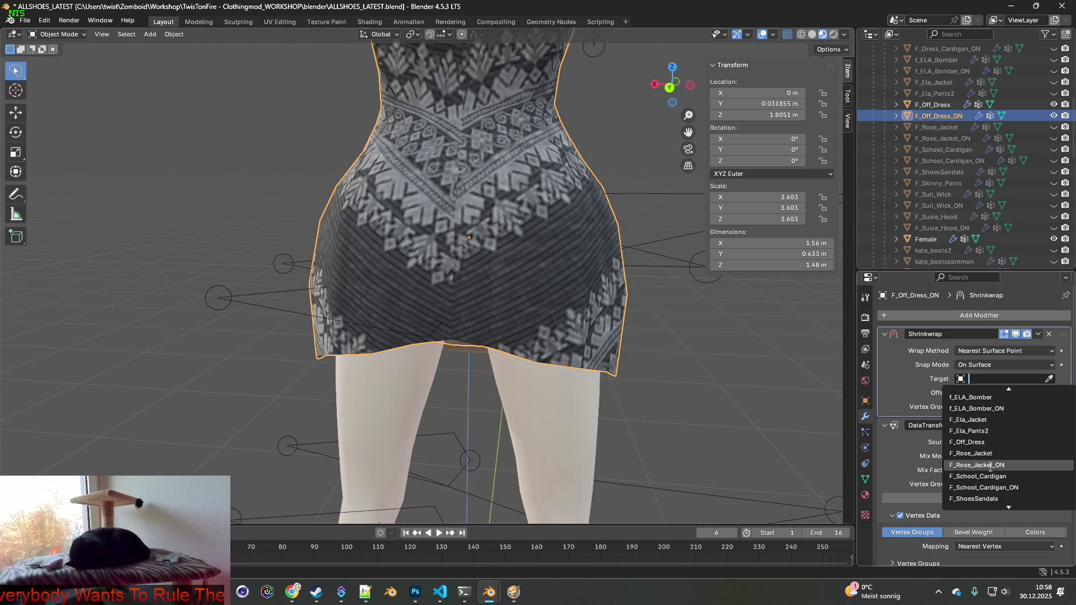
type("fe")
left_click(986, 397)
mouse_move(707, 351)
middle_mouse_down()
mouse_move(532, 353)
mouse_move(517, 289)
mouse_move(567, 311)
mouse_move(562, 359)
mouse_move(576, 347)
mouse_move(529, 297)
mouse_move(596, 304)
mouse_move(550, 316)
mouse_move(641, 333)
middle_mouse_up()
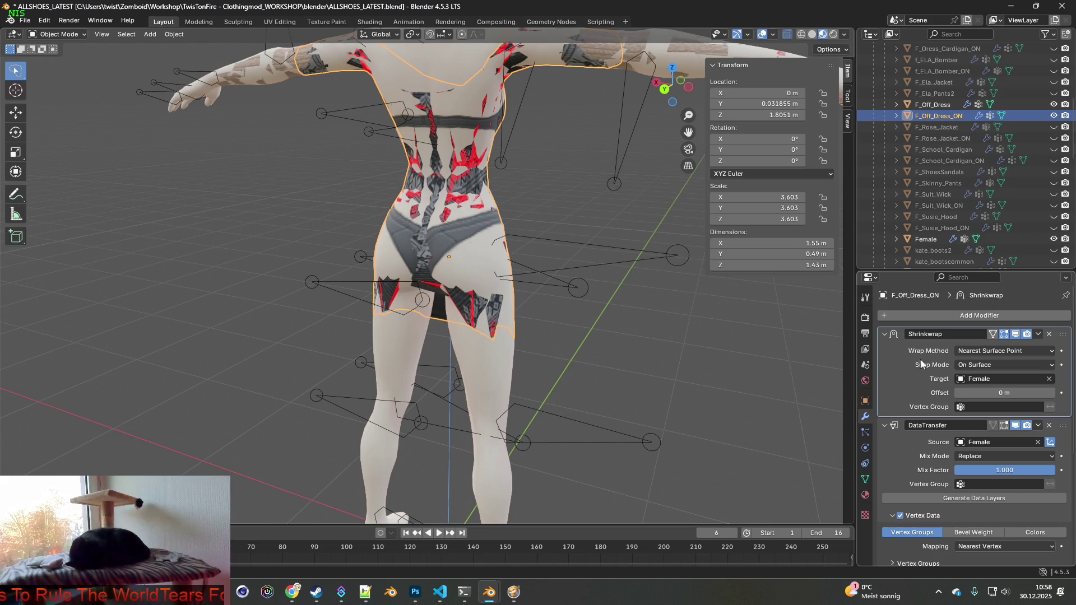
- Set F_Off_Dress_ON's Shrinkwrap Snap Mode to Outside Surface
left_click(994, 364)
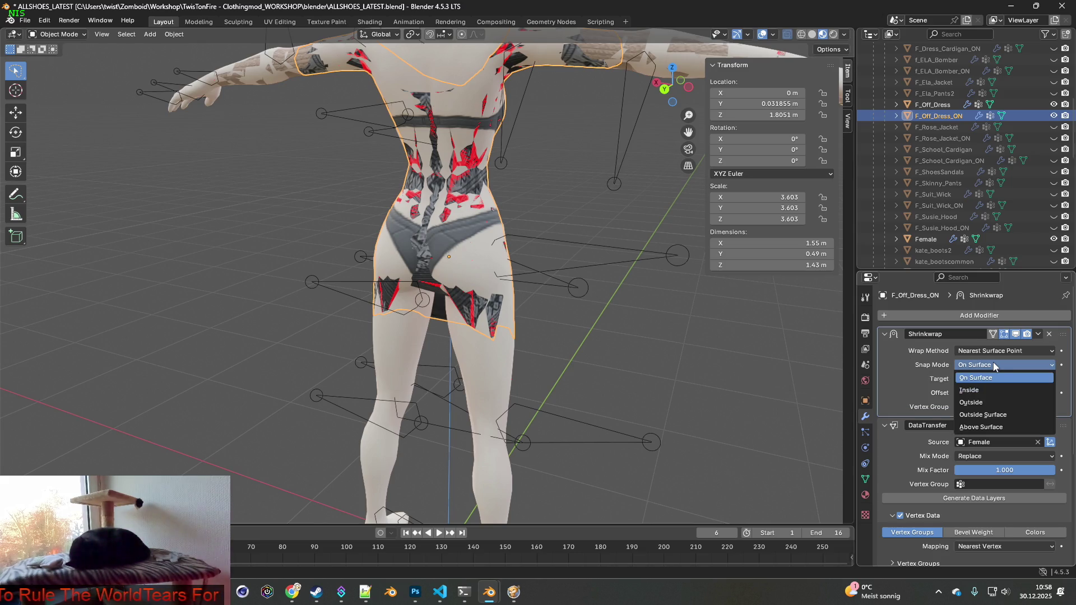
left_click(997, 415)
left_click(991, 367)
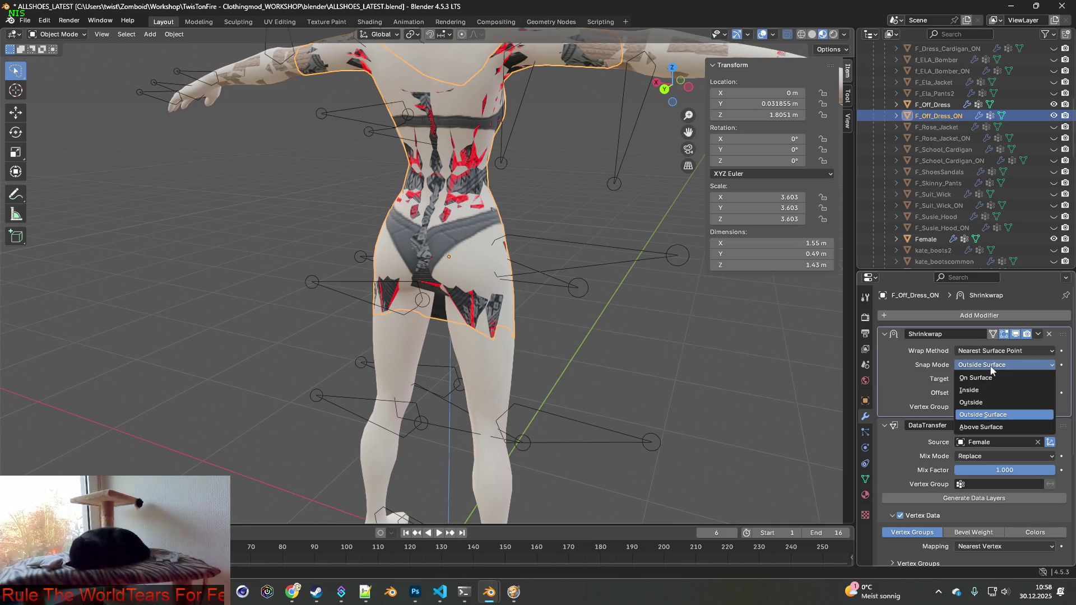
left_click(981, 427)
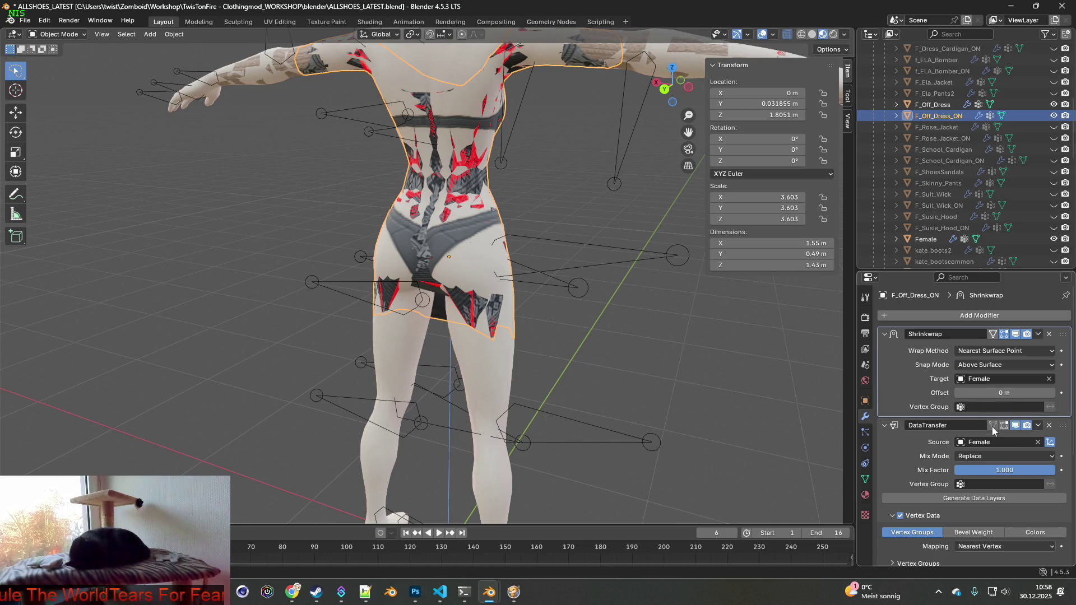
left_click(993, 366)
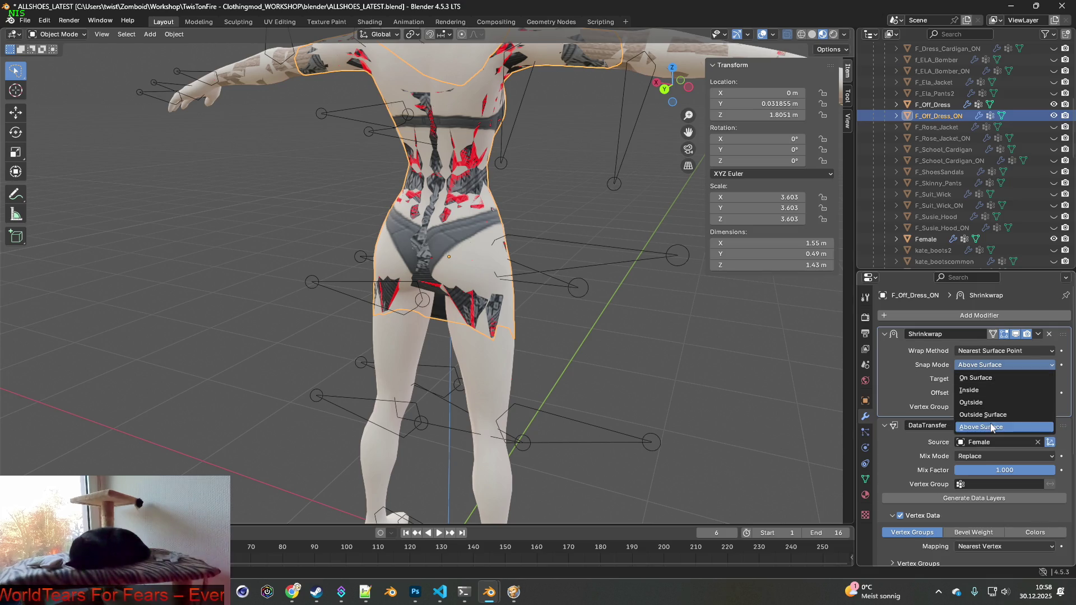
left_click(984, 415)
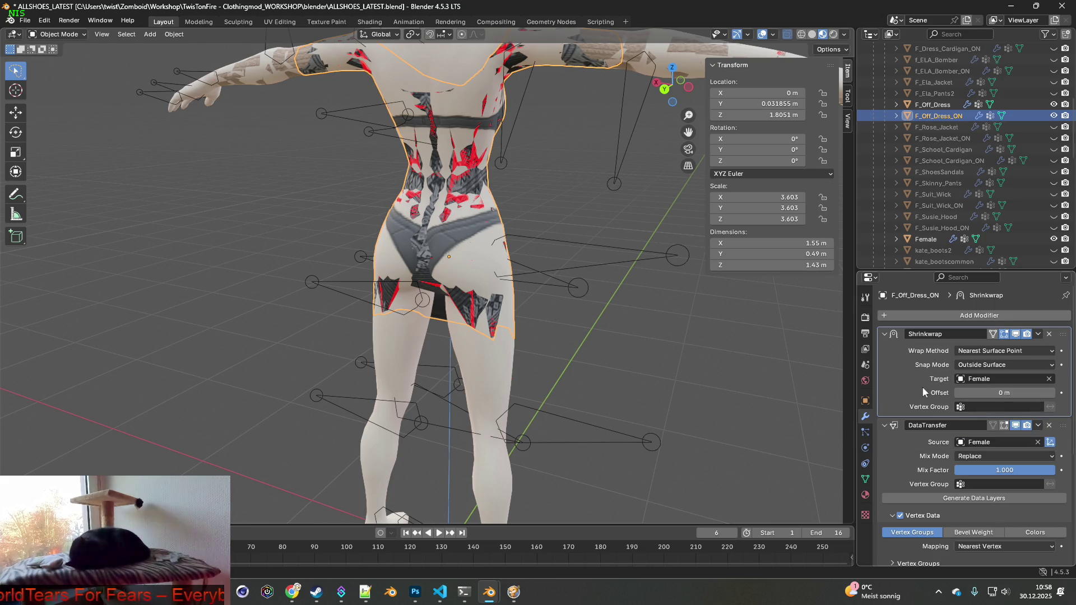
scroll(893, 397, "down", 7)
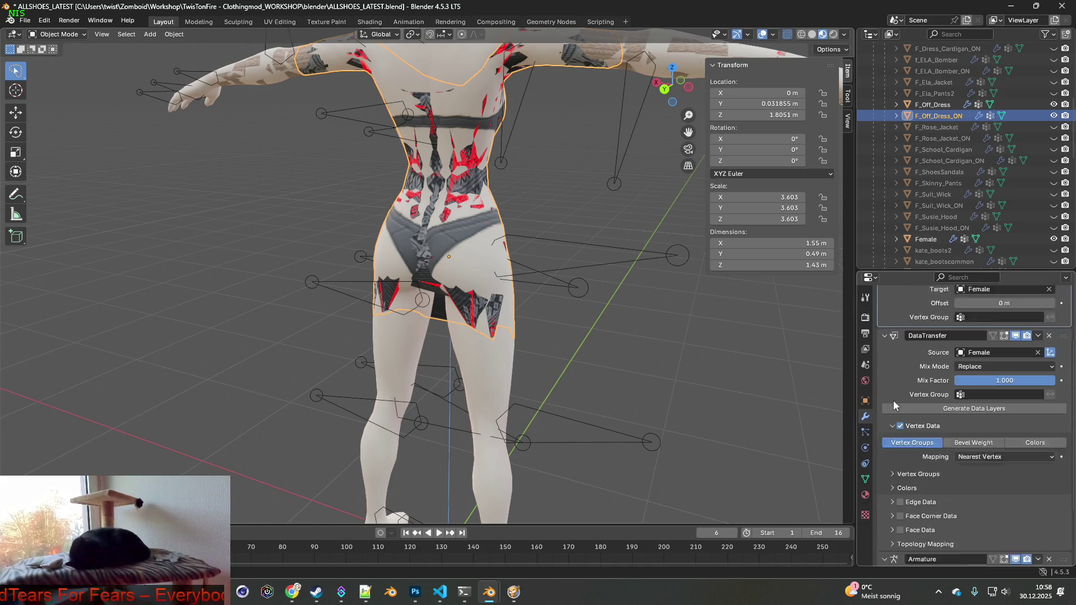
scroll(904, 408, "down", 1)
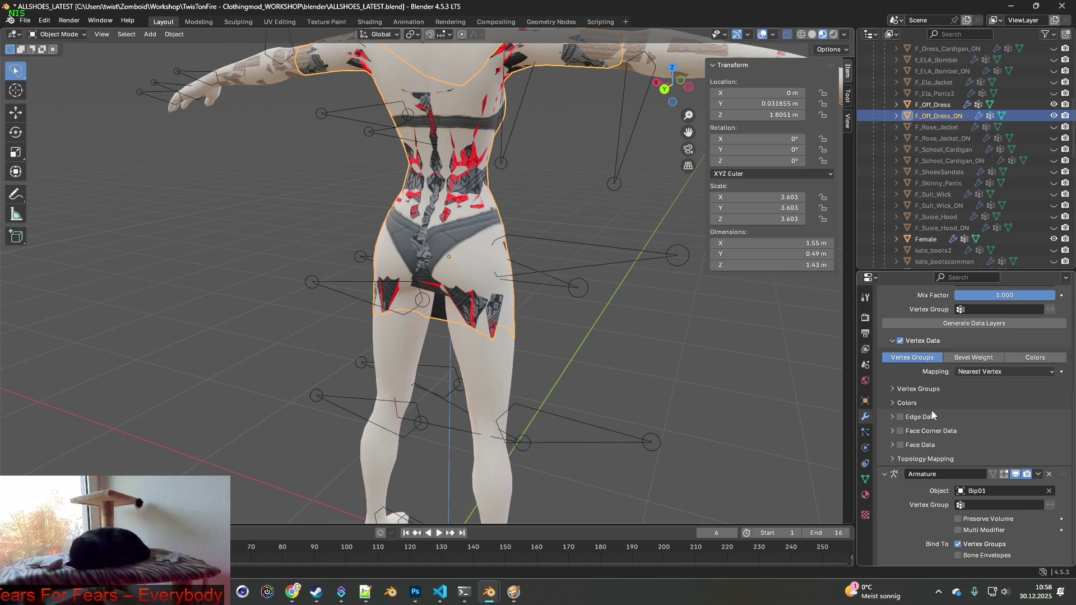
scroll(933, 415, "up", 2)
- Set F_Off_Dress's Shrinkwrap Snap Mode to Outside Surface as well
left_click(935, 104)
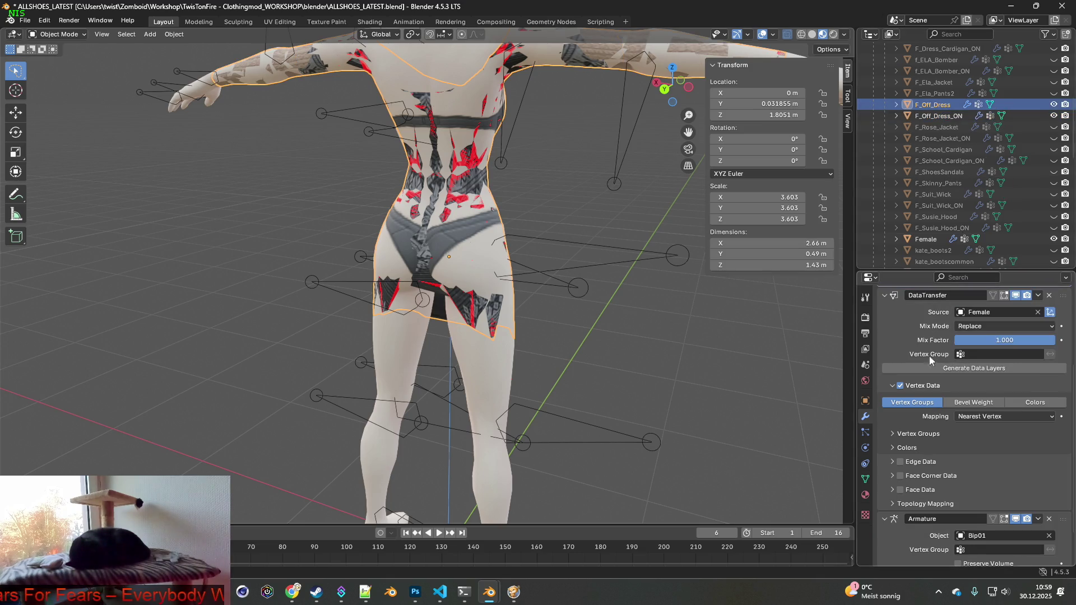
scroll(916, 342, "up", 6)
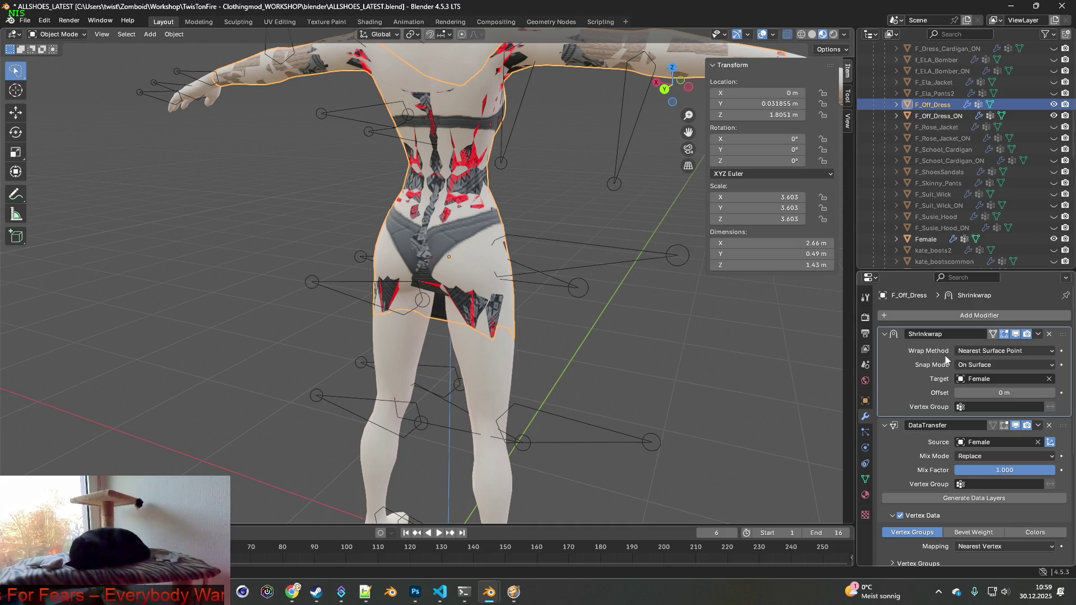
left_click(987, 366)
left_click(986, 406)
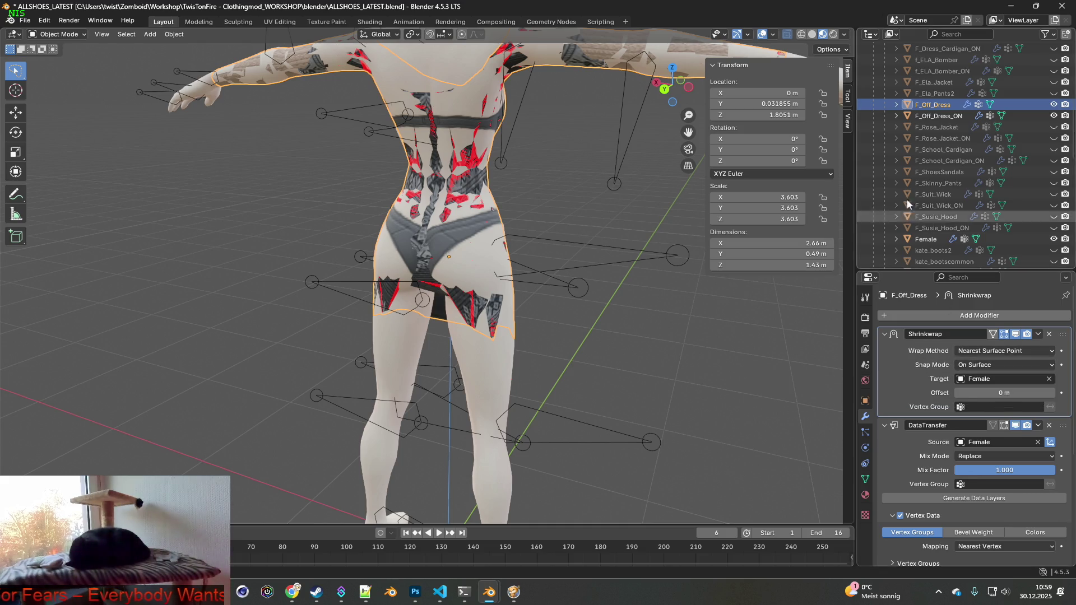
left_click(933, 117)
left_click(933, 106)
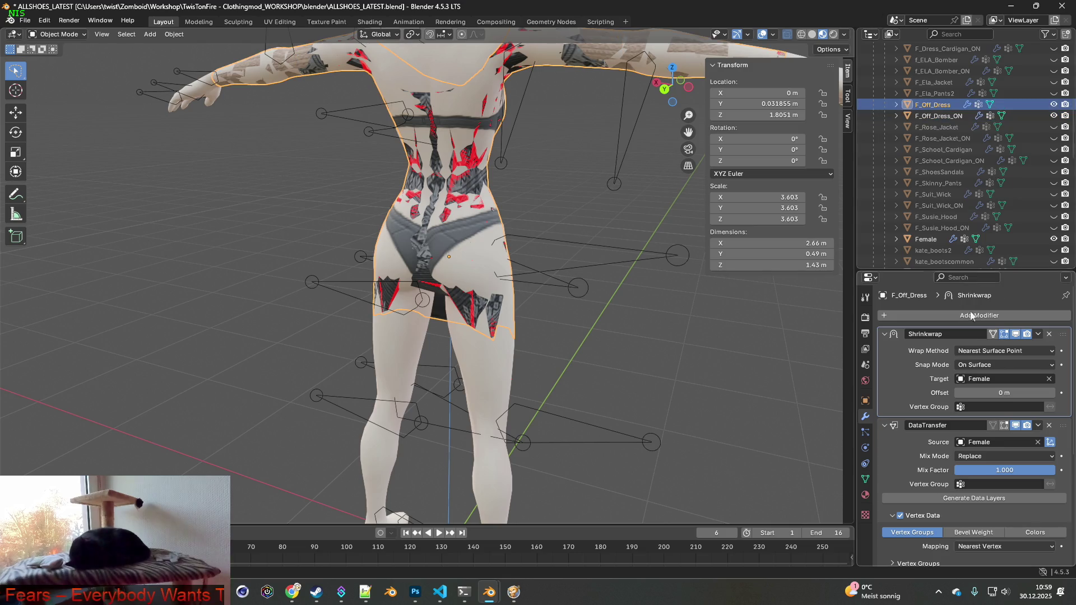
left_click(991, 365)
left_click(991, 416)
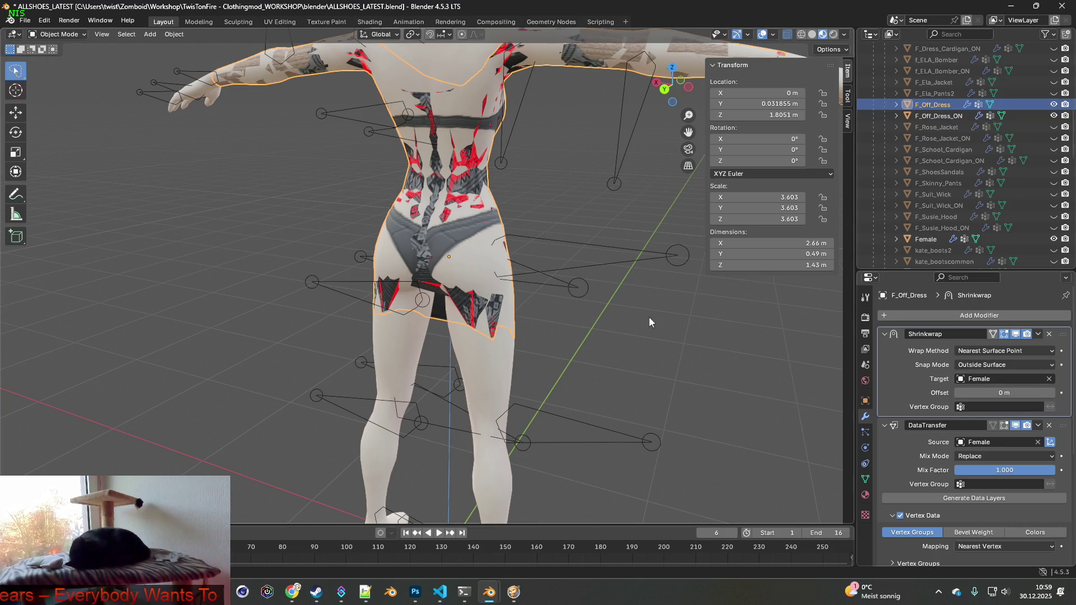
left_click(865, 480)
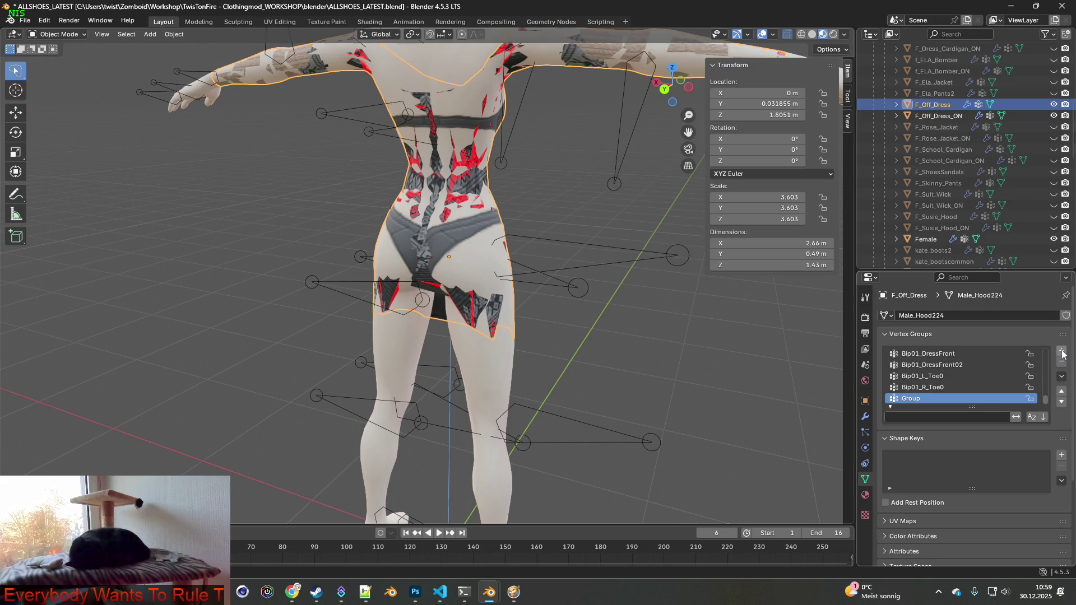
- Add a new vertex group named Group and restrict F_Off_Dress's Shrinkwrap to it
left_click(947, 115)
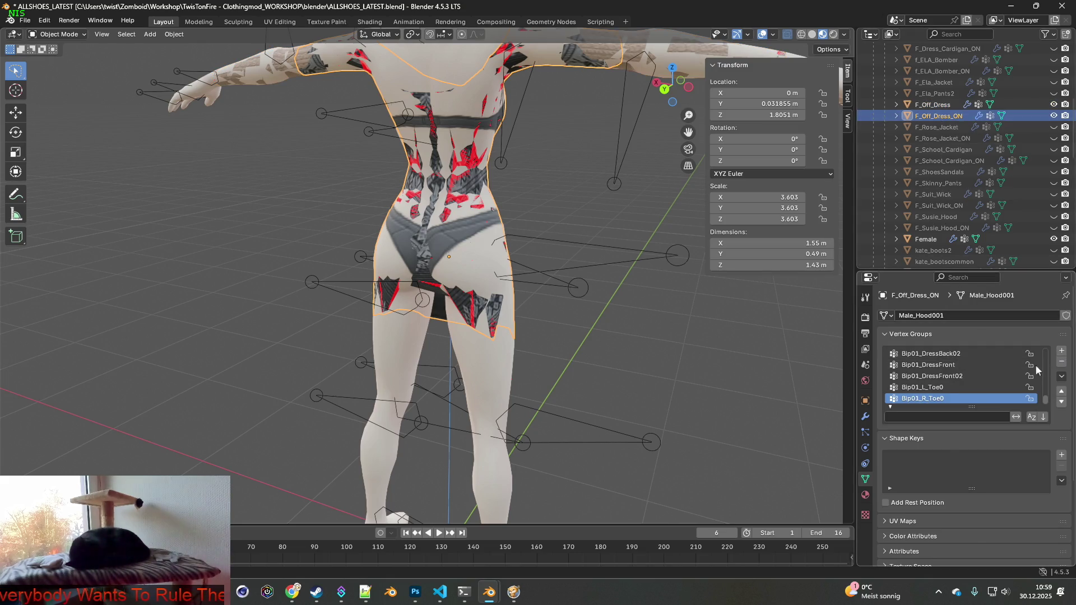
left_click(1061, 351)
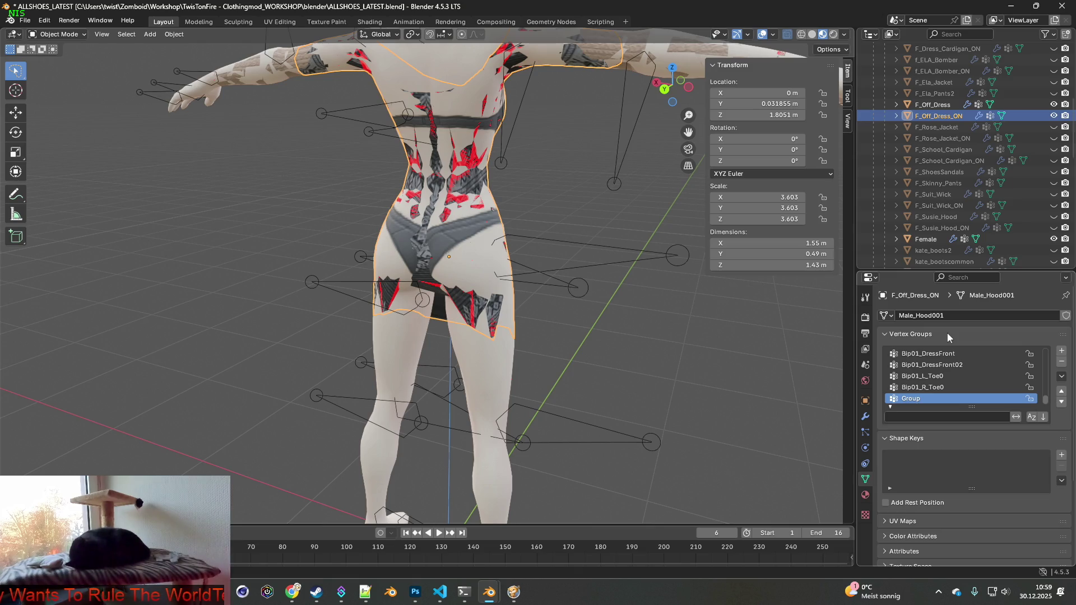
left_click(939, 105)
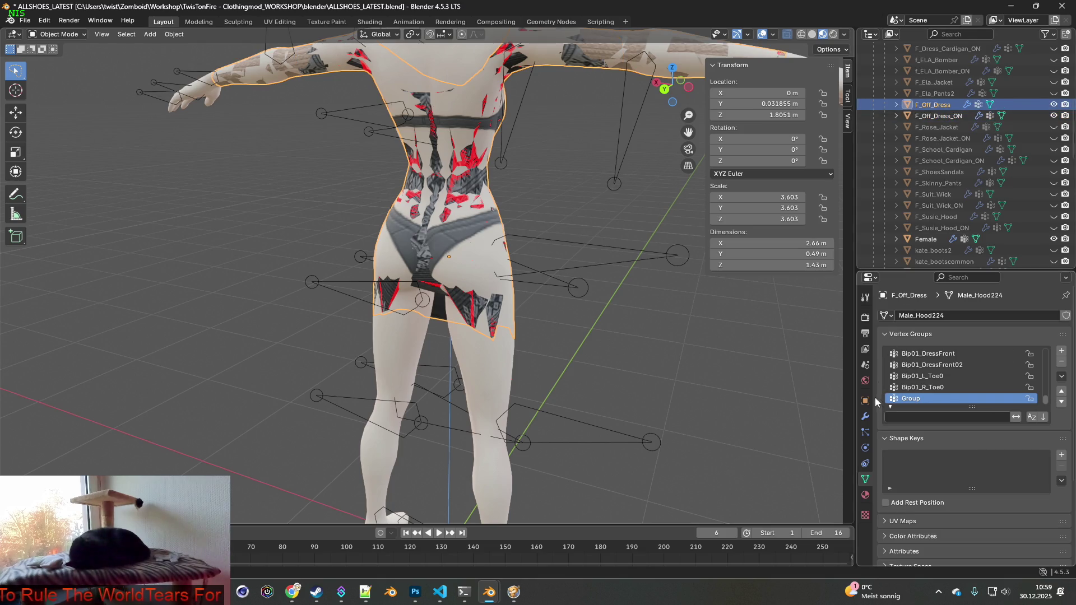
left_click(865, 416)
left_click(980, 407)
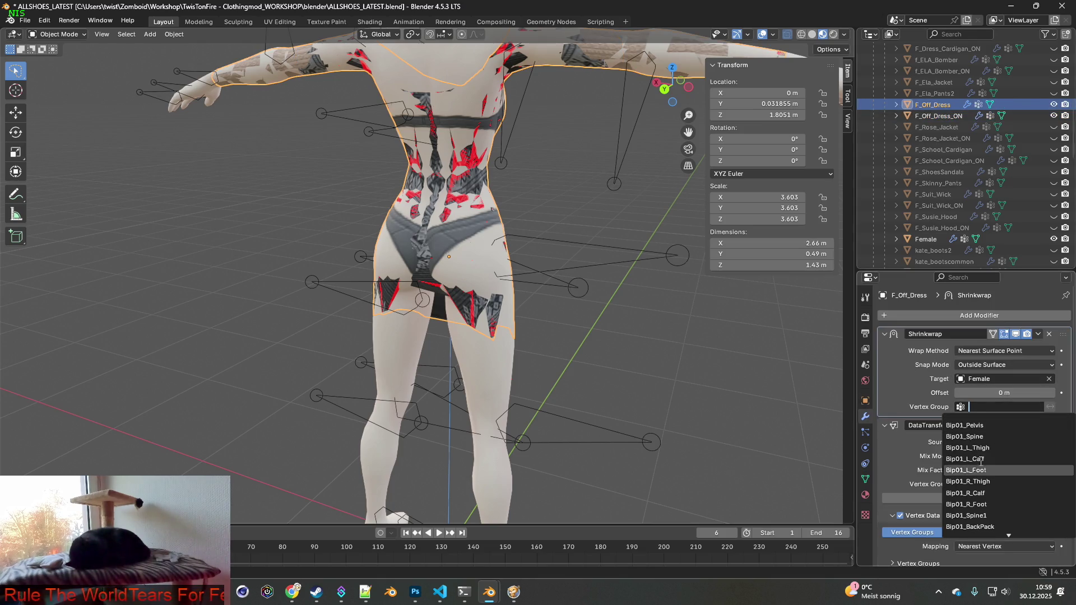
scroll(976, 512, "down", 8)
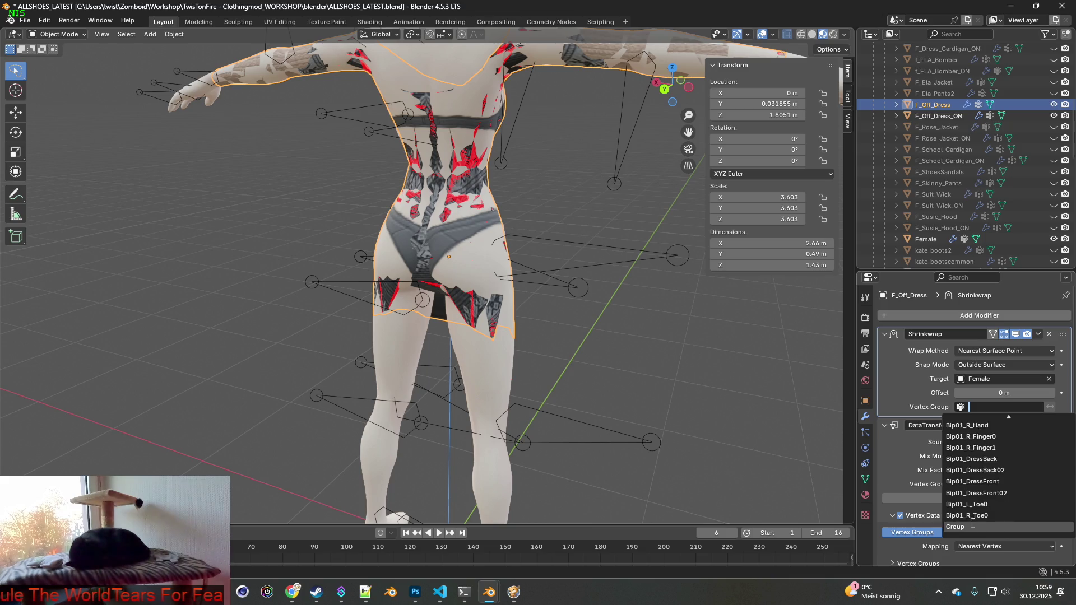
left_click(963, 528)
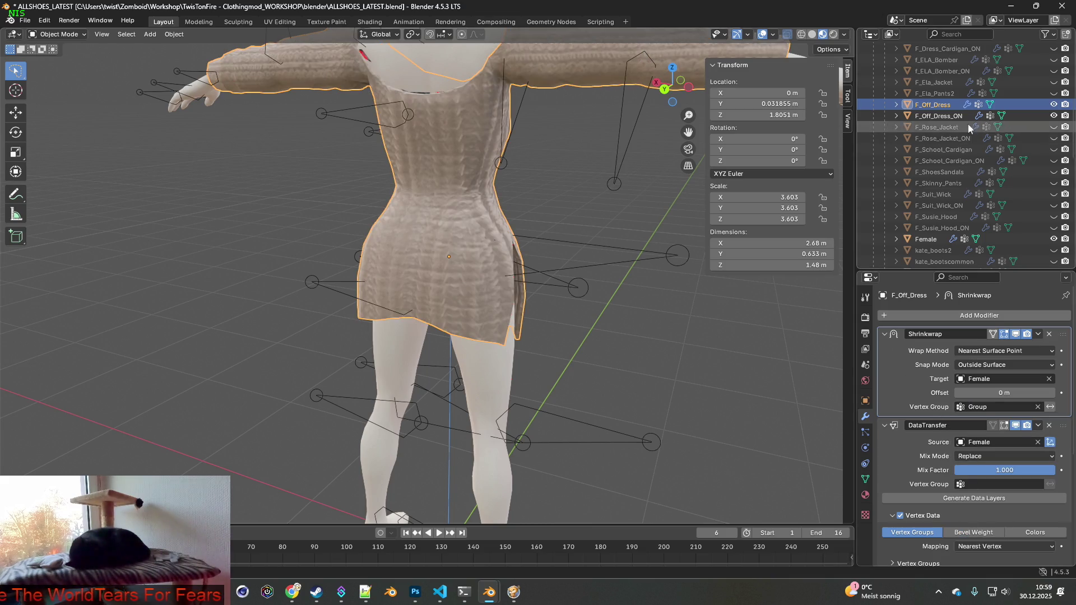
- Restrict F_Off_Dress_ON's Shrinkwrap to the Group vertex group too
left_click(938, 115)
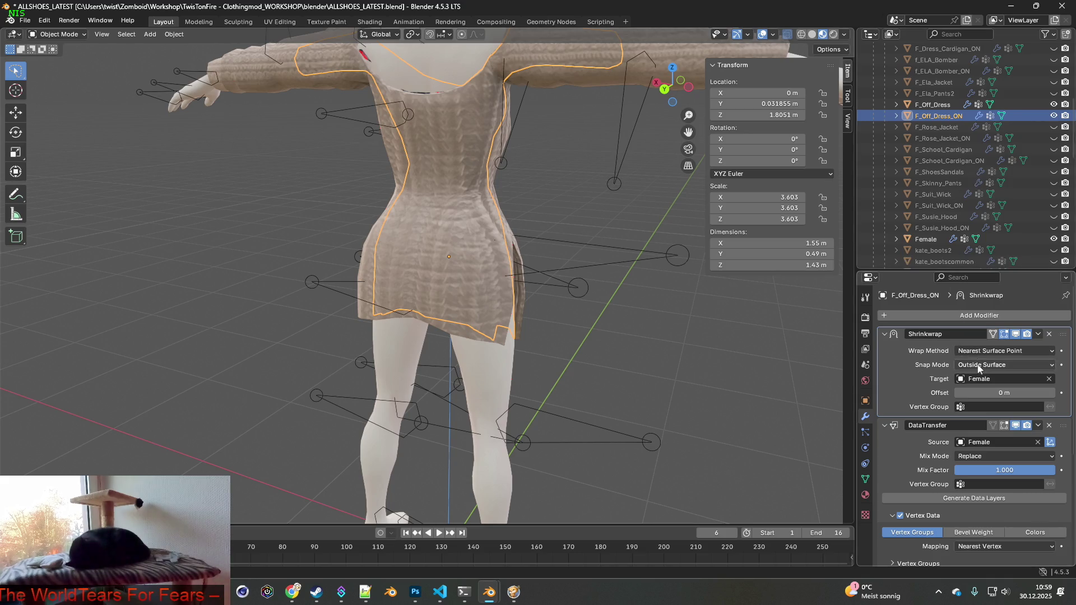
left_click(1001, 407)
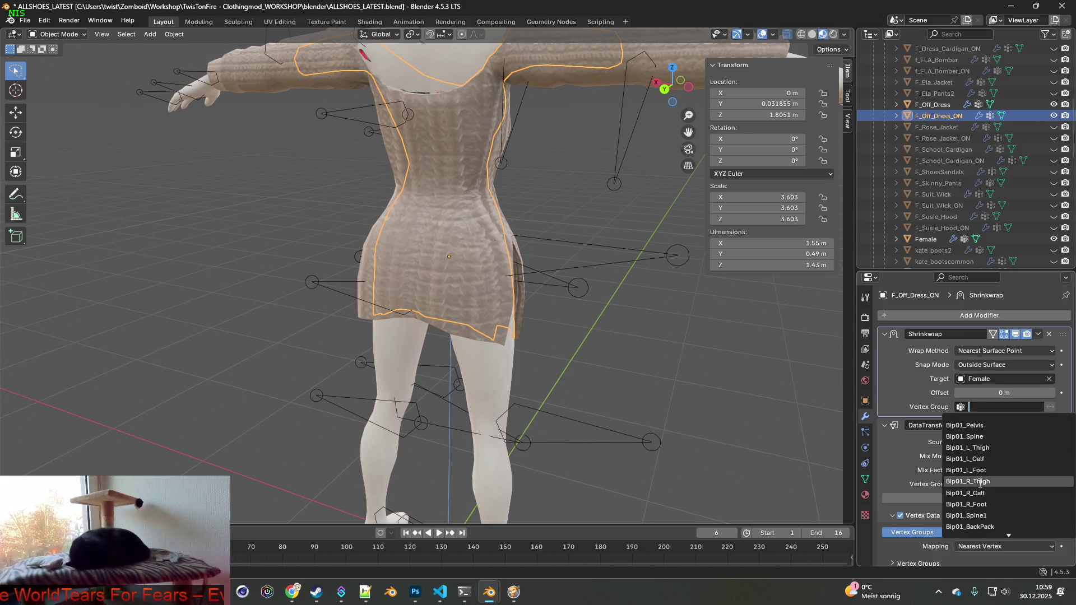
scroll(978, 510, "down", 5)
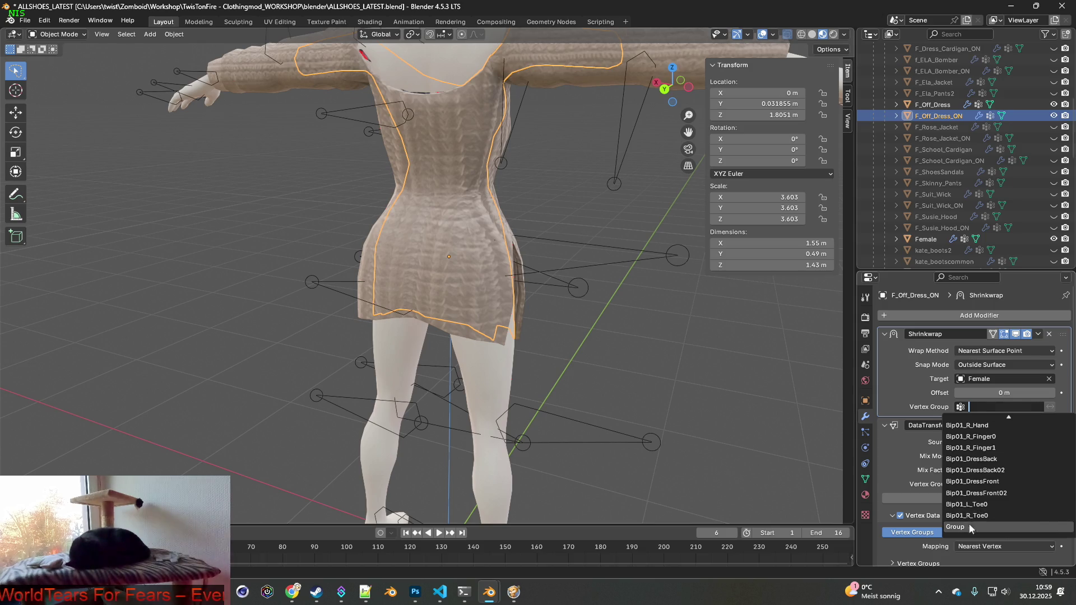
left_click(971, 527)
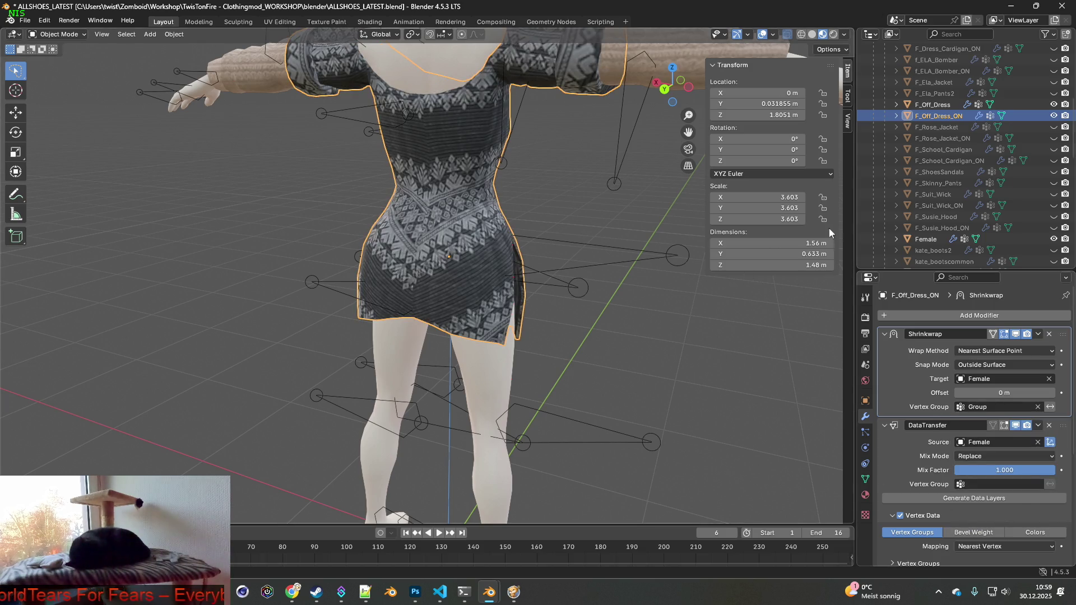
- Enter Weight Paint on F_Off_Dress and paint Group weight over the front skirt and hem
left_click(933, 105, "ctrl")
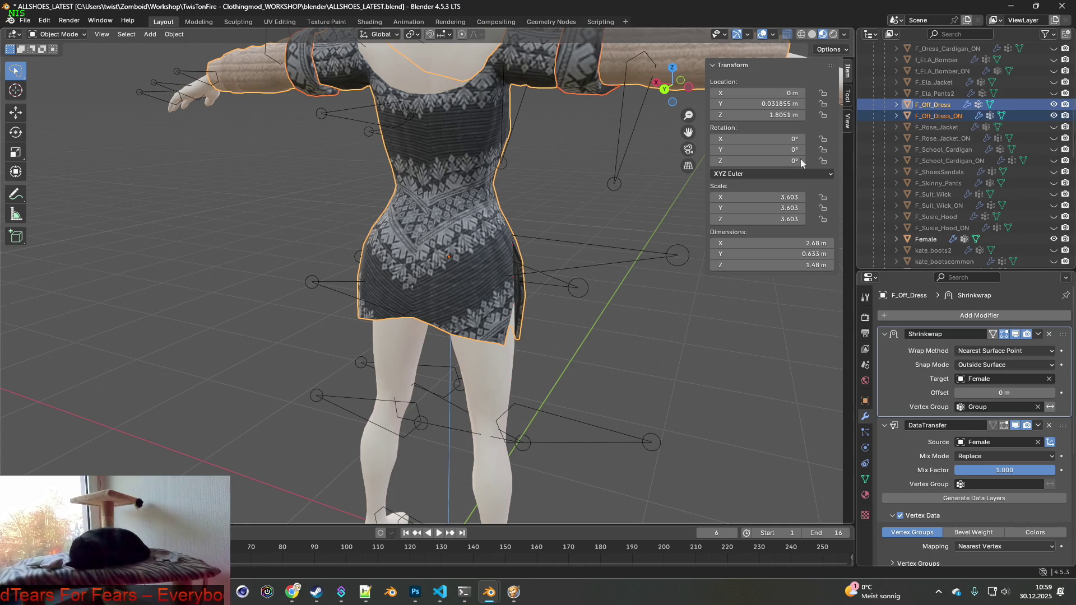
left_click(868, 478)
key("ctrl+Tab")
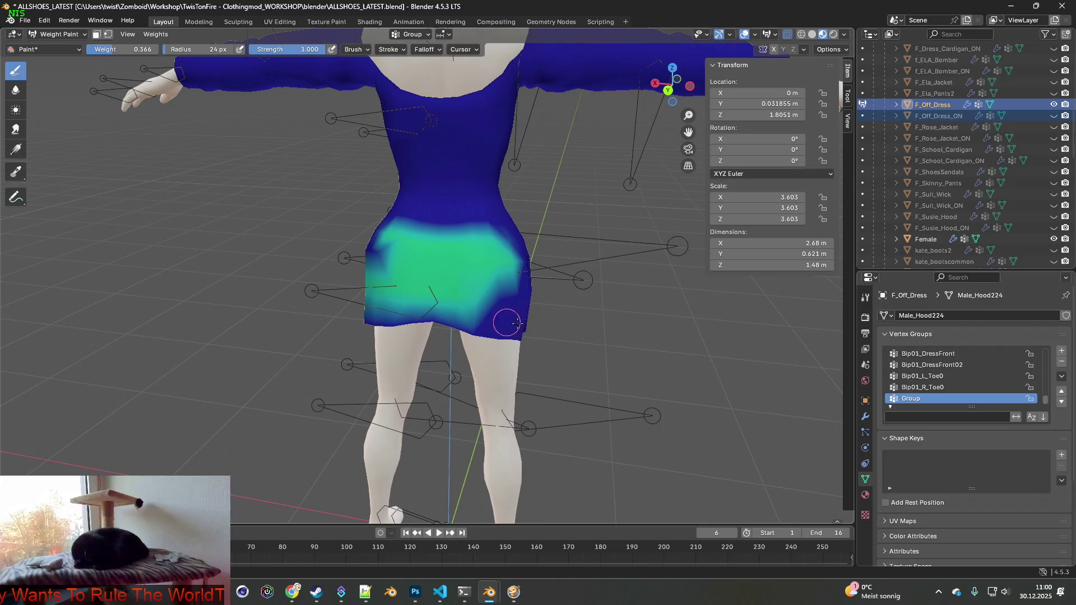
middle_click_drag(493, 319, 420, 308)
mouse_move(418, 307)
left_mouse_down()
mouse_move(437, 325)
mouse_move(465, 291)
mouse_move(425, 320)
mouse_move(387, 298)
left_mouse_up()
middle_click_drag(386, 298, 499, 302)
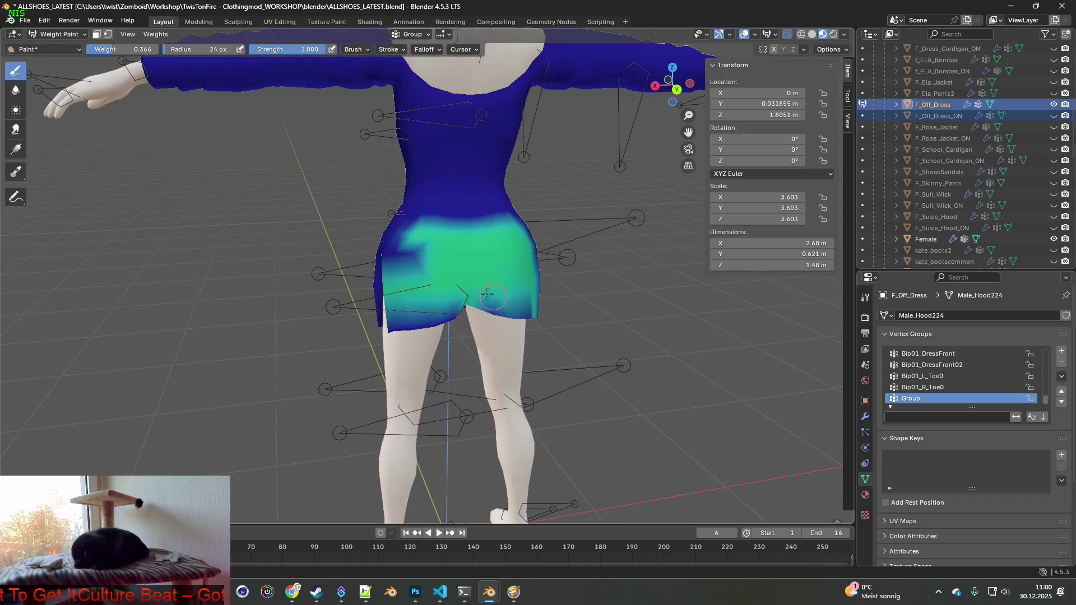
middle_click_drag(398, 257, 533, 263)
left_click_drag(443, 235, 409, 229)
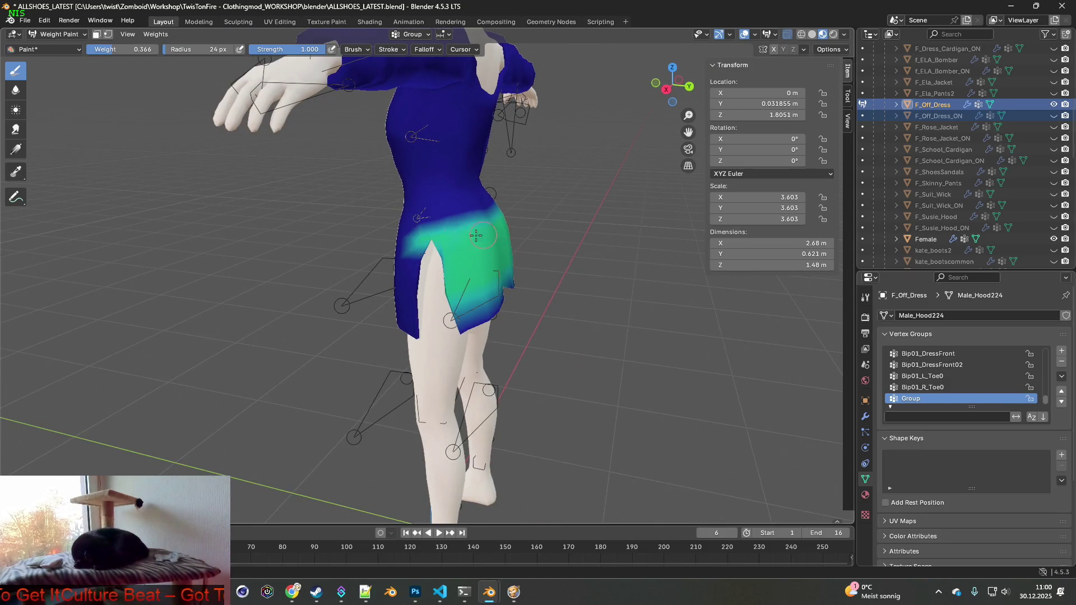
middle_click_drag(426, 224, 463, 217)
mouse_move(463, 218)
left_mouse_down()
mouse_move(381, 227)
mouse_move(442, 264)
mouse_move(375, 269)
mouse_move(404, 314)
mouse_move(392, 311)
left_mouse_up()
middle_click_drag(392, 311, 470, 306)
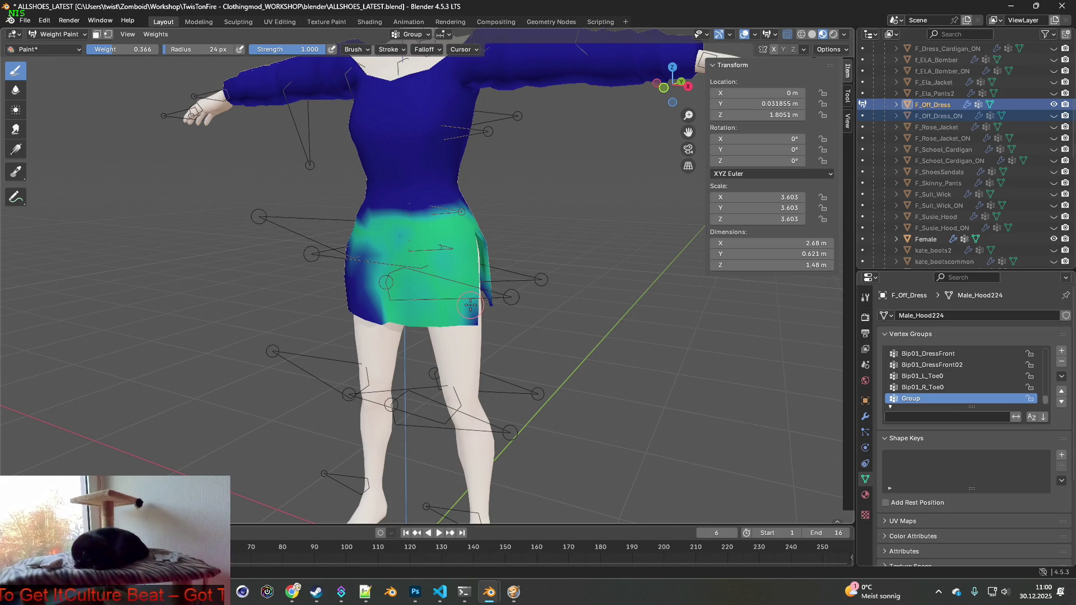
- Paint the skirt's left side, lower part and dark patches at weight 0.366
middle_click_drag(528, 293, 536, 284)
middle_click_drag(470, 317, 429, 336)
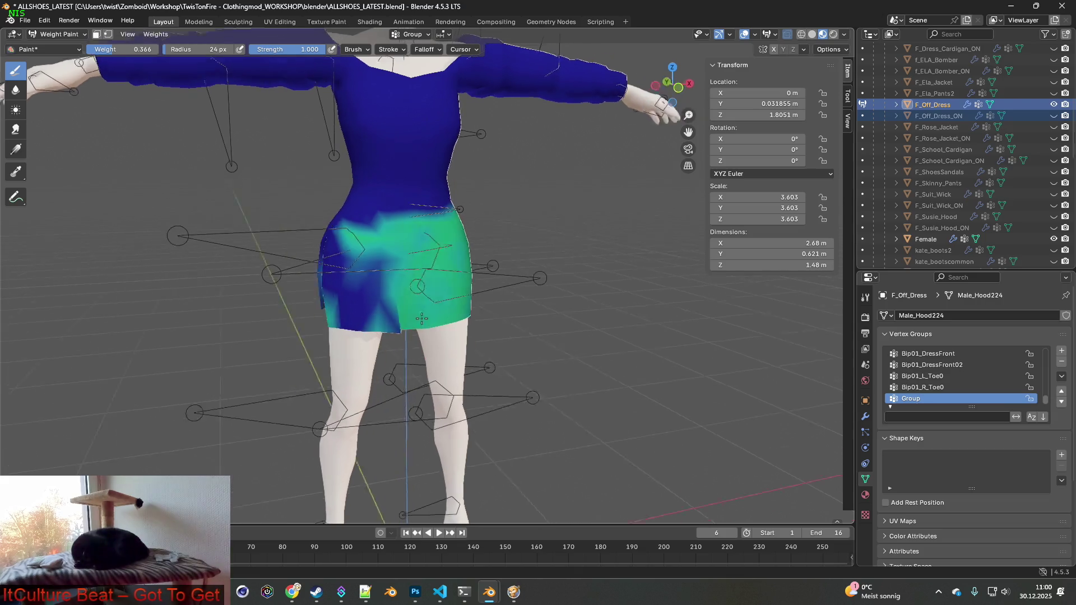
middle_click_drag(370, 317, 418, 279)
mouse_move(418, 278)
left_mouse_down()
mouse_move(348, 263)
mouse_move(331, 283)
mouse_move(392, 331)
left_mouse_up()
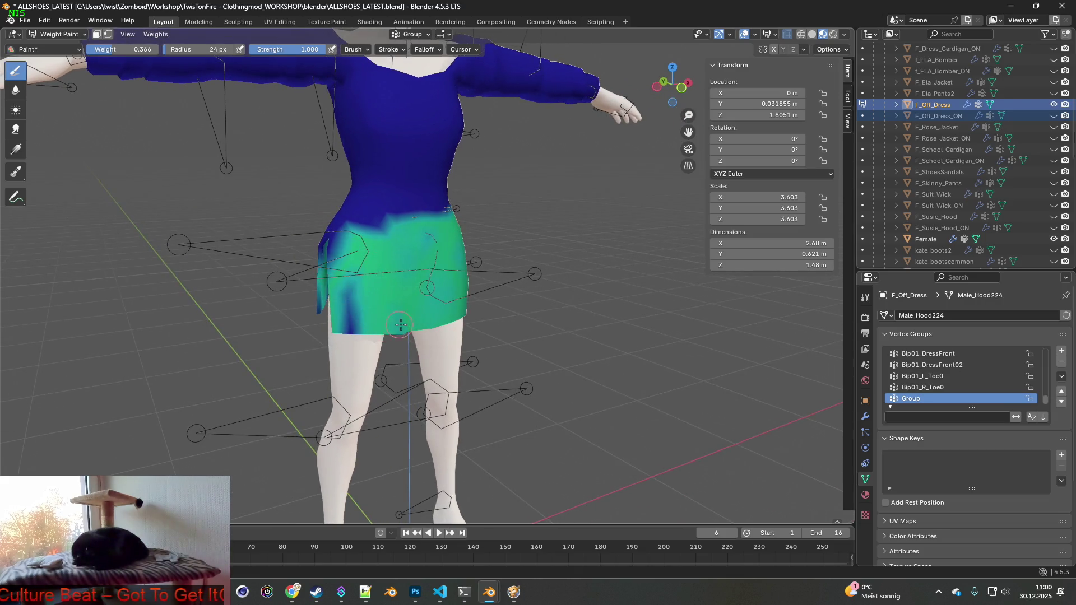
middle_click_drag(392, 330, 383, 303)
left_click_drag(383, 303, 357, 320)
left_click_drag(353, 275, 350, 255)
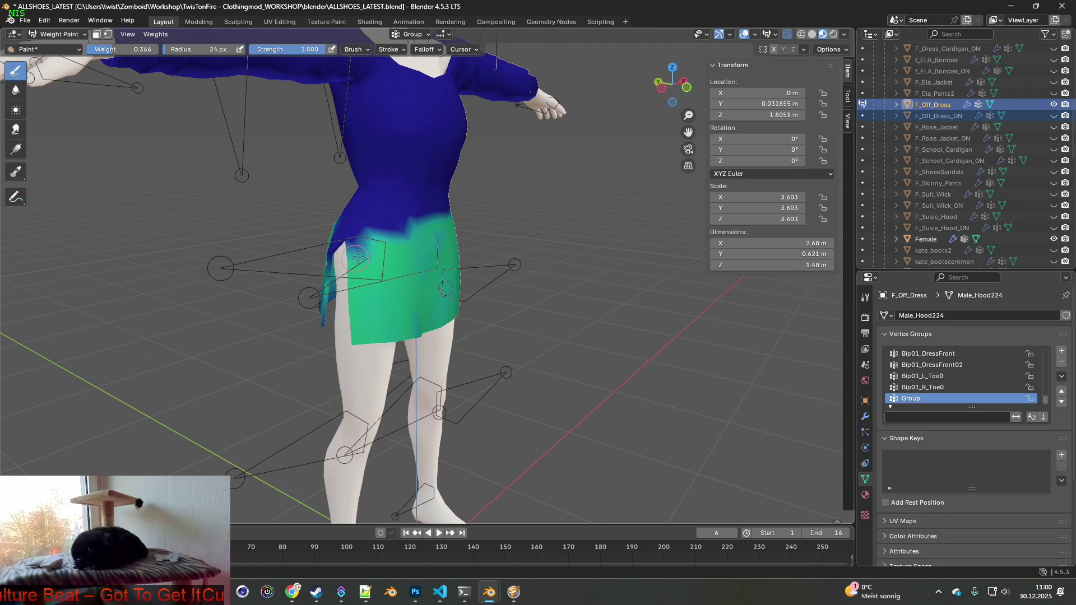
middle_click_drag(351, 255, 425, 252)
mouse_move(426, 252)
left_mouse_down()
mouse_move(381, 264)
mouse_move(387, 308)
mouse_move(372, 328)
left_mouse_up()
mouse_move(372, 328)
middle_mouse_down()
mouse_move(429, 347)
mouse_move(457, 325)
middle_mouse_up()
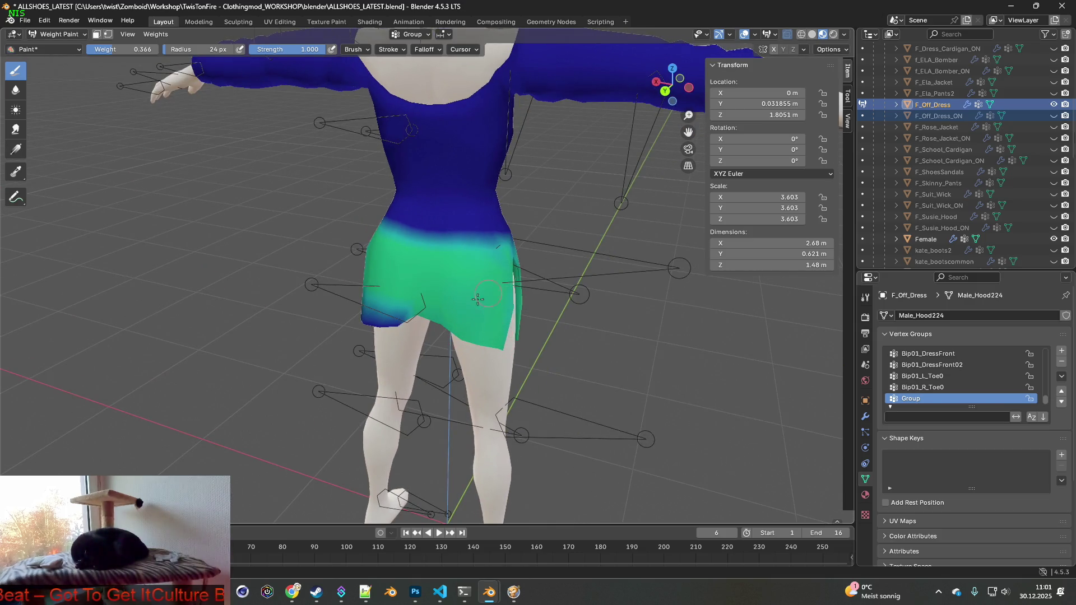
middle_click_drag(392, 316, 459, 320)
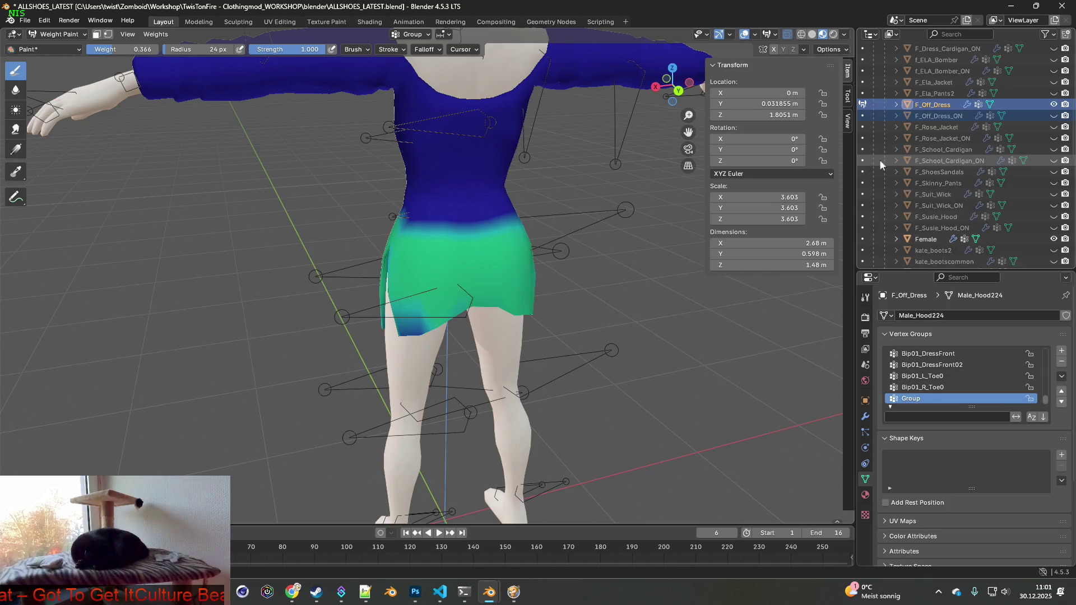
scroll(874, 160, "up", 10)
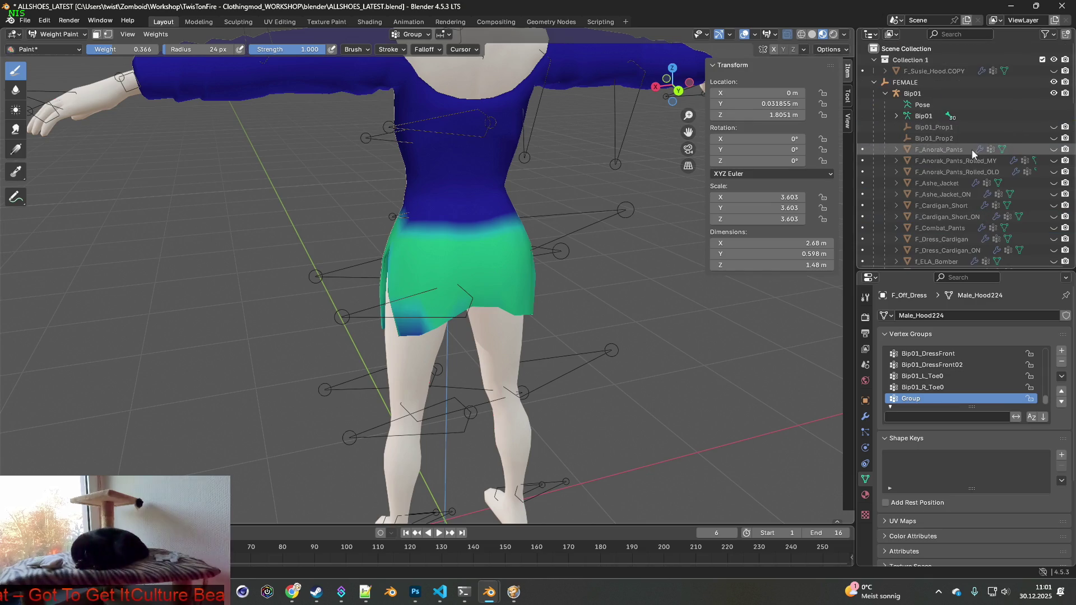
- Hide the armature bones and orbit around the dress to inspect the waist and skirt slit
left_click(1054, 83)
middle_click_drag(603, 271, 612, 262)
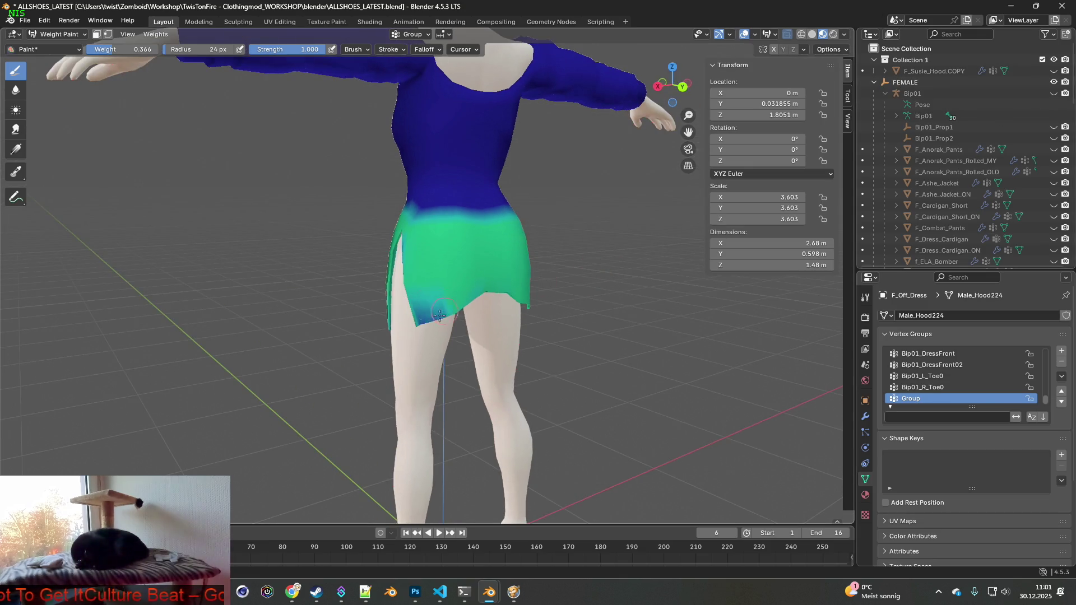
middle_click_drag(443, 312, 487, 294)
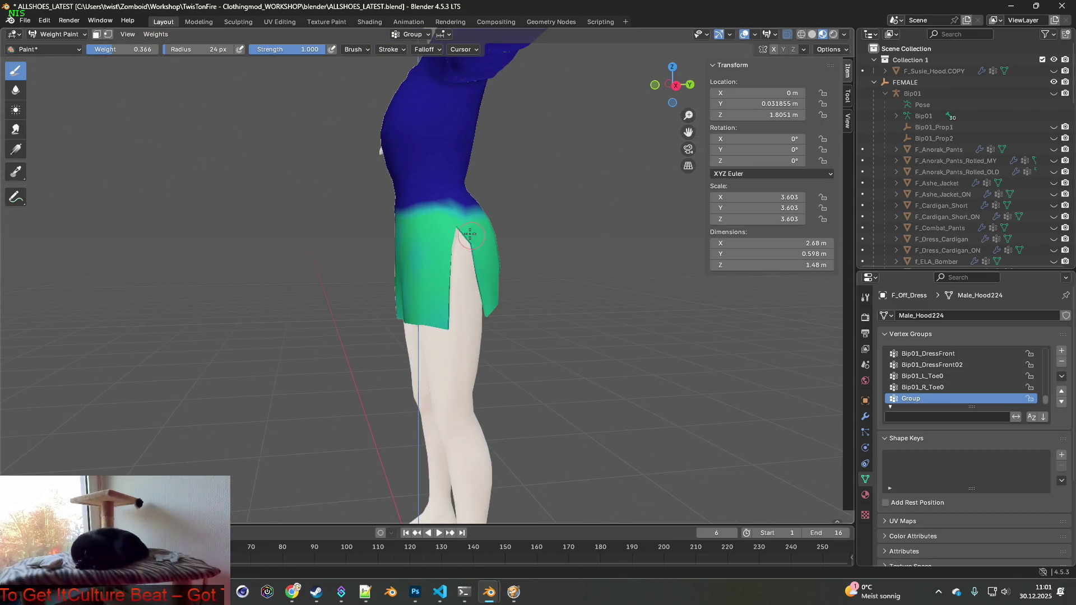
middle_click_drag(432, 241, 393, 258)
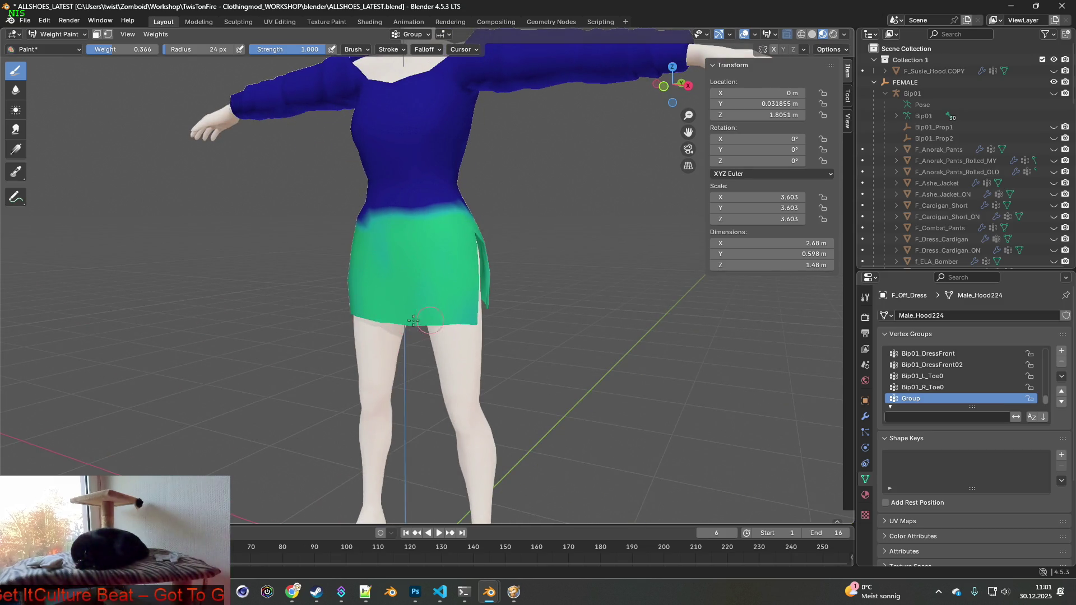
middle_click_drag(446, 260, 395, 236)
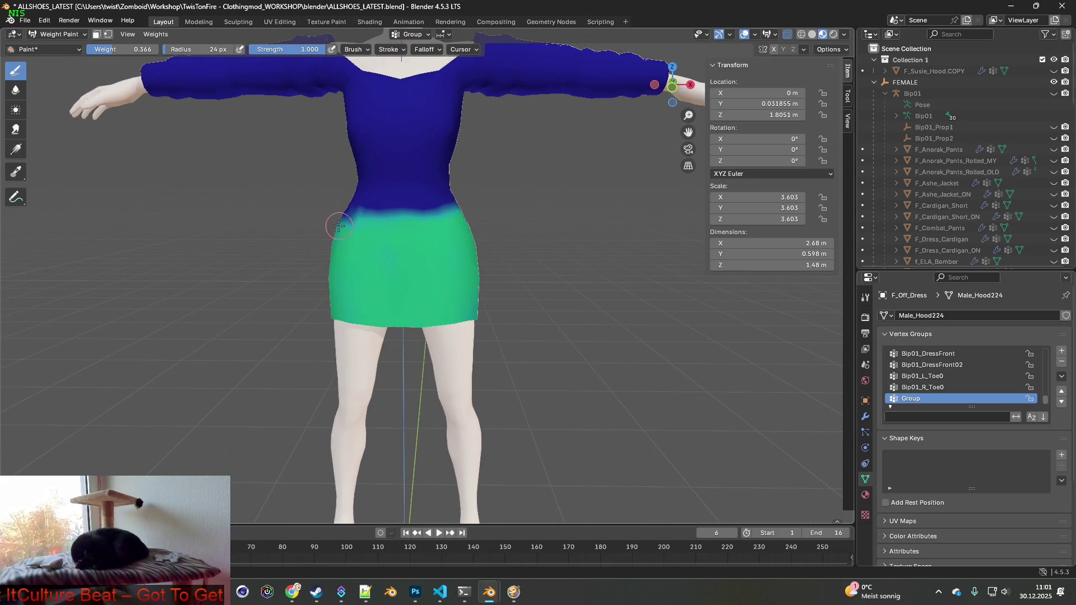
mouse_move(324, 226)
middle_mouse_down()
mouse_move(374, 257)
mouse_move(484, 273)
middle_mouse_up()
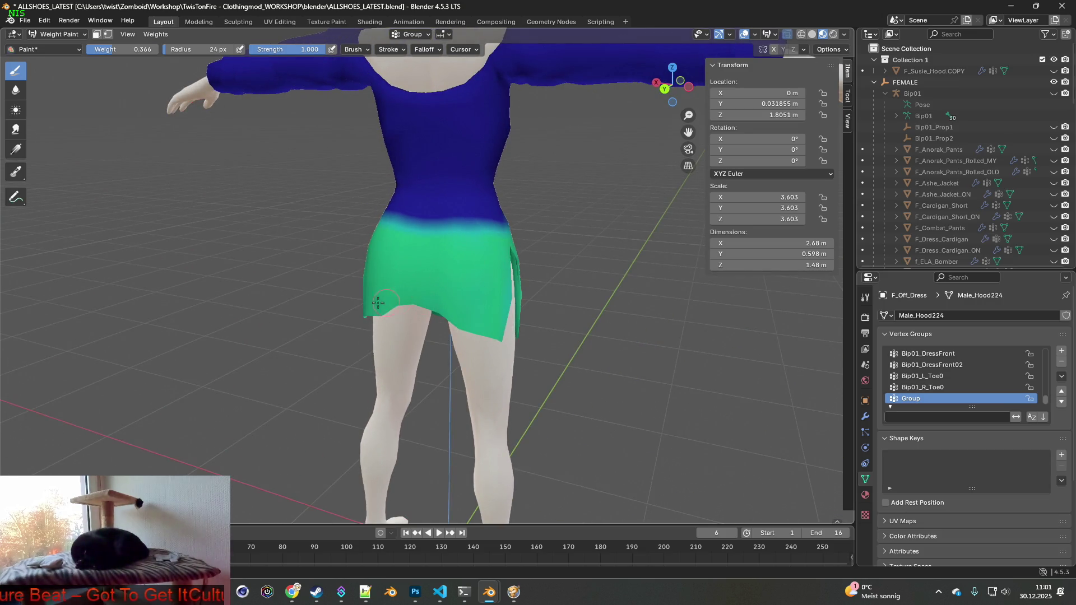
mouse_move(490, 318)
middle_mouse_down()
mouse_move(364, 280)
mouse_move(377, 292)
mouse_move(453, 287)
mouse_move(447, 274)
mouse_move(515, 262)
middle_mouse_up()
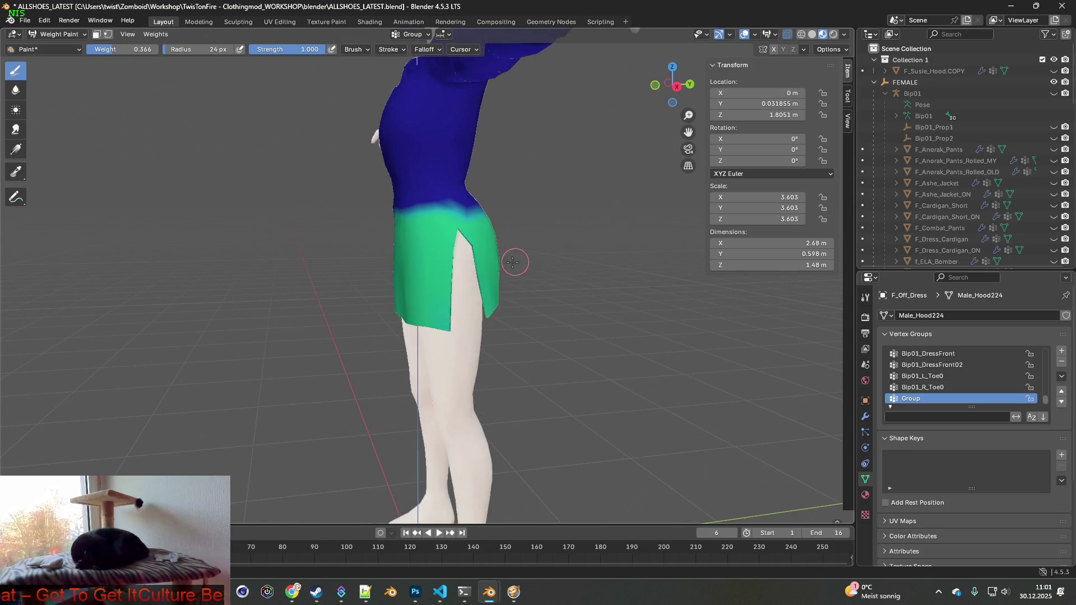
middle_click_drag(430, 250, 473, 248)
mouse_move(393, 243)
middle_mouse_down()
mouse_move(432, 241)
mouse_move(415, 244)
mouse_move(437, 233)
mouse_move(427, 224)
mouse_move(429, 241)
middle_mouse_up()
scroll(415, 243, "up", 3)
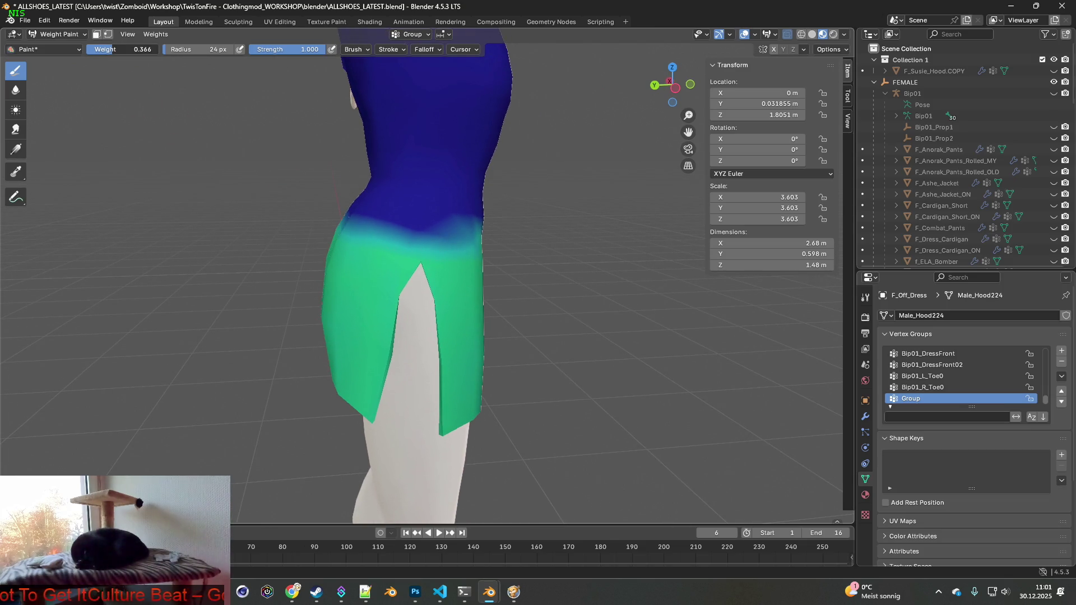
- Brush the waist band to the right hip with lower weights 0.191 and 0.305
mouse_move(372, 218)
left_mouse_down()
mouse_move(469, 225)
mouse_move(388, 214)
left_mouse_up()
middle_click_drag(389, 214, 393, 213)
mouse_move(347, 207)
left_mouse_down()
mouse_move(473, 207)
mouse_move(448, 200)
left_mouse_up()
middle_click_drag(480, 215, 337, 211)
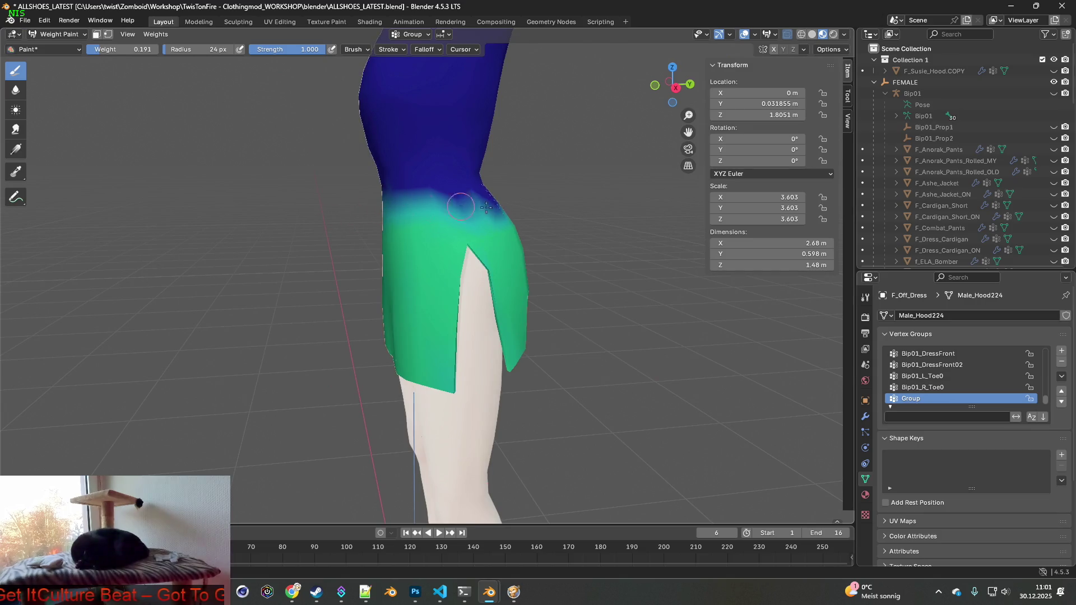
mouse_move(452, 211)
middle_mouse_down()
mouse_move(482, 223)
mouse_move(170, 108)
middle_mouse_up()
mouse_move(425, 230)
left_mouse_down()
mouse_move(364, 213)
mouse_move(507, 240)
left_mouse_up()
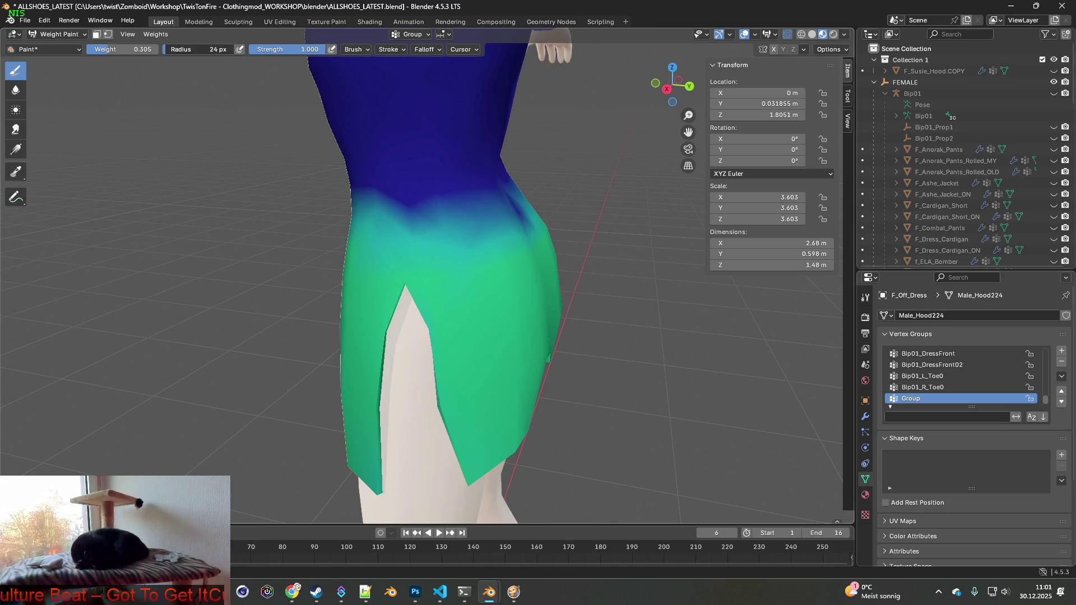
mouse_move(392, 190)
left_mouse_down()
mouse_move(454, 255)
mouse_move(480, 228)
mouse_move(515, 318)
left_mouse_up()
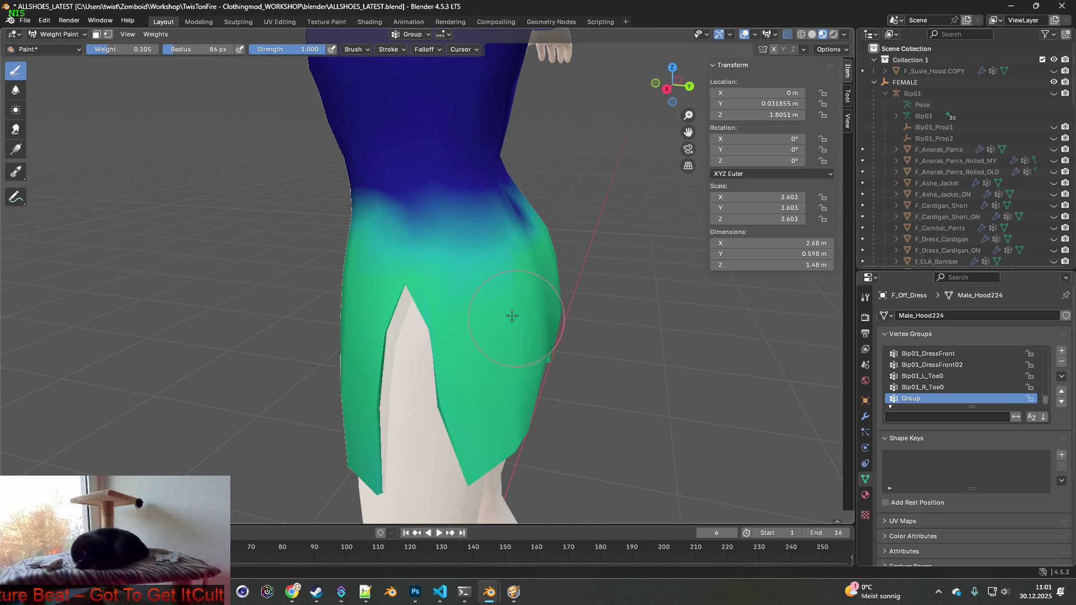
- Repaint the weight gradient at the waist and hips of the dress
mouse_move(504, 254)
left_mouse_down()
mouse_move(480, 216)
mouse_move(377, 211)
mouse_move(399, 216)
left_mouse_up()
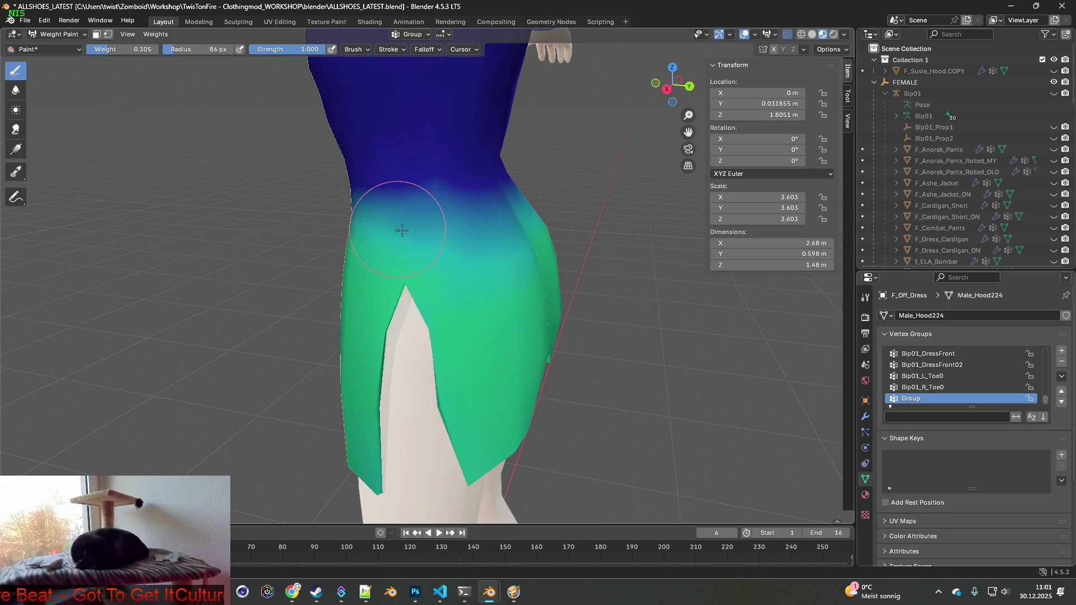
middle_click_drag(398, 216, 517, 234)
middle_click_drag(432, 203, 440, 233)
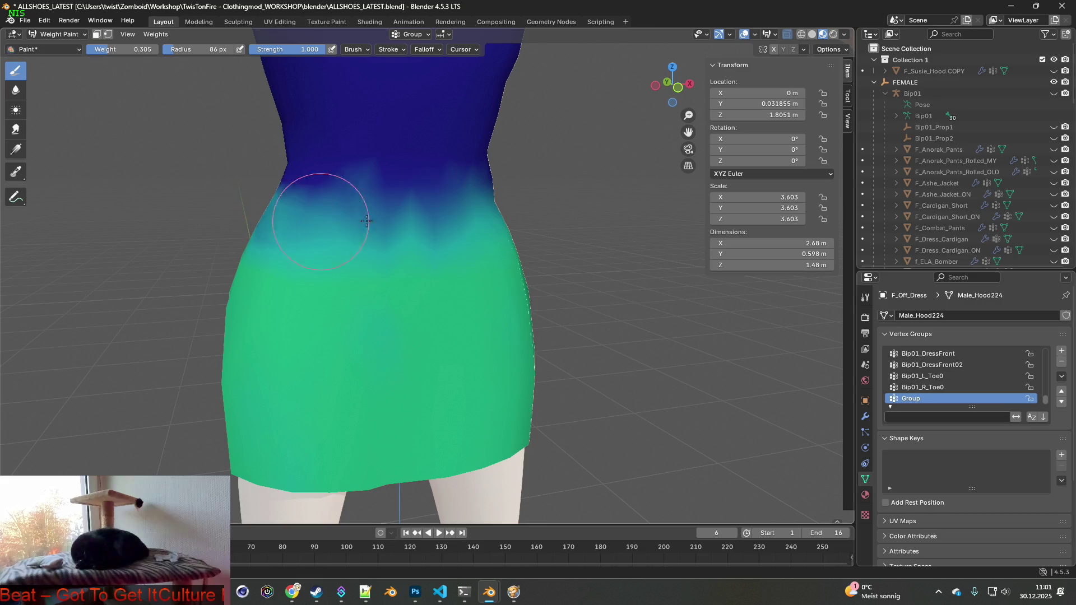
middle_click_drag(271, 232, 468, 228)
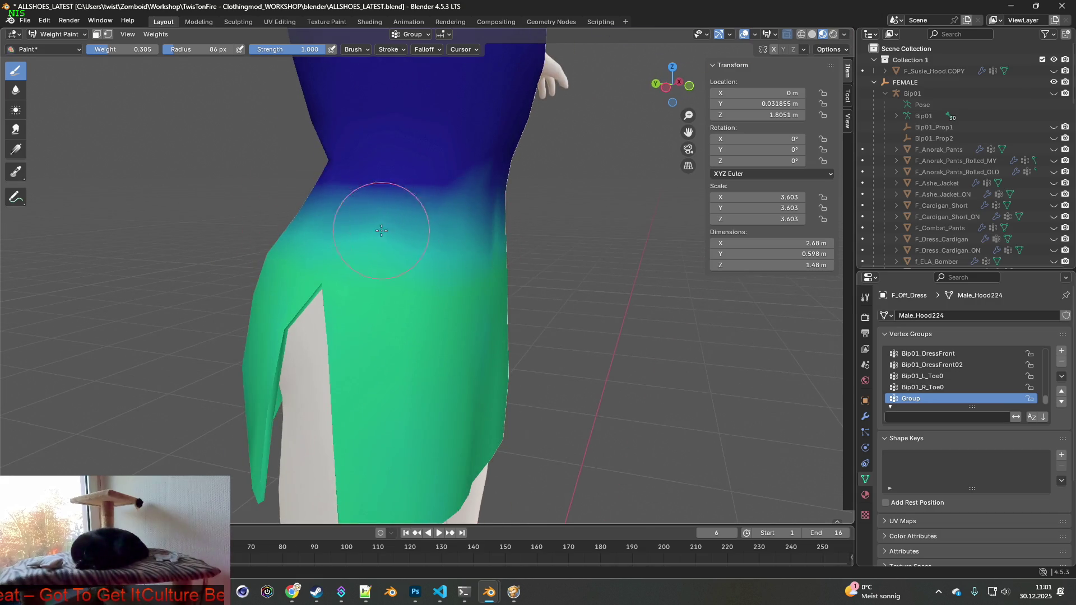
middle_click_drag(396, 216, 358, 207)
middle_click_drag(444, 187, 490, 217)
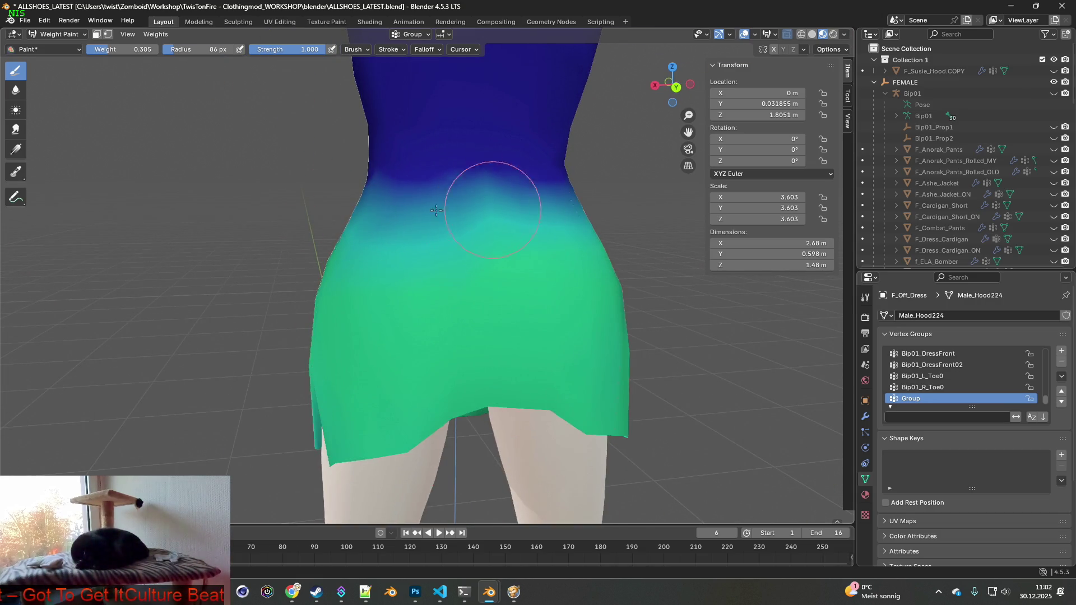
- Lighten the dark blue at the waist, repainting it from the side
mouse_move(475, 191)
left_mouse_down()
mouse_move(480, 168)
mouse_move(547, 149)
mouse_move(516, 157)
left_mouse_up()
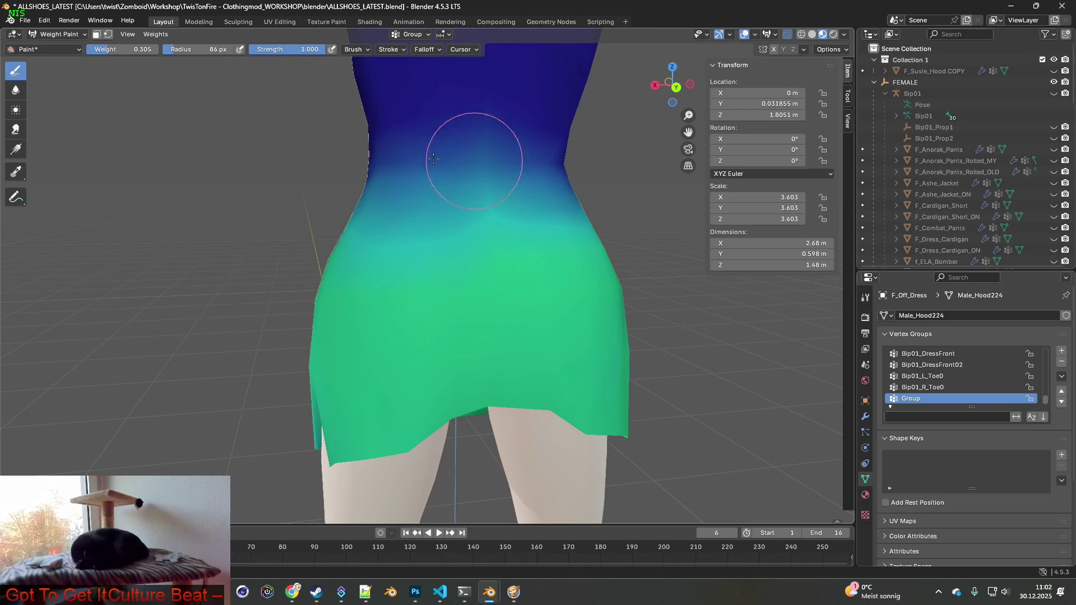
middle_click_drag(516, 156, 367, 177)
mouse_move(367, 177)
left_mouse_down()
mouse_move(346, 158)
mouse_move(400, 180)
left_mouse_up()
middle_click_drag(400, 180, 320, 200)
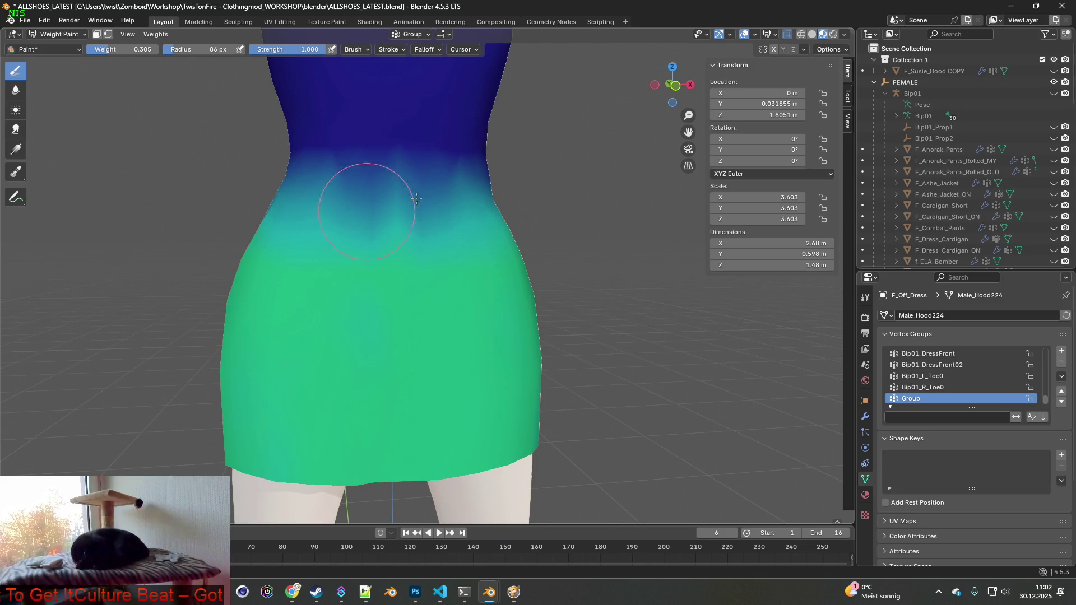
middle_click_drag(389, 202, 413, 223)
middle_click_drag(404, 283, 356, 228)
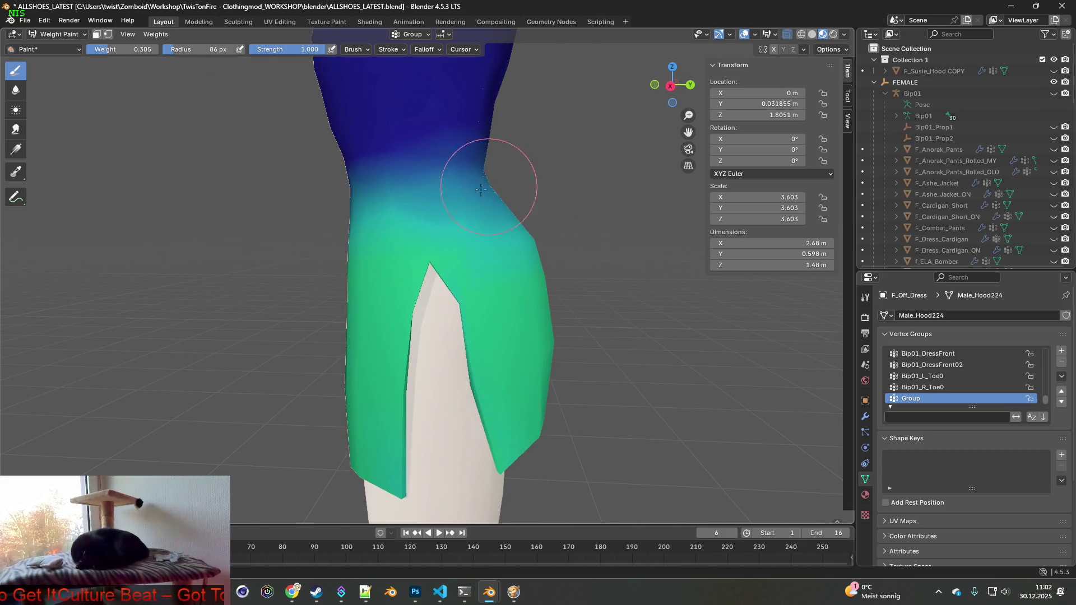
scroll(441, 231, "down", 3)
mouse_move(548, 283)
middle_mouse_down()
mouse_move(469, 358)
mouse_move(386, 348)
mouse_move(442, 285)
middle_mouse_up()
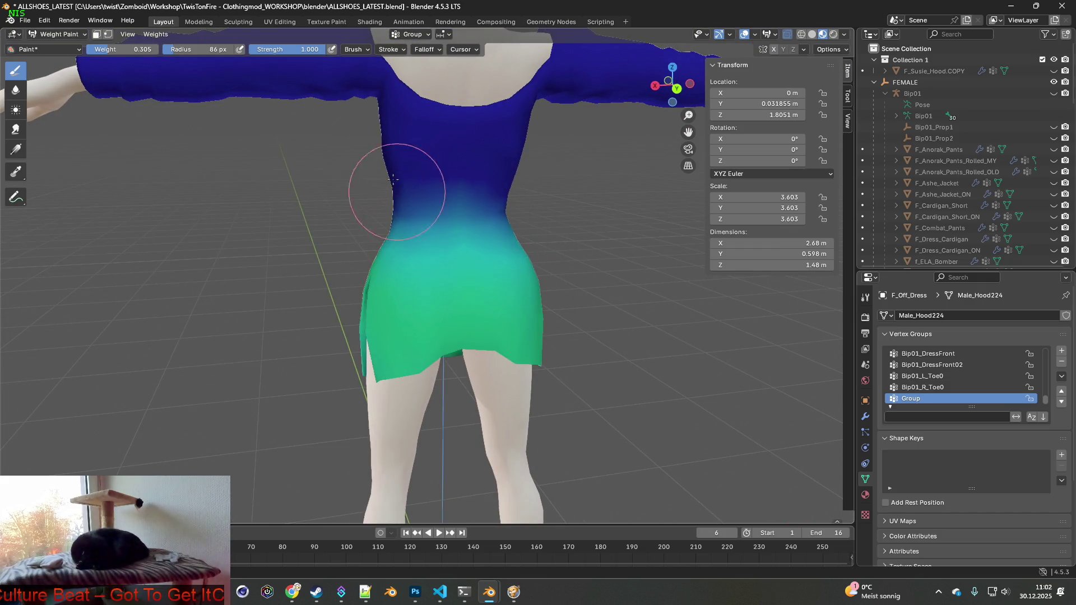
- Paint the upper chest, shoulders and left armpit green
mouse_move(412, 194)
middle_mouse_down()
mouse_move(492, 180)
mouse_move(468, 197)
middle_mouse_up()
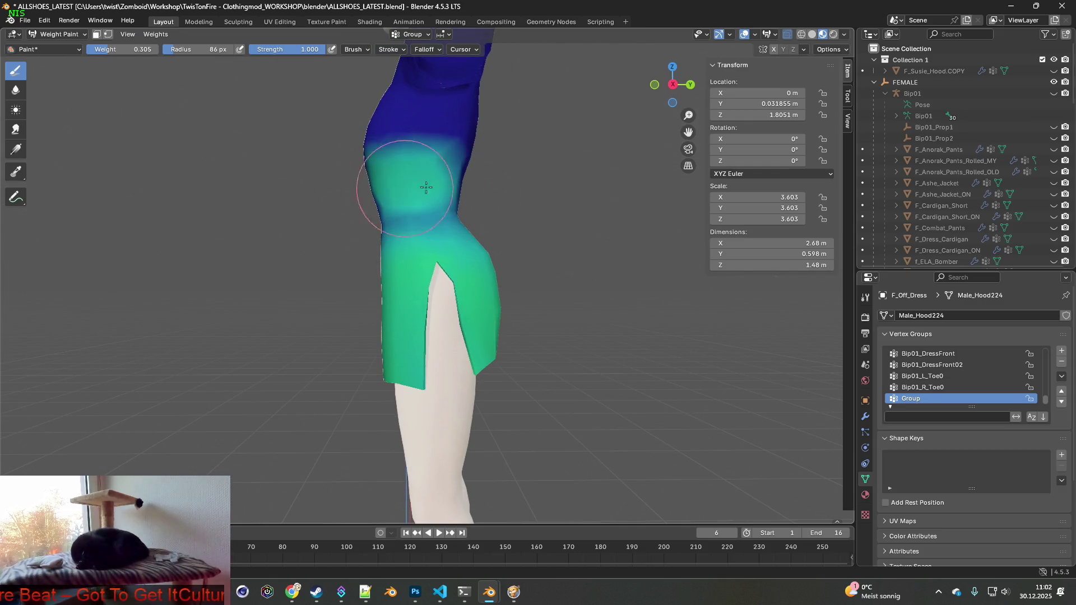
middle_click_drag(406, 195, 497, 202)
mouse_move(319, 221)
middle_mouse_down()
mouse_move(453, 208)
mouse_move(444, 207)
middle_mouse_up()
middle_click_drag(471, 173, 362, 197)
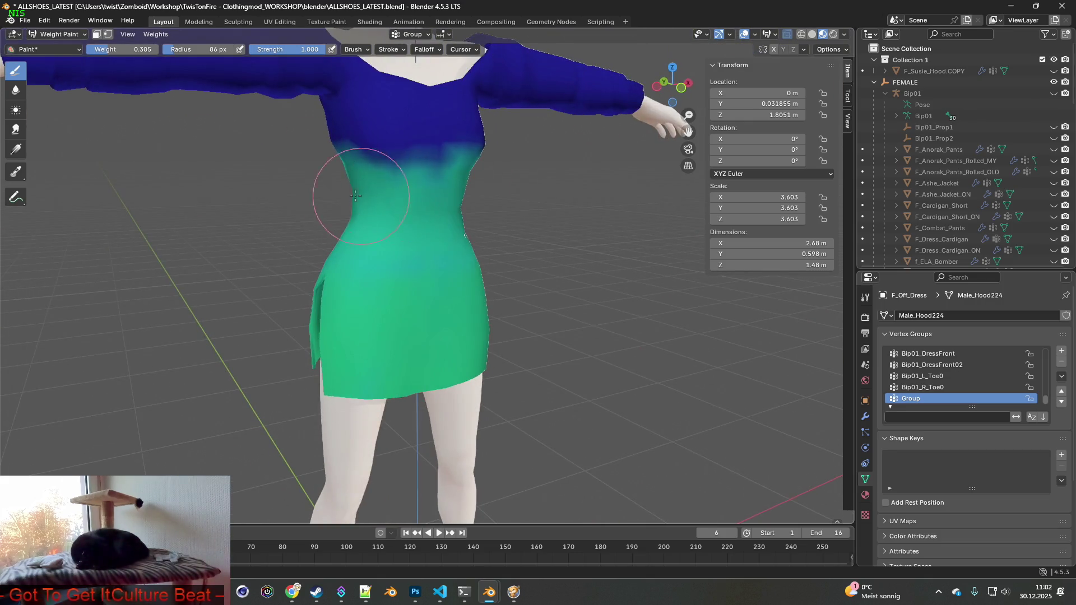
mouse_move(442, 186)
middle_mouse_down()
mouse_move(403, 178)
mouse_move(470, 164)
middle_mouse_up()
mouse_move(396, 153)
middle_mouse_down()
mouse_move(392, 164)
mouse_move(524, 172)
middle_mouse_up()
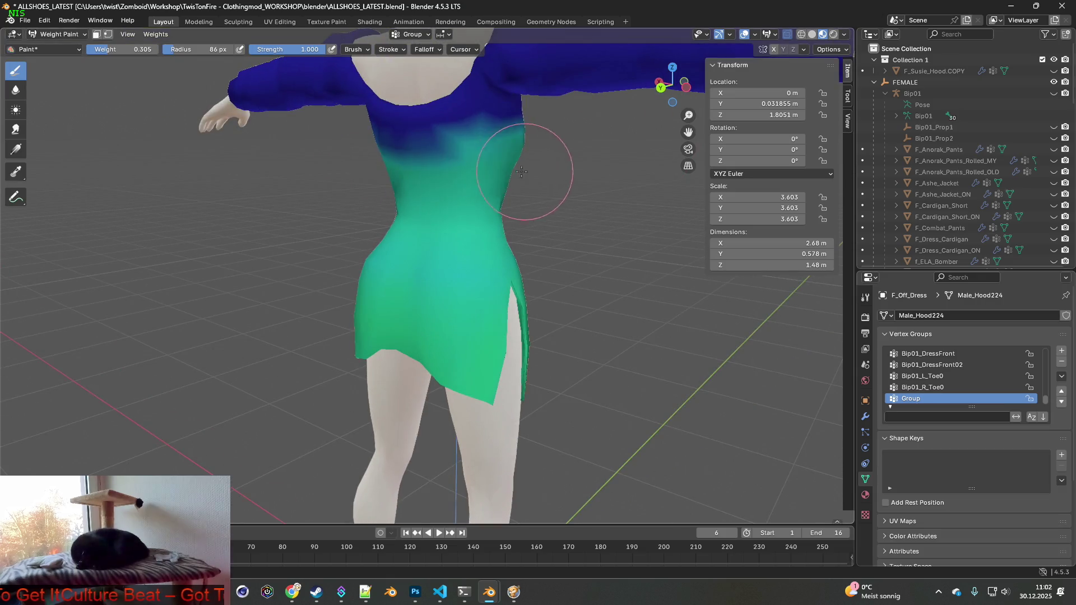
middle_click_drag(411, 162, 535, 167)
mouse_move(380, 150)
middle_mouse_down()
mouse_move(468, 156)
mouse_move(480, 180)
middle_mouse_up()
scroll(480, 179, "up", 3)
mouse_move(532, 284)
middle_mouse_down()
mouse_move(493, 264)
mouse_move(481, 308)
middle_mouse_up()
mouse_move(470, 315)
left_mouse_down()
mouse_move(449, 280)
mouse_move(406, 297)
mouse_move(372, 293)
mouse_move(497, 305)
mouse_move(492, 265)
mouse_move(504, 272)
mouse_move(472, 289)
left_mouse_up()
middle_click_drag(472, 289, 493, 278)
- Paint the left armpit and the left back side of the dress green
mouse_move(348, 272)
left_mouse_down()
mouse_move(304, 269)
mouse_move(373, 274)
left_mouse_up()
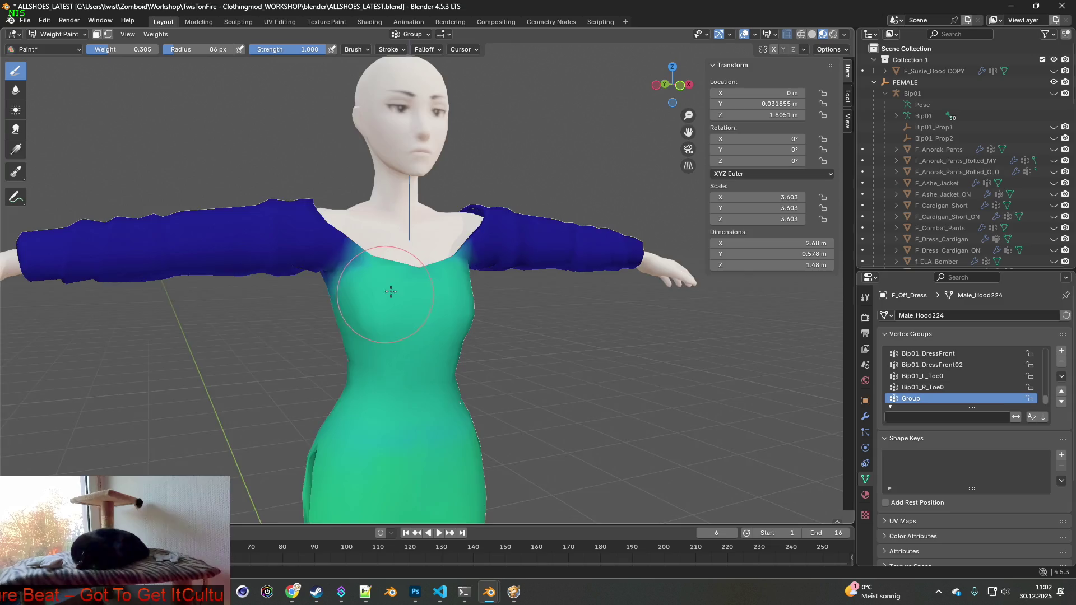
middle_click_drag(372, 274, 480, 252)
middle_click_drag(316, 289, 370, 281)
mouse_move(370, 280)
left_mouse_down()
mouse_move(348, 263)
mouse_move(358, 251)
mouse_move(278, 266)
mouse_move(263, 291)
left_mouse_up()
middle_click_drag(263, 291, 314, 252)
mouse_move(314, 252)
left_mouse_down()
mouse_move(330, 275)
mouse_move(288, 271)
left_mouse_up()
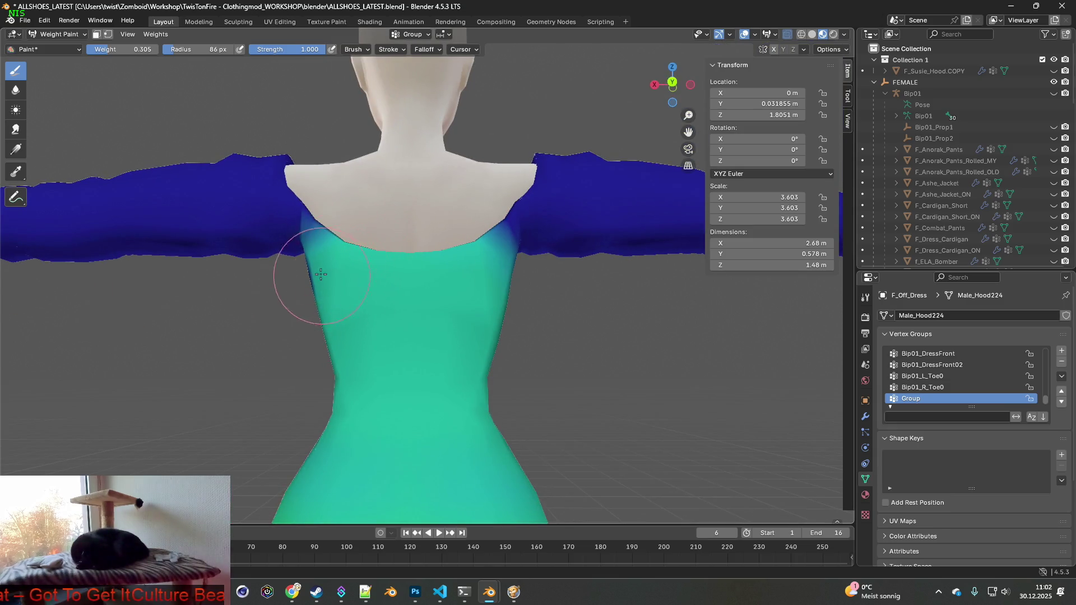
middle_click_drag(288, 271, 444, 271)
left_click_drag(444, 272, 407, 263)
mouse_move(408, 262)
middle_mouse_down()
mouse_move(499, 293)
mouse_move(508, 333)
mouse_move(432, 320)
middle_mouse_up()
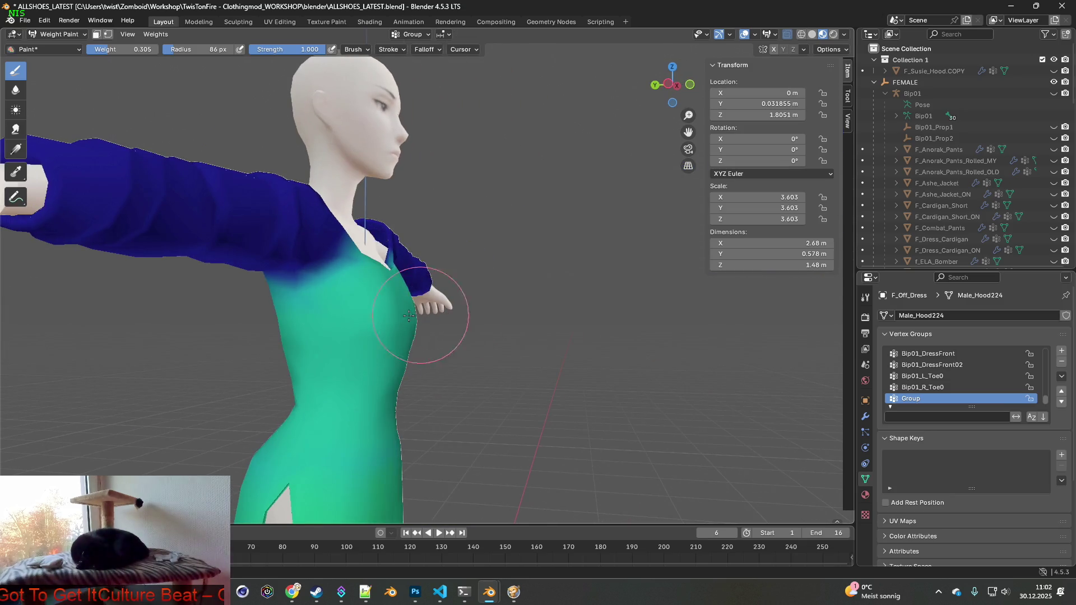
- Repaint the armpit weights from the side and even out the light patch at the hem
mouse_move(361, 288)
left_mouse_down()
mouse_move(348, 252)
mouse_move(338, 299)
left_mouse_up()
scroll(346, 338, "down", 2)
mouse_move(345, 338)
middle_mouse_down()
mouse_move(359, 314)
mouse_move(432, 264)
mouse_move(420, 312)
mouse_move(469, 311)
mouse_move(460, 342)
mouse_move(541, 367)
mouse_move(488, 363)
mouse_move(557, 372)
middle_mouse_up()
scroll(524, 348, "up", 3)
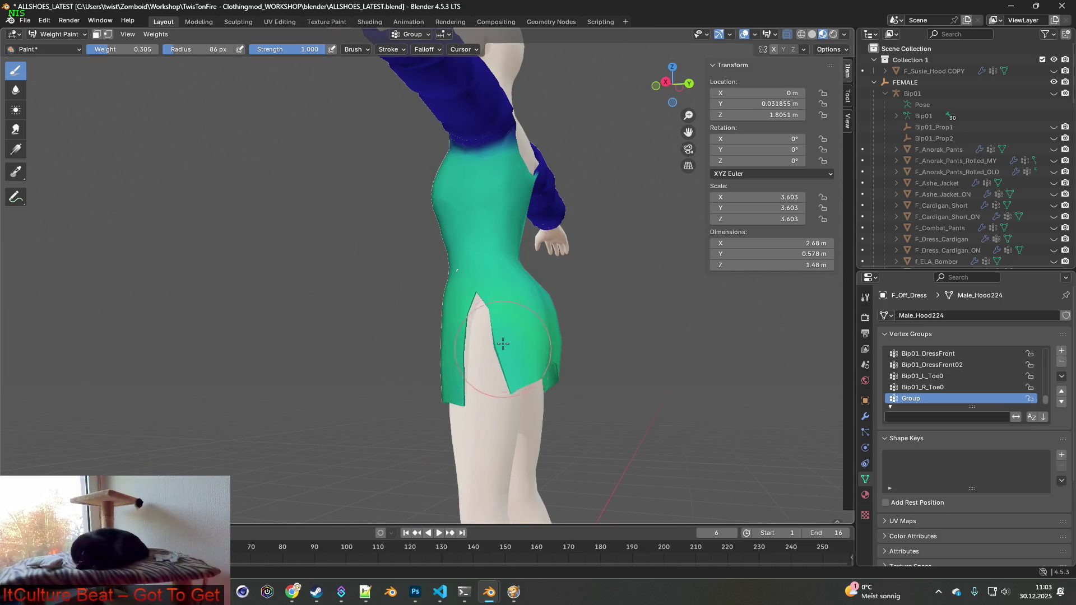
scroll(471, 365, "down", 3)
mouse_move(470, 365)
middle_mouse_down()
mouse_move(465, 325)
mouse_move(456, 337)
mouse_move(409, 312)
mouse_move(404, 344)
mouse_move(374, 348)
middle_mouse_up()
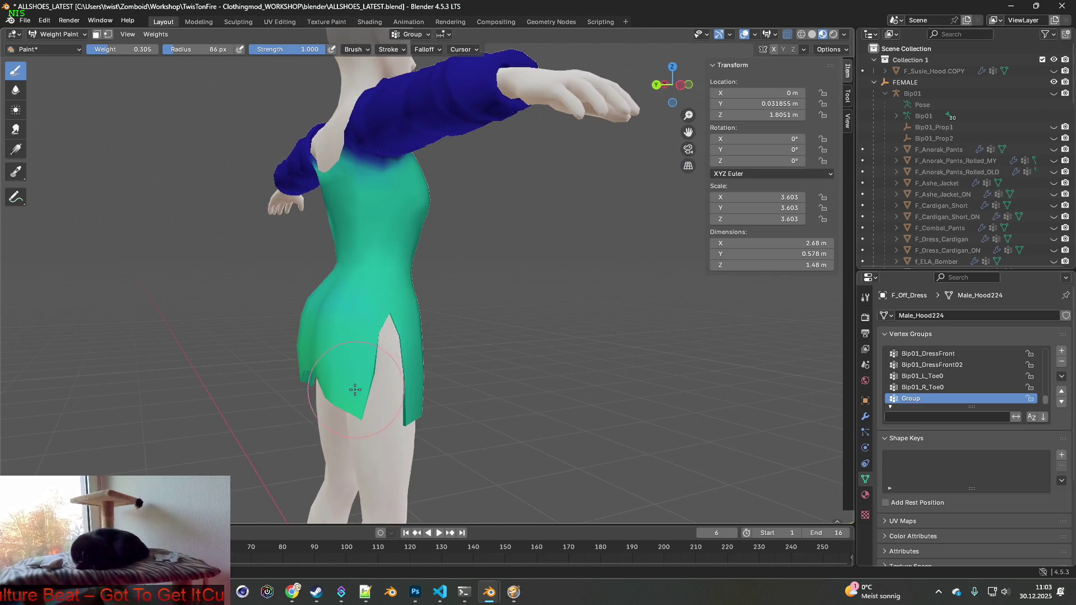
mouse_move(342, 388)
middle_mouse_down()
mouse_move(353, 372)
mouse_move(456, 379)
middle_mouse_up()
middle_click_drag(424, 348, 546, 342)
middle_click_drag(480, 312, 455, 325)
left_click_drag(462, 362, 436, 384)
- Bring the torso and shoulders into view and raise the brush weight to 0.450
mouse_move(448, 367)
middle_mouse_down()
mouse_move(361, 328)
mouse_move(370, 314)
mouse_move(392, 323)
mouse_move(373, 299)
middle_mouse_up()
middle_click_drag(397, 220, 392, 230)
scroll(395, 264, "up", 5)
middle_click_drag(395, 266, 389, 234)
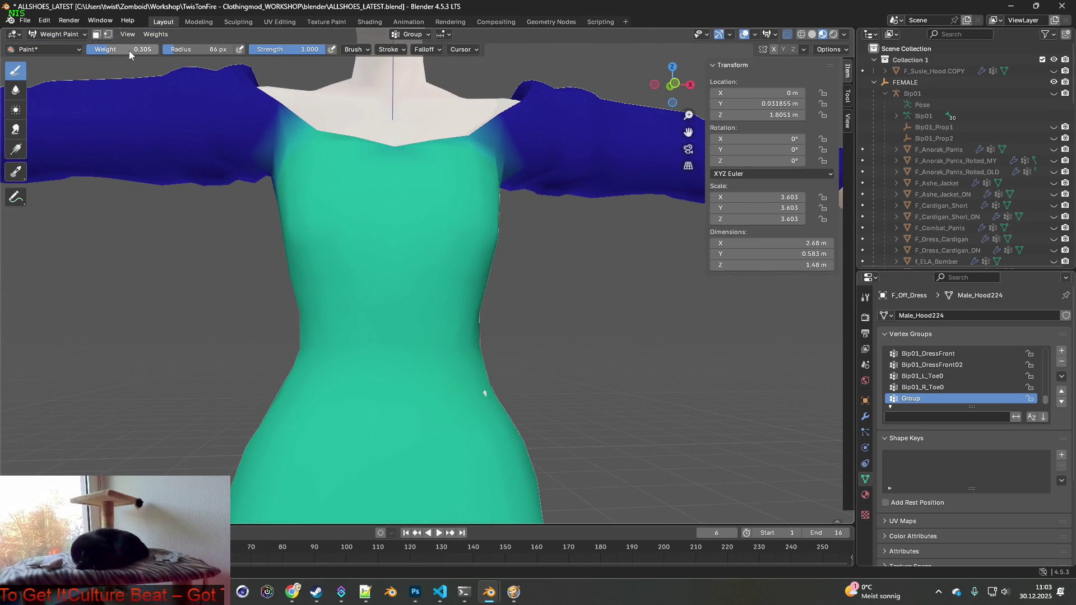
left_click_drag(117, 49, 123, 50)
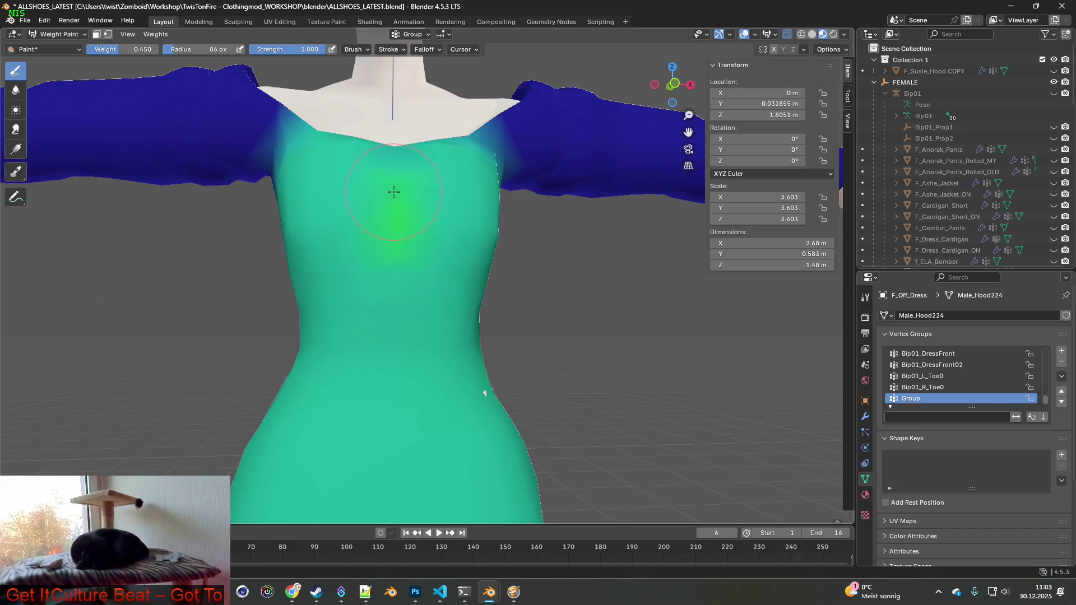
- Paint brighter weight down the dress centre and chest, then fade the upper-chest spike to faint green
middle_click_drag(393, 204, 377, 210)
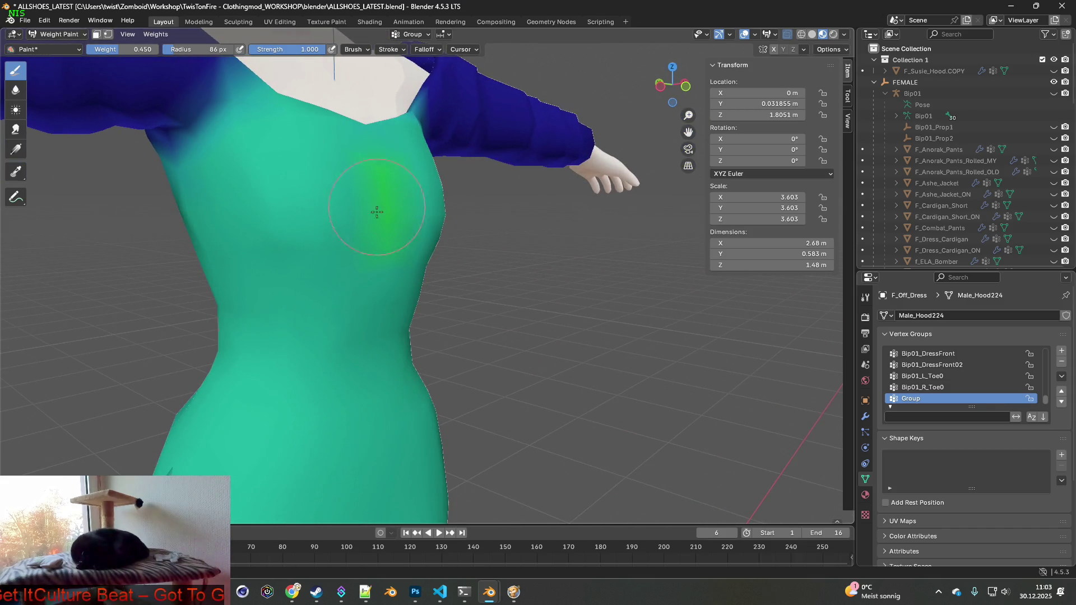
middle_click_drag(336, 255, 343, 224)
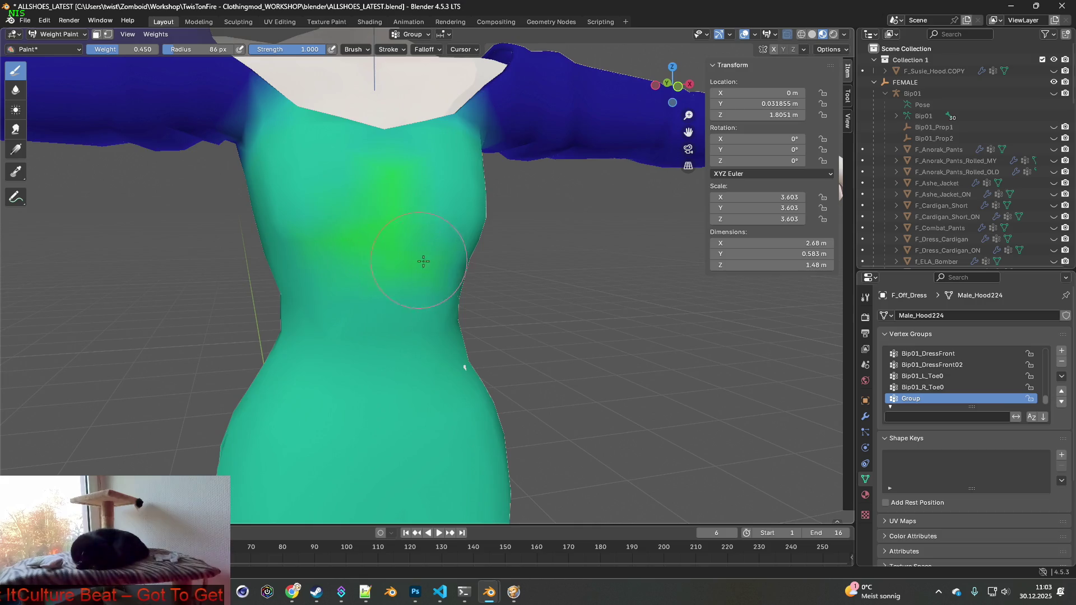
left_click_drag(120, 49, 132, 49)
mouse_move(392, 168)
left_mouse_down()
mouse_move(360, 259)
mouse_move(385, 241)
left_mouse_up()
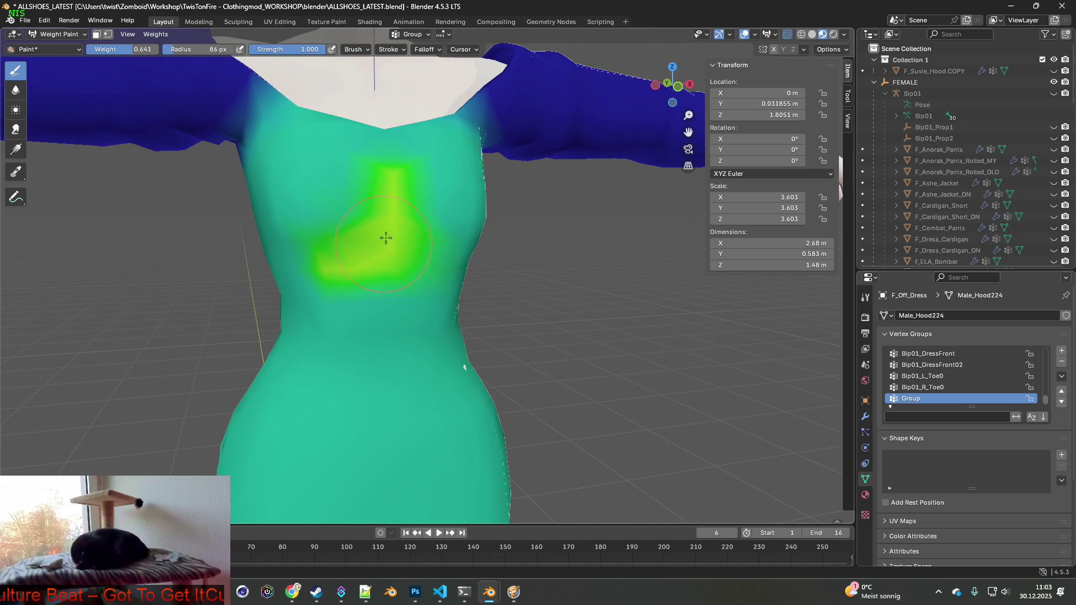
mouse_move(389, 202)
left_mouse_down()
mouse_move(426, 255)
mouse_move(403, 247)
left_mouse_up()
mouse_move(404, 247)
middle_mouse_down()
mouse_move(503, 236)
mouse_move(408, 240)
mouse_move(387, 233)
mouse_move(396, 221)
middle_mouse_up()
left_click_drag(374, 190, 389, 190, "ctrl")
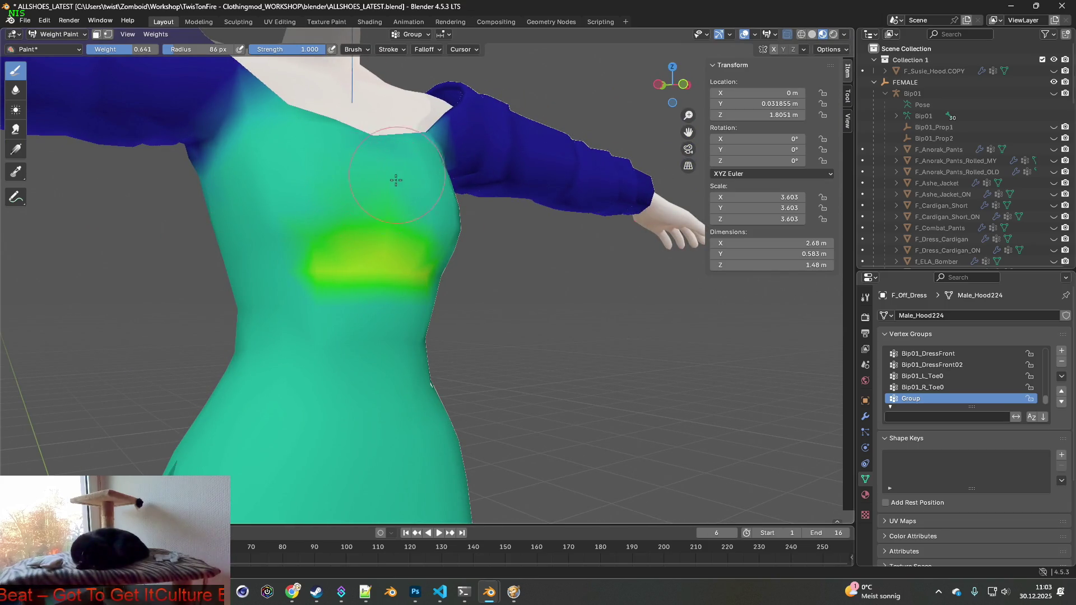
left_click_drag(378, 248, 419, 258, "ctrl")
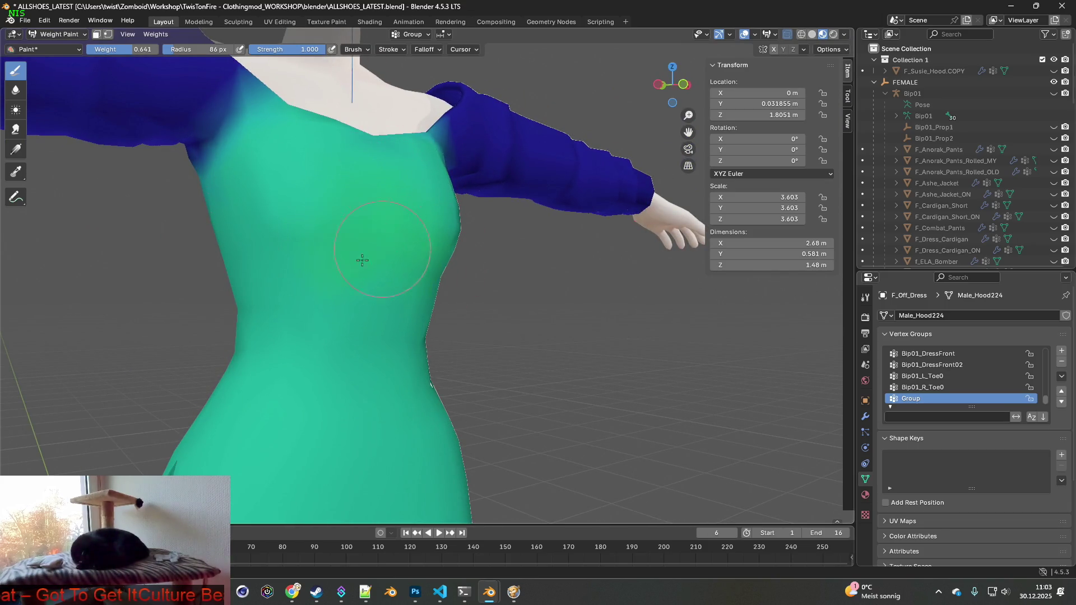
- Raise the weight, paint a high-weight chest patch, then soften it to yellow-green
middle_click_drag(406, 235, 402, 254)
mouse_move(495, 261)
middle_mouse_down()
mouse_move(537, 259)
mouse_move(473, 259)
mouse_move(228, 136)
middle_mouse_up()
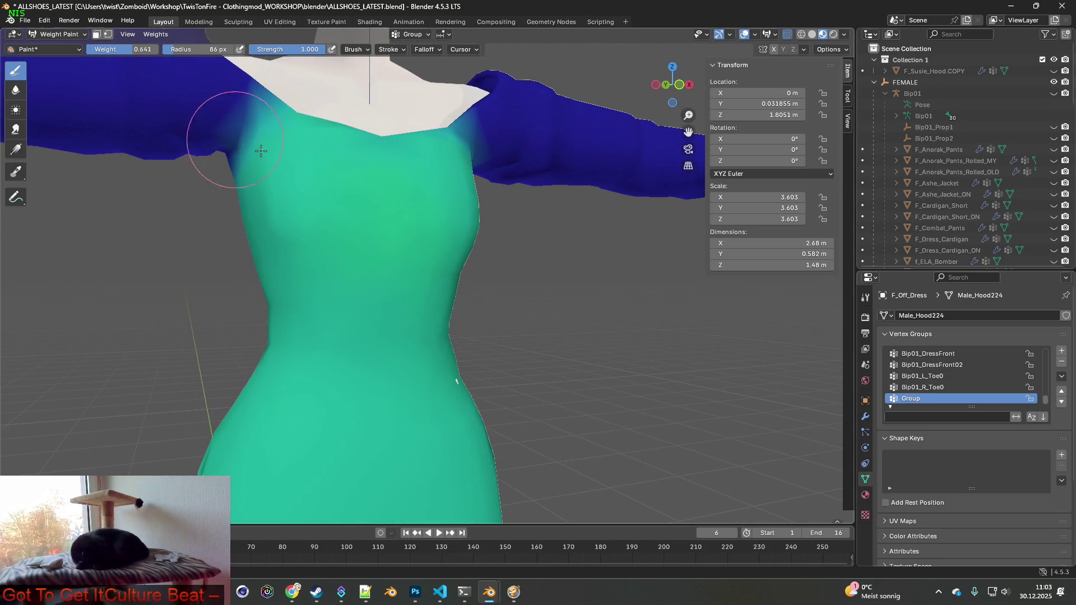
left_click_drag(121, 49, 142, 49)
mouse_move(369, 188)
left_mouse_down()
mouse_move(348, 253)
mouse_move(392, 228)
mouse_move(401, 261)
left_mouse_up()
middle_click_drag(402, 261, 420, 283)
mouse_move(421, 283)
left_mouse_down("shift")
mouse_move(425, 201)
mouse_move(464, 268)
mouse_move(379, 254)
mouse_move(405, 229)
left_mouse_up("shift")
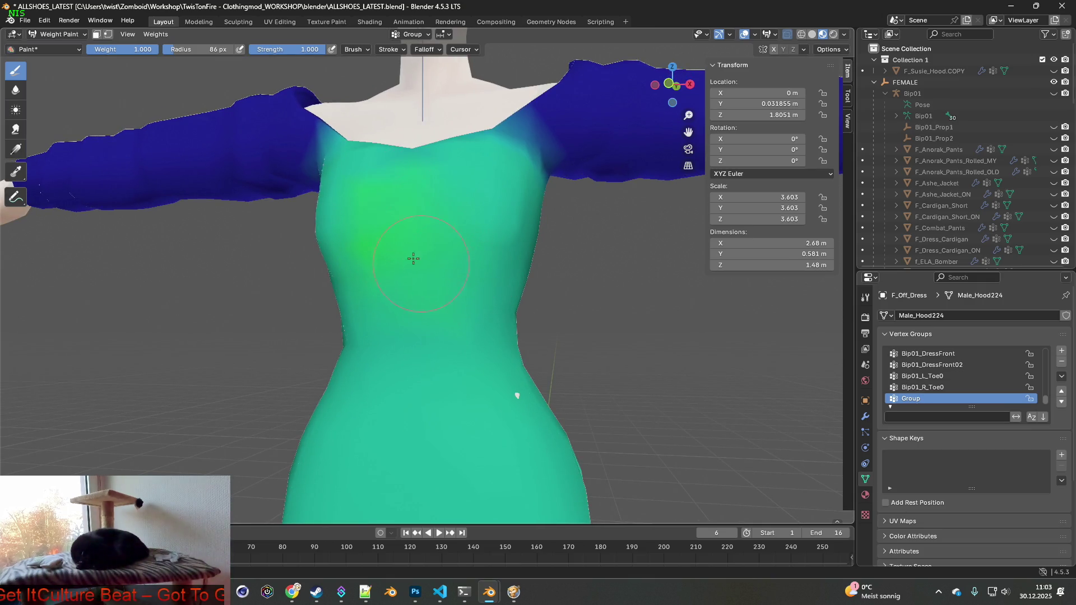
- Paint green weight strokes across the chest and waist
middle_click_drag(417, 251, 572, 271)
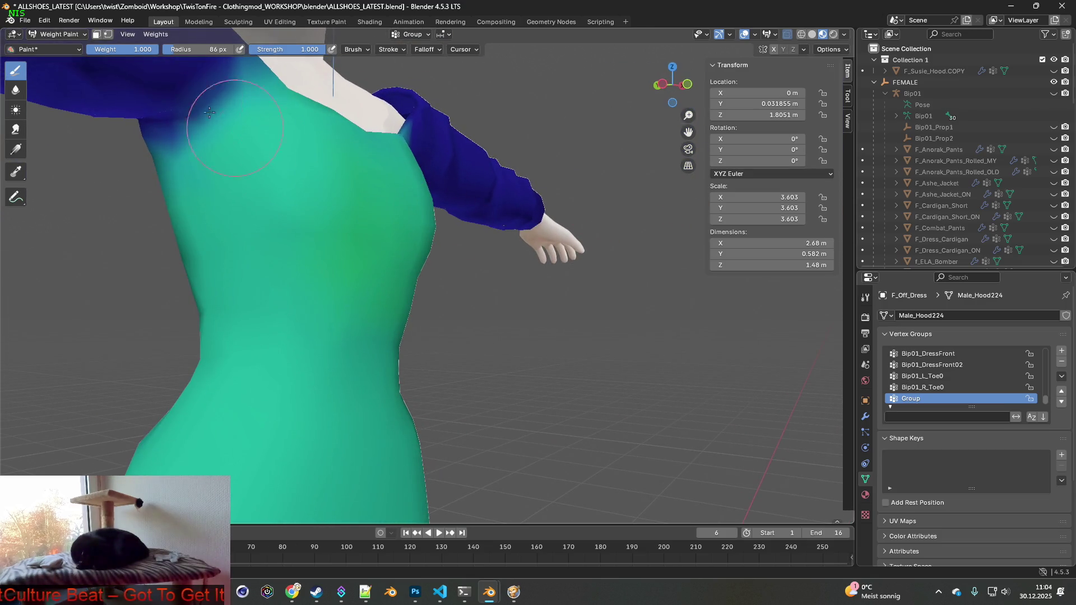
middle_click_drag(385, 211, 367, 193)
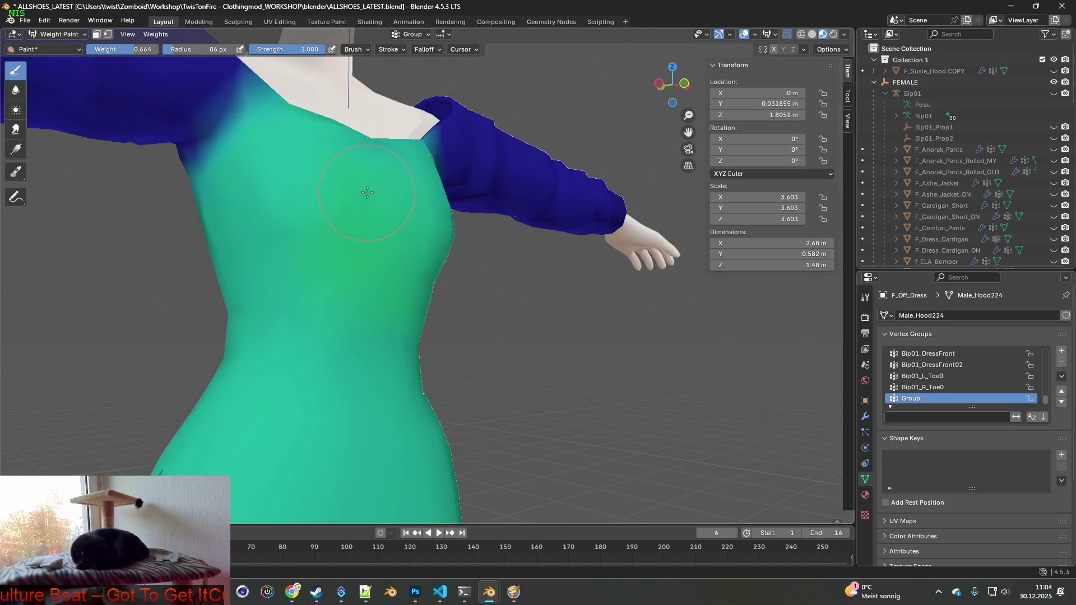
mouse_move(370, 229)
left_mouse_down()
mouse_move(344, 277)
mouse_move(291, 284)
mouse_move(448, 269)
left_mouse_up()
middle_click_drag(448, 269, 333, 284)
left_click_drag(332, 284, 535, 303)
mouse_move(536, 303)
middle_mouse_down()
mouse_move(588, 312)
mouse_move(482, 297)
middle_mouse_up()
left_click_drag(482, 297, 507, 300)
- From the back view, build up the yellow-green weight band around the waist
key("ctrl+KP_1")
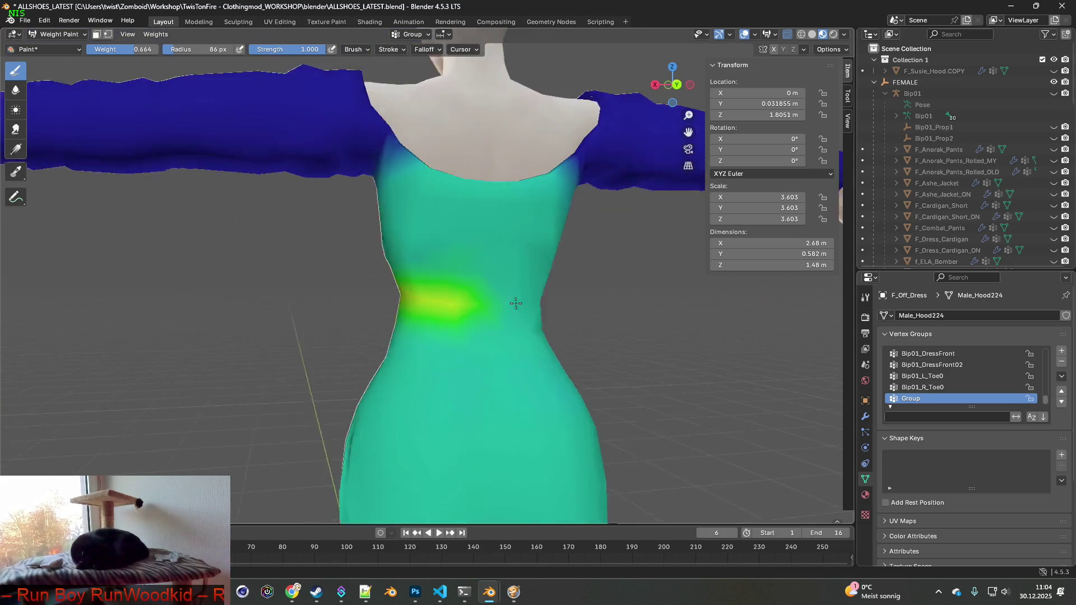
middle_click_drag(548, 301, 353, 288)
left_click_drag(353, 288, 385, 293)
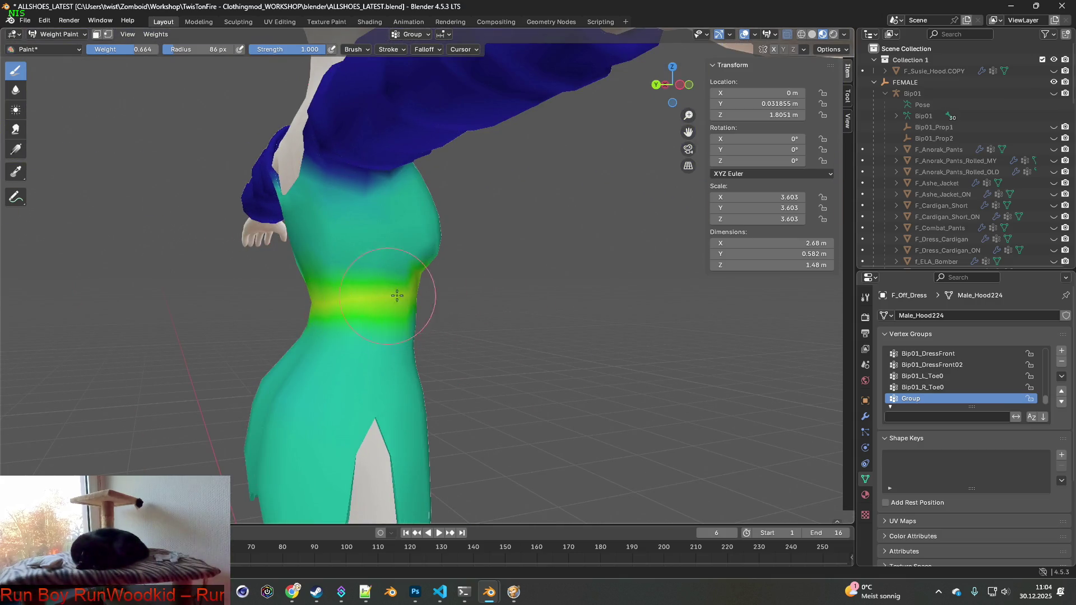
middle_click_drag(385, 293, 355, 301)
mouse_move(356, 300)
left_mouse_down()
mouse_move(343, 297)
mouse_move(411, 283)
left_mouse_up()
middle_click_drag(412, 283, 355, 296)
left_click_drag(356, 296, 404, 295)
middle_click_drag(404, 295, 388, 299)
left_click_drag(388, 300, 492, 288)
middle_click_drag(533, 293, 505, 314)
scroll(480, 312, "up", 4)
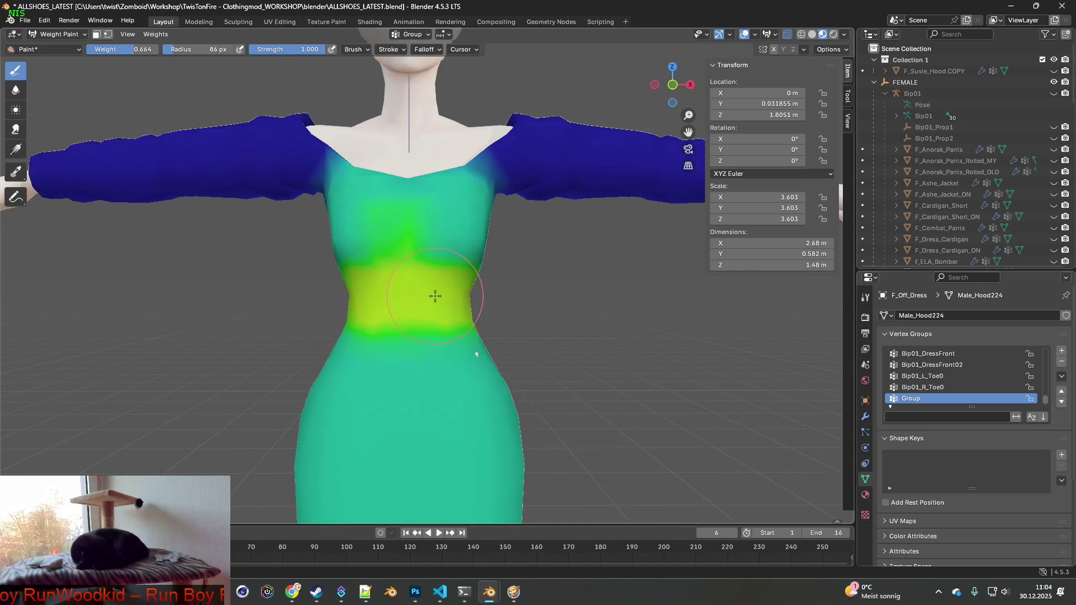
left_click_drag(416, 280, 407, 276)
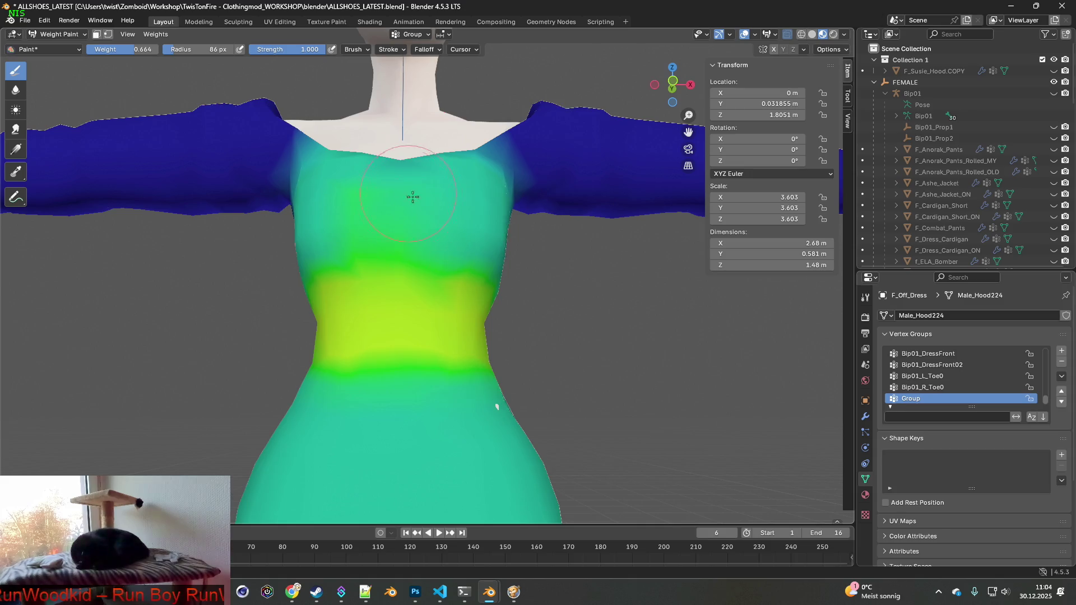
- Paint a green patch on the upper chest and tone down the lower chest from the front
mouse_move(440, 212)
middle_mouse_down()
mouse_move(435, 250)
mouse_move(408, 247)
mouse_move(393, 159)
middle_mouse_up()
mouse_move(394, 159)
left_mouse_down()
mouse_move(408, 146)
mouse_move(329, 134)
left_mouse_up()
key("KP_1")
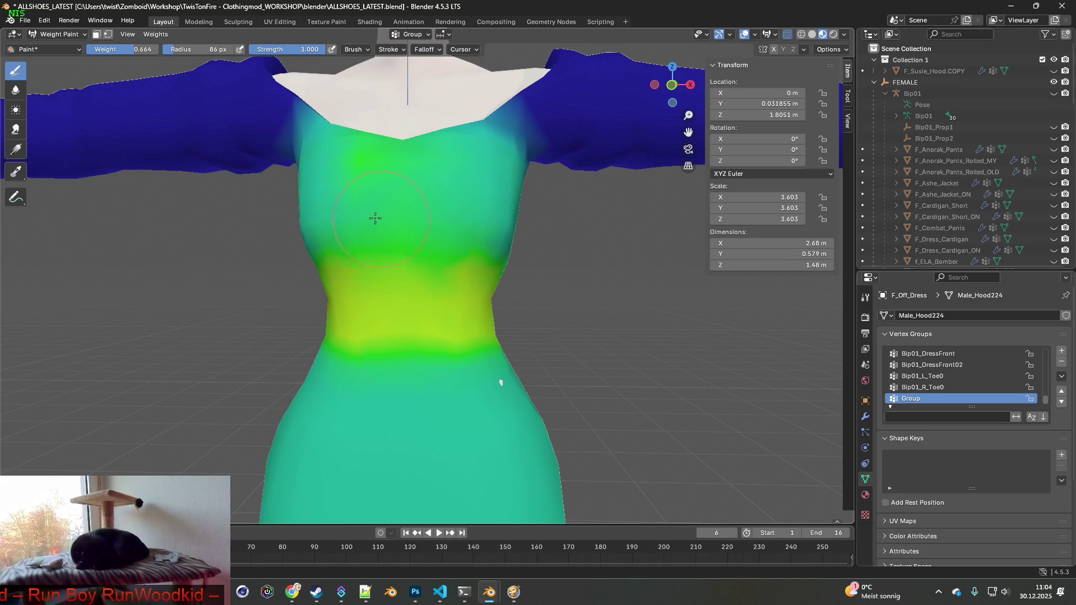
middle_click_drag(414, 262, 369, 255)
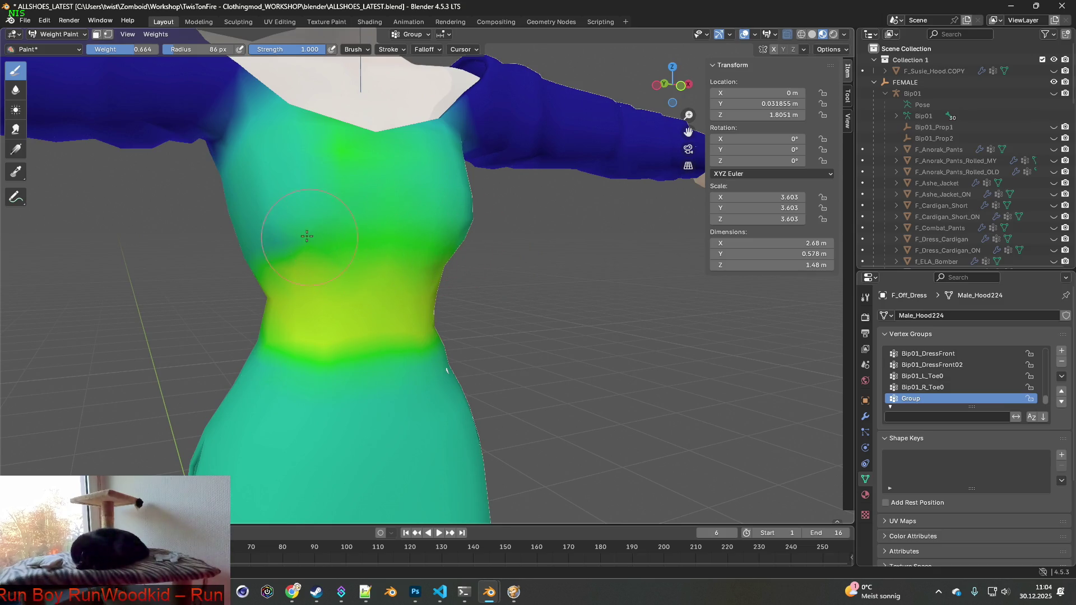
left_click_drag(309, 237, 329, 258)
- Brighten the upper chest and sides at weight 0.664, undoing one stroke, then drop the weight to 0.336
mouse_move(275, 260)
middle_mouse_down()
mouse_move(521, 266)
mouse_move(465, 271)
middle_mouse_up()
mouse_move(465, 272)
left_mouse_down()
mouse_move(536, 245)
mouse_move(513, 249)
left_mouse_up()
mouse_move(532, 224)
middle_mouse_down()
mouse_move(513, 241)
mouse_move(335, 268)
middle_mouse_up()
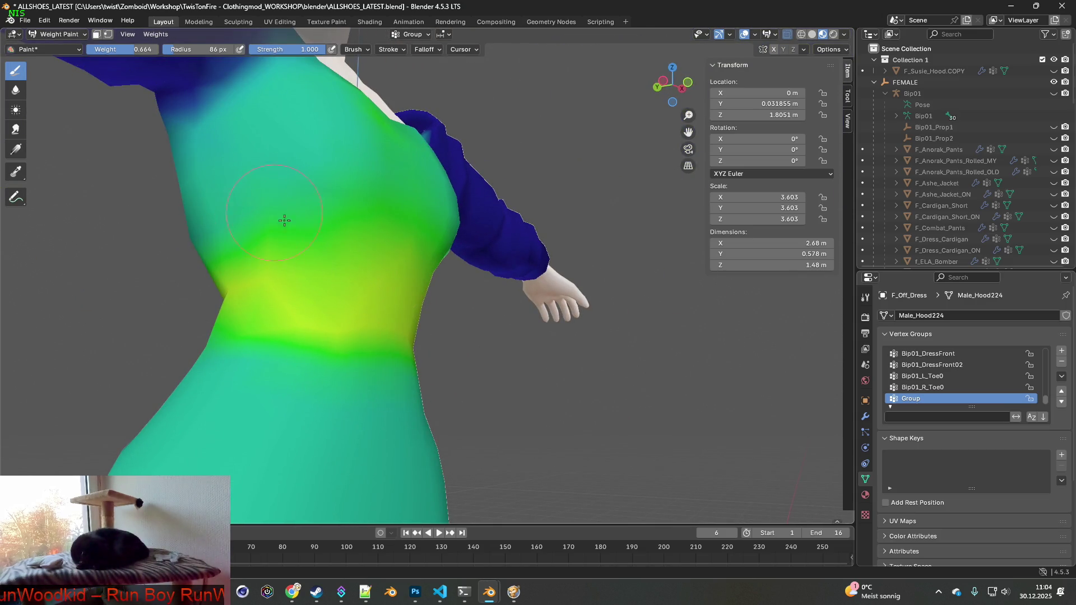
left_click_drag(308, 240, 276, 220)
key("ctrl+z")
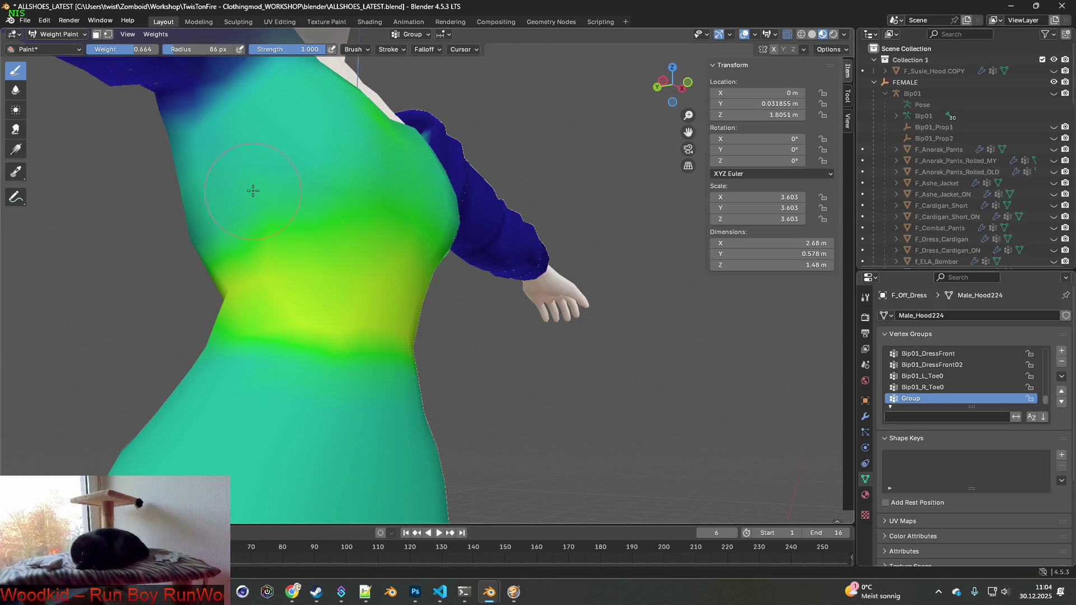
left_click_drag(320, 253, 247, 250)
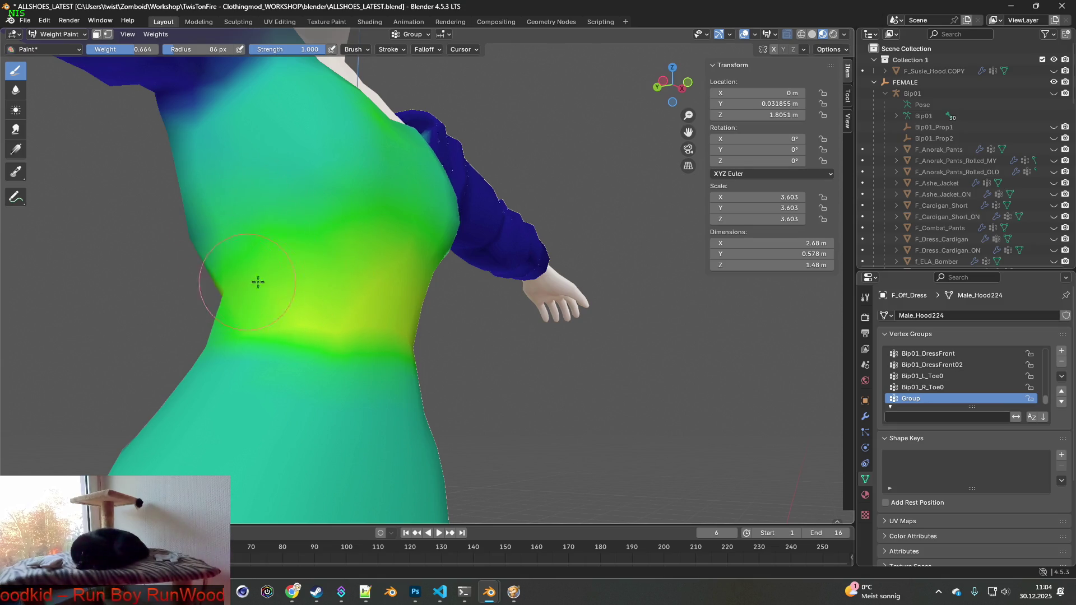
middle_click_drag(205, 276, 312, 271)
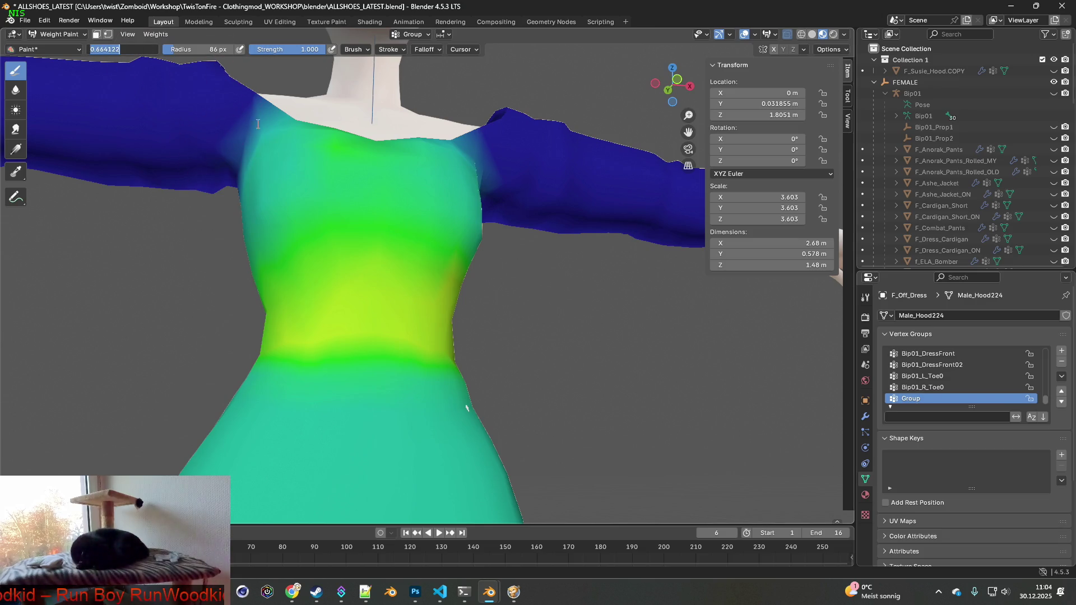
key("Return")
mouse_move(420, 237)
middle_mouse_down()
mouse_move(504, 401)
mouse_move(504, 247)
mouse_move(533, 269)
mouse_move(449, 299)
mouse_move(409, 299)
mouse_move(476, 312)
mouse_move(547, 308)
mouse_move(552, 343)
mouse_move(540, 331)
middle_mouse_up()
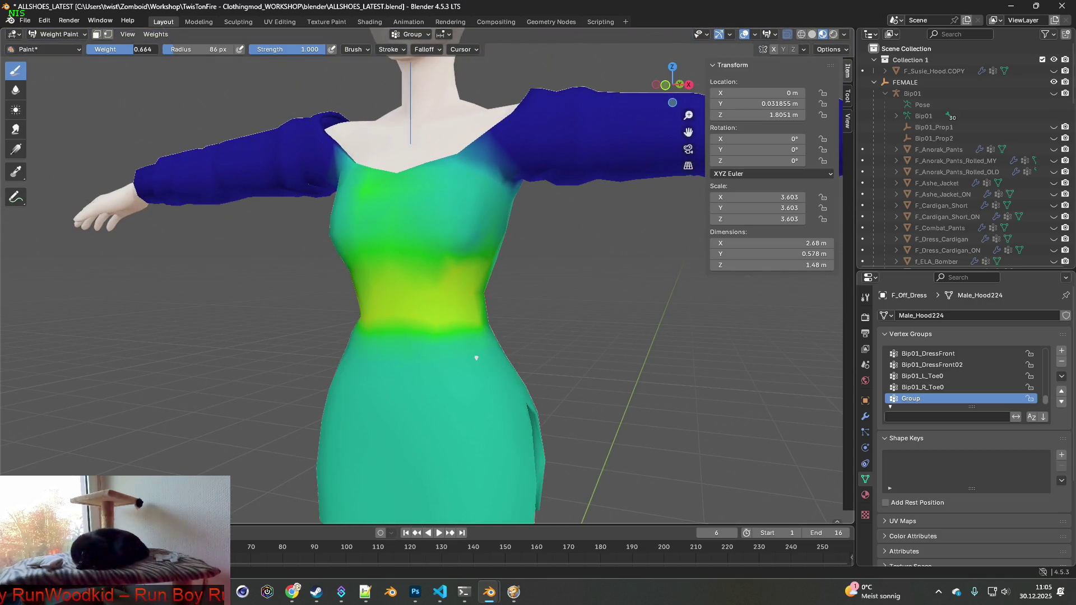
left_click_drag(112, 49, 106, 50)
- Lower the brush weight to 0.183 and paint a low-weight band just below the waist
middle_click_drag(288, 216, 460, 340)
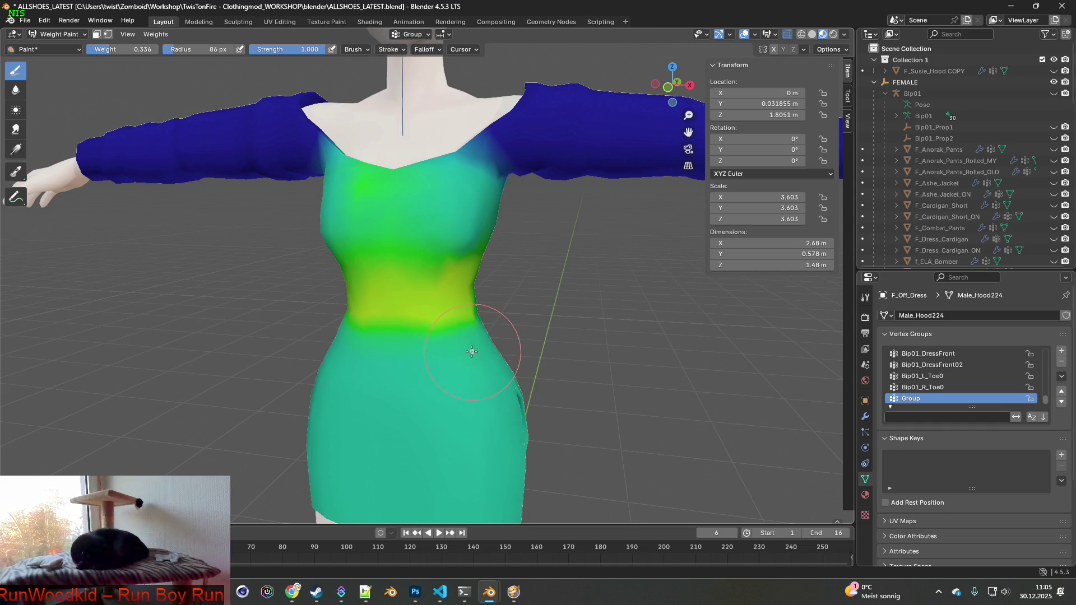
left_click_drag(118, 50, 107, 49)
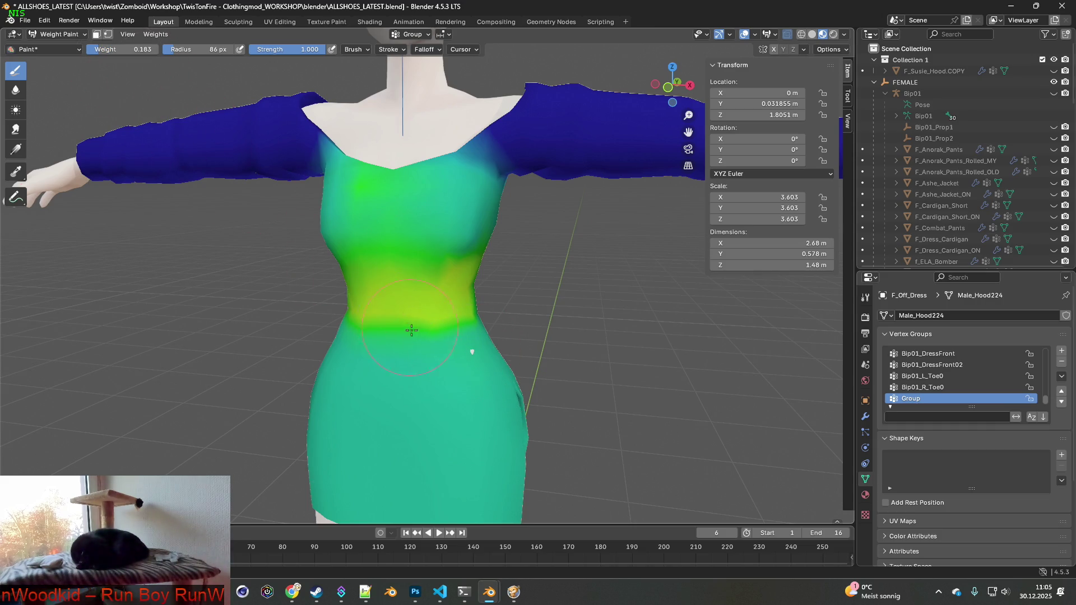
left_click(472, 348)
key("ctrl+z")
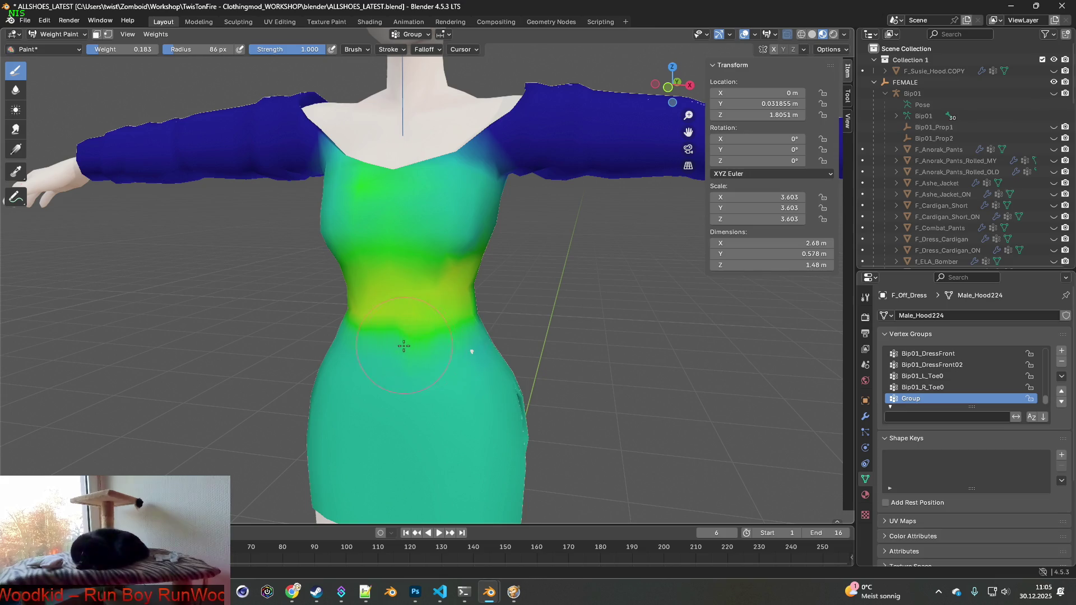
left_click_drag(417, 349, 483, 349)
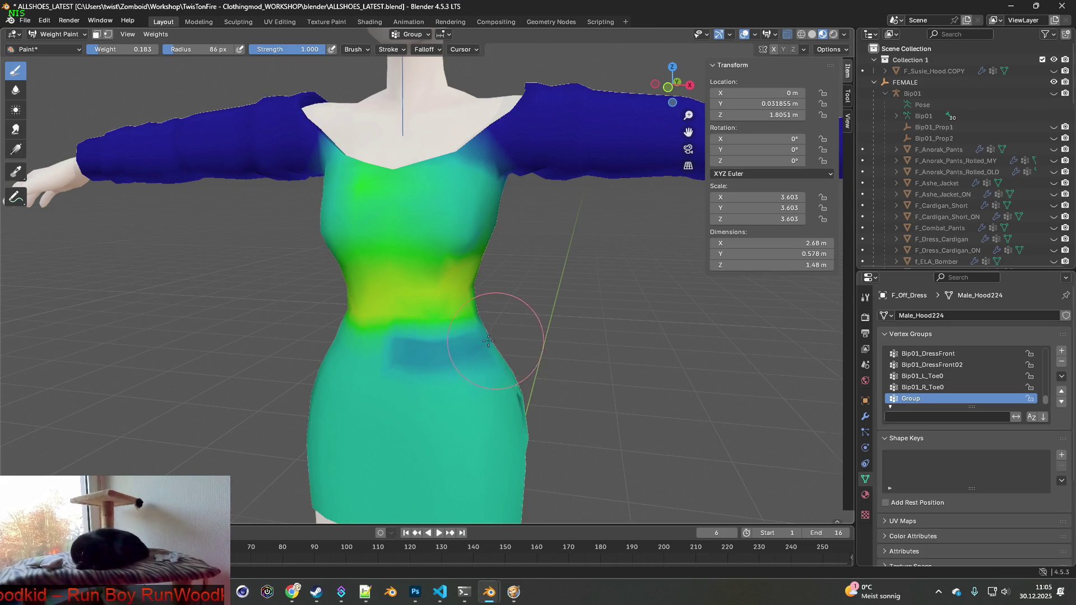
middle_click_drag(492, 341, 518, 342)
left_click_drag(445, 353, 507, 353)
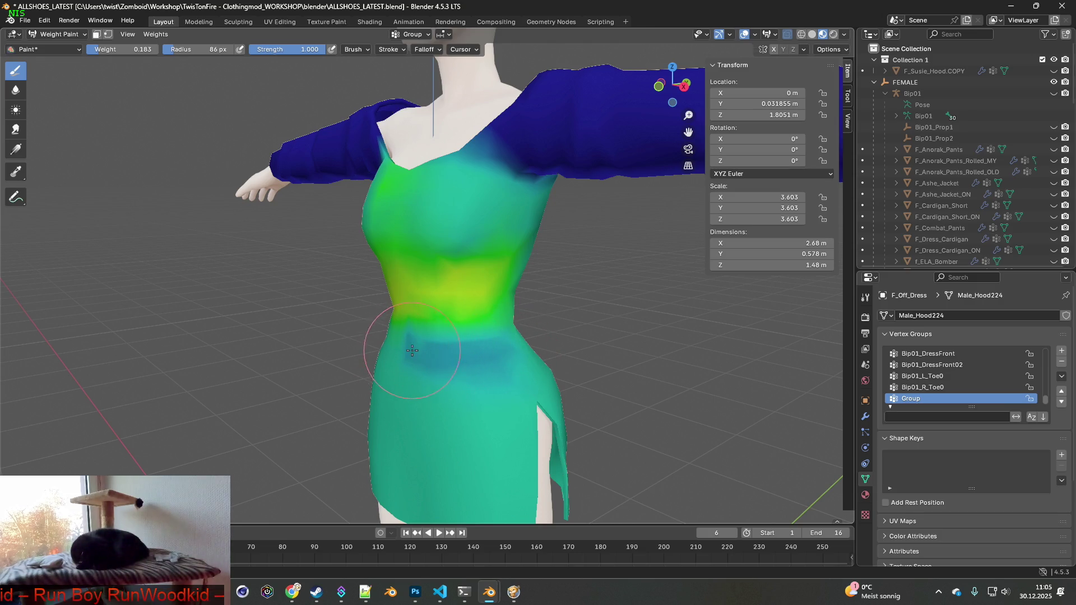
- Extend the low-weight band around the hips from the right side
mouse_move(522, 350)
middle_mouse_down()
mouse_move(538, 350)
mouse_move(476, 355)
middle_mouse_up()
left_click_drag(476, 354, 577, 353)
middle_click_drag(577, 353, 427, 374)
left_click_drag(427, 374, 528, 372)
middle_click_drag(529, 372, 286, 359)
left_click_drag(286, 358, 426, 367)
mouse_move(425, 367)
middle_mouse_down()
mouse_move(373, 365)
mouse_move(451, 359)
middle_mouse_up()
- Orbit from the back to the front of the dress to check the hip weights
middle_click_drag(513, 347, 469, 364)
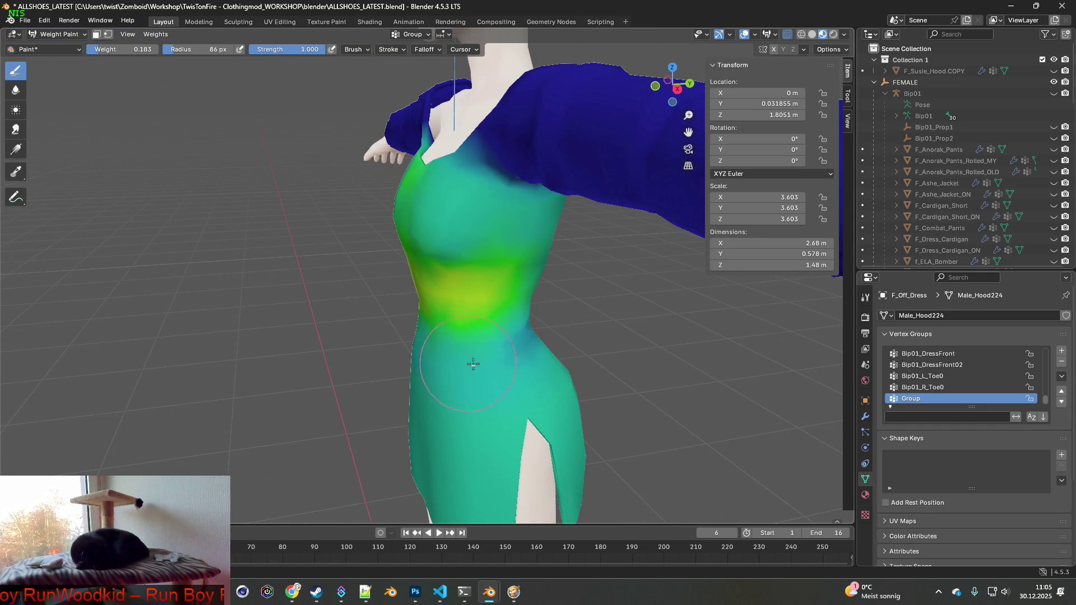
middle_click_drag(557, 340, 472, 378)
mouse_move(547, 362)
middle_mouse_down()
mouse_move(421, 381)
mouse_move(284, 336)
middle_mouse_up()
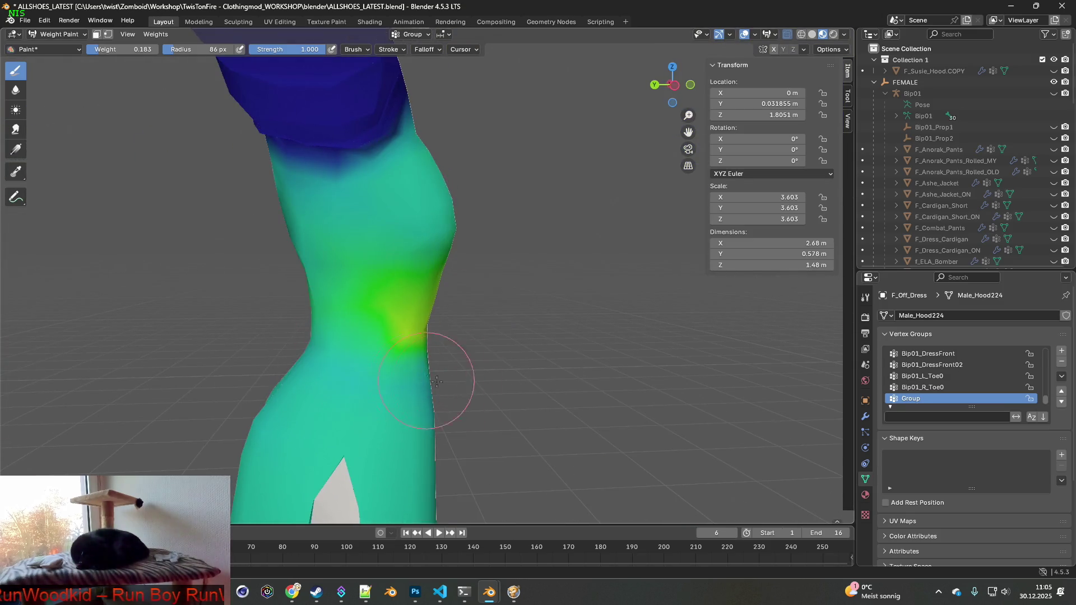
middle_click_drag(440, 372, 356, 374)
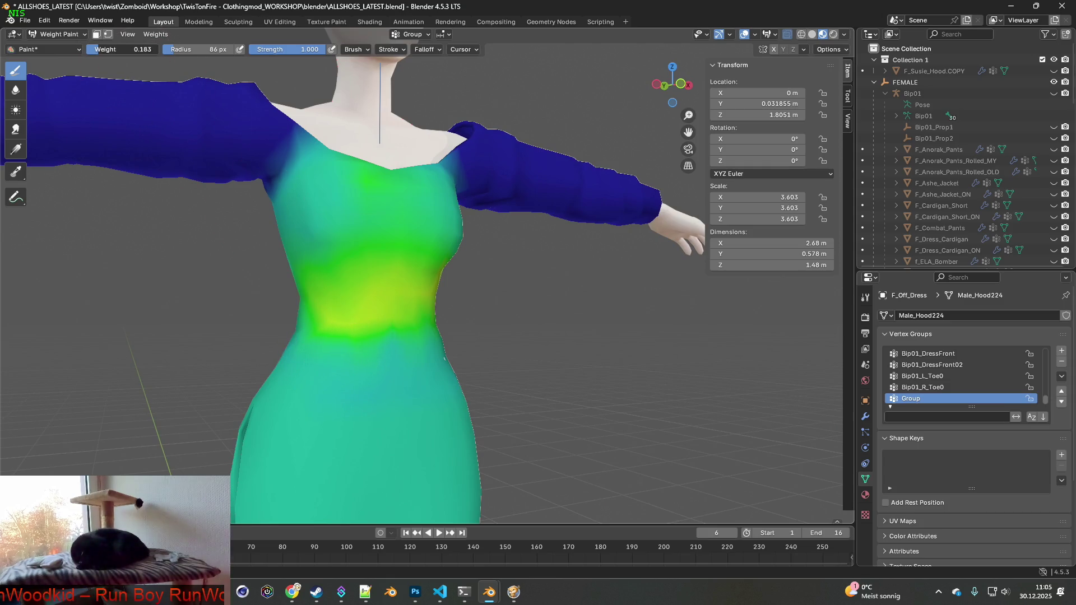
middle_click_drag(426, 374, 380, 373)
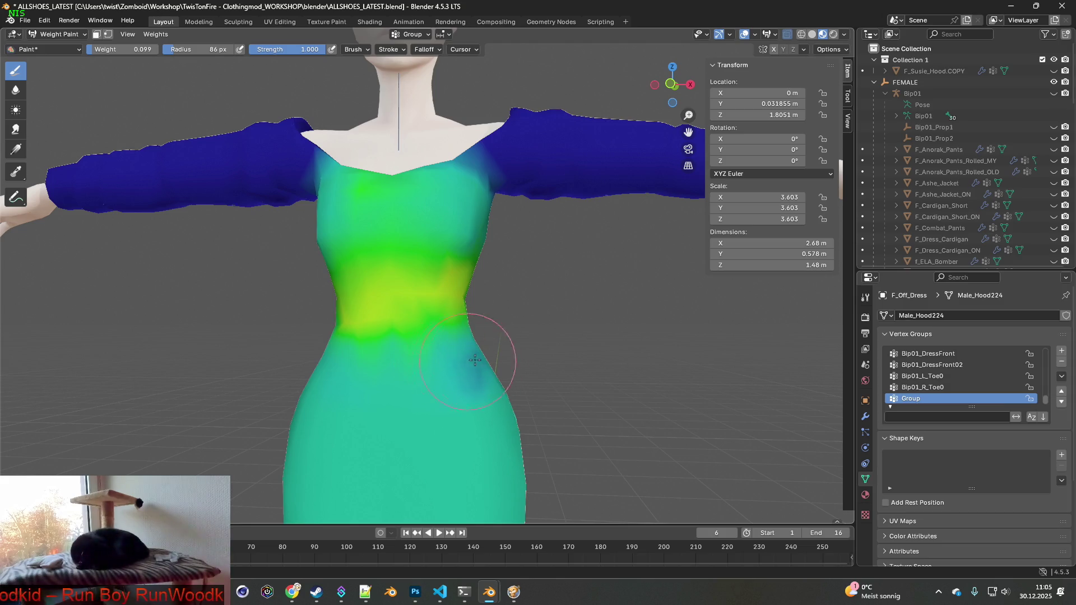
mouse_move(478, 366)
middle_mouse_down()
mouse_move(521, 358)
mouse_move(448, 368)
middle_mouse_up()
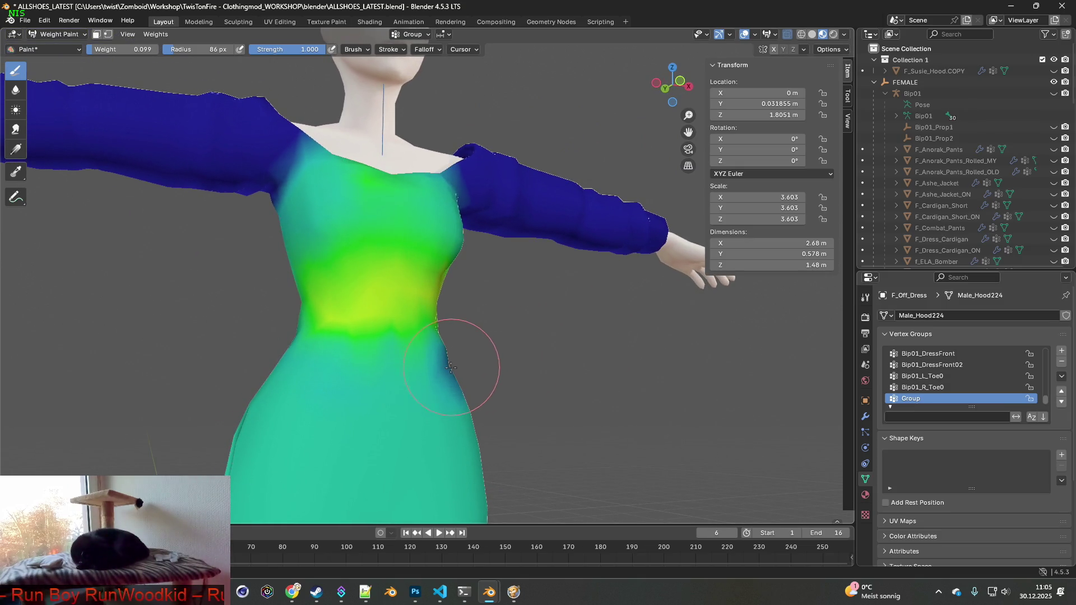
middle_click_drag(516, 360, 413, 360)
left_click(458, 364)
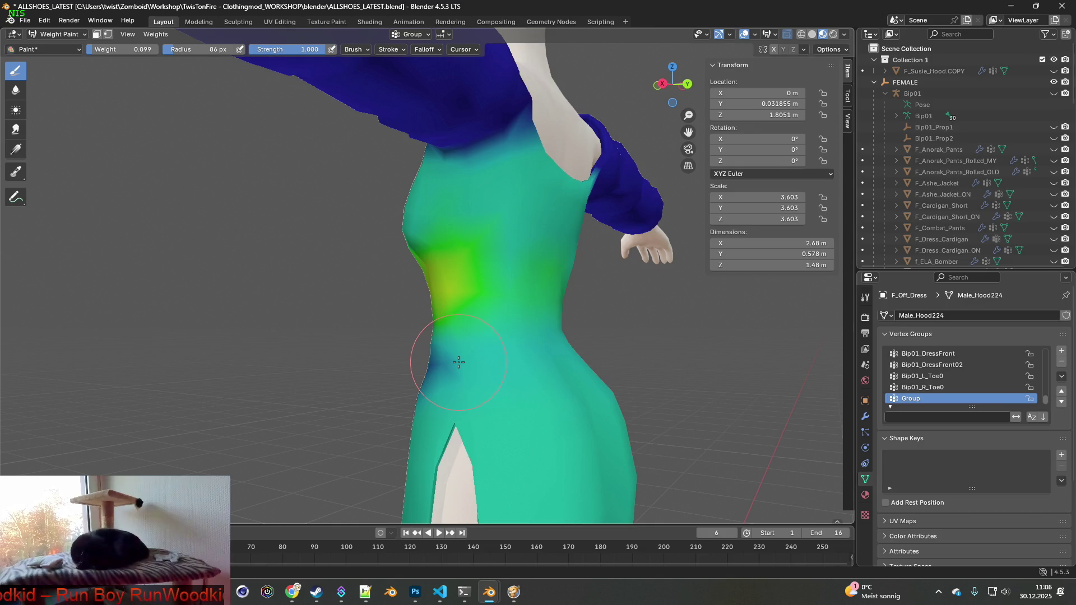
mouse_move(437, 341)
middle_mouse_down()
mouse_move(547, 324)
mouse_move(580, 351)
mouse_move(532, 353)
middle_mouse_up()
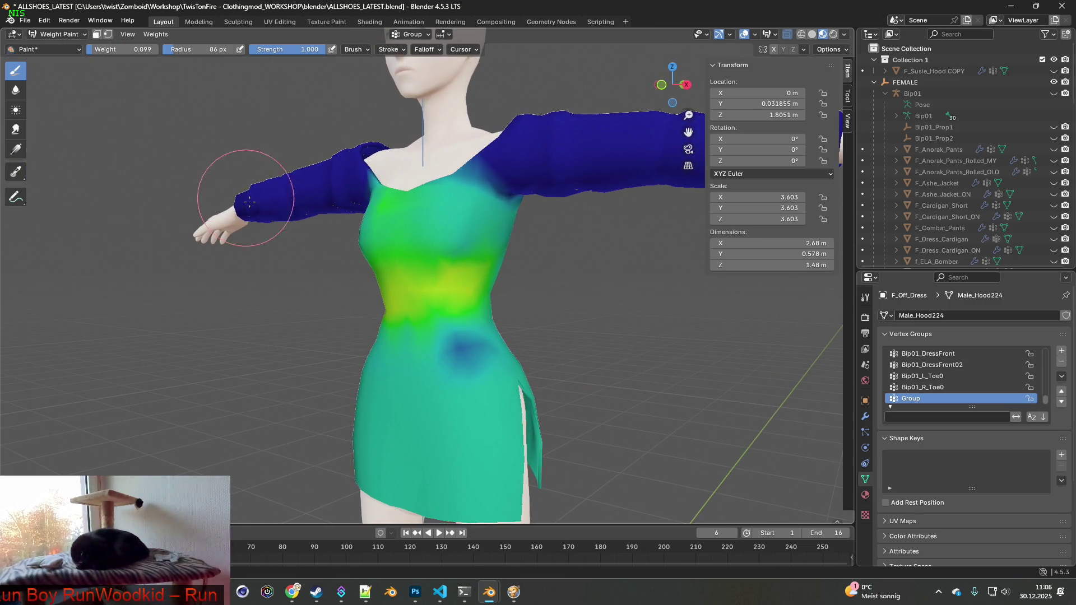
middle_click_drag(361, 274, 428, 269)
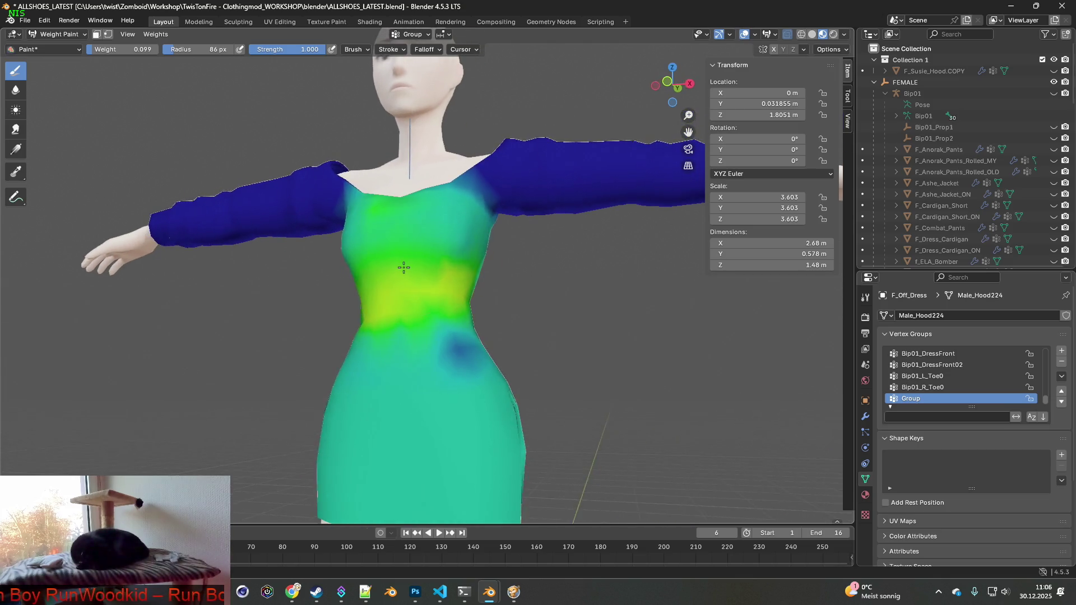
mouse_move(596, 372)
middle_mouse_down()
mouse_move(457, 373)
mouse_move(624, 370)
mouse_move(369, 356)
mouse_move(477, 314)
mouse_move(389, 385)
mouse_move(510, 372)
mouse_move(456, 377)
mouse_move(488, 370)
mouse_move(510, 348)
mouse_move(423, 365)
mouse_move(430, 379)
mouse_move(327, 377)
mouse_move(441, 381)
middle_mouse_up()
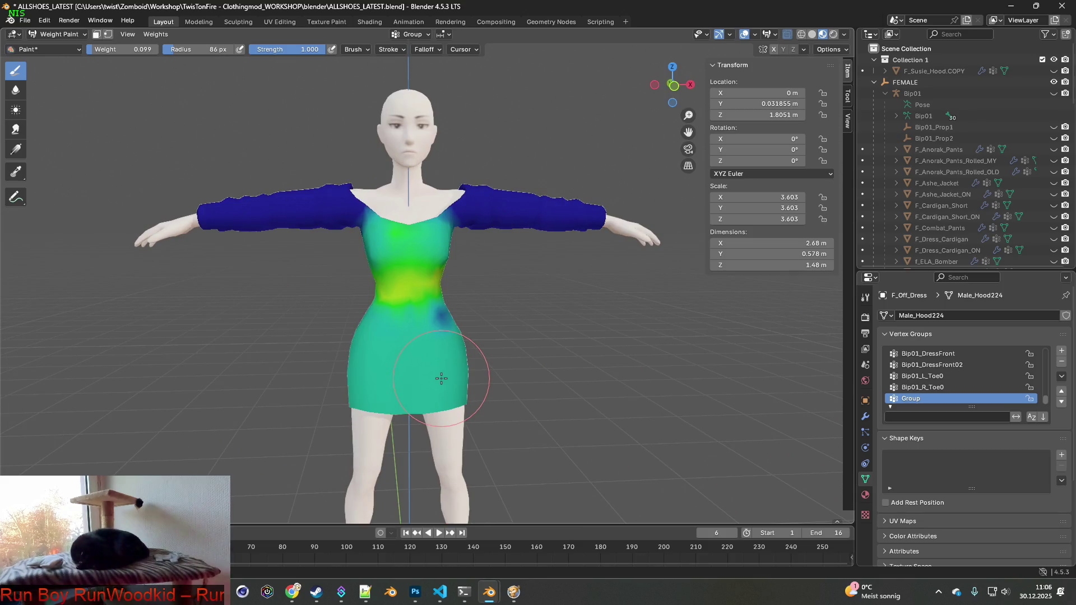
middle_click_drag(510, 364, 388, 357)
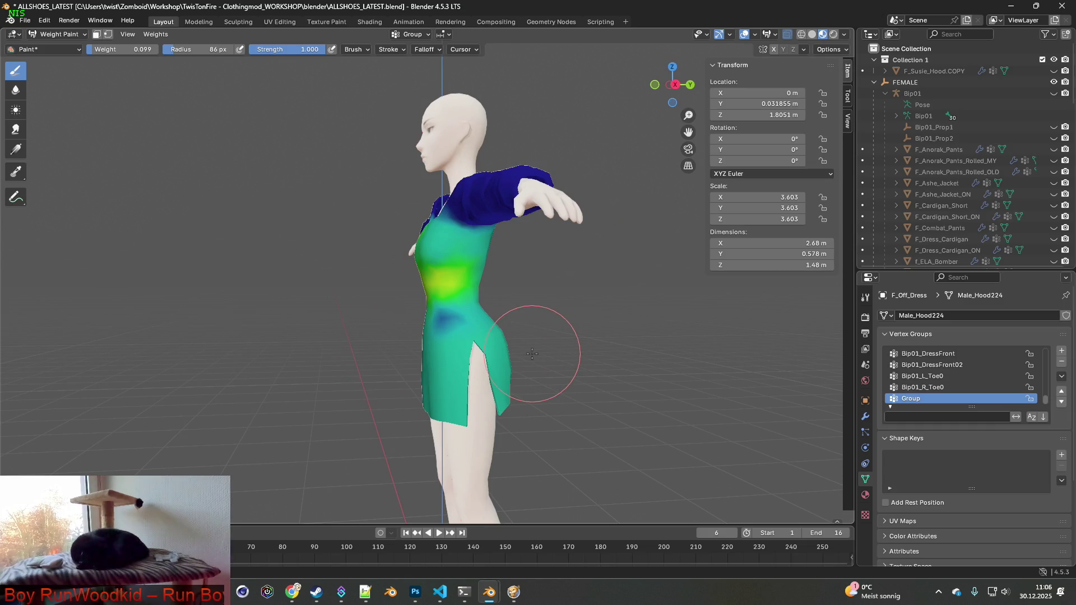
mouse_move(532, 353)
middle_mouse_down()
mouse_move(576, 337)
mouse_move(392, 334)
mouse_move(448, 331)
mouse_move(459, 280)
mouse_move(377, 322)
mouse_move(432, 323)
mouse_move(375, 324)
mouse_move(425, 325)
mouse_move(322, 325)
mouse_move(612, 330)
mouse_move(489, 322)
mouse_move(436, 331)
mouse_move(470, 339)
mouse_move(504, 392)
mouse_move(474, 384)
mouse_move(534, 374)
mouse_move(469, 384)
middle_mouse_up()
scroll(476, 392, "up", 5)
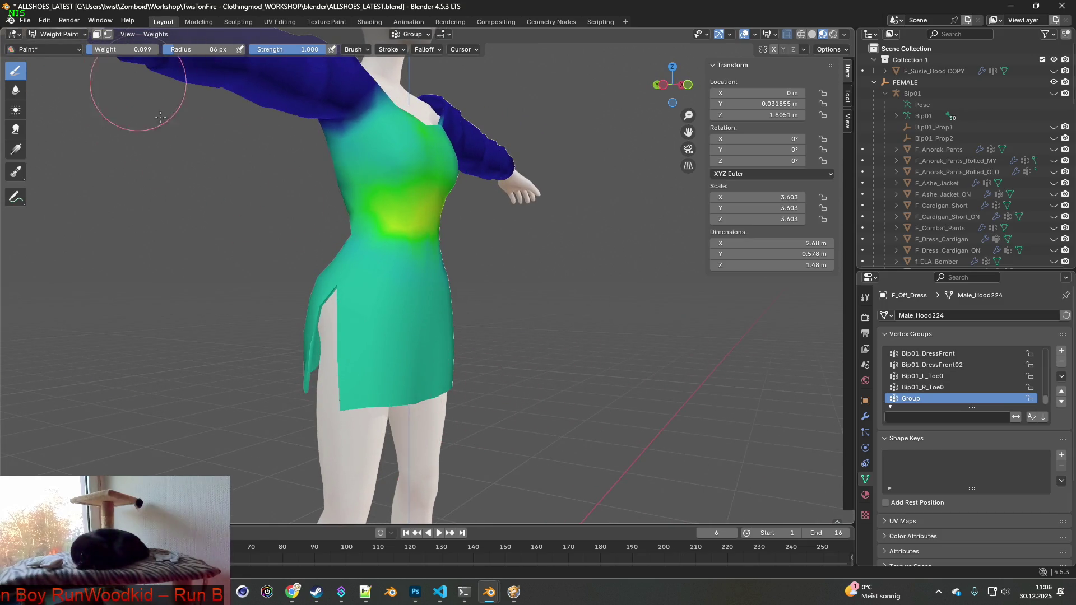
middle_click_drag(406, 372, 354, 394)
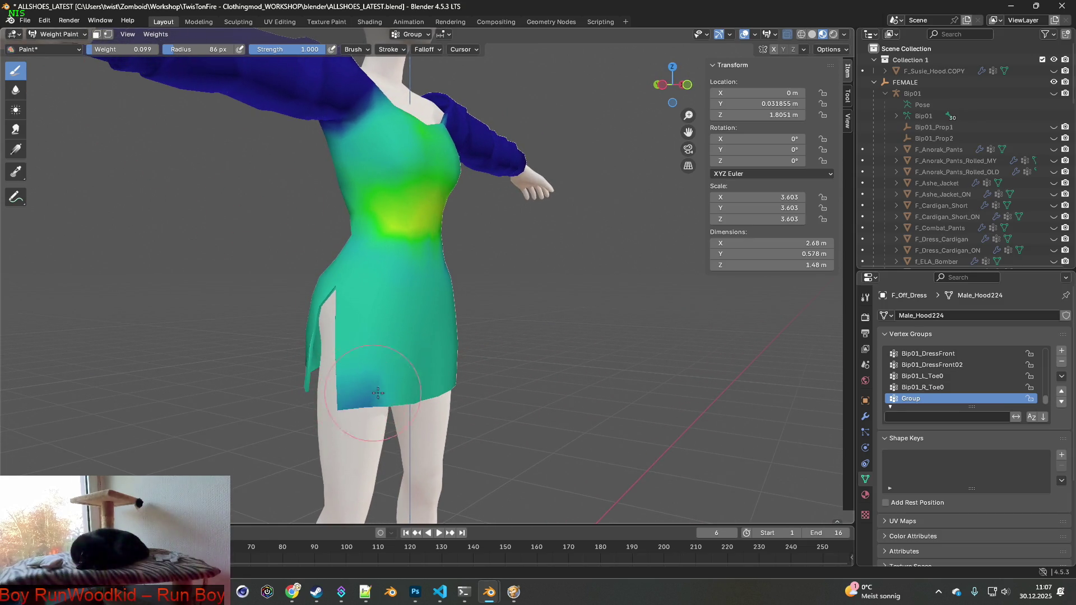
- Set the painting weight to 0.000 for the skirt hem
middle_click_drag(470, 391, 389, 387)
mouse_move(485, 383)
middle_mouse_down()
mouse_move(424, 408)
mouse_move(363, 409)
middle_mouse_up()
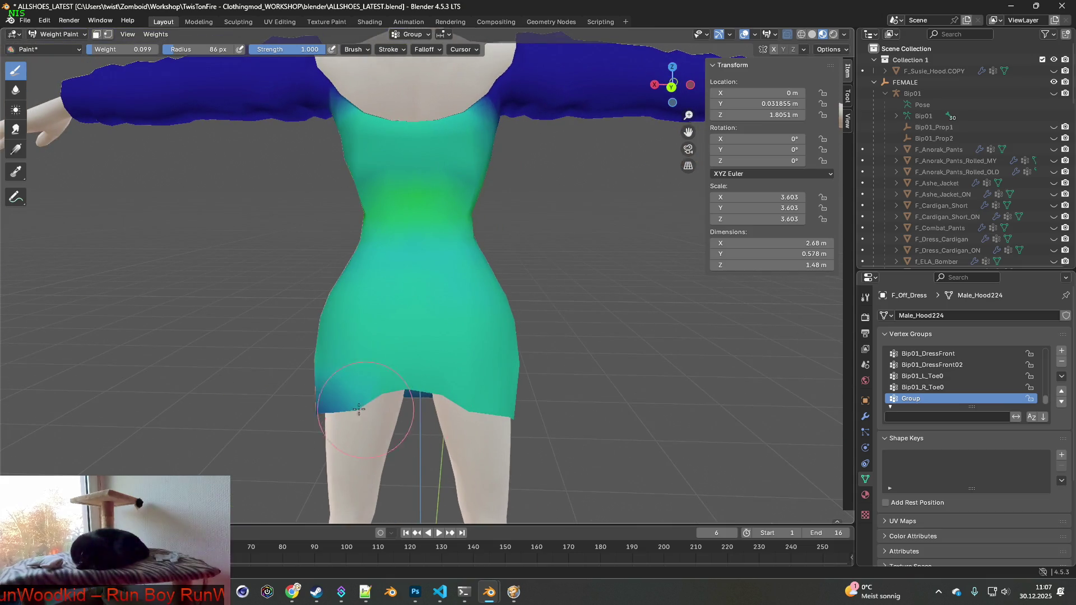
mouse_move(460, 396)
middle_mouse_down()
mouse_move(398, 416)
mouse_move(395, 407)
middle_mouse_up()
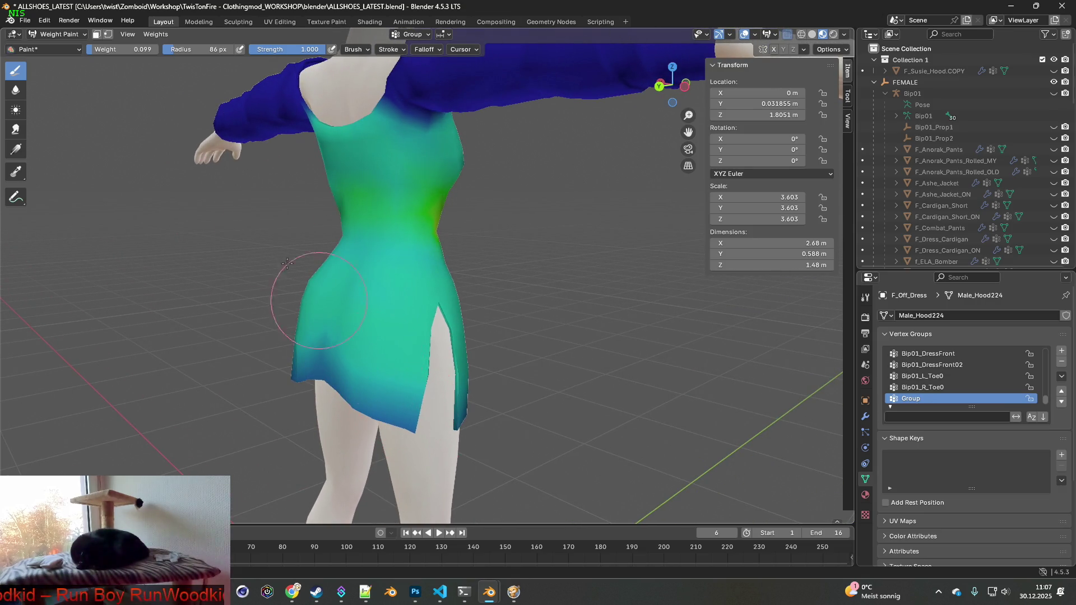
left_click_drag(134, 50, 93, 49)
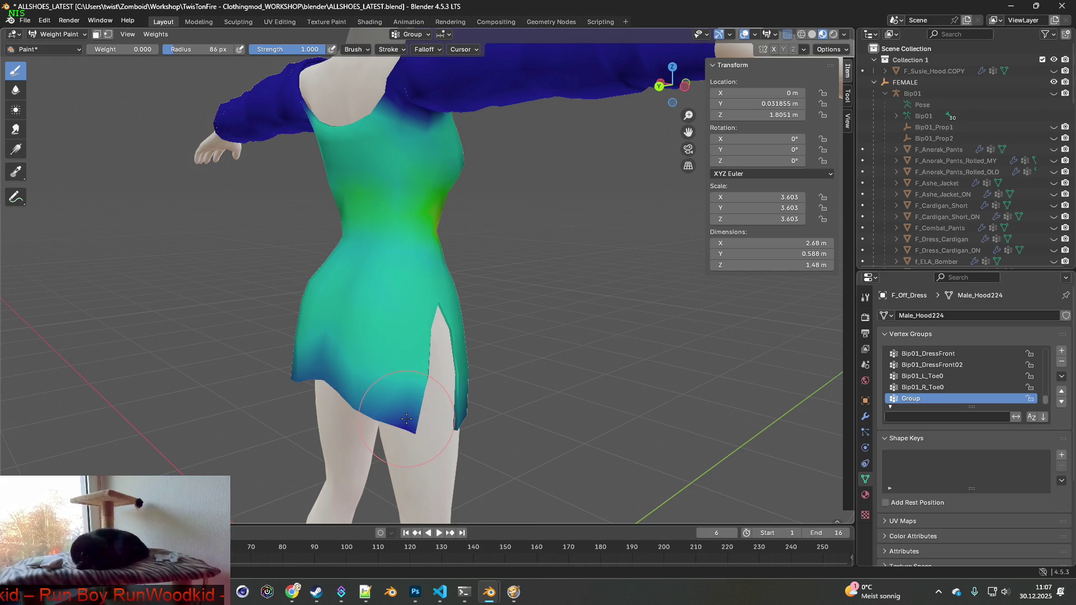
- Orbit around the skirt's back, sides and front to reach the whole hem
middle_click_drag(338, 385, 449, 413)
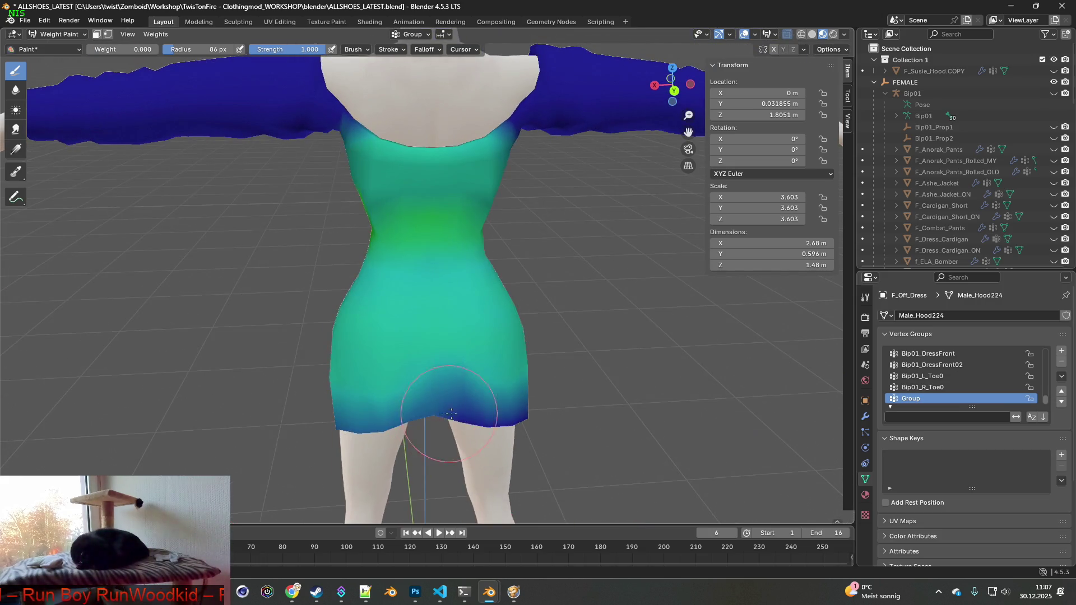
mouse_move(354, 419)
middle_mouse_down()
mouse_move(506, 428)
mouse_move(490, 418)
mouse_move(521, 390)
middle_mouse_up()
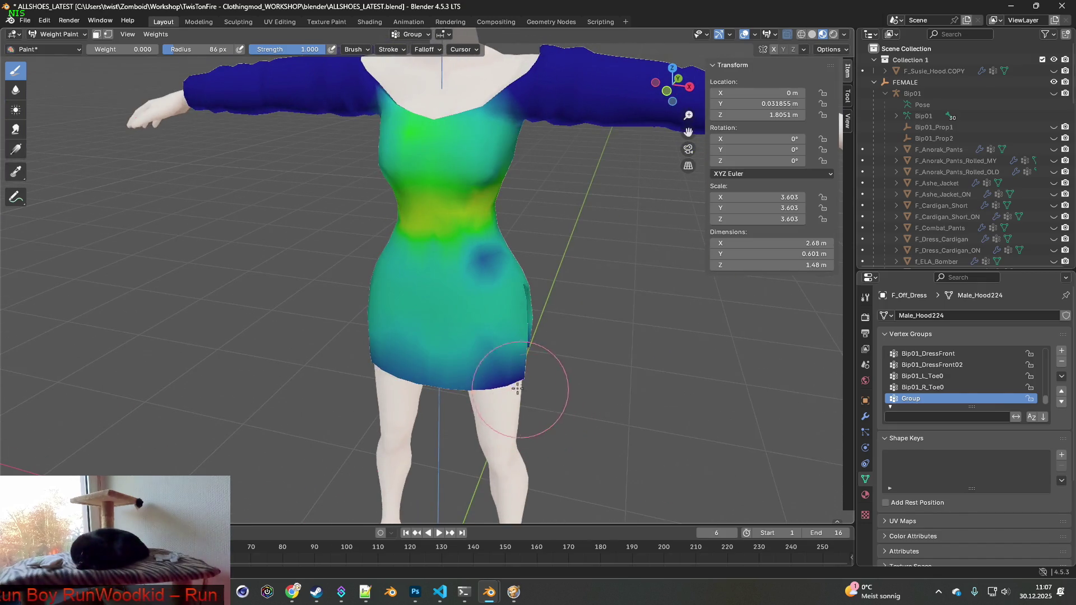
middle_click_drag(434, 379, 422, 374)
mouse_move(347, 365)
middle_mouse_down()
mouse_move(376, 381)
mouse_move(382, 368)
middle_mouse_up()
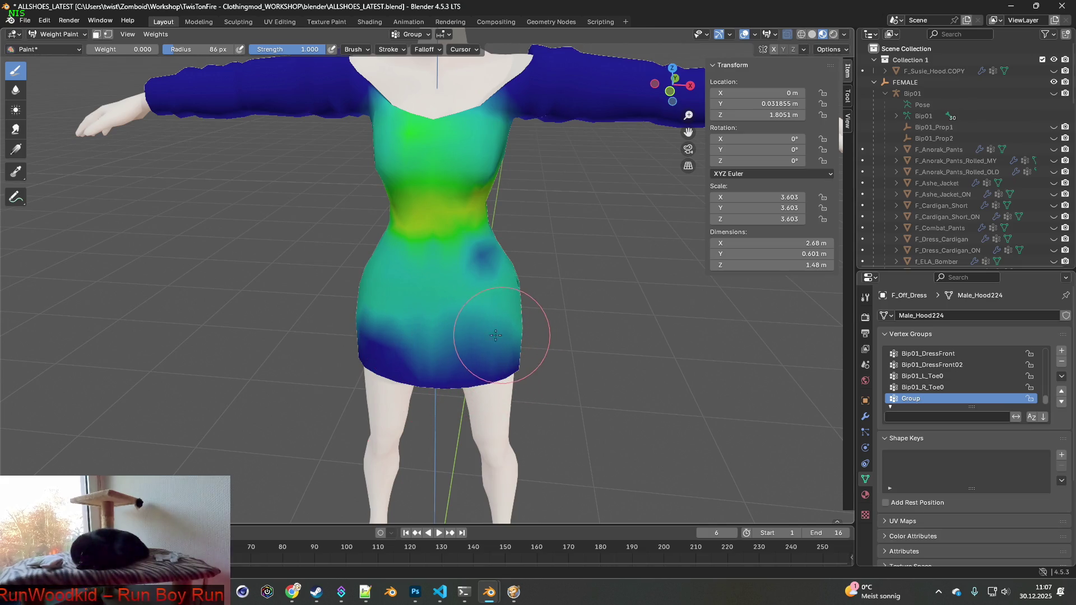
mouse_move(380, 334)
middle_mouse_down()
mouse_move(456, 342)
mouse_move(481, 330)
mouse_move(527, 359)
mouse_move(349, 358)
middle_mouse_up()
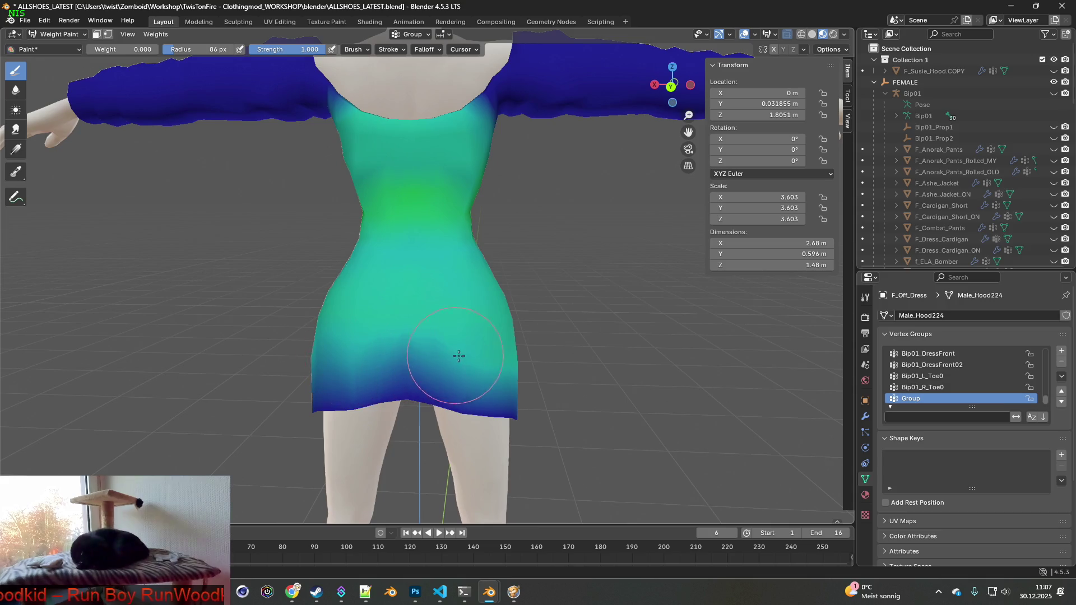
middle_click_drag(528, 376, 341, 344)
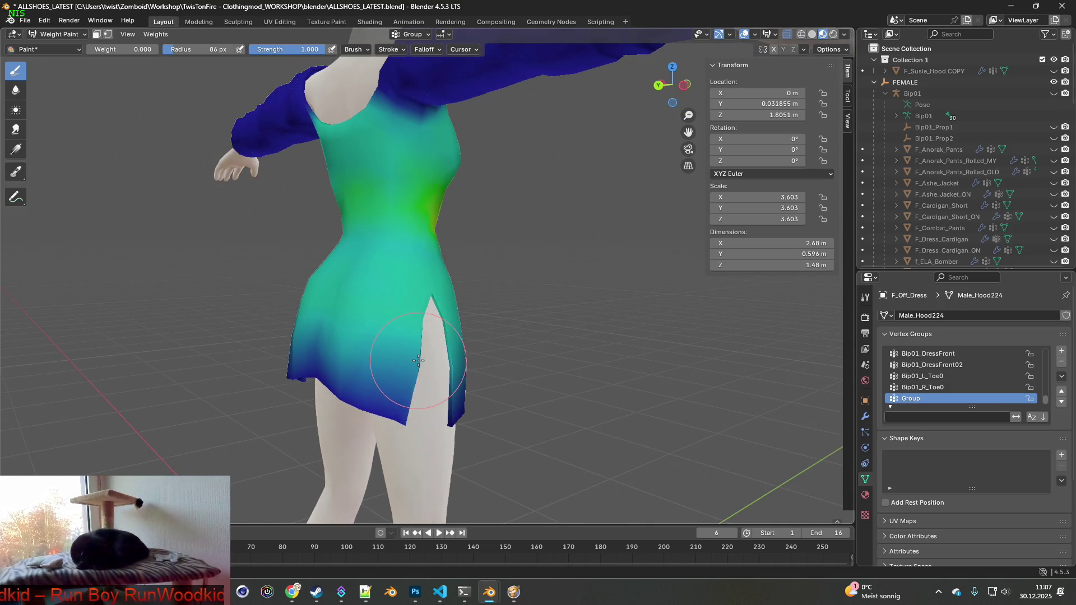
middle_click_drag(401, 363, 451, 365)
mouse_move(324, 348)
middle_mouse_down()
mouse_move(320, 358)
mouse_move(523, 372)
mouse_move(517, 381)
mouse_move(469, 363)
middle_mouse_up()
mouse_move(477, 327)
middle_mouse_down()
mouse_move(420, 348)
mouse_move(451, 331)
mouse_move(470, 238)
mouse_move(460, 325)
mouse_move(444, 339)
mouse_move(458, 329)
mouse_move(448, 318)
mouse_move(379, 318)
mouse_move(459, 329)
mouse_move(407, 326)
mouse_move(442, 339)
middle_mouse_up()
- Paint a 0.366 weight over the dress hips and lower skirt toward the hem
mouse_move(433, 340)
middle_mouse_down()
mouse_move(482, 337)
mouse_move(457, 336)
mouse_move(471, 336)
middle_mouse_up()
scroll(459, 335, "up", 3)
left_click_drag(107, 49, 132, 49)
middle_click_drag(493, 359, 492, 324)
left_click_drag(488, 284, 491, 306)
mouse_move(489, 315)
middle_mouse_down()
mouse_move(553, 374)
mouse_move(450, 354)
mouse_move(451, 317)
mouse_move(428, 308)
mouse_move(459, 280)
mouse_move(456, 331)
mouse_move(417, 298)
middle_mouse_up()
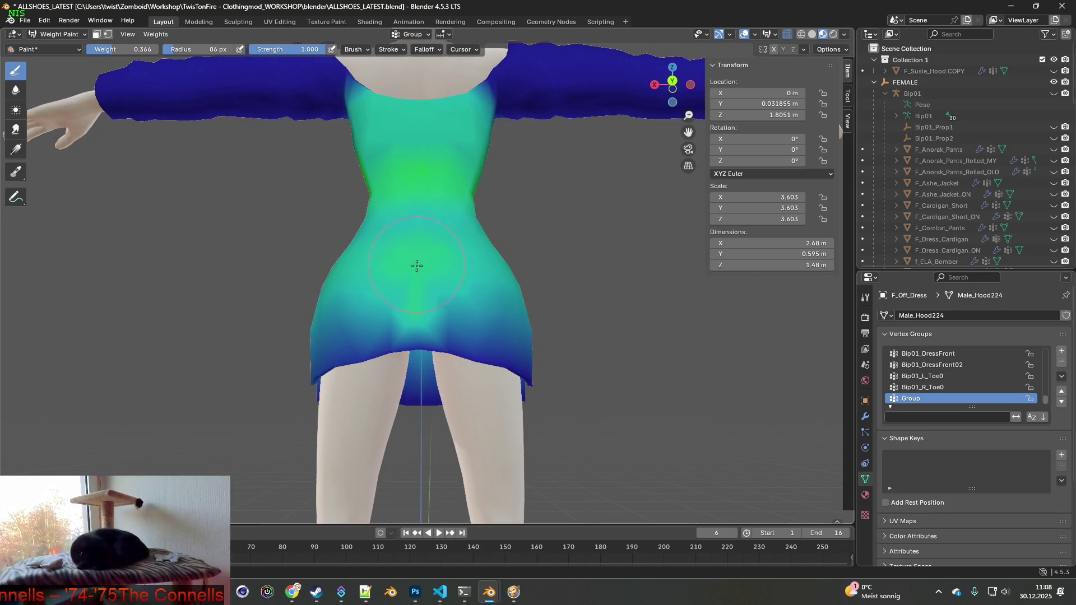
mouse_move(415, 283)
left_mouse_down()
mouse_move(417, 304)
mouse_move(425, 280)
mouse_move(428, 322)
mouse_move(386, 356)
left_mouse_up()
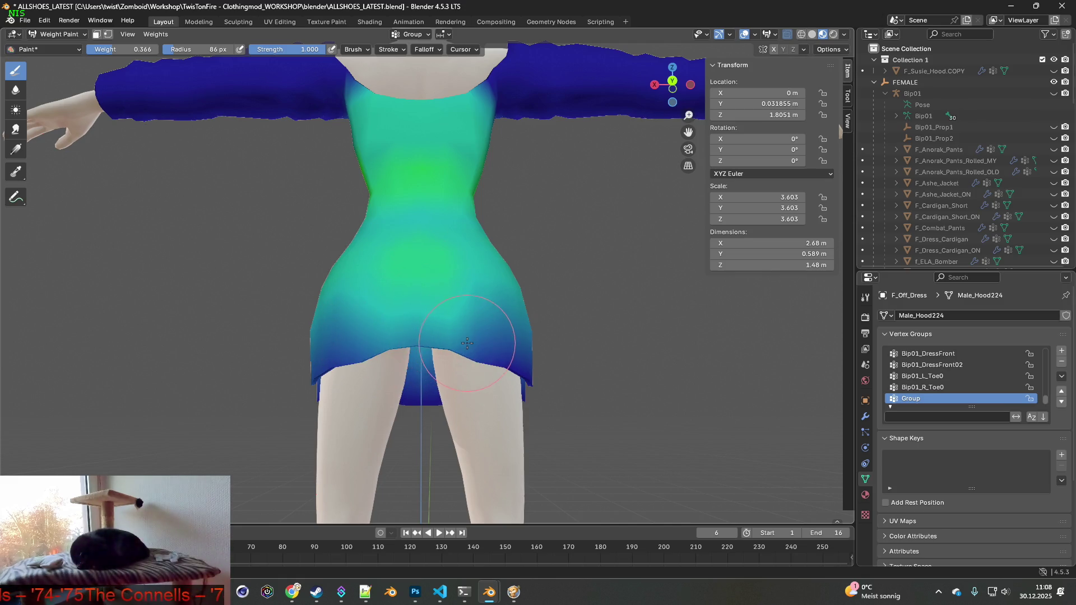
- Orbit around the dress to check the weight gradient, then snap to the front view
mouse_move(402, 374)
middle_mouse_down()
mouse_move(485, 372)
mouse_move(312, 385)
mouse_move(393, 440)
middle_mouse_up()
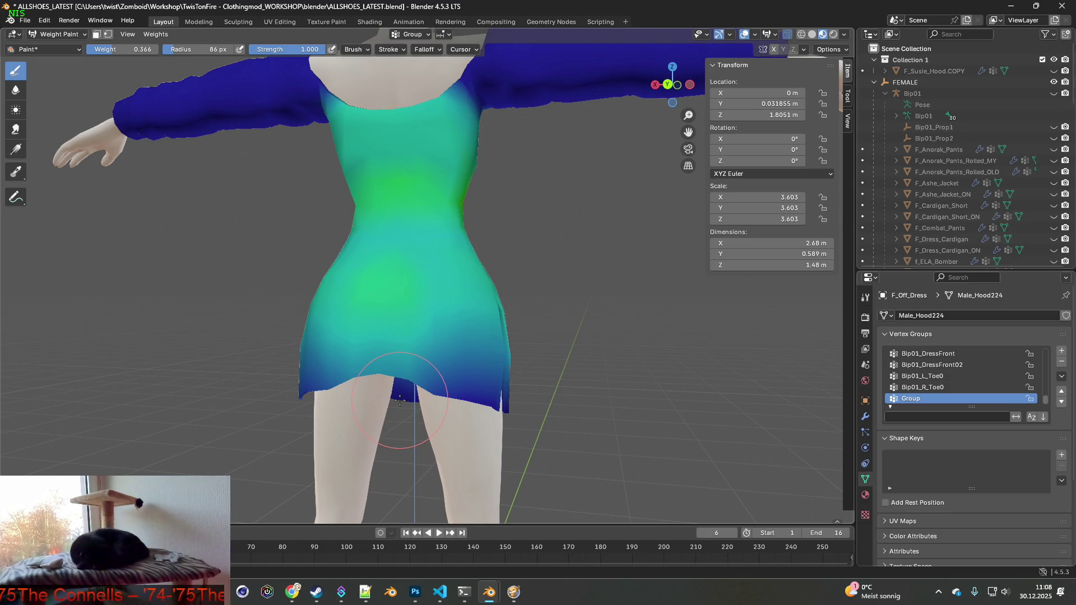
mouse_move(493, 370)
middle_mouse_down()
mouse_move(560, 372)
mouse_move(351, 389)
mouse_move(644, 356)
mouse_move(462, 343)
middle_mouse_up()
scroll(448, 375, "down", 3)
key("KP_1")
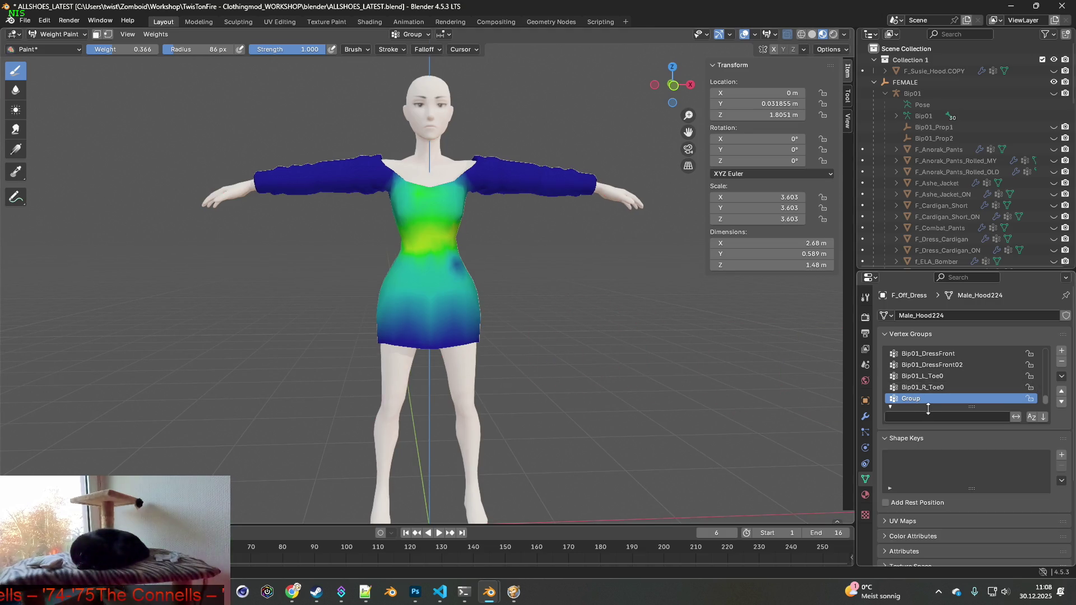
scroll(912, 156, "down", 4)
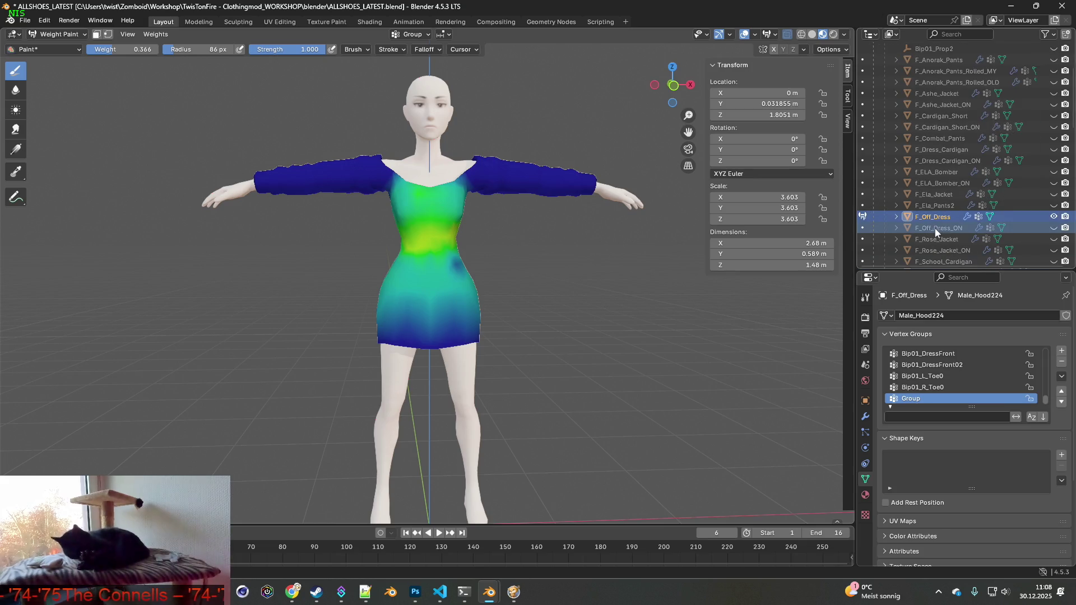
left_click(58, 34)
left_click(68, 48)
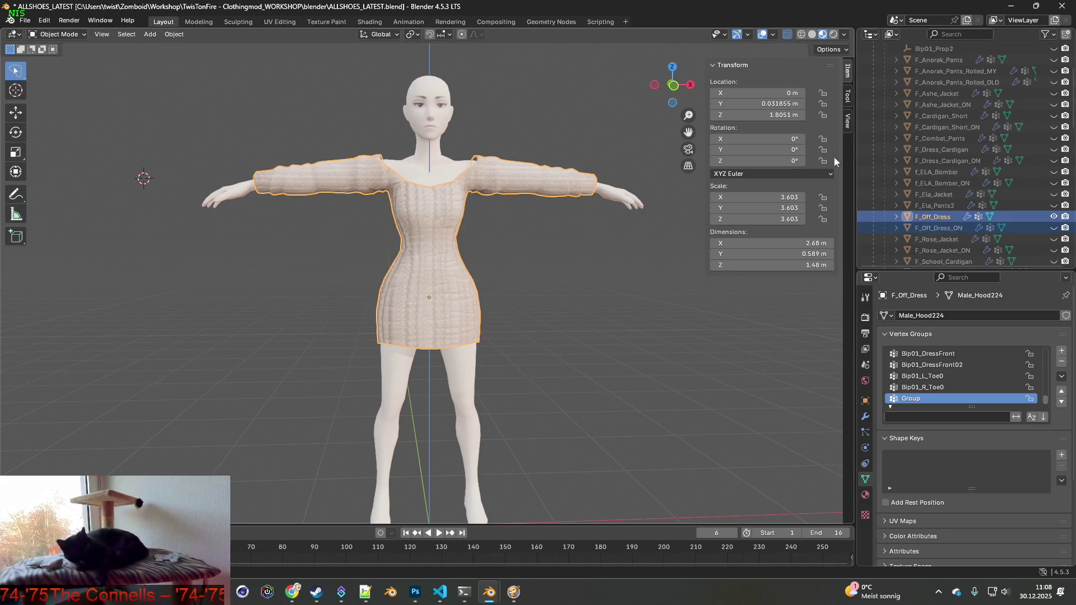
left_click(931, 227)
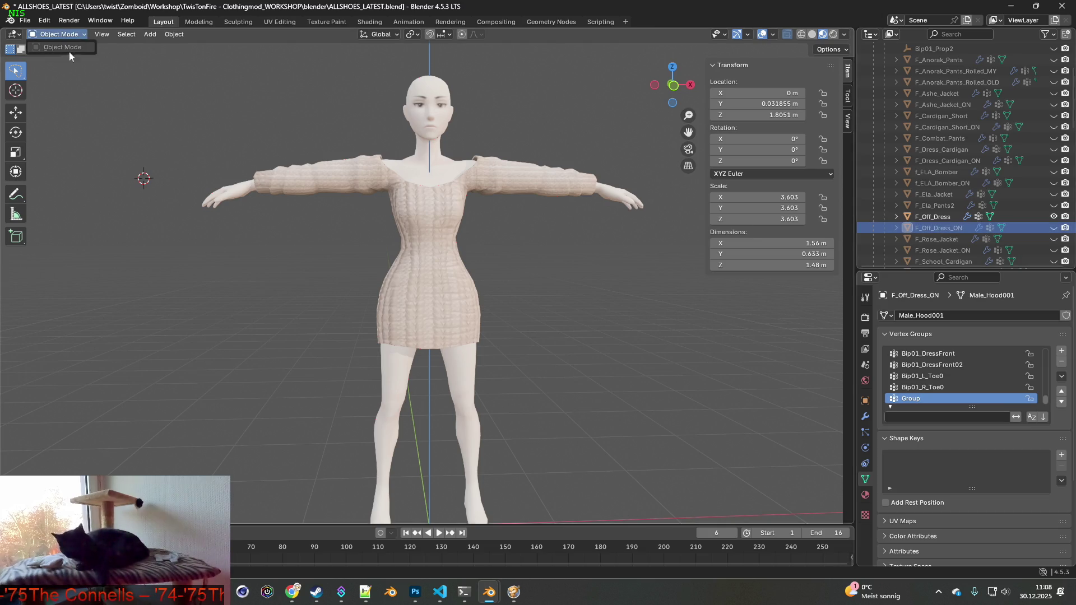
left_click(408, 210)
left_click(57, 34)
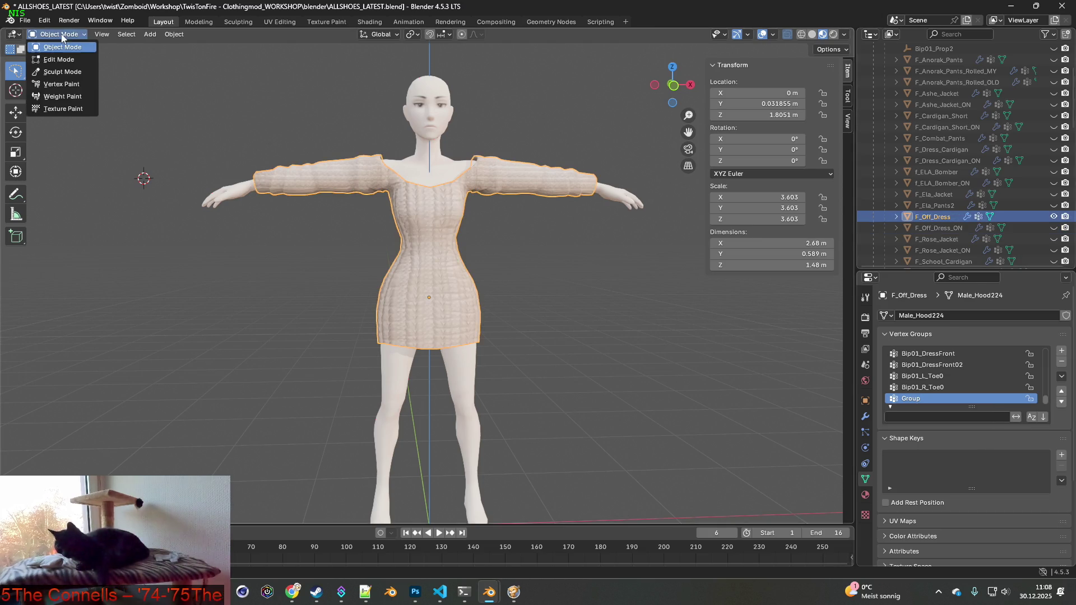
left_click(68, 98)
middle_click_drag(364, 196, 492, 204)
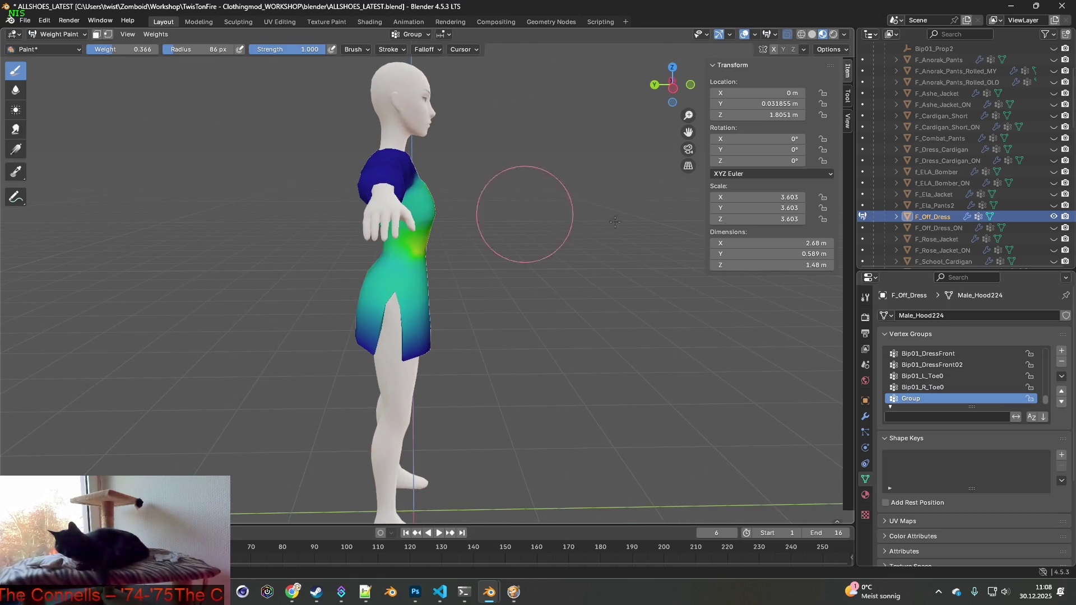
middle_click_drag(337, 314, 768, 312)
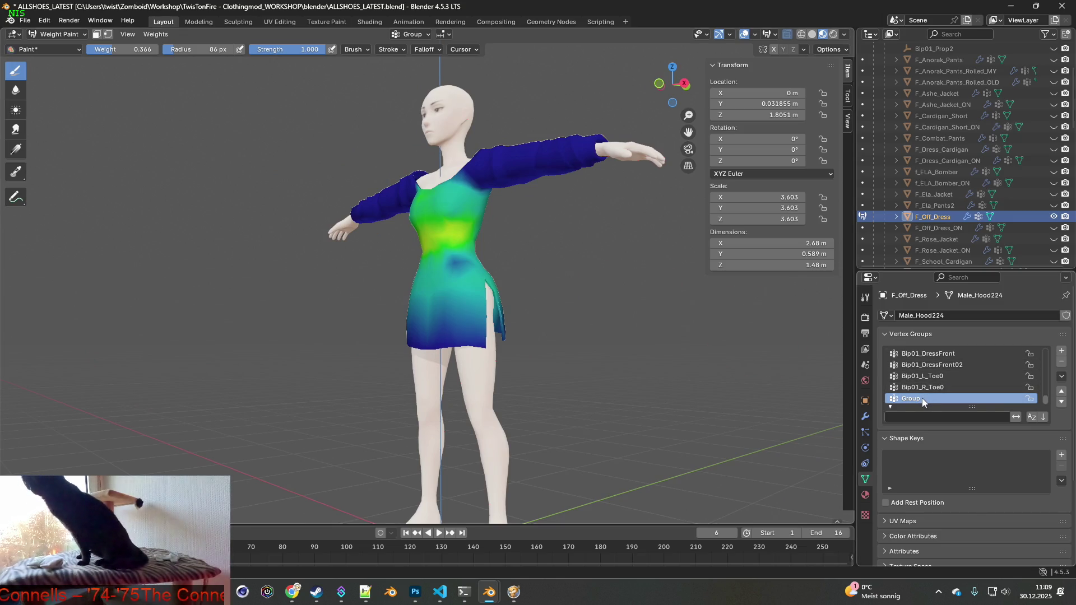
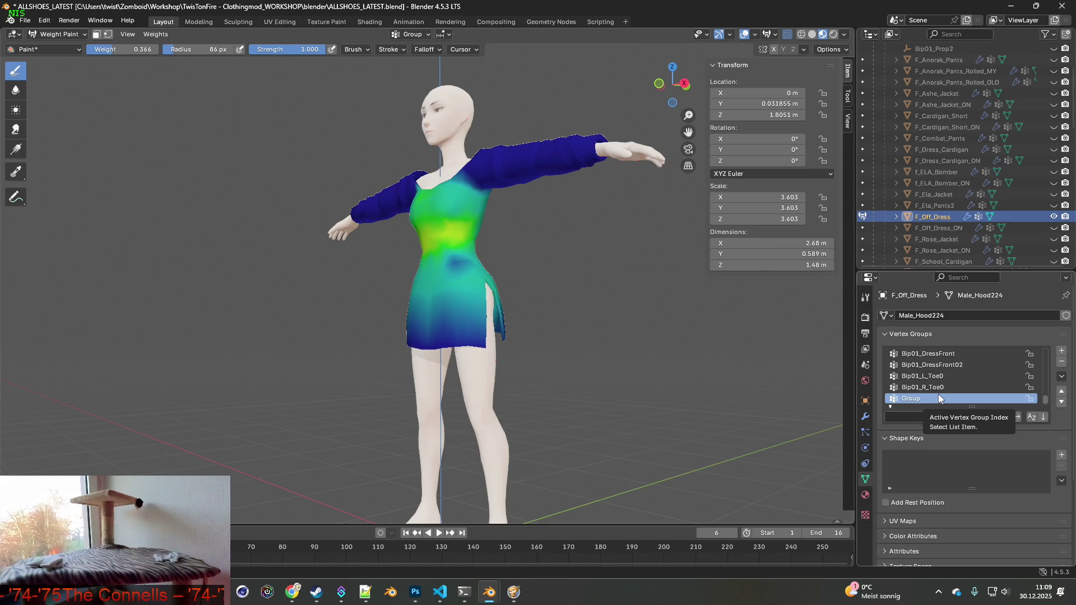
- Switch the off-shoulder dress to Object Mode, look around it, and show its modifier stack
left_click(68, 36)
left_click(50, 47)
mouse_move(280, 168)
middle_mouse_down()
mouse_move(489, 256)
mouse_move(261, 254)
mouse_move(558, 242)
mouse_move(403, 262)
mouse_move(519, 257)
mouse_move(476, 269)
mouse_move(459, 268)
mouse_move(519, 247)
mouse_move(547, 214)
mouse_move(474, 301)
mouse_move(355, 320)
mouse_move(469, 281)
middle_mouse_up()
scroll(493, 269, "up", 6)
scroll(499, 270, "down", 3)
scroll(524, 272, "down", 3)
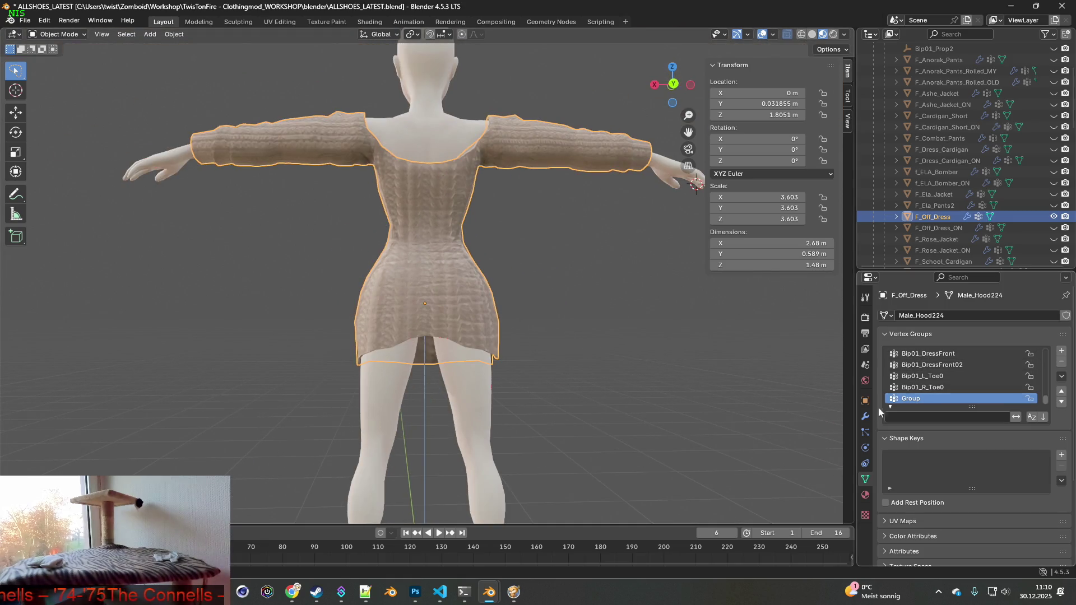
left_click(865, 416)
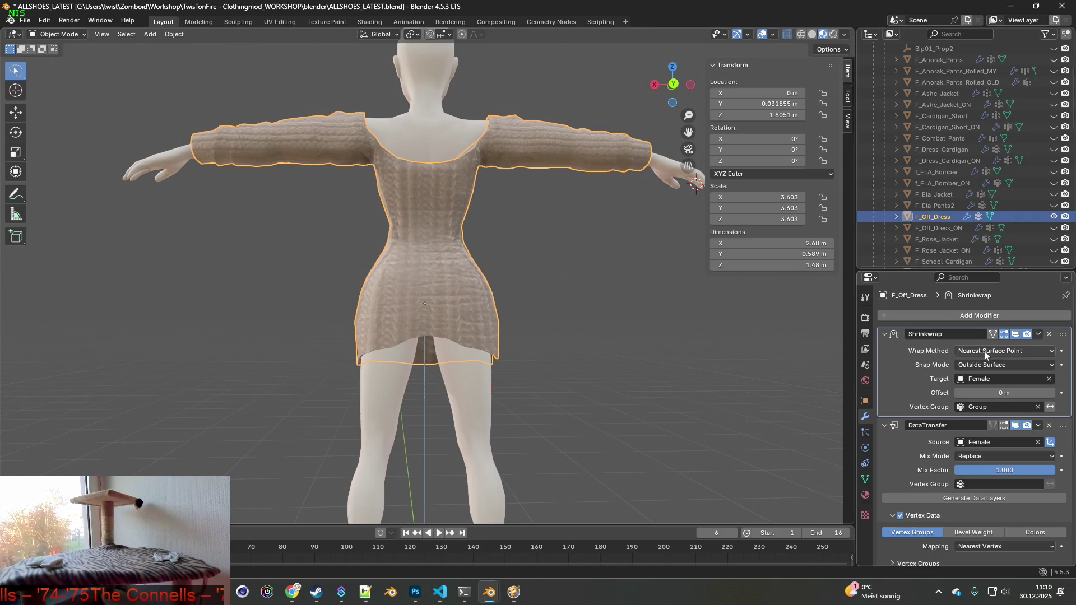
- Delete the Shrinkwrap modifier from F_Off_Dress in the Outliner
left_click(896, 216)
left_click(908, 239)
scroll(930, 235, "down", 1)
left_click(954, 228)
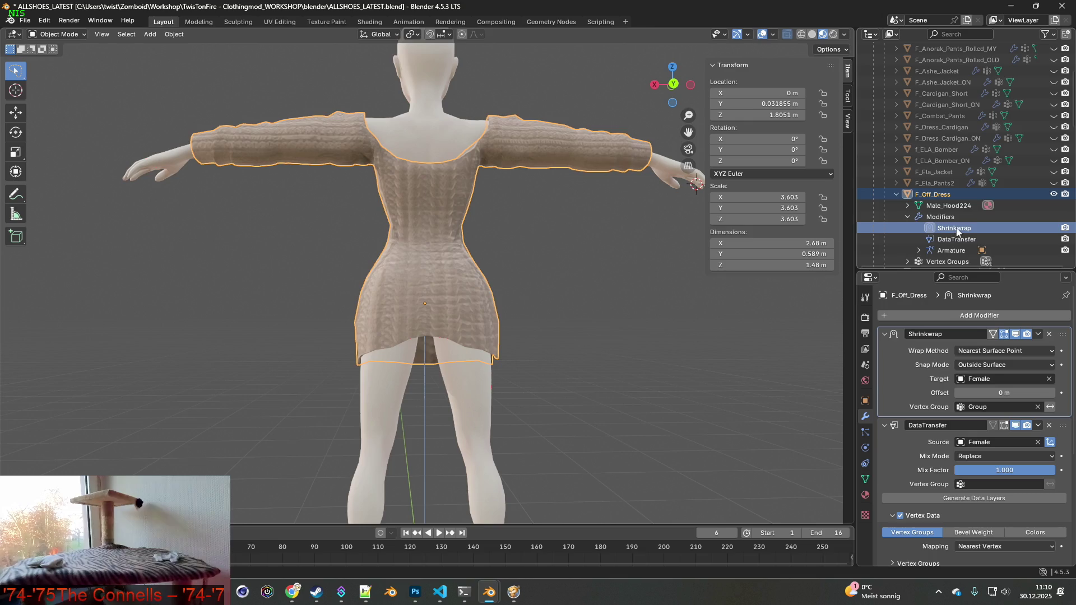
right_click(955, 229)
left_click(958, 241)
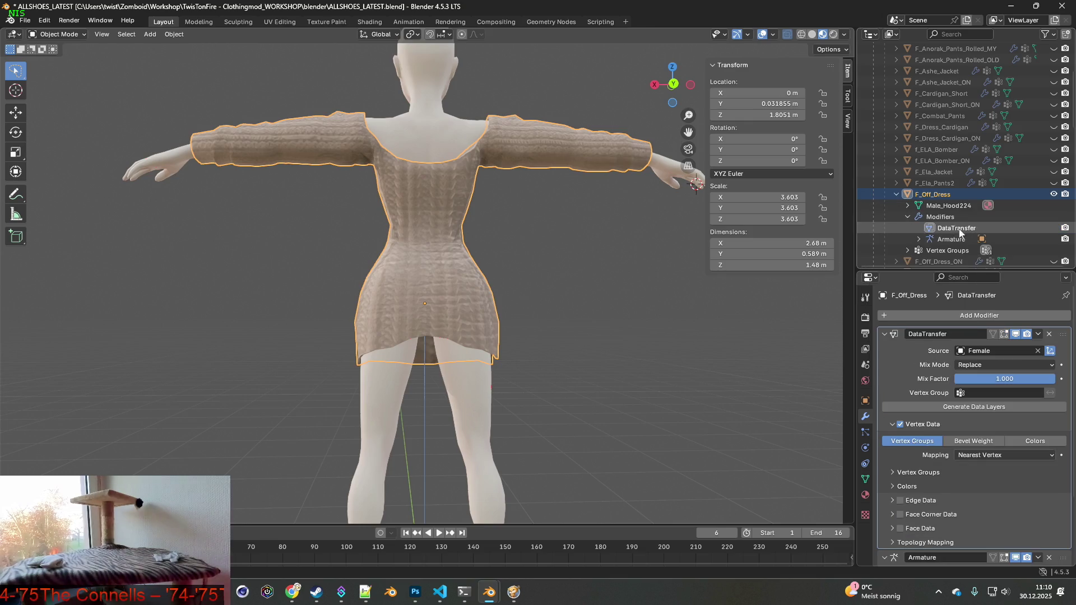
right_click(952, 229)
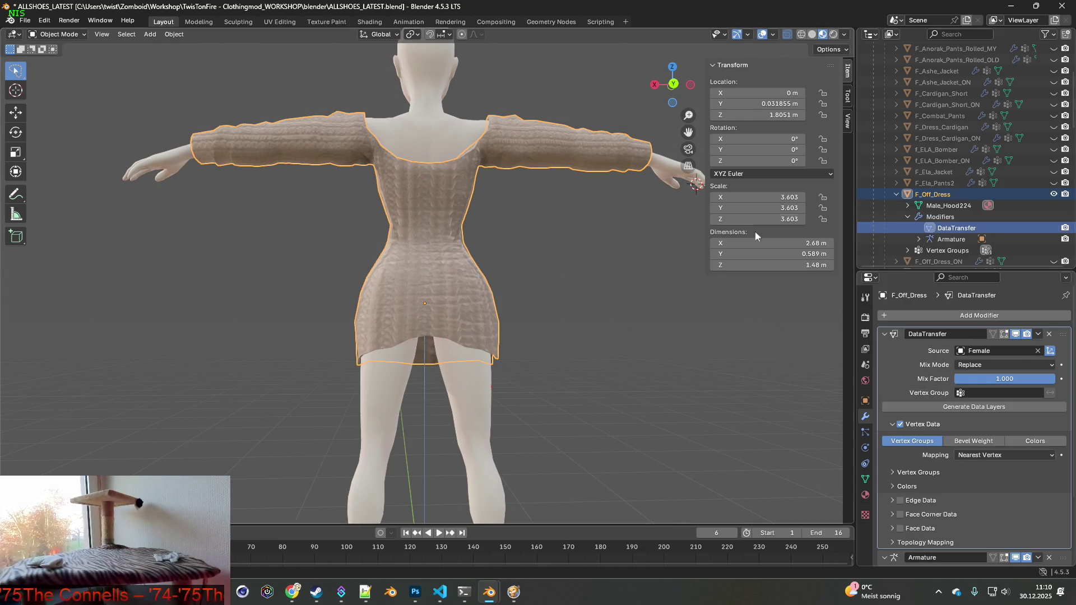
scroll(953, 236, "down", 2)
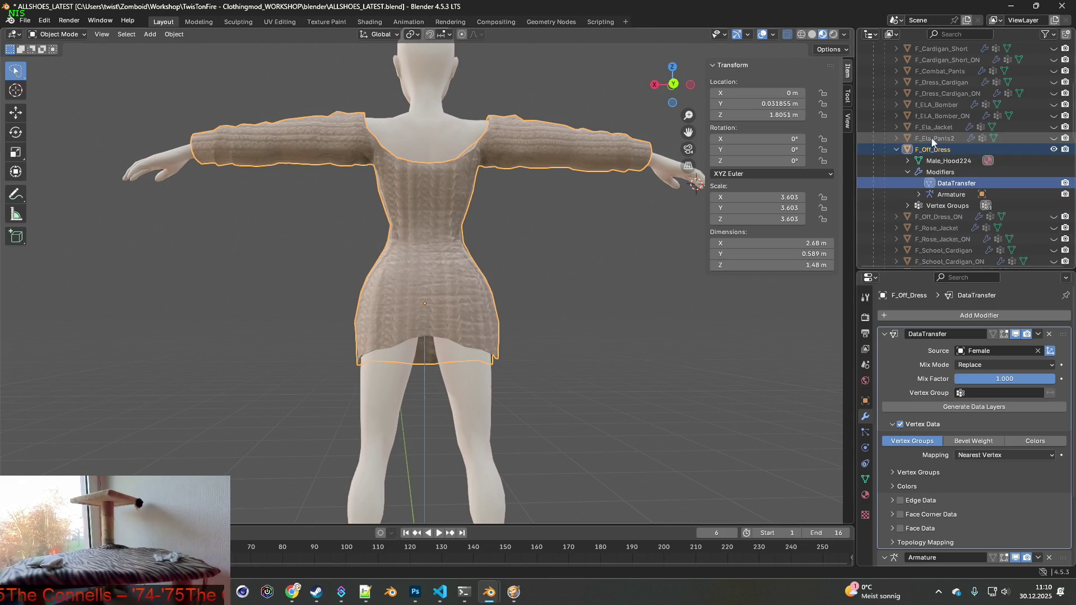
- Unhide F_Off_Dress_ON and apply its Shrinkwrap modifier
left_click(1054, 217)
left_click(897, 216)
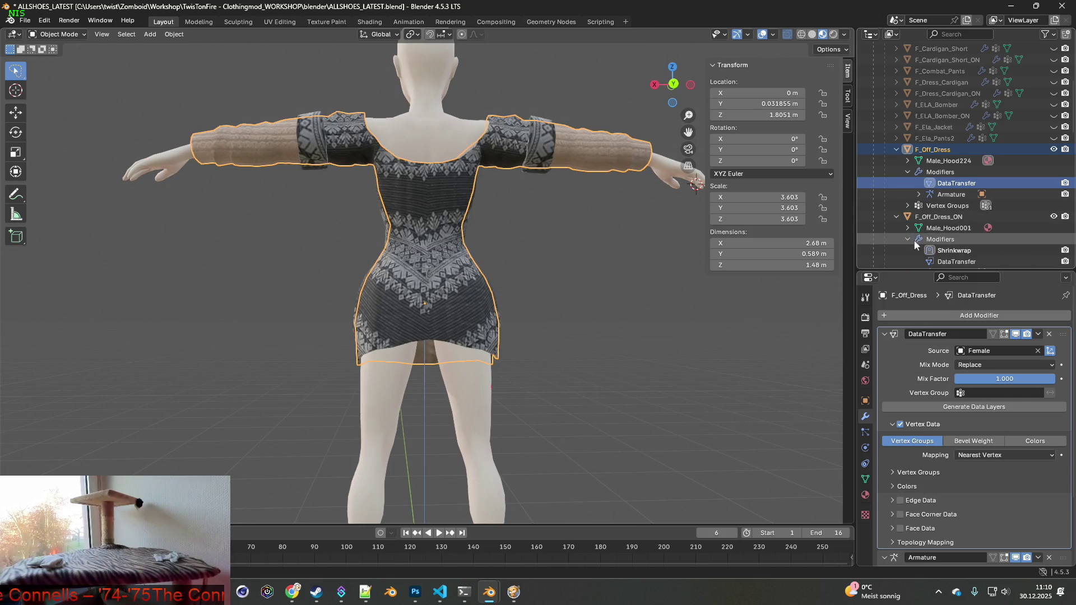
left_click(908, 239)
scroll(953, 241, "down", 1)
left_click(959, 229)
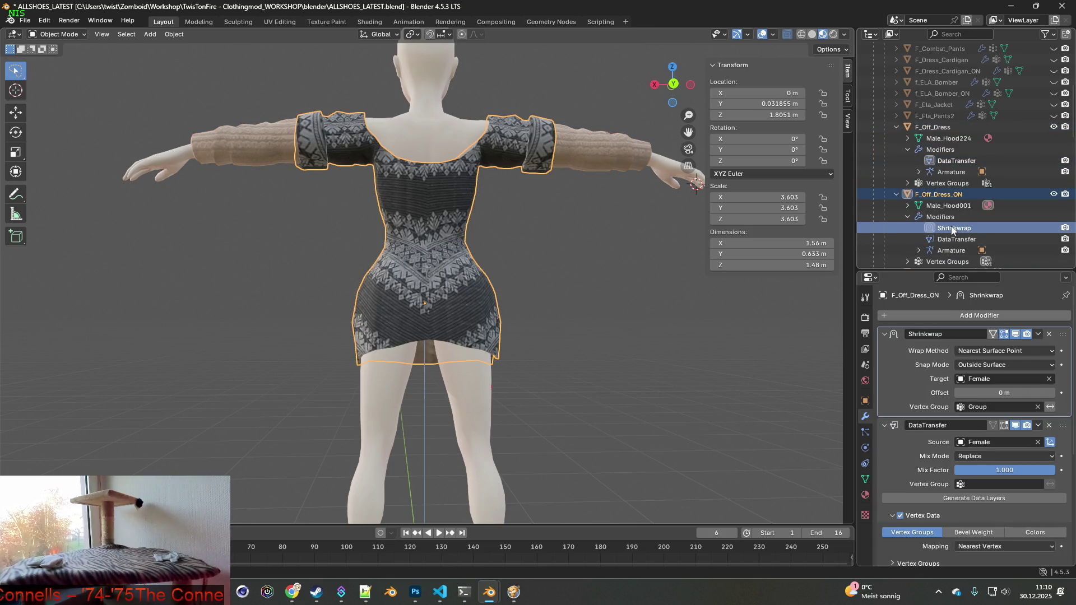
right_click(951, 230)
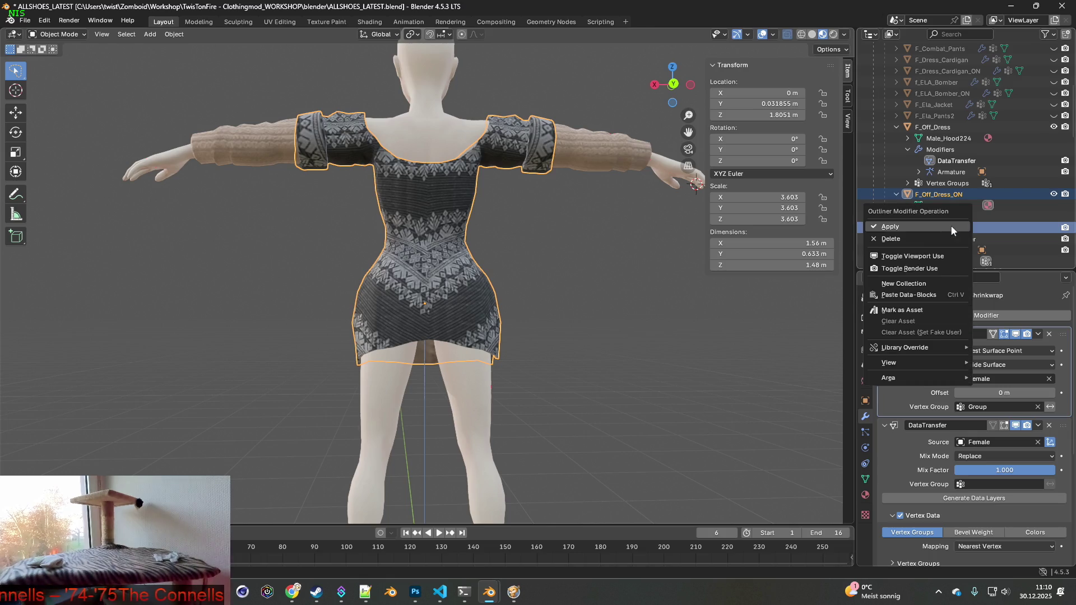
left_click(905, 226)
- Hide F_Off_Dress_ON and the Female body, and show the Bip01 armature
mouse_move(654, 268)
middle_mouse_down()
mouse_move(527, 261)
mouse_move(557, 269)
mouse_move(491, 280)
mouse_move(501, 281)
middle_mouse_up()
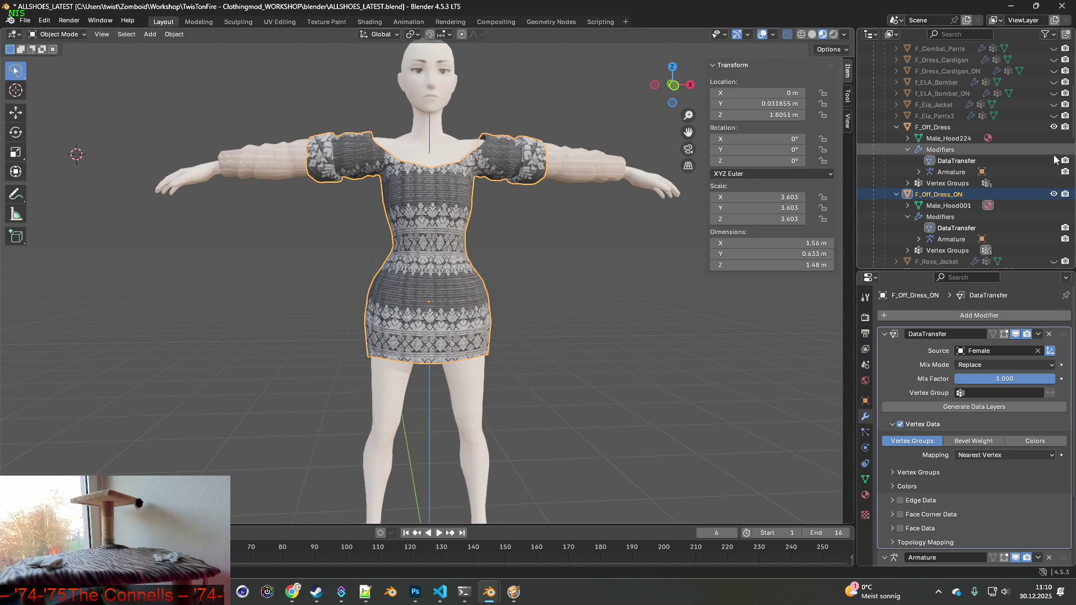
middle_click_drag(560, 208, 660, 210)
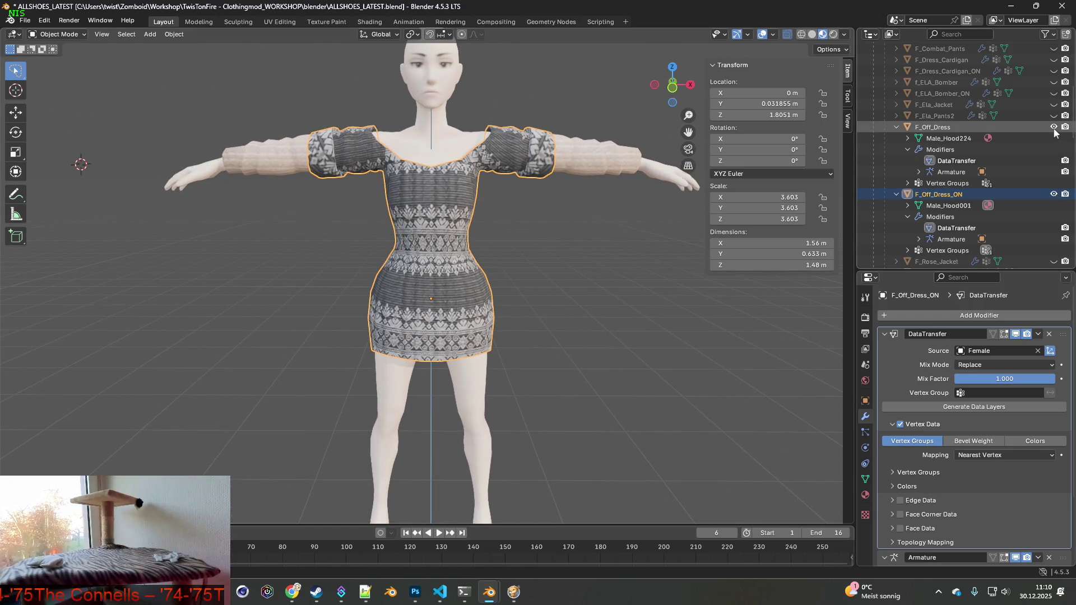
left_click(1054, 194)
scroll(1040, 194, "down", 3)
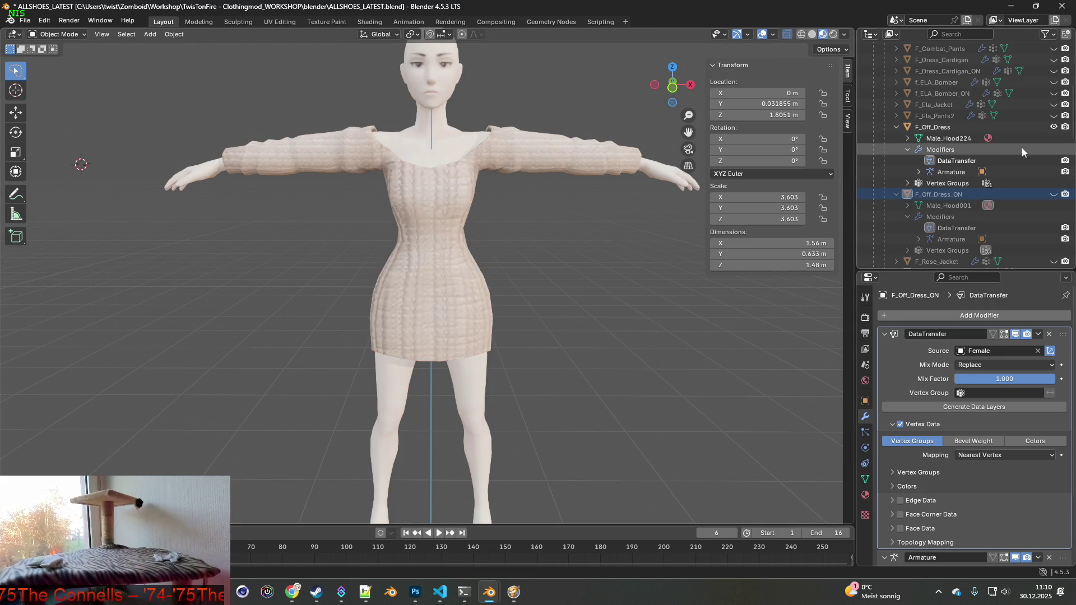
scroll(1048, 182, "up", 10)
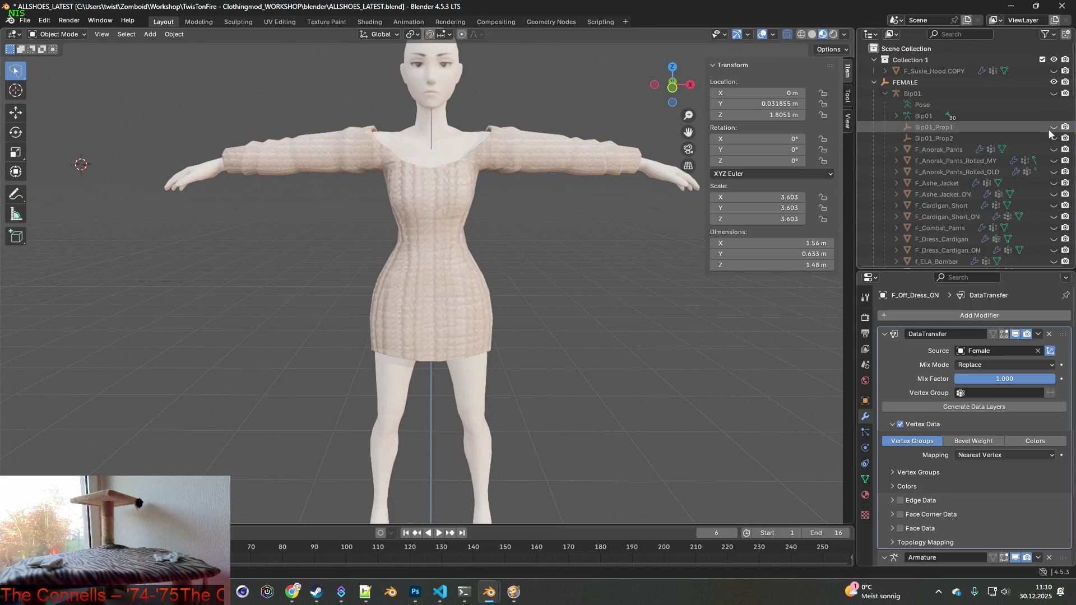
left_click(1053, 93)
scroll(1045, 167, "down", 15)
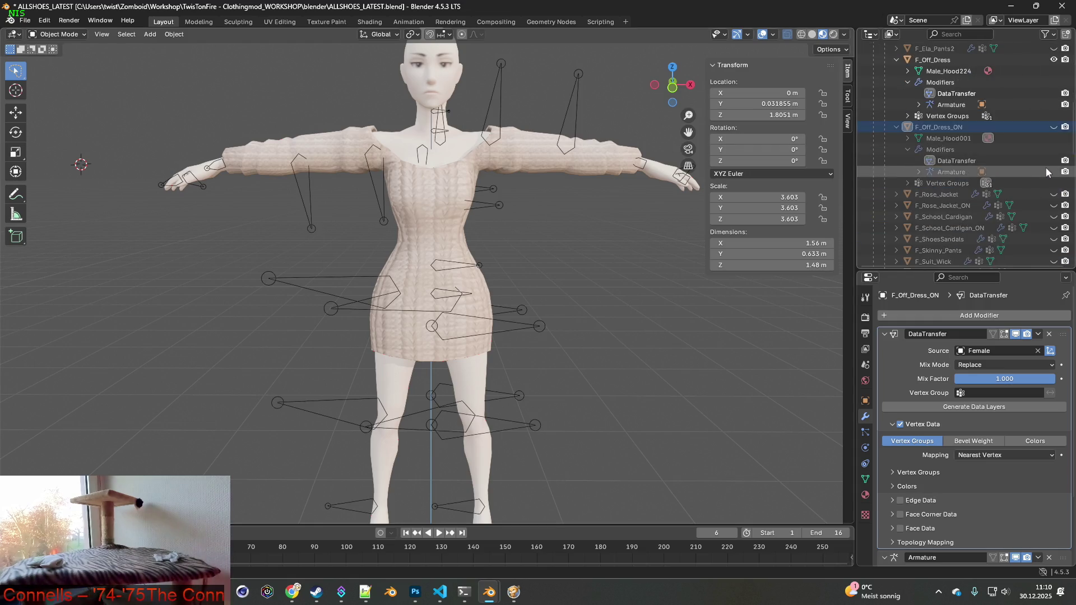
left_click(1053, 216)
scroll(1048, 218, "up", 1)
scroll(614, 209, "down", 2)
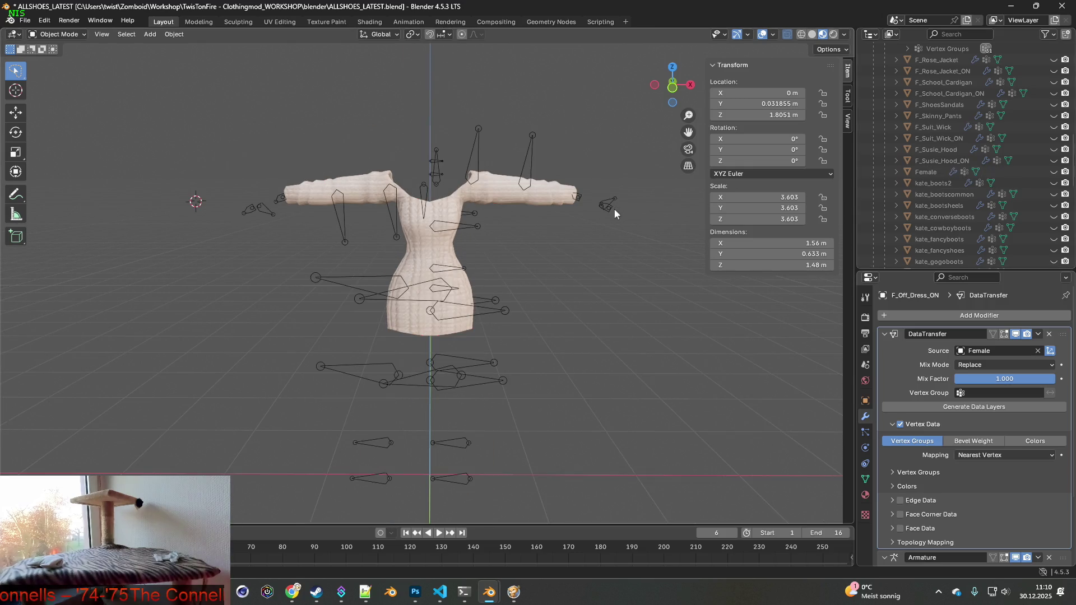
scroll(967, 185, "up", 5)
- Select the cream F_Off_Dress, inspect it on the rig, and bring up File > Export
left_click(950, 105)
middle_click_drag(529, 182, 553, 190)
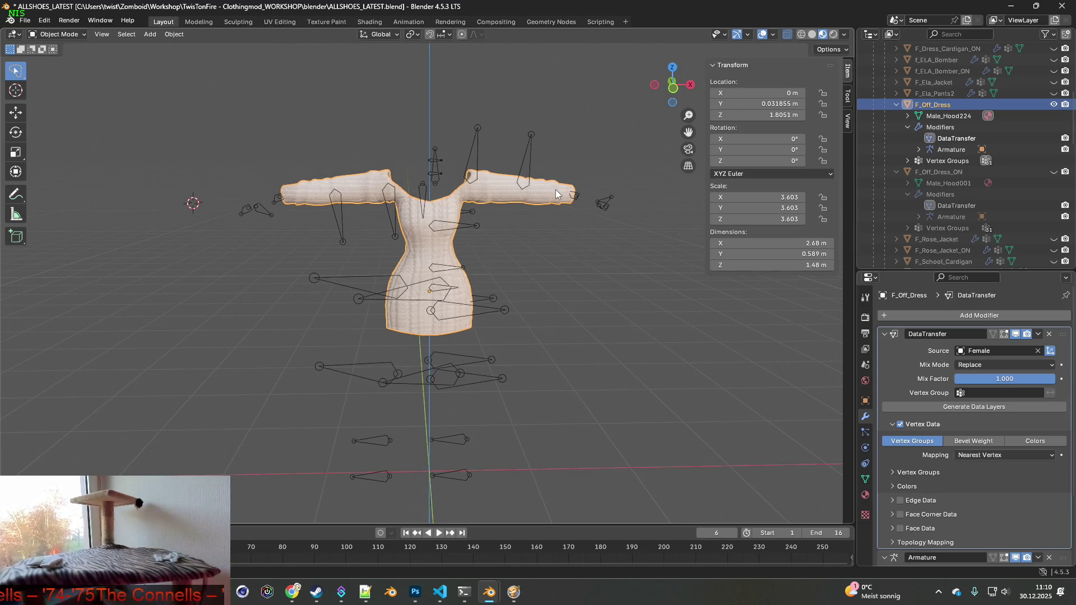
left_click(347, 150)
left_click(384, 182)
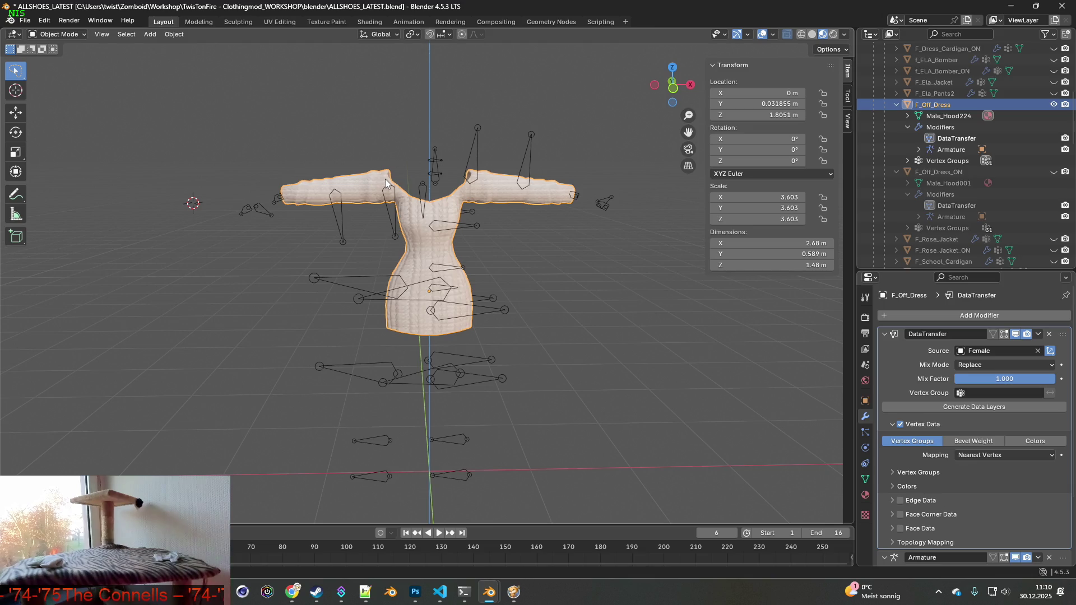
mouse_move(385, 179)
middle_mouse_down()
mouse_move(383, 150)
mouse_move(447, 149)
mouse_move(339, 149)
mouse_move(371, 156)
middle_mouse_up()
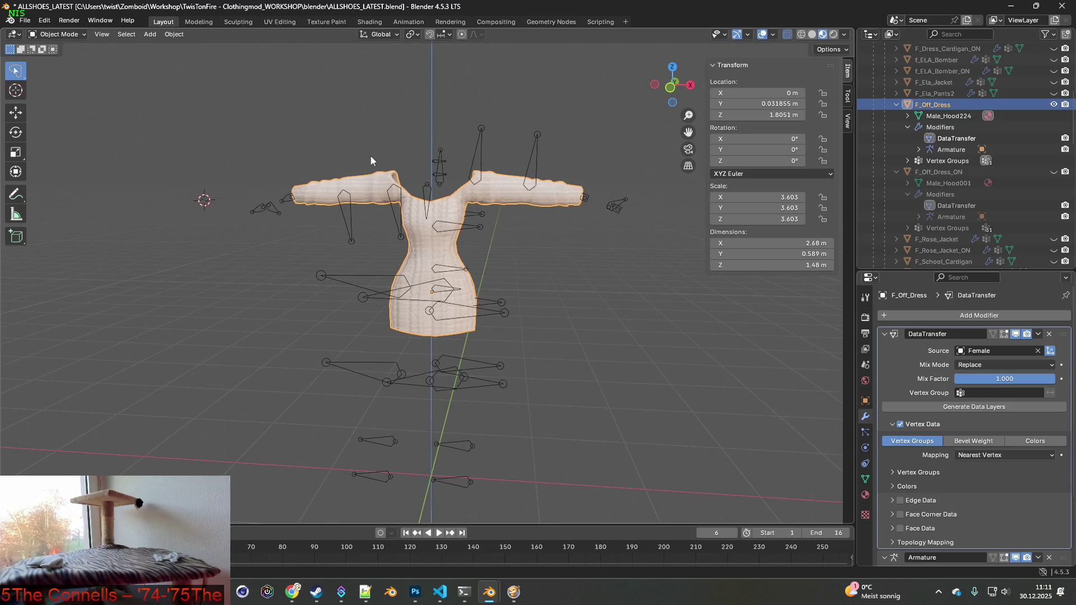
left_click(24, 20)
mouse_move(60, 191)
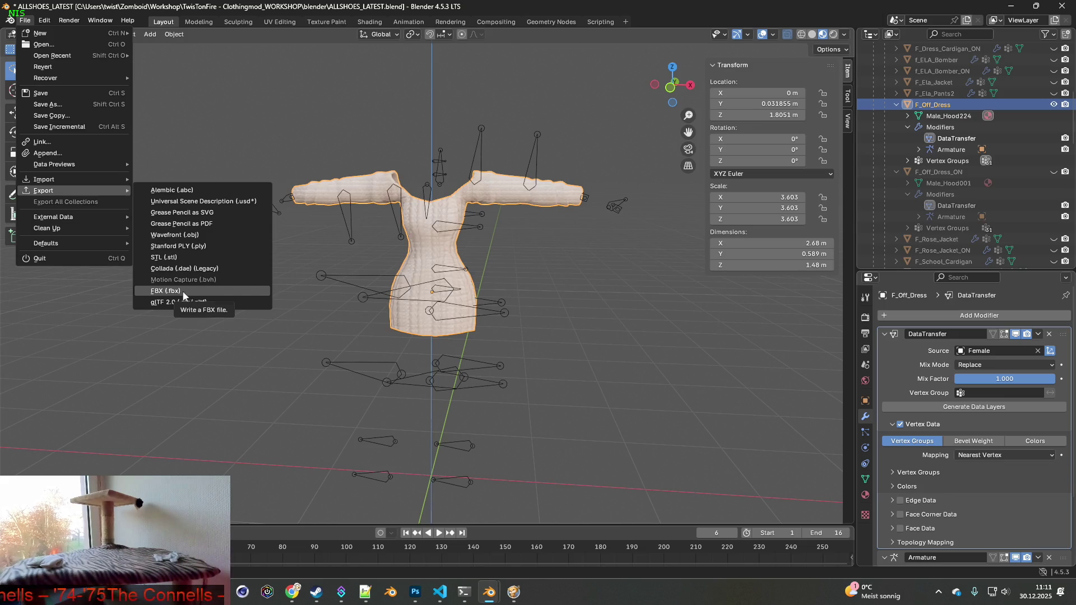
- Export the cream dress as FBX, overwriting F_Off_Dress.fbx
left_click(189, 294)
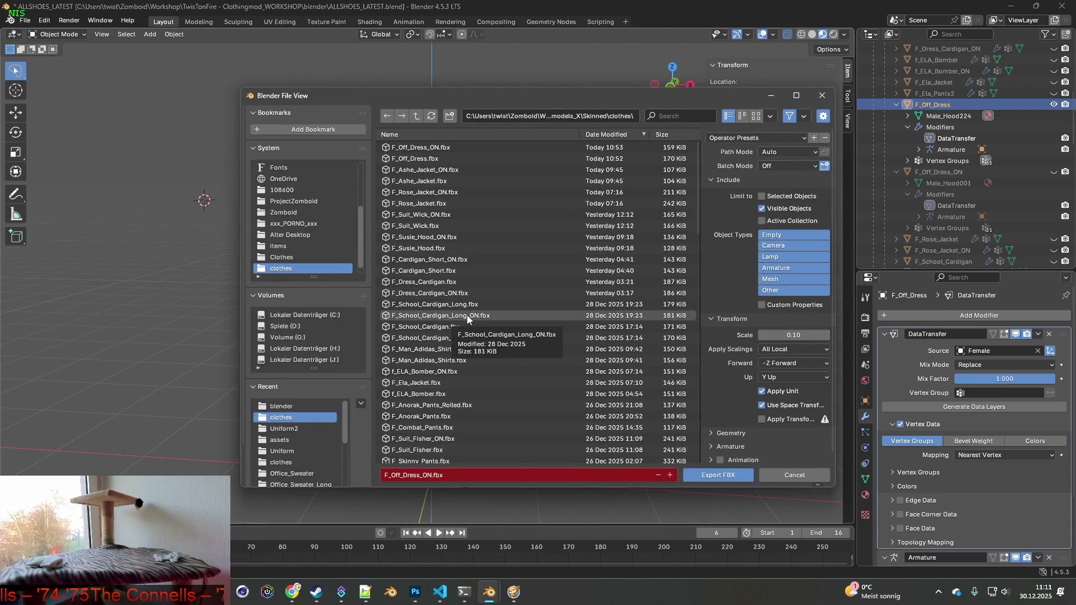
left_click(420, 159)
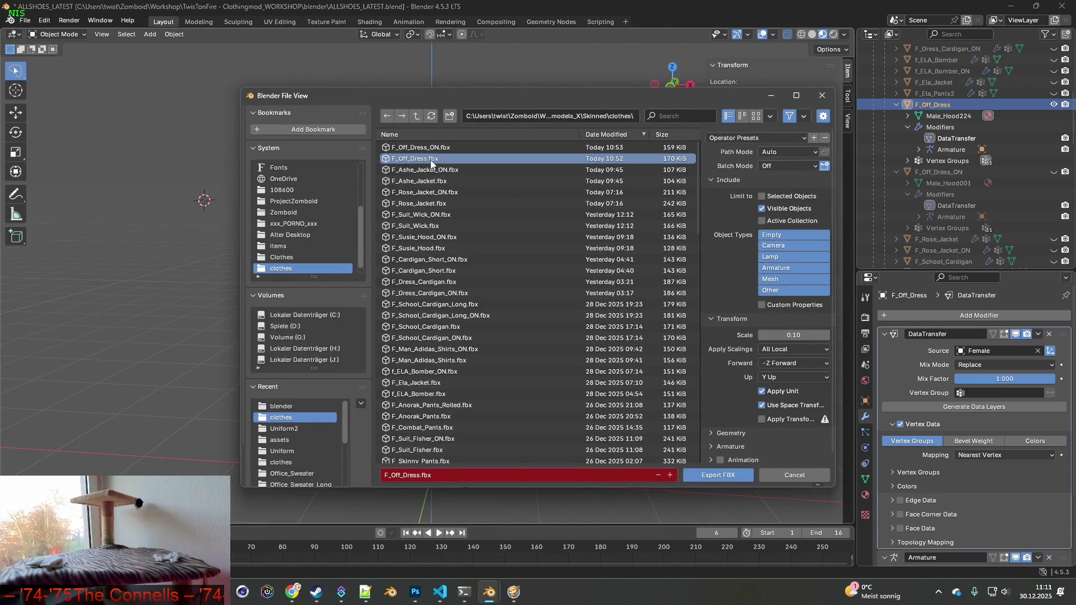
left_click(726, 476)
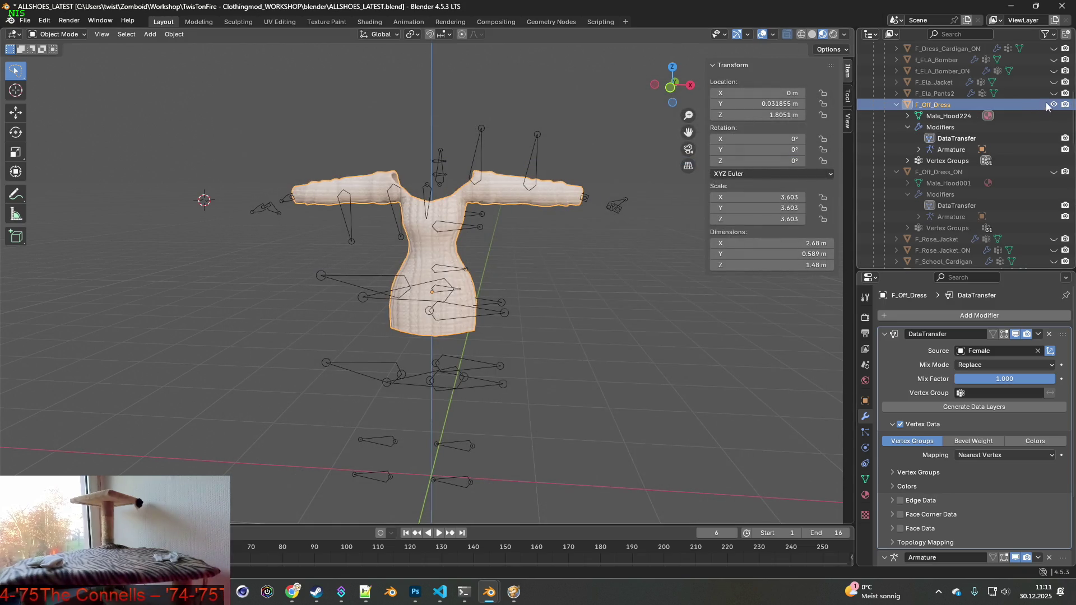
- Hide F_Off_Dress, show F_Off_Dress_ON, and export it over F_Off_Dress_ON.fbx
left_click(1053, 105)
left_click(1054, 172)
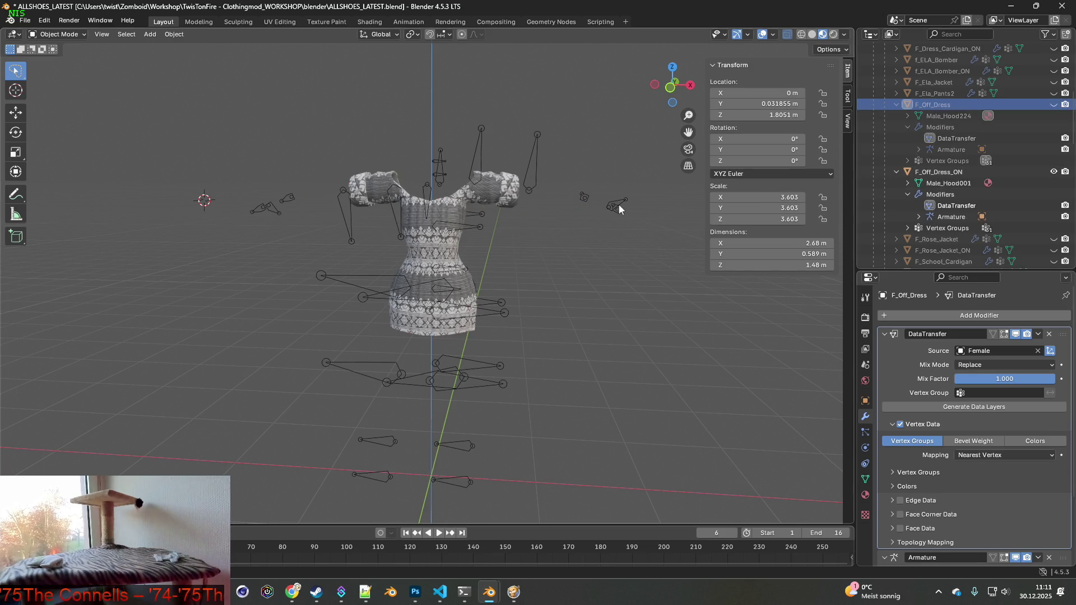
left_click(29, 23)
mouse_move(71, 193)
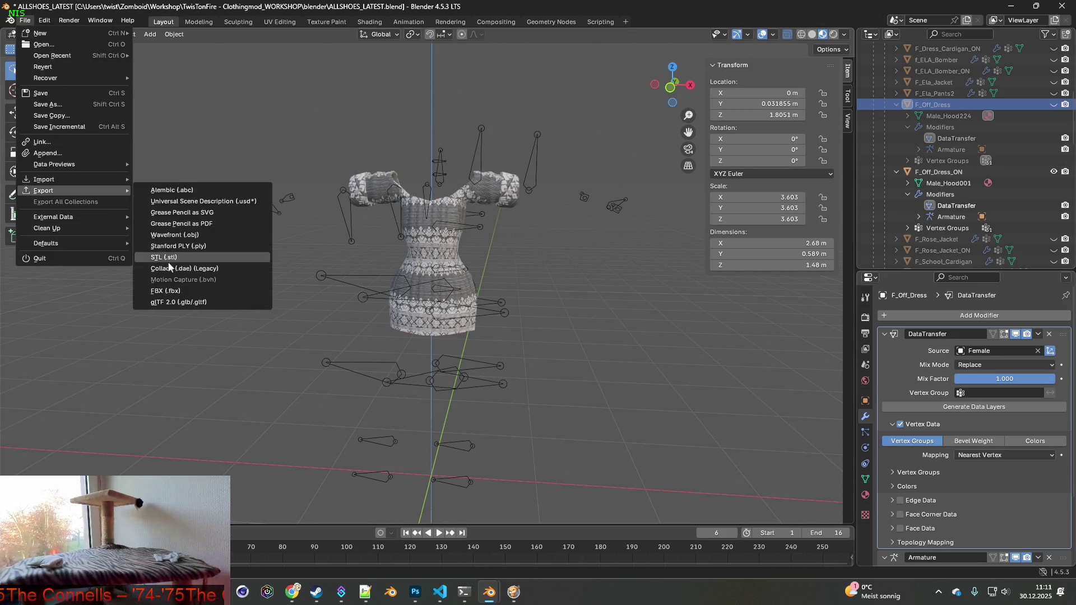
left_click(168, 291)
left_click(417, 159)
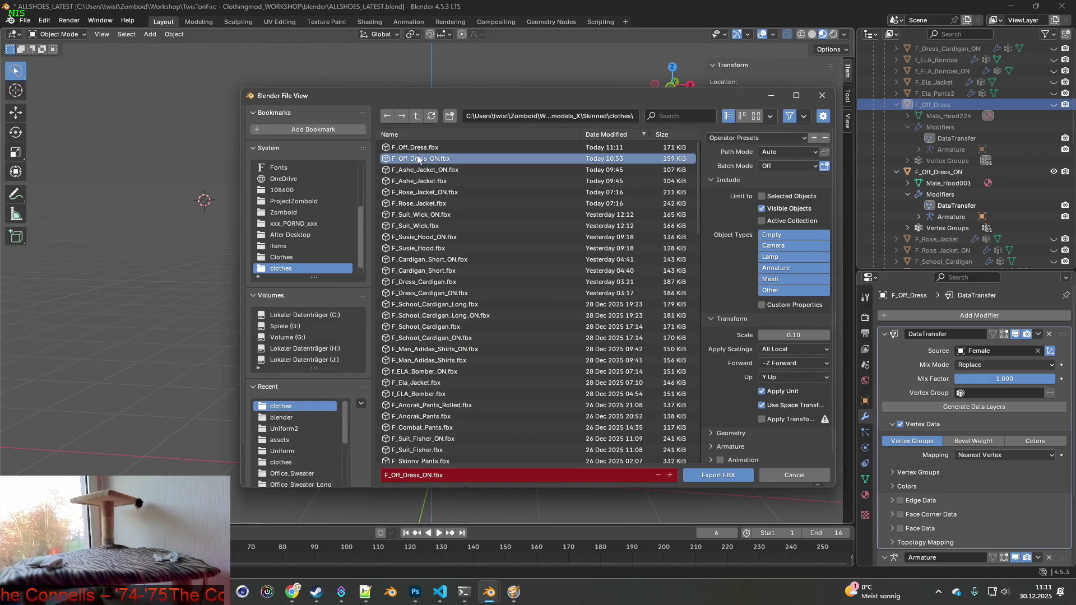
left_click(727, 476)
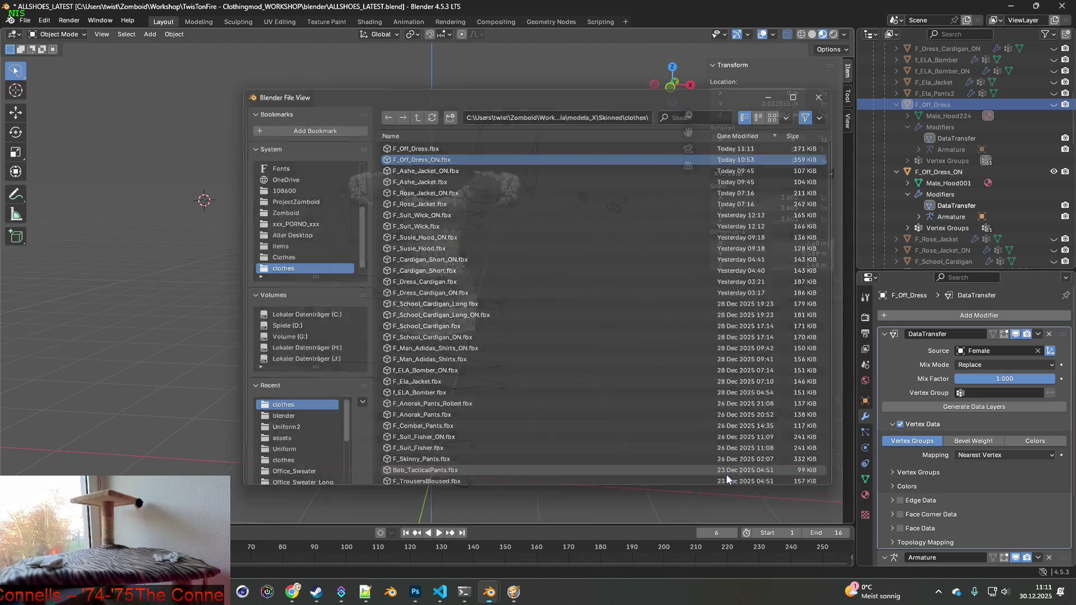
key("alt+Tab")
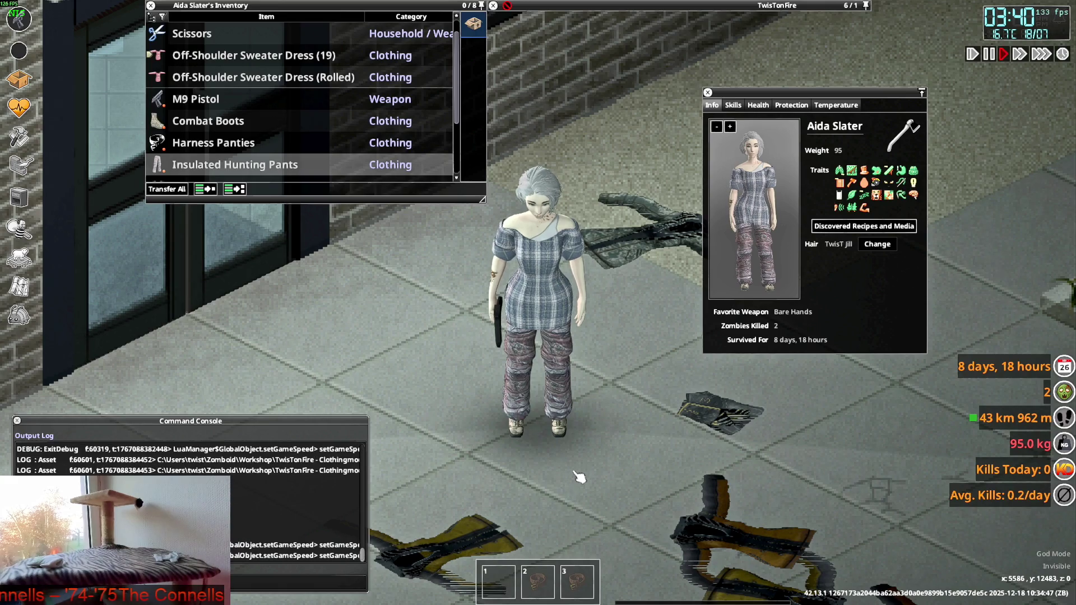
- Walk the character forward, sideways and back to watch the dress move, then return to Blender
key("w")
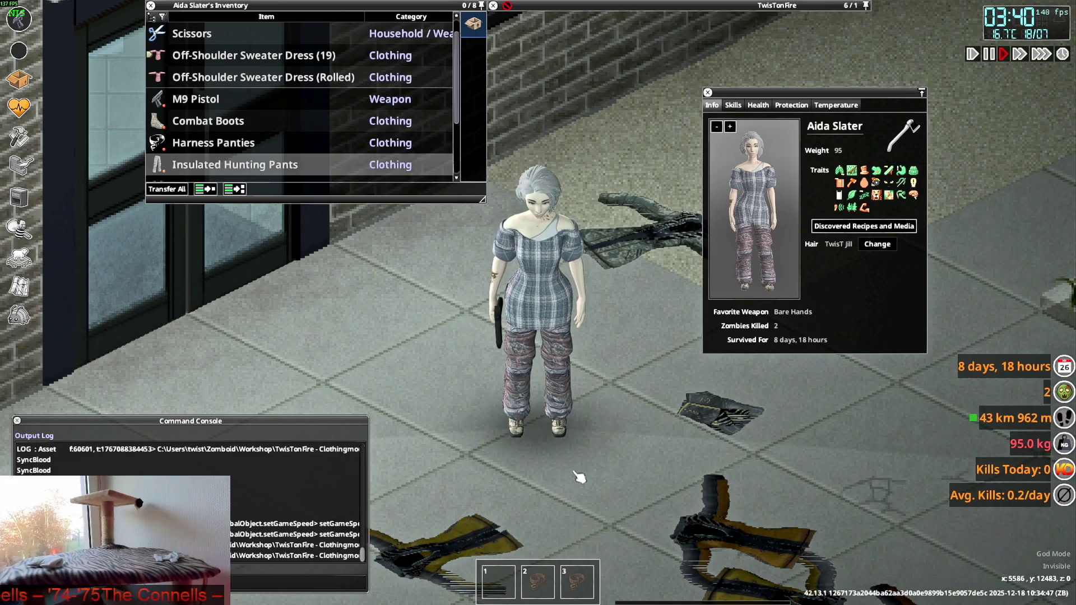
key("d")
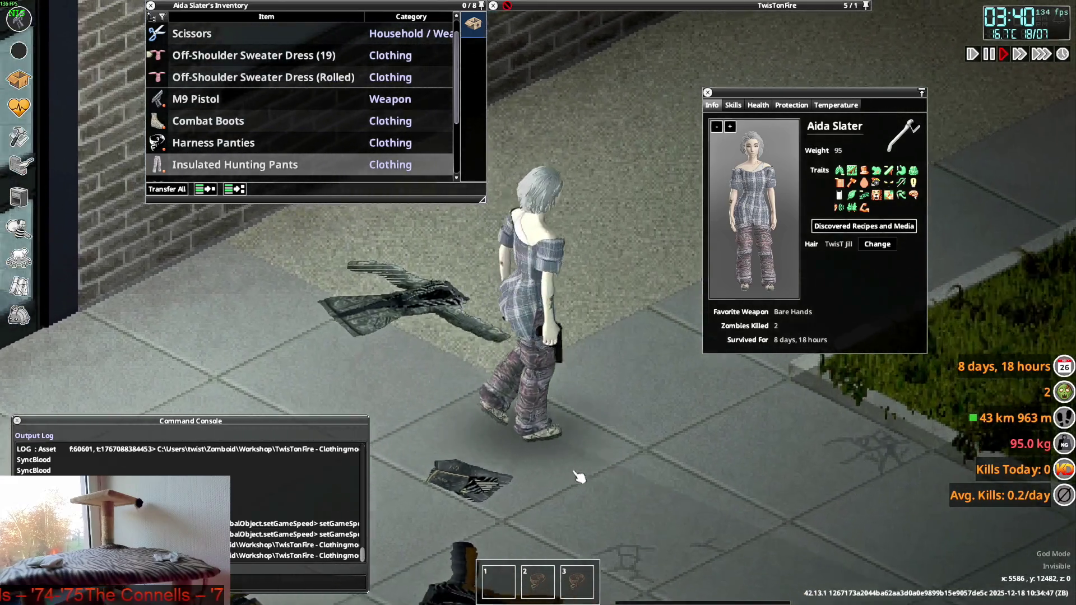
key("s")
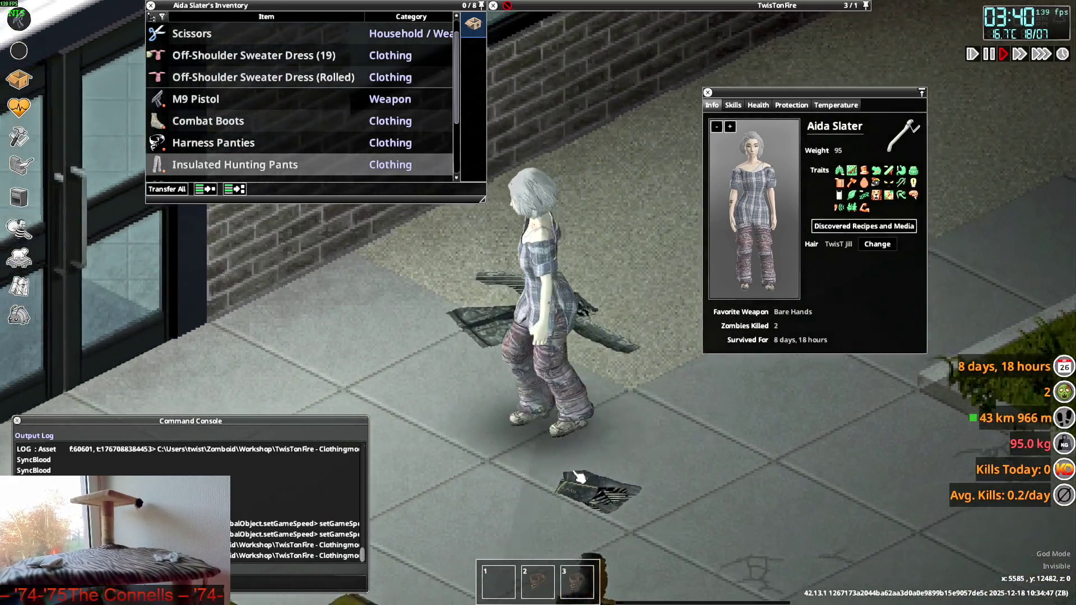
key("w")
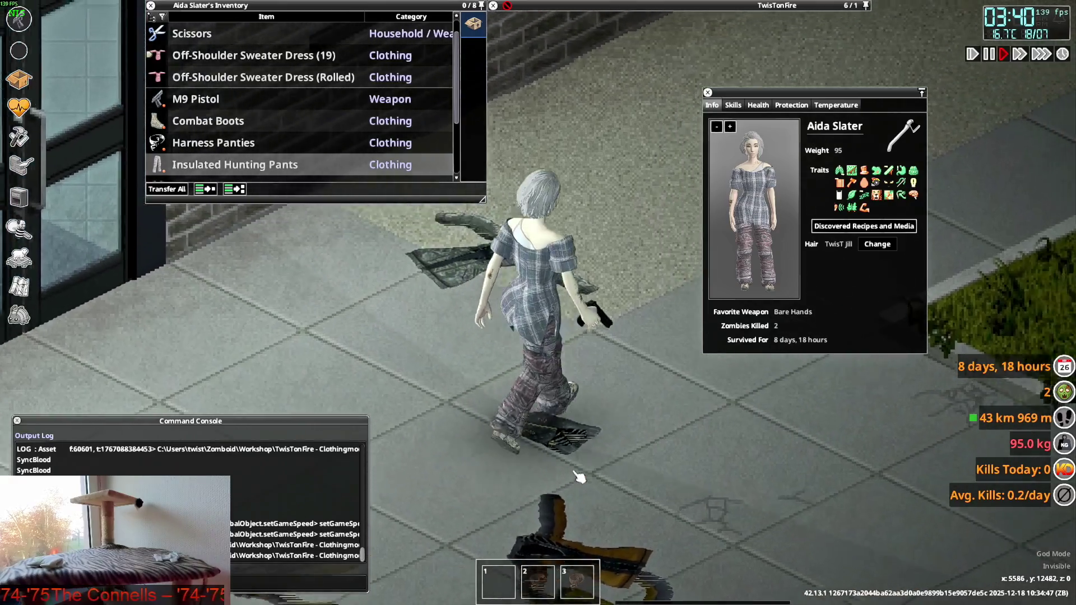
key("alt+Tab")
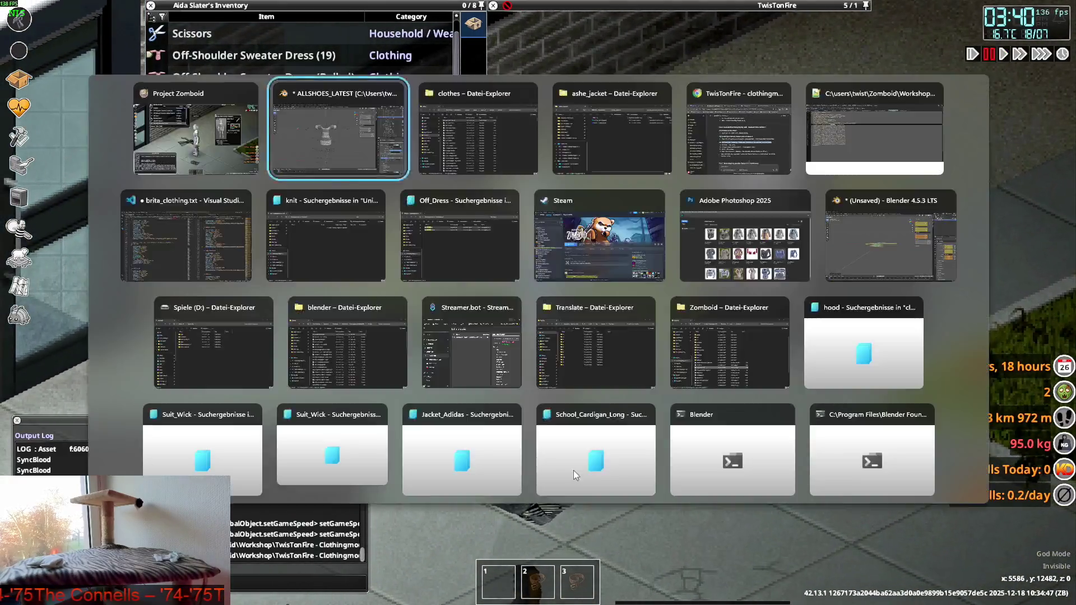
- Swap F_Off_Dress_ON for the plain F_Off_Dress, check it from several angles, and open Undo History
mouse_move(665, 424)
middle_mouse_down()
mouse_move(449, 347)
mouse_move(374, 350)
middle_mouse_up()
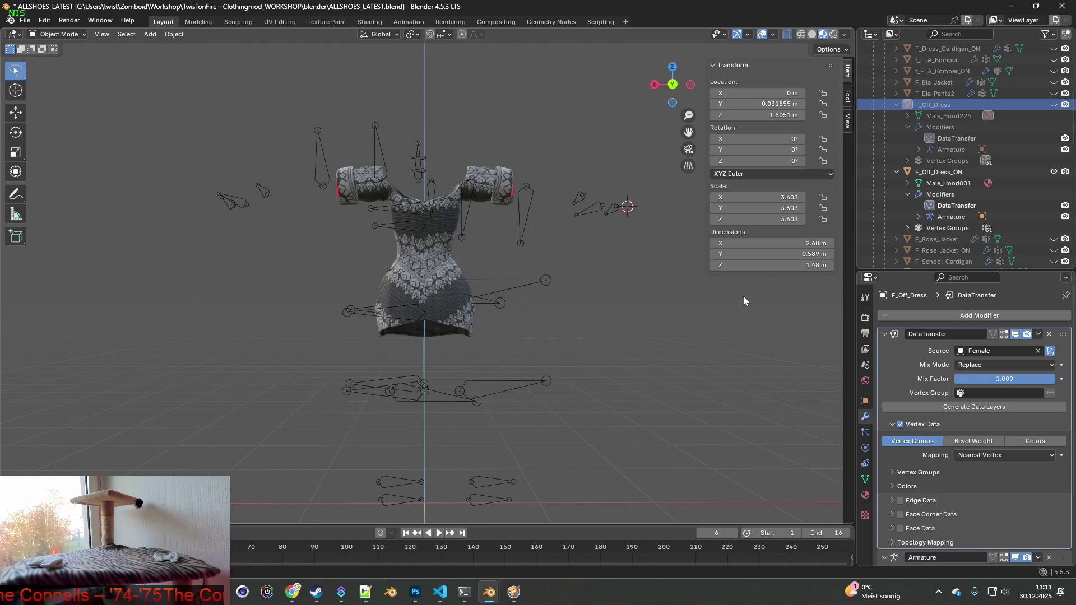
mouse_move(738, 294)
middle_mouse_down()
mouse_move(626, 269)
mouse_move(677, 275)
mouse_move(564, 282)
mouse_move(610, 276)
mouse_move(506, 268)
middle_mouse_up()
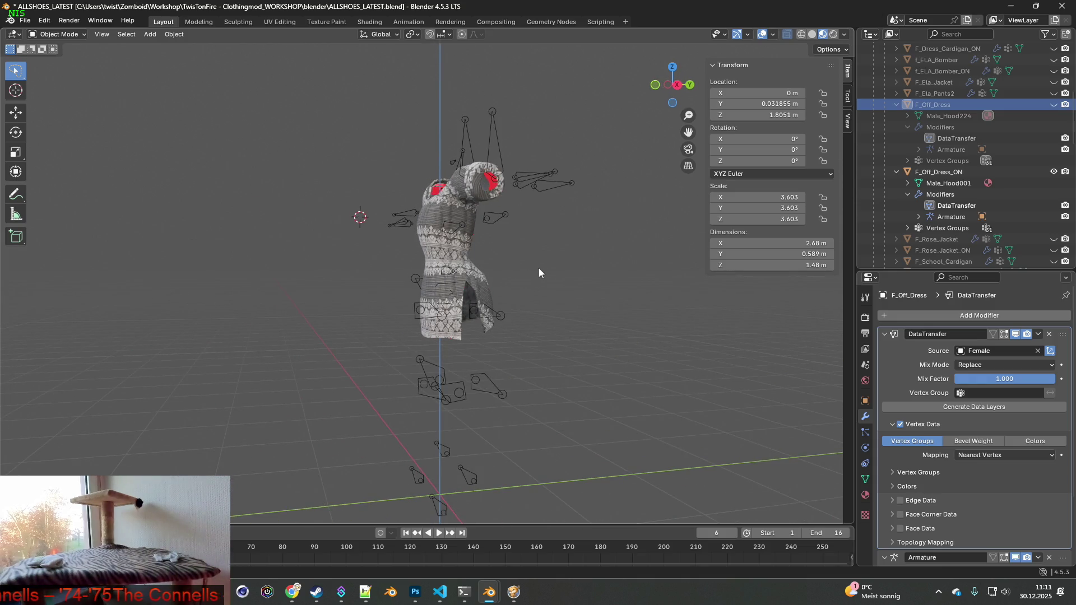
left_click(1055, 173)
left_click(1053, 105)
scroll(547, 243, "up", 5)
mouse_move(645, 241)
middle_mouse_down()
mouse_move(546, 244)
mouse_move(462, 228)
mouse_move(493, 247)
mouse_move(484, 252)
middle_mouse_up()
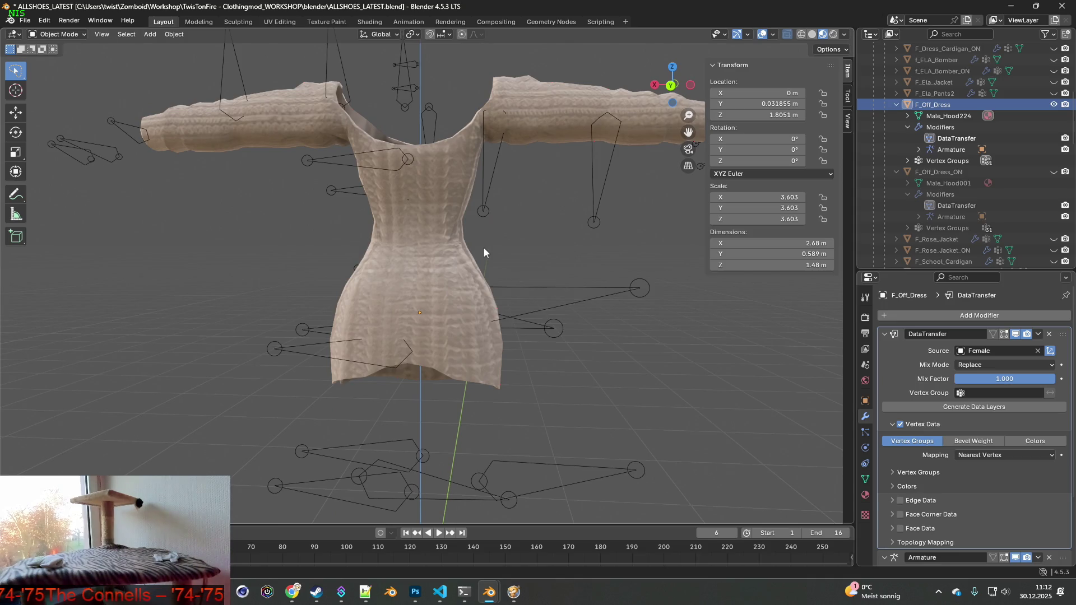
left_click(45, 20)
mouse_move(72, 56)
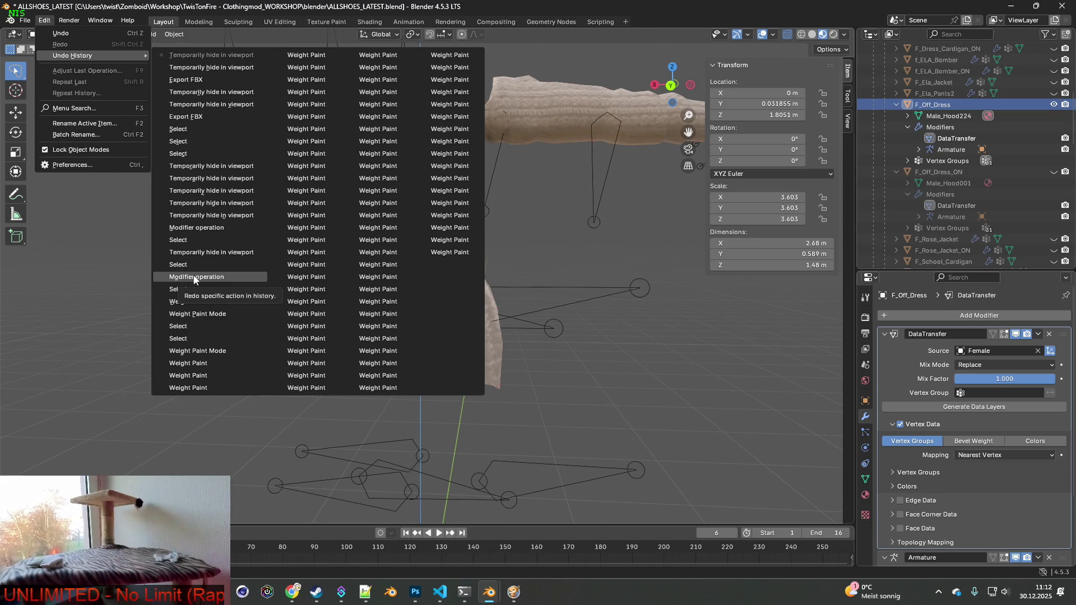
- Revert to the earlier Shrinkwrap state via Undo History, hide Female, and show the Bip01 bones
left_click(190, 286)
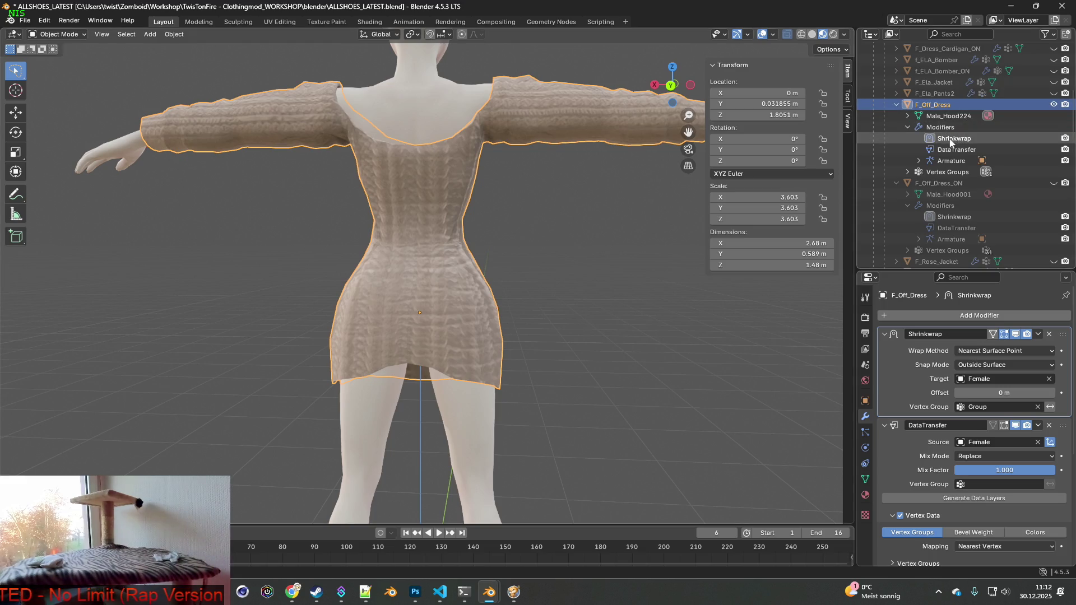
scroll(986, 195, "down", 8)
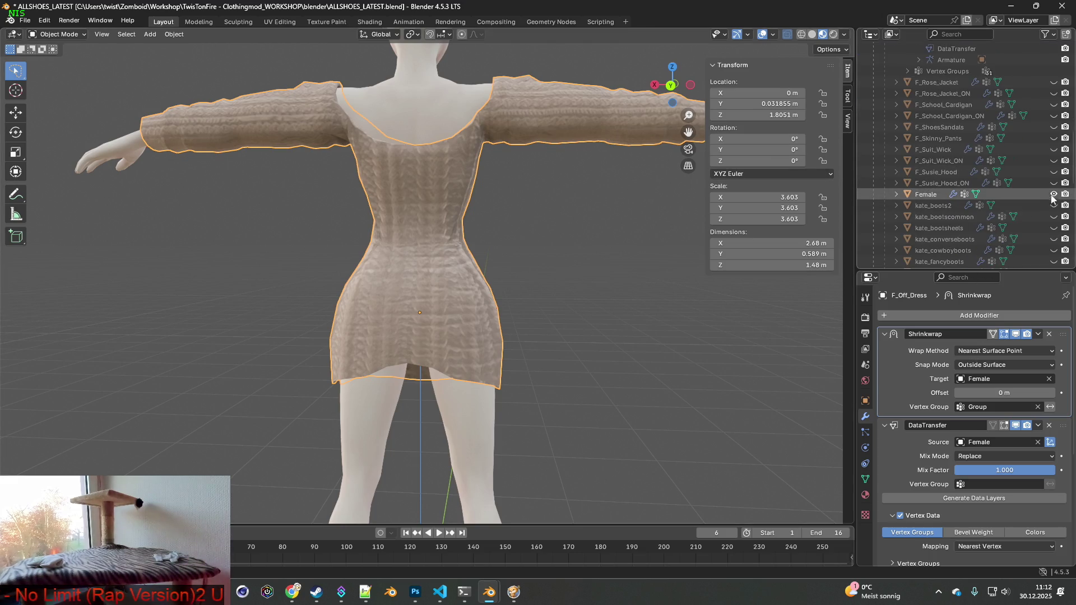
left_click(1053, 193)
scroll(607, 186, "down", 5)
middle_click_drag(484, 208, 595, 217)
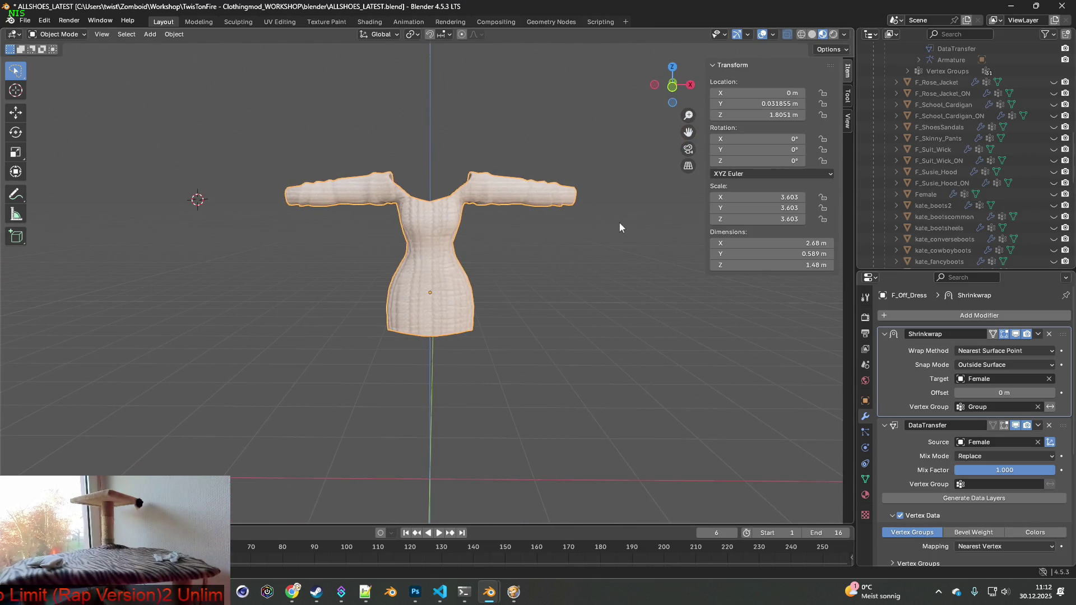
scroll(1008, 149, "up", 7)
scroll(1008, 149, "up", 10)
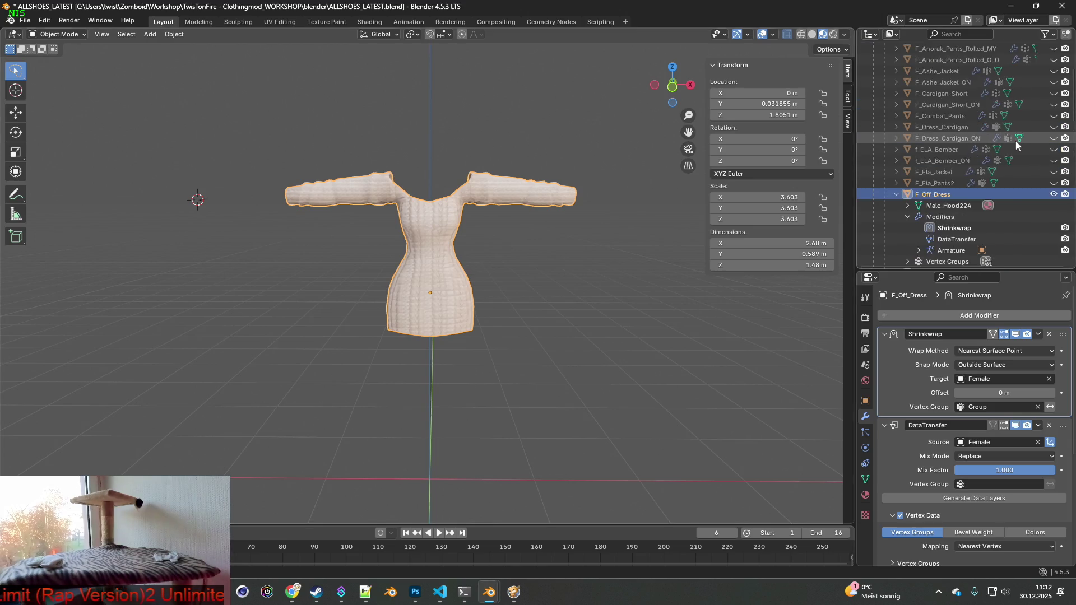
left_click(1054, 93)
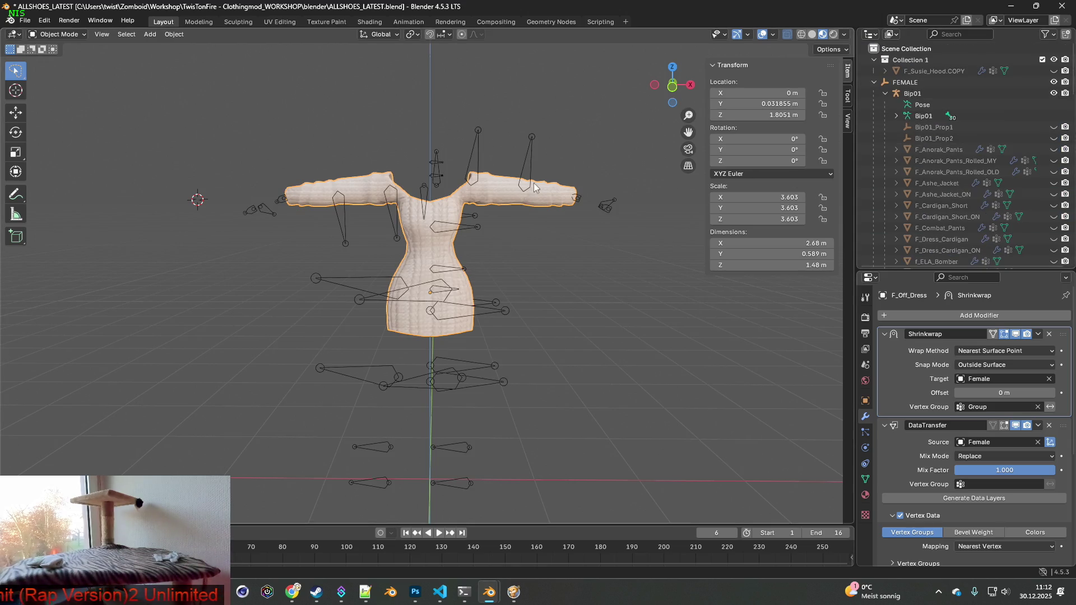
scroll(543, 183, "down", 1)
left_click(25, 20)
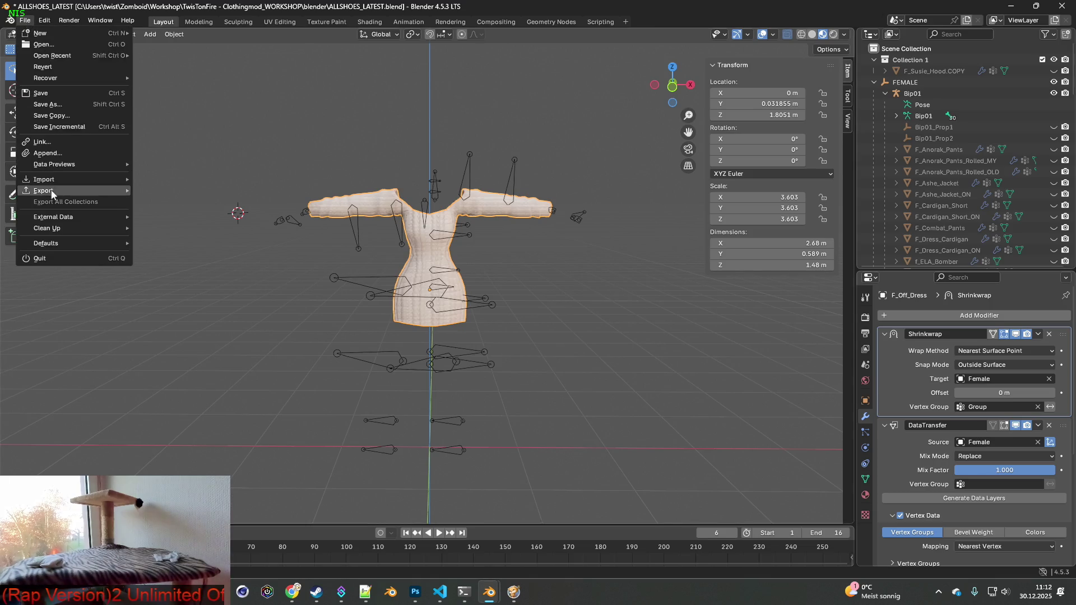
- Re-export the plain dress as FBX over F_Off_Dress.fbx, reviewing the armature and geometry settings
mouse_move(84, 190)
left_click(163, 289)
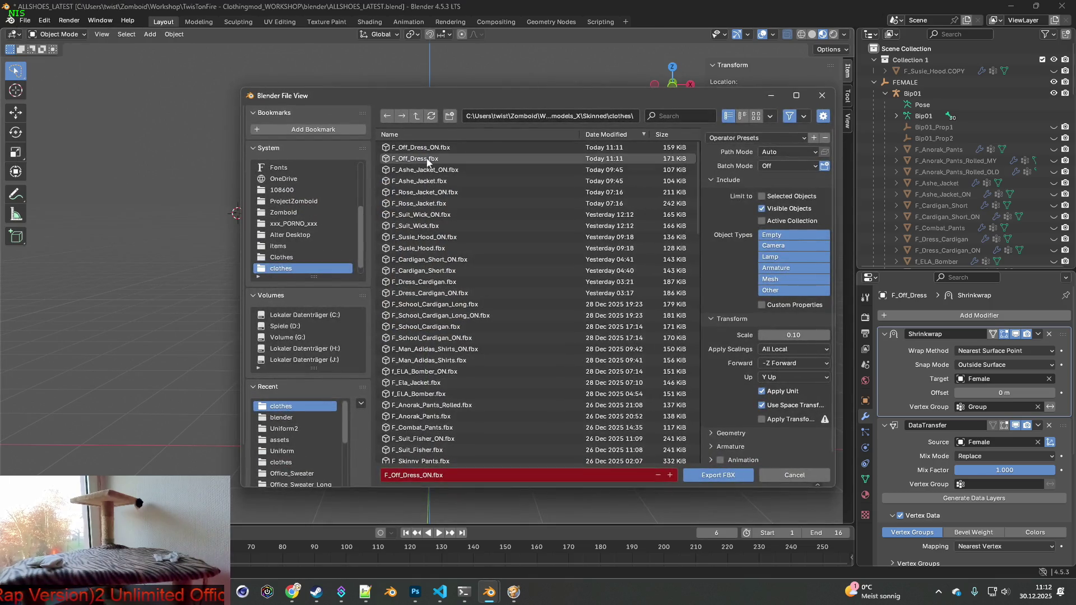
left_click(549, 159)
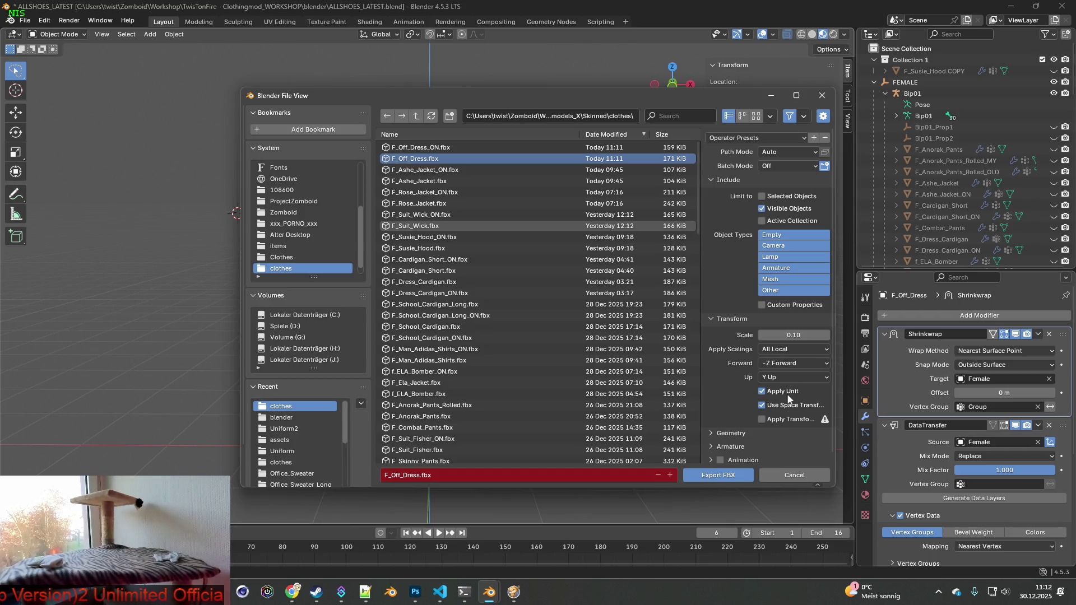
left_click(709, 447)
scroll(728, 445, "down", 4)
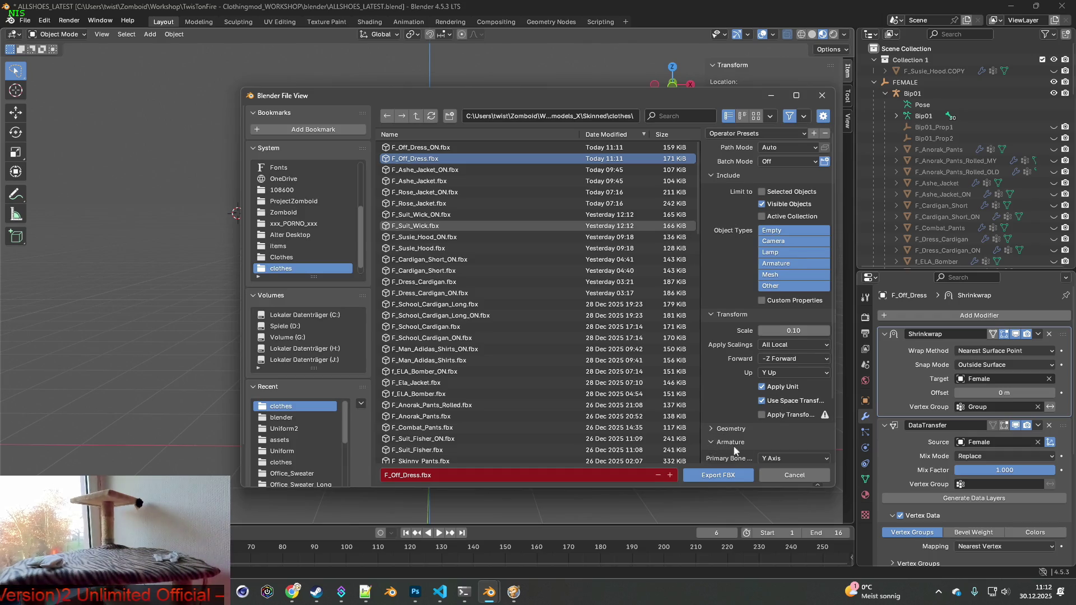
left_click(708, 356)
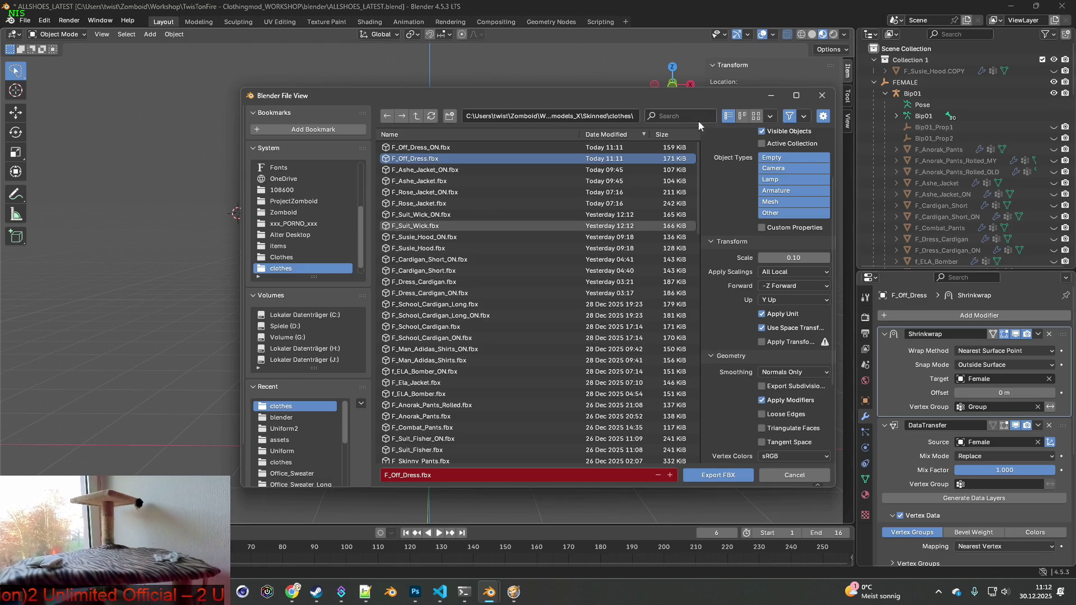
scroll(711, 186, "up", 3)
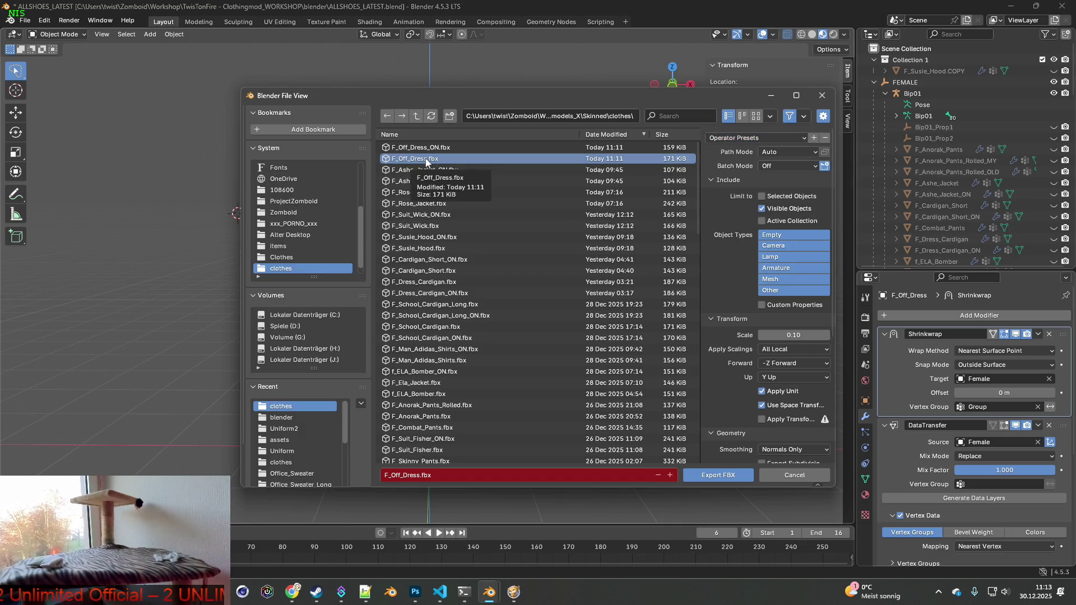
scroll(990, 195, "down", 8)
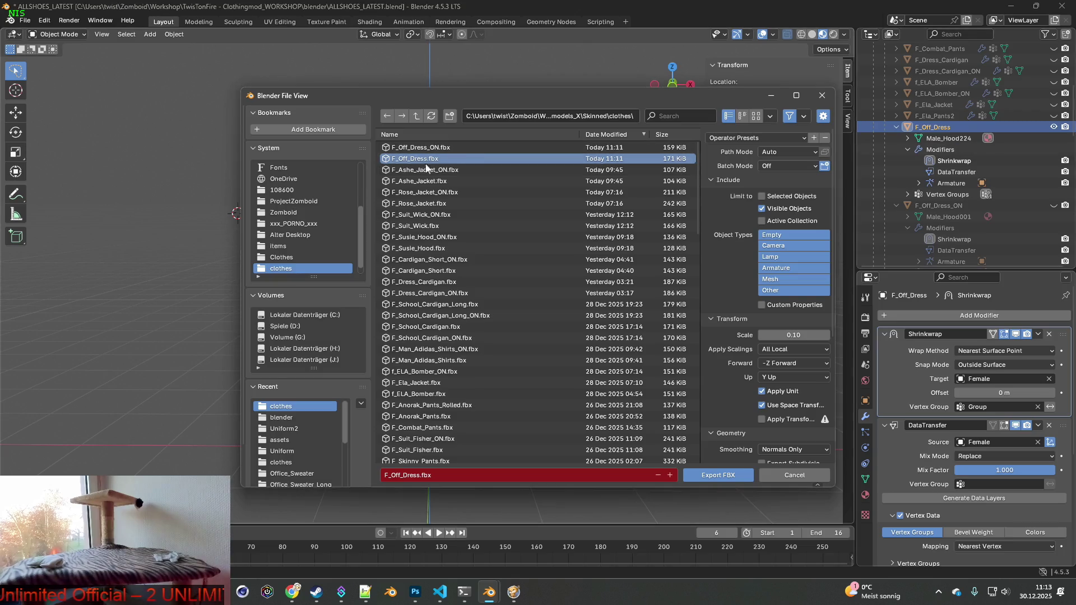
left_click(726, 474)
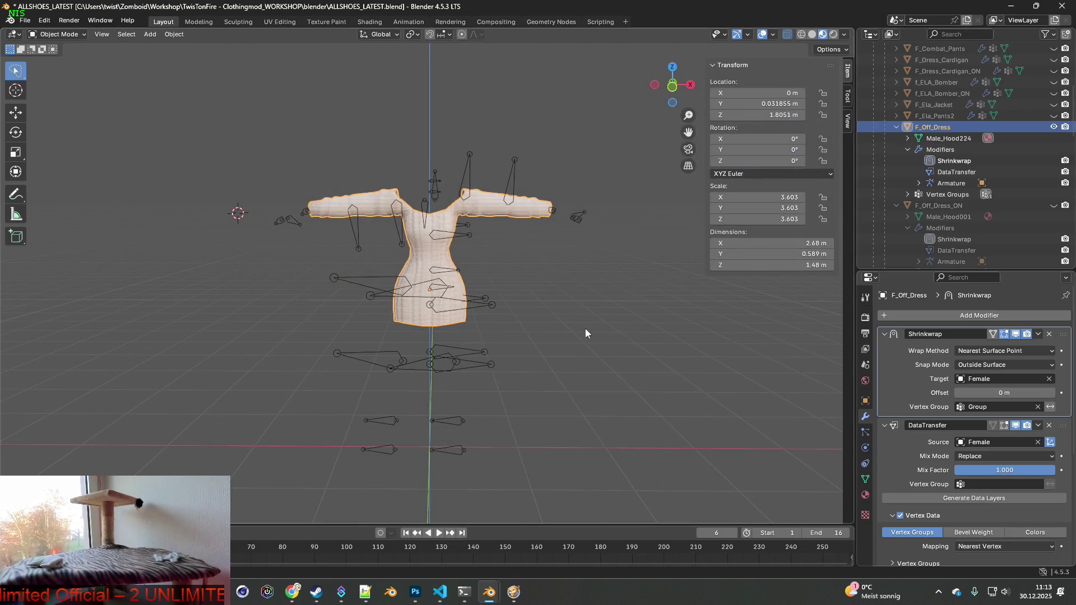
- Hide F_Off_Dress, show F_Off_Dress_ON, and export it over F_Off_Dress_ON.fbx
left_click(1054, 127)
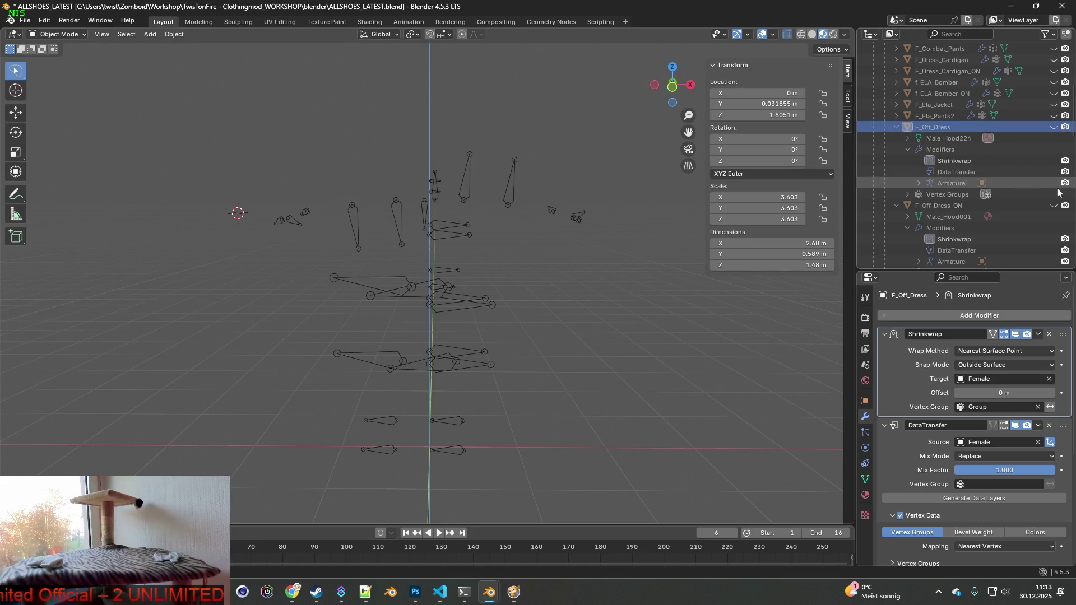
left_click(1053, 205)
left_click(25, 20)
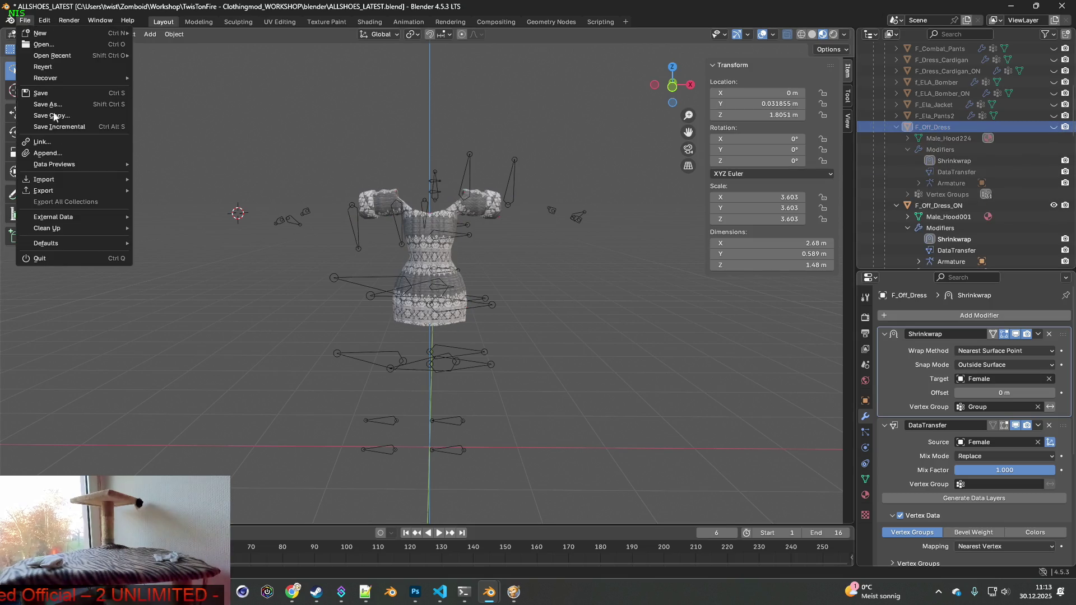
mouse_move(56, 193)
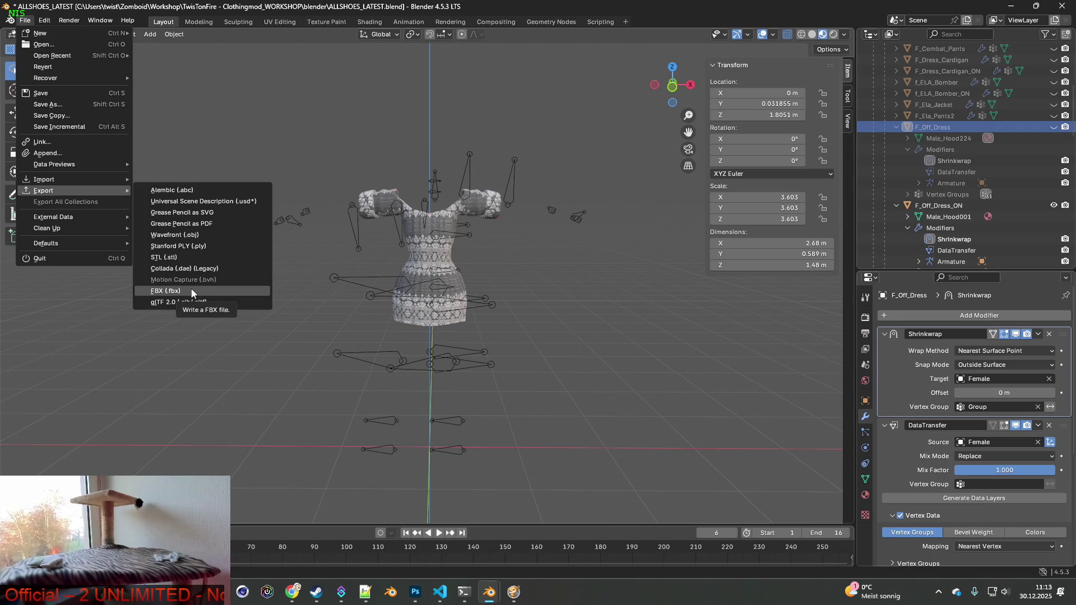
left_click(191, 291)
left_click(448, 159)
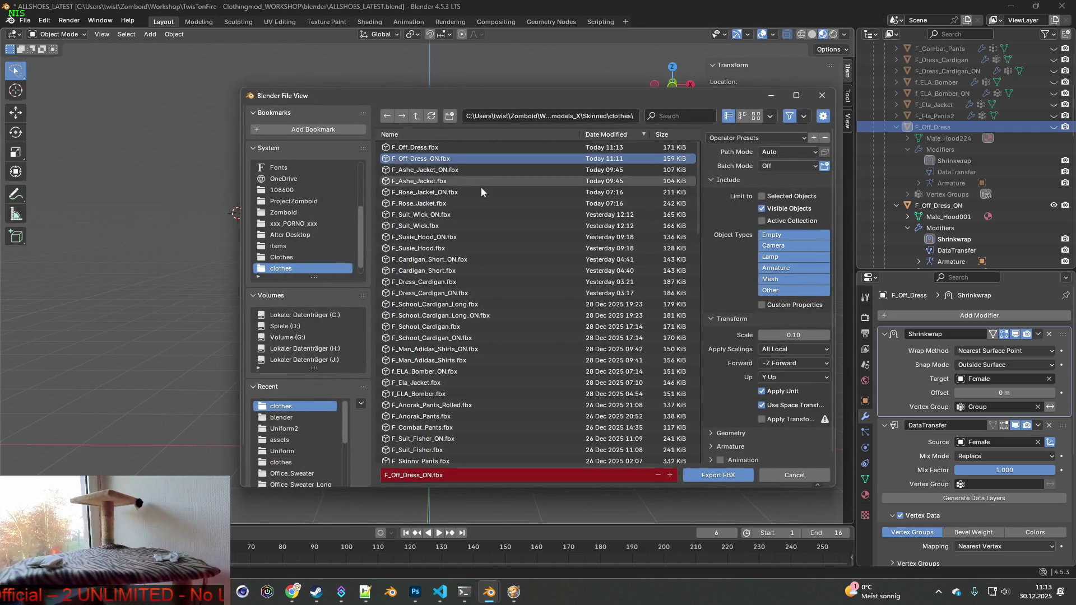
left_click(717, 475)
left_click(514, 591)
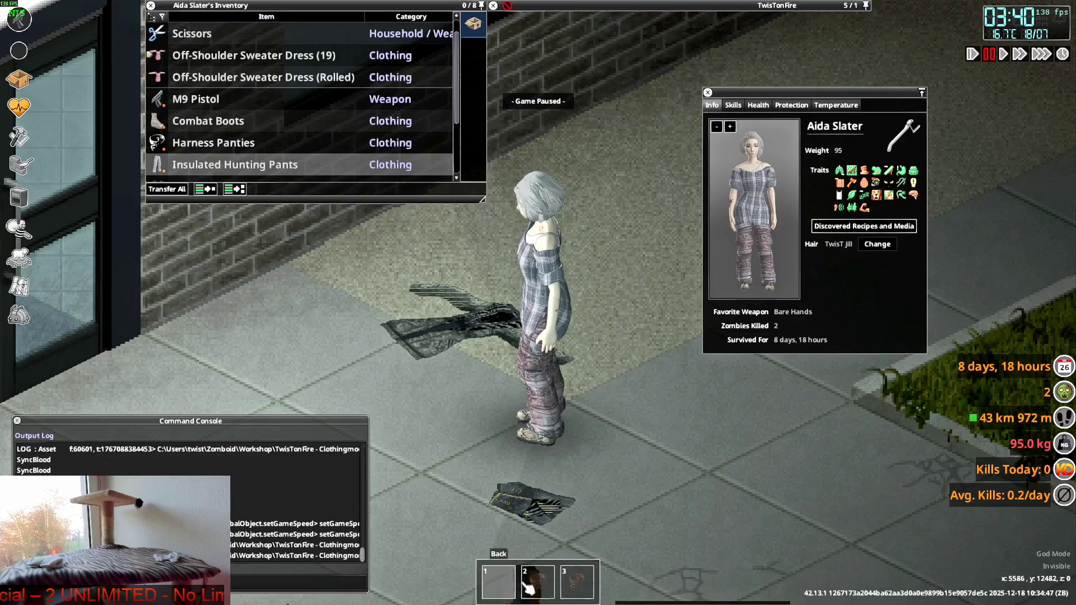
- Walk the character diagonally and turn it to view the re-exported dress, then return to Blender
key("w+a")
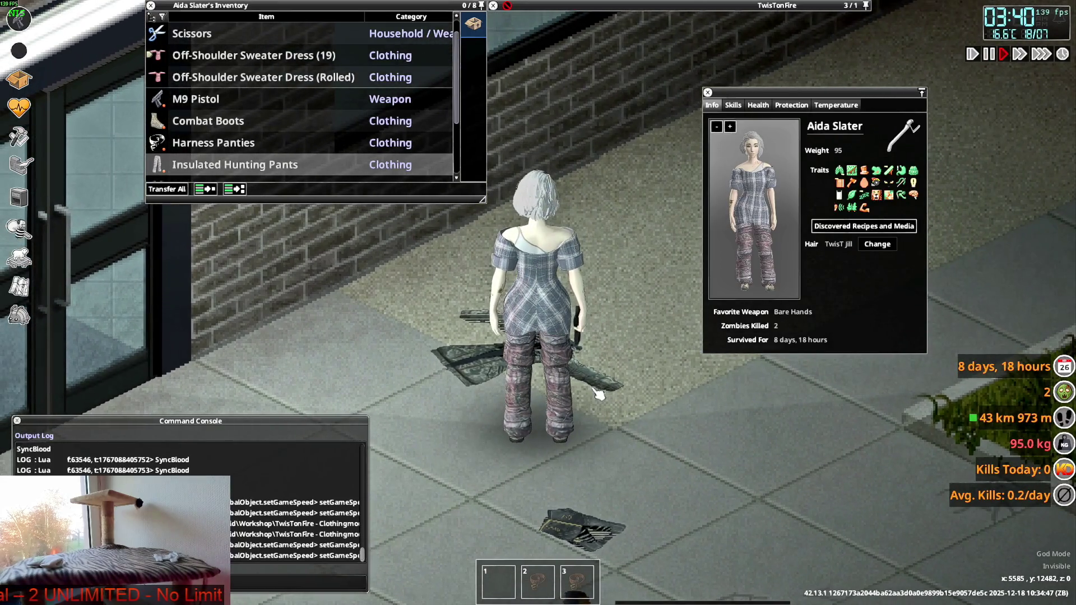
key("s")
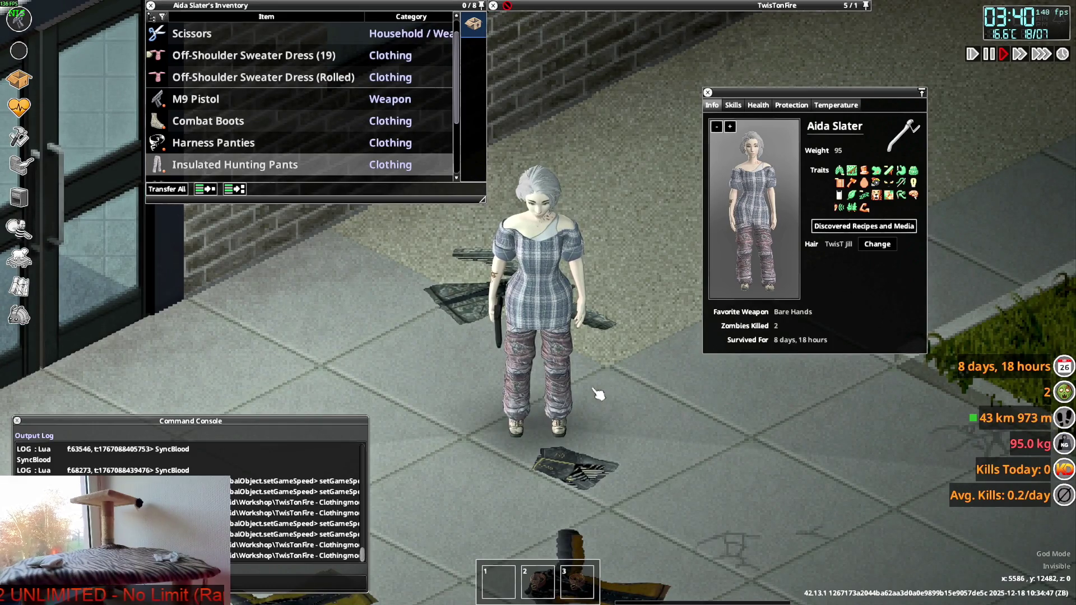
key("s+a")
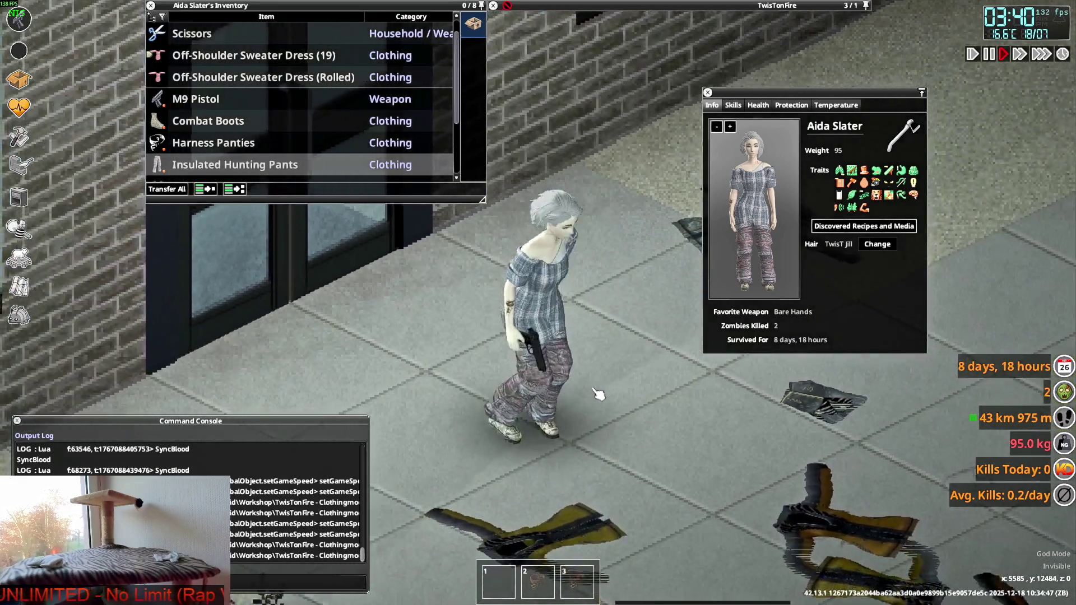
key("alt+Tab")
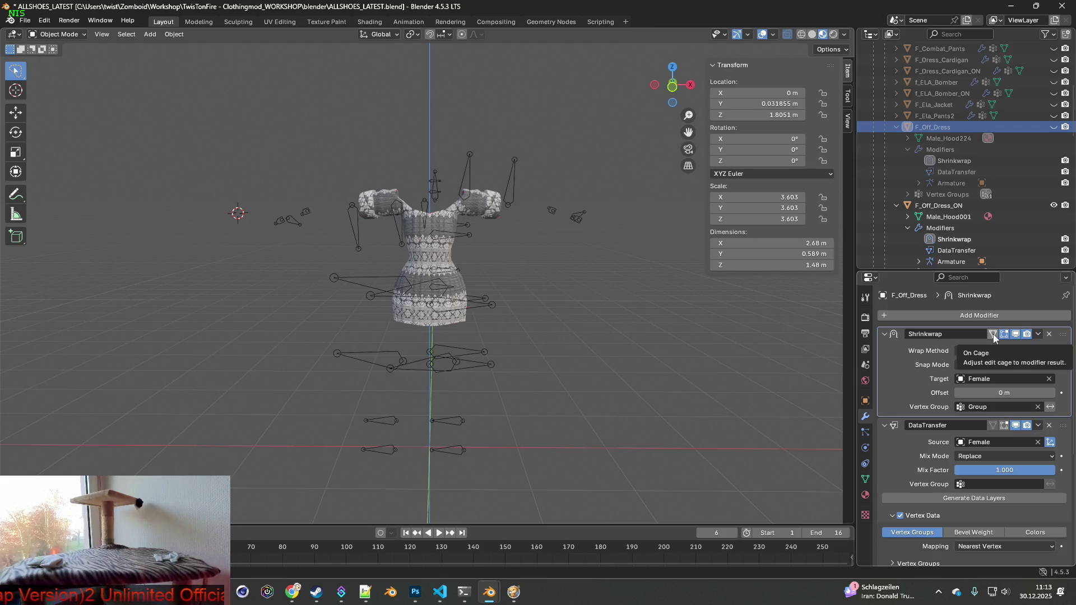
- Select F_Off_Dress_ON and unhide the Female body beneath it
left_click(955, 205)
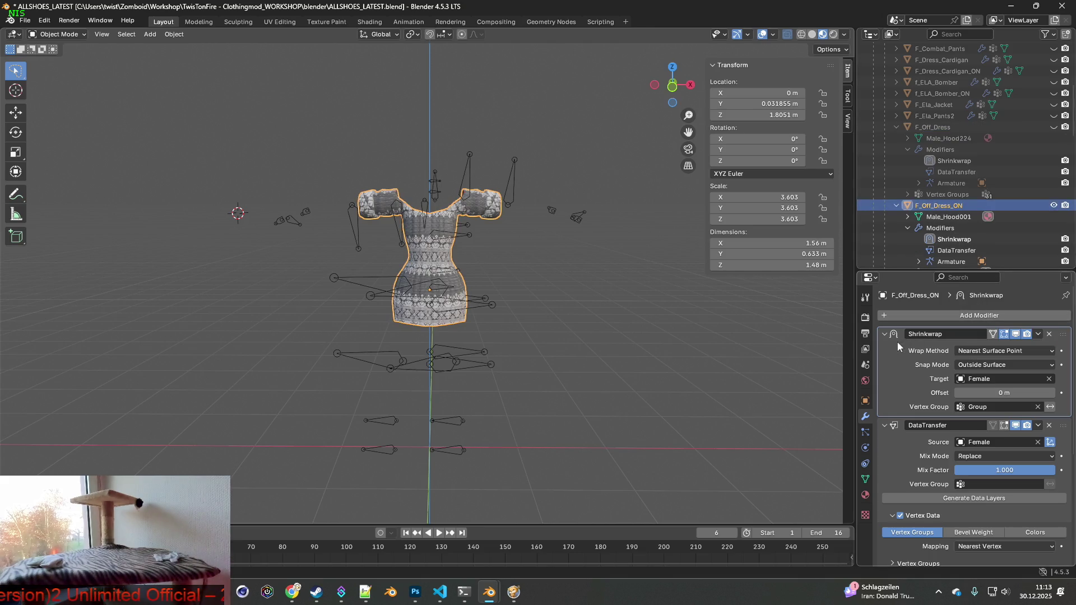
mouse_move(784, 334)
middle_mouse_down()
mouse_move(575, 297)
mouse_move(607, 296)
mouse_move(556, 306)
mouse_move(644, 305)
middle_mouse_up()
scroll(975, 196, "up", 2)
scroll(981, 193, "down", 10)
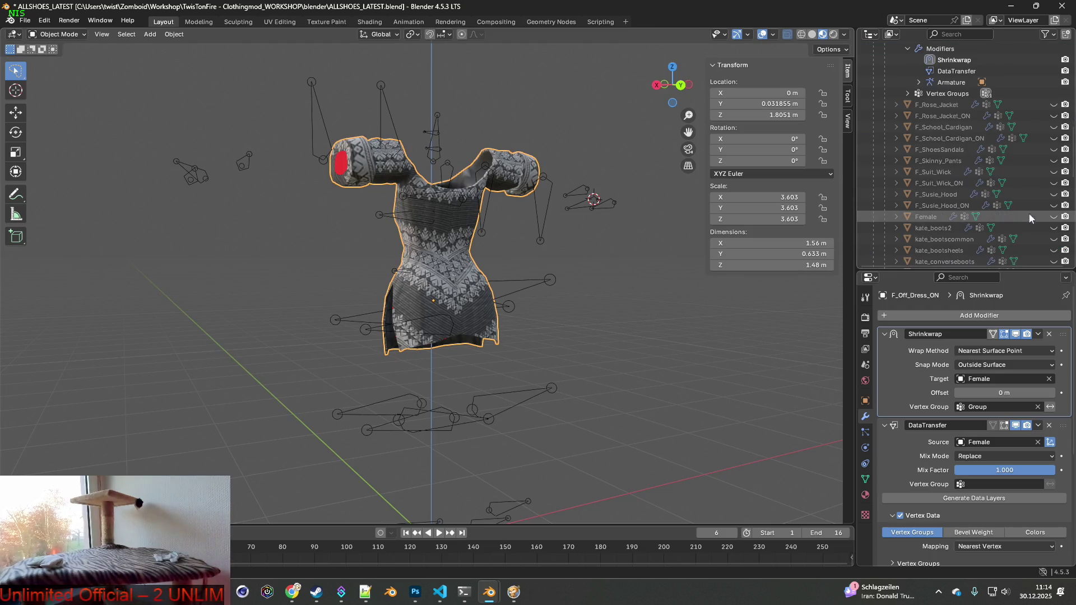
left_click(1054, 216)
mouse_move(552, 259)
middle_mouse_down()
mouse_move(637, 254)
mouse_move(477, 261)
mouse_move(557, 264)
mouse_move(476, 254)
mouse_move(428, 230)
mouse_move(485, 254)
mouse_move(560, 257)
middle_mouse_up()
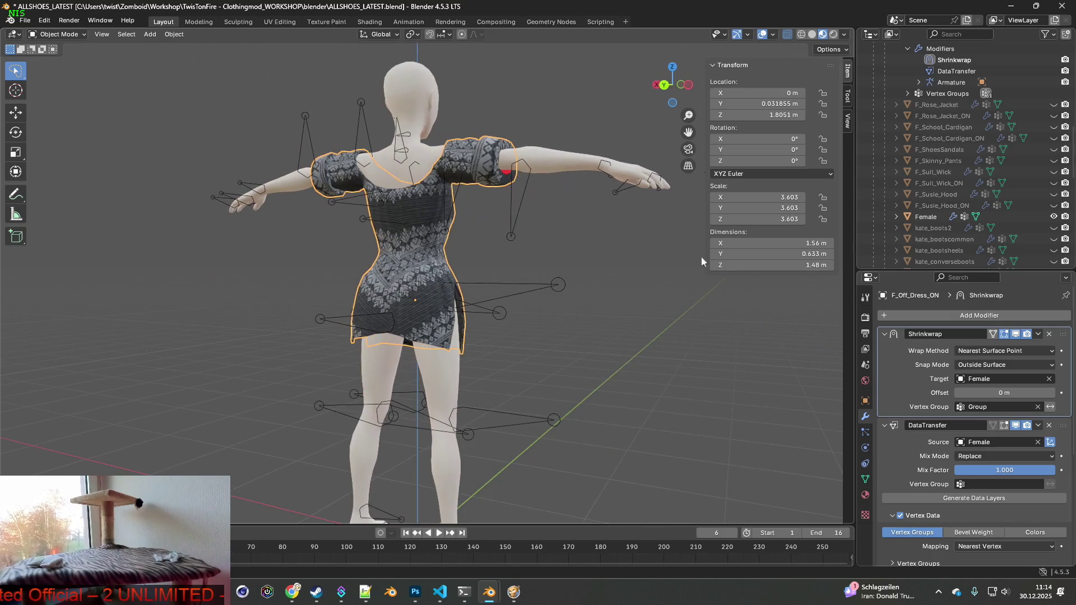
- Show the dress's vertex groups and switch it into Weight Paint mode
left_click(865, 479)
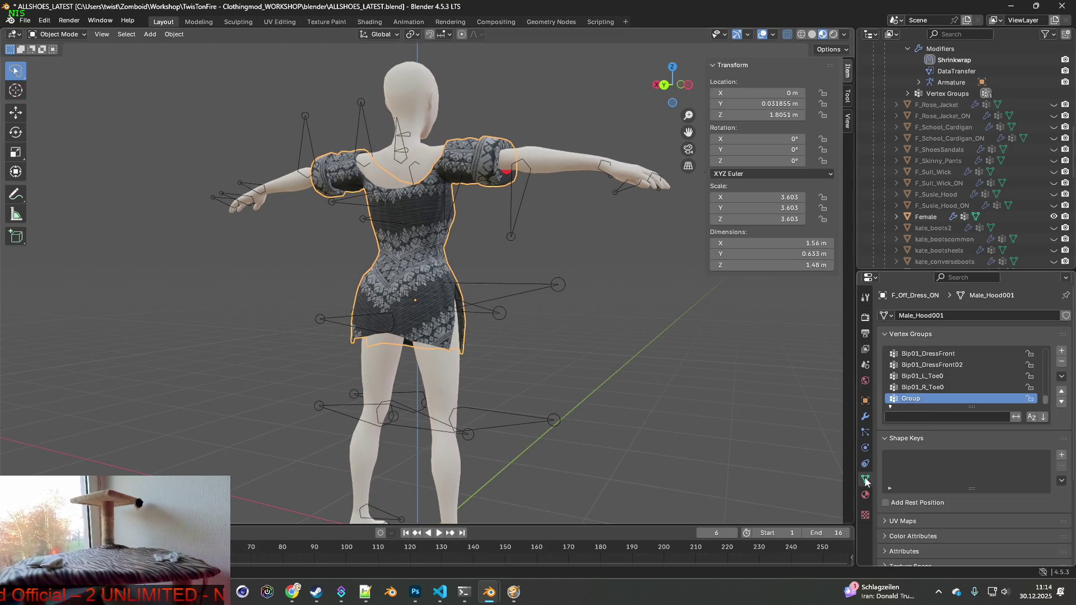
left_click(59, 34)
left_click(50, 91)
mouse_move(168, 144)
middle_mouse_down()
mouse_move(405, 224)
mouse_move(522, 246)
mouse_move(547, 216)
mouse_move(615, 244)
mouse_move(602, 222)
mouse_move(446, 259)
middle_mouse_up()
scroll(523, 247, "up", 3)
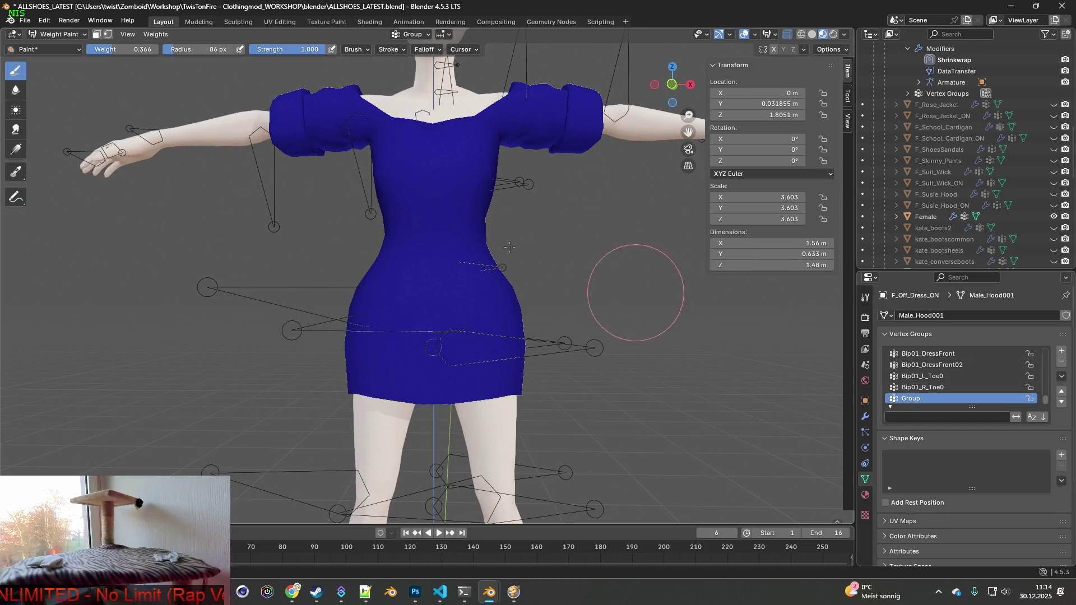
- Paint weight strokes across the dress hip and lower dress from several angles
middle_click_drag(241, 303, 281, 306)
left_click_drag(280, 305, 360, 301)
middle_click_drag(361, 301, 373, 335)
left_click_drag(373, 335, 453, 345)
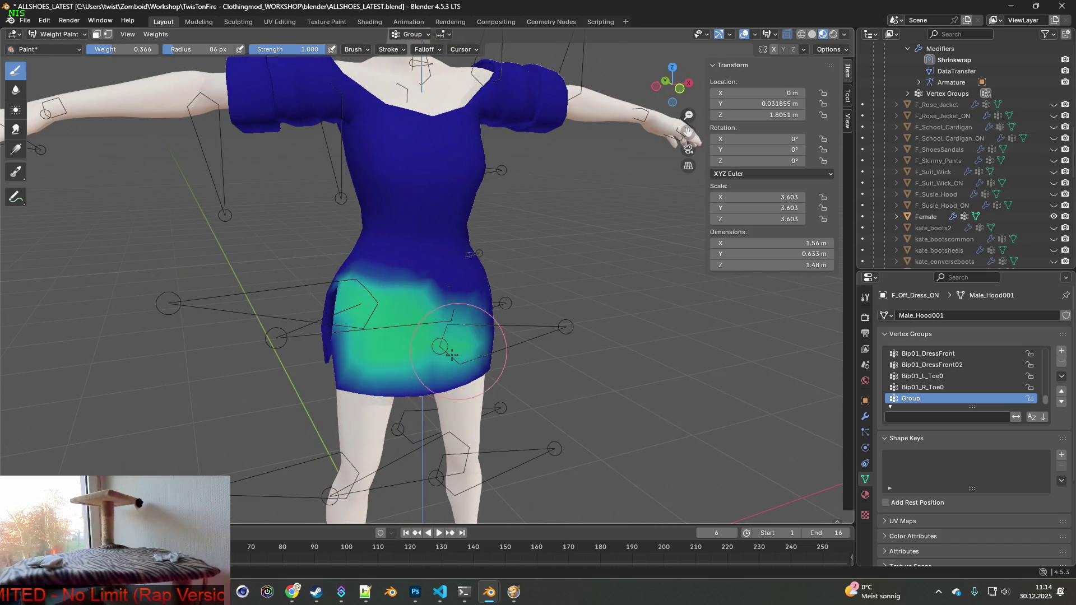
middle_click_drag(471, 342, 469, 310)
mouse_move(469, 310)
left_mouse_down()
mouse_move(504, 331)
mouse_move(482, 392)
mouse_move(392, 364)
left_mouse_up()
middle_click_drag(392, 364, 368, 333)
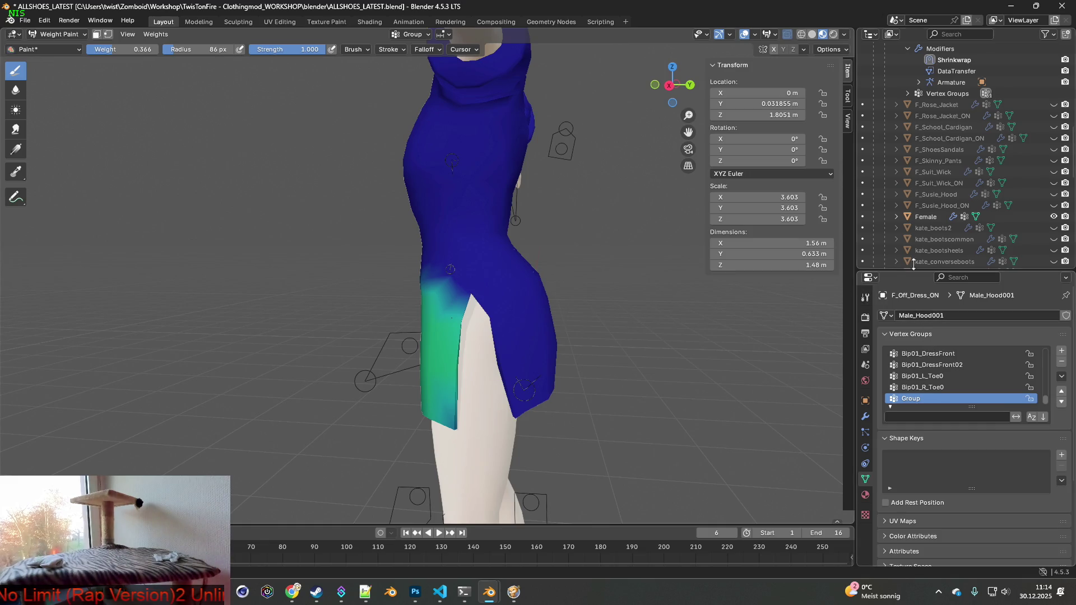
scroll(939, 218, "up", 4)
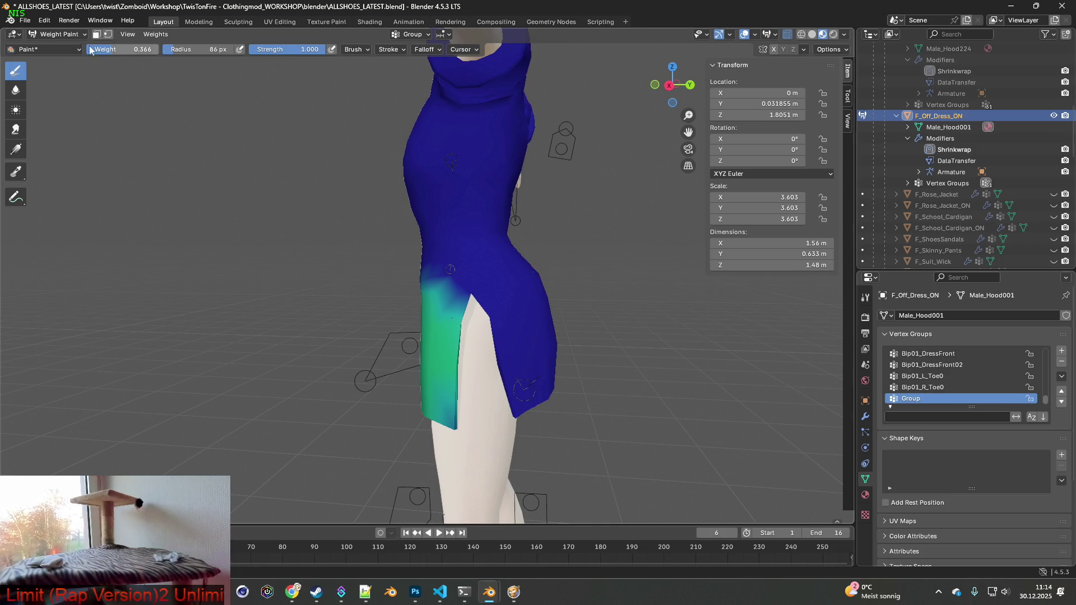
- Revert to the pre-painting Select step in Undo History, then orbit to inspect the dress
left_click(44, 20)
mouse_move(65, 56)
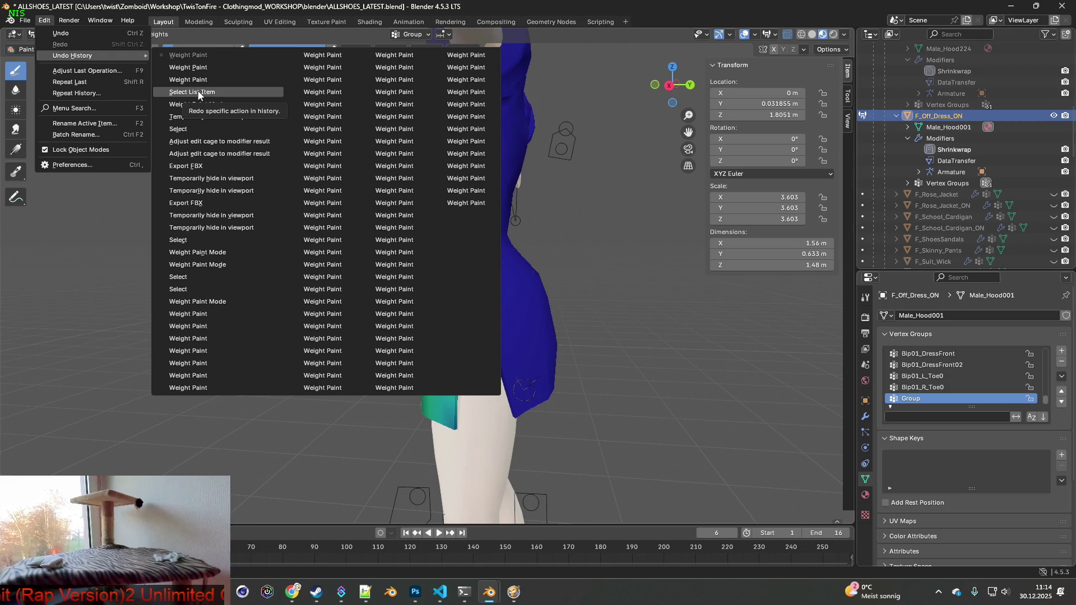
left_click(183, 240)
mouse_move(182, 239)
middle_mouse_down()
mouse_move(382, 279)
mouse_move(435, 269)
middle_mouse_up()
scroll(208, 282, "up", 3)
mouse_move(207, 281)
middle_mouse_down()
mouse_move(361, 253)
mouse_move(488, 266)
mouse_move(376, 280)
middle_mouse_up()
- Inspect F_Off_Dress from the side and display its modifier stack
scroll(465, 261, "up", 2)
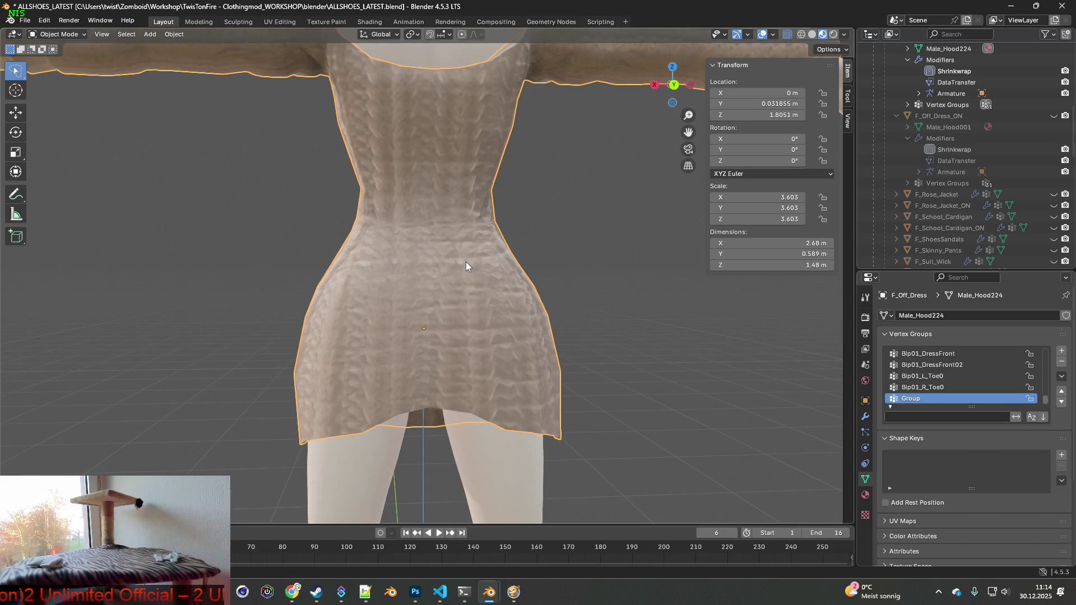
scroll(497, 264, "down", 3)
mouse_move(497, 267)
middle_mouse_down()
mouse_move(405, 271)
mouse_move(504, 278)
mouse_move(496, 224)
mouse_move(540, 247)
mouse_move(596, 254)
middle_mouse_up()
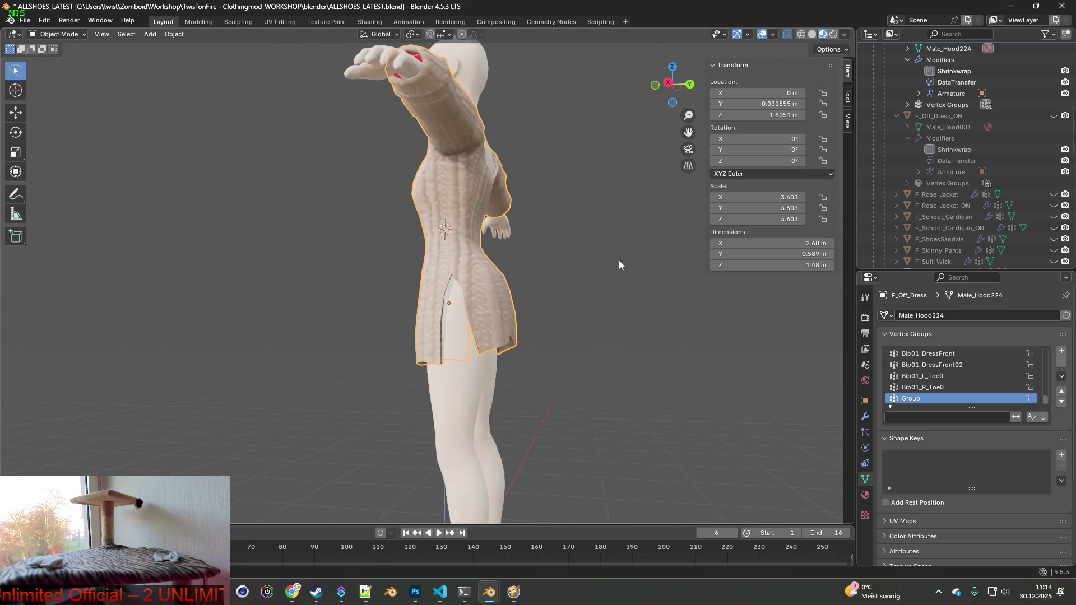
scroll(947, 120, "up", 3)
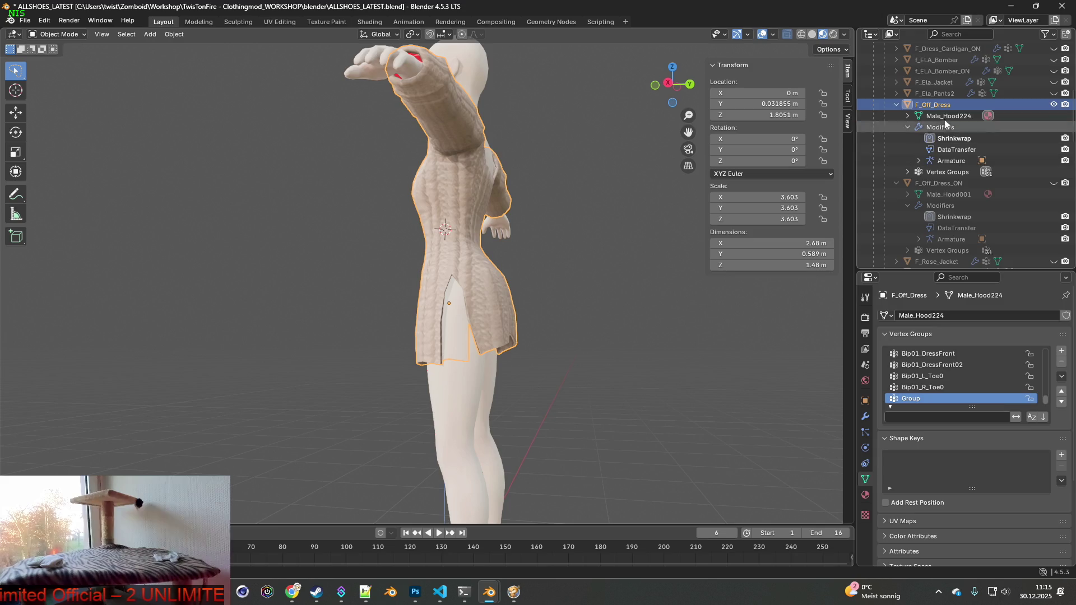
left_click(865, 416)
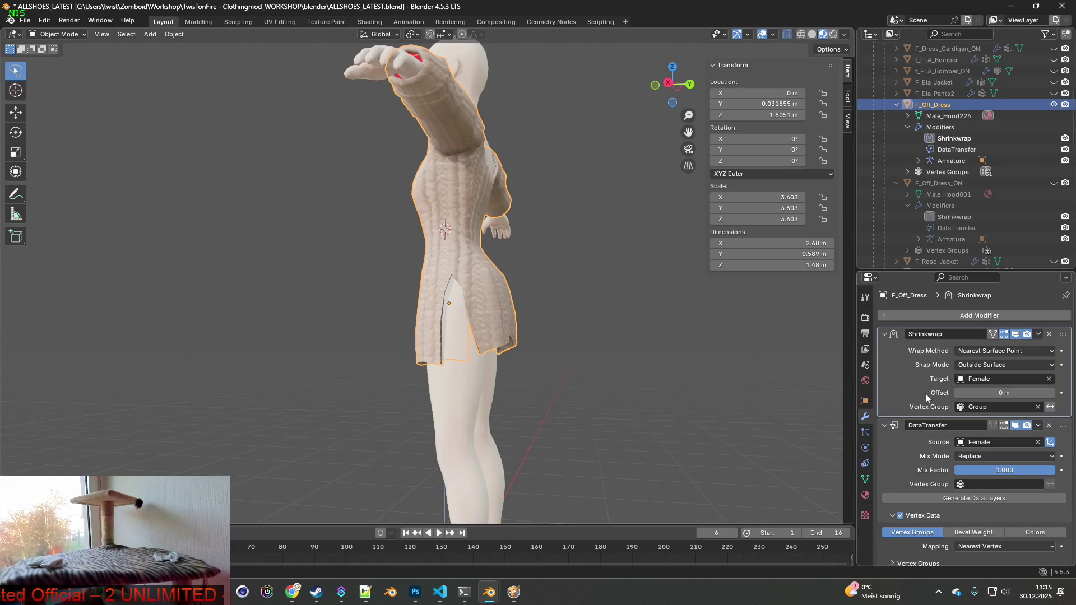
- Toggle Shrinkwrap's Show in Viewport on and off to compare, ending enabled, then return to the game
left_click(1016, 335)
left_click(1016, 335)
left_click(1016, 334)
left_click(1015, 334)
left_click(1016, 334)
left_click(1016, 335)
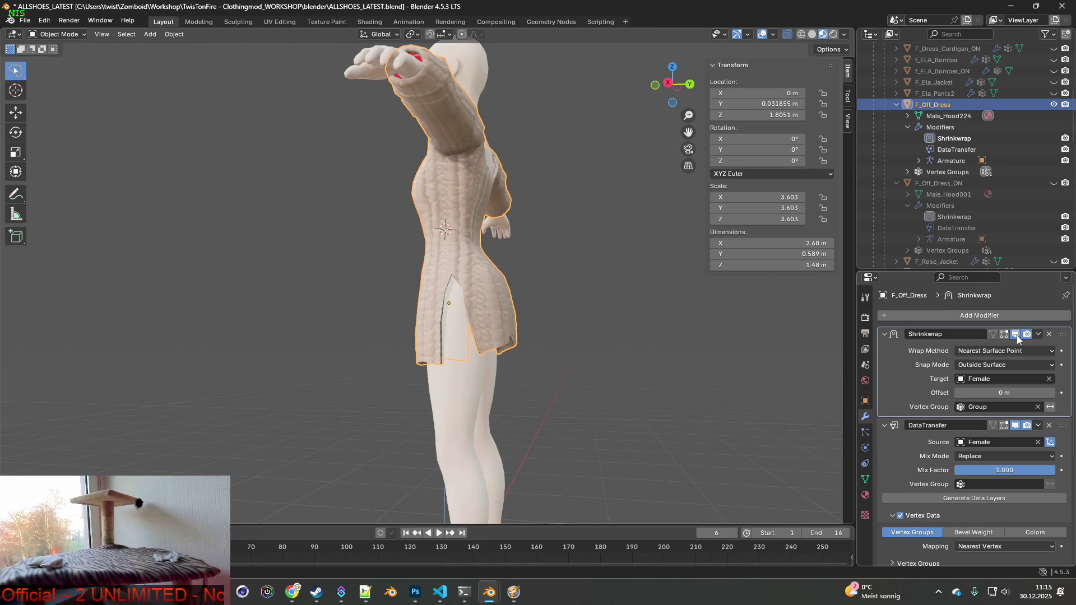
left_click(1015, 335)
left_click(1016, 334)
left_click(1015, 335)
left_click(1016, 335)
left_click(1016, 334)
left_click(1016, 334)
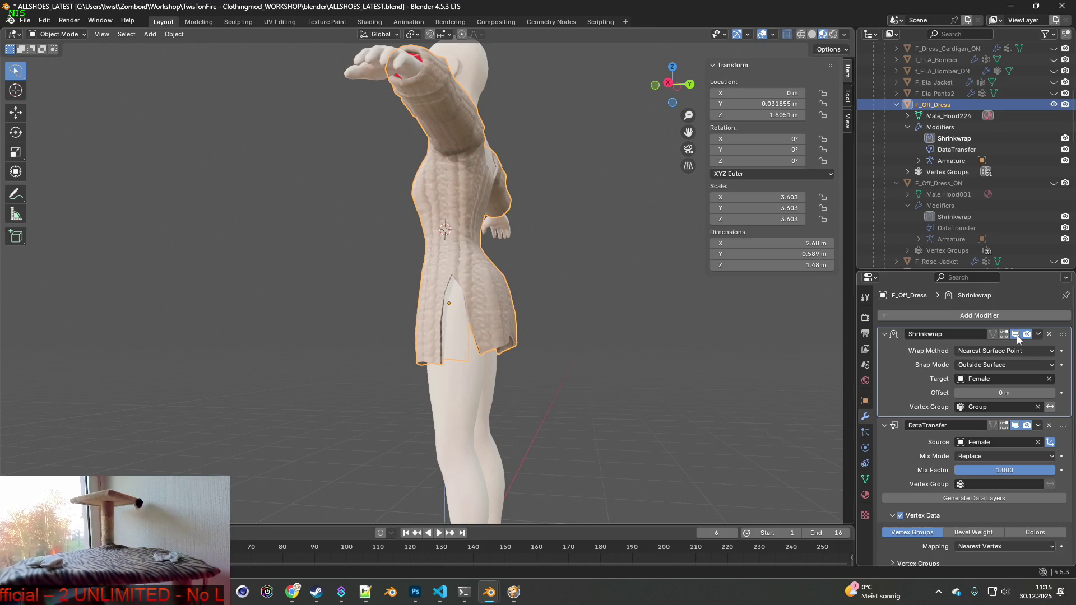
middle_click_drag(738, 372, 551, 365)
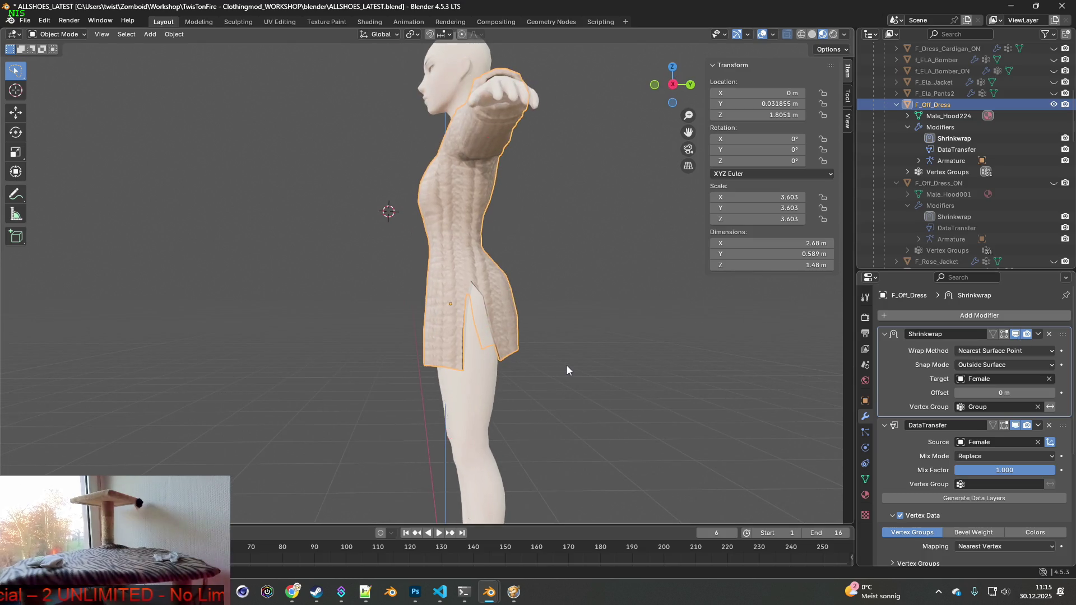
key("alt+Tab")
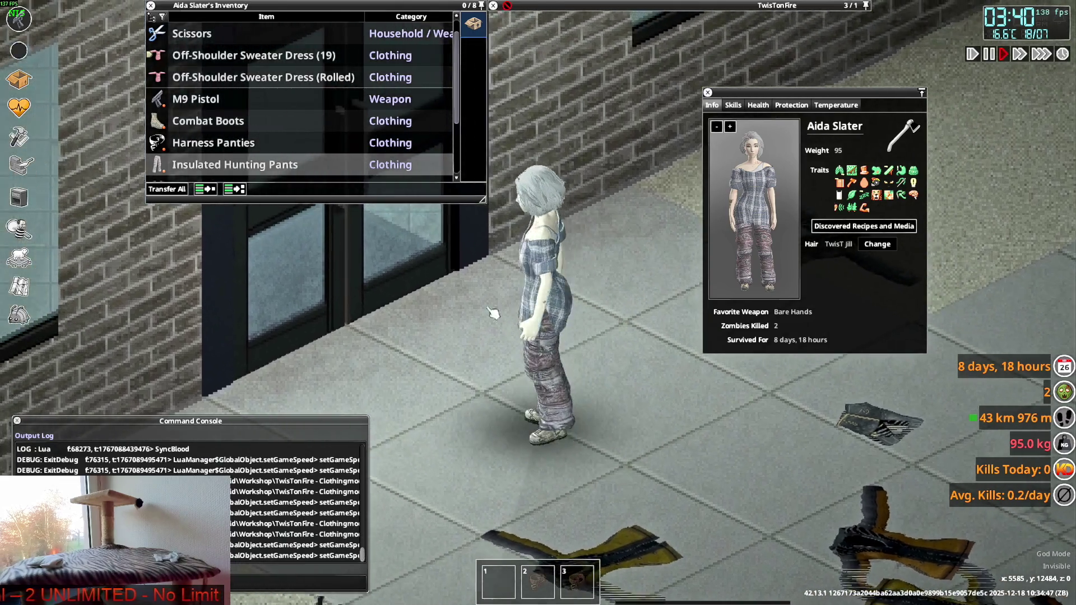
- Make the character raise her hands with a Hostile emote and walk her to the glass doors
key("q")
left_click(615, 297)
left_click(586, 372)
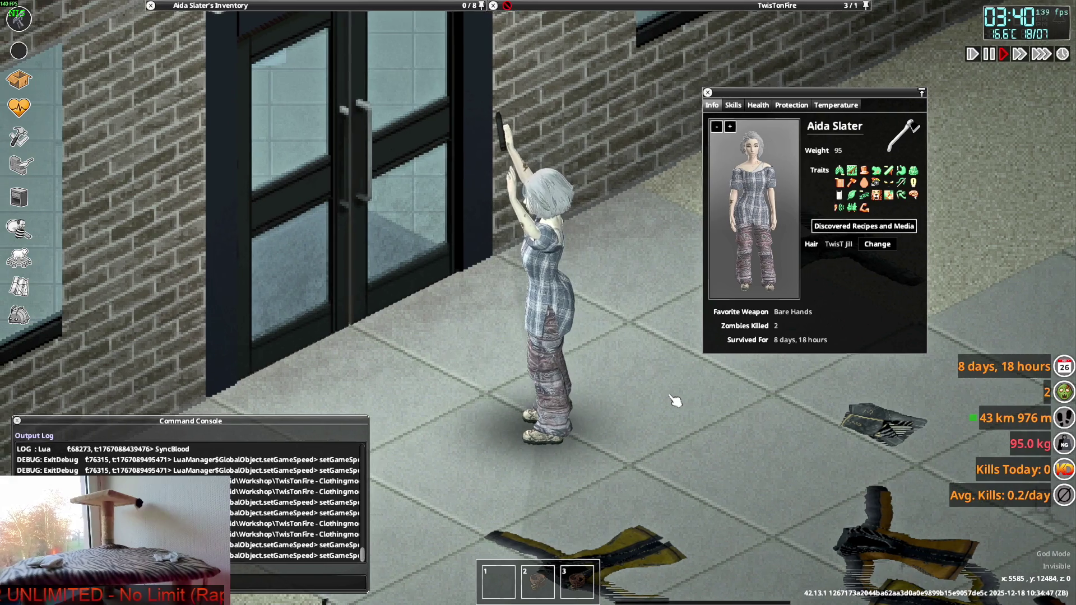
key("w")
key("w")
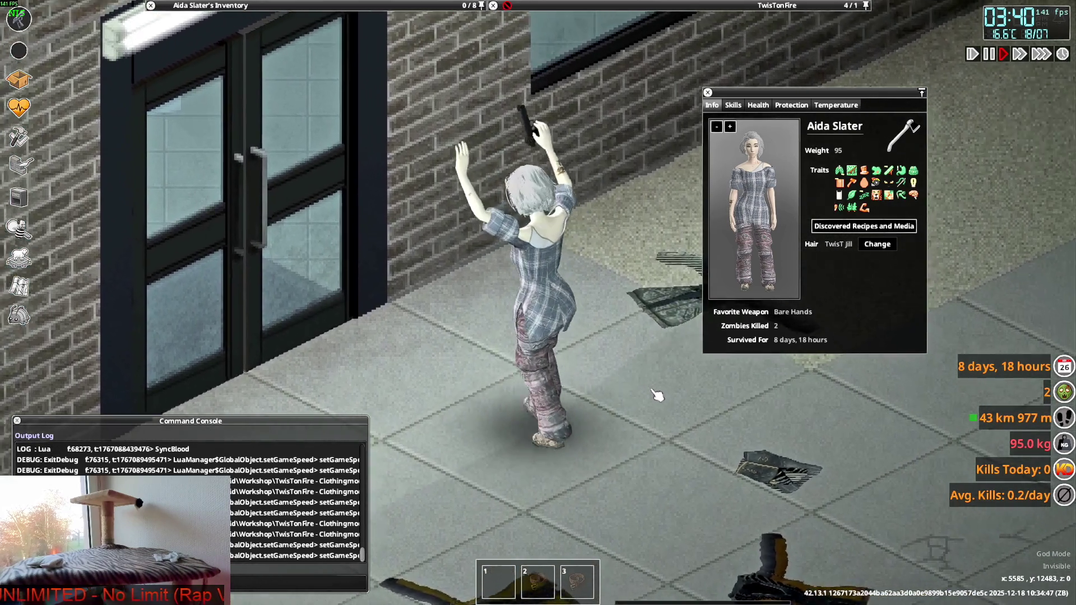
key("d")
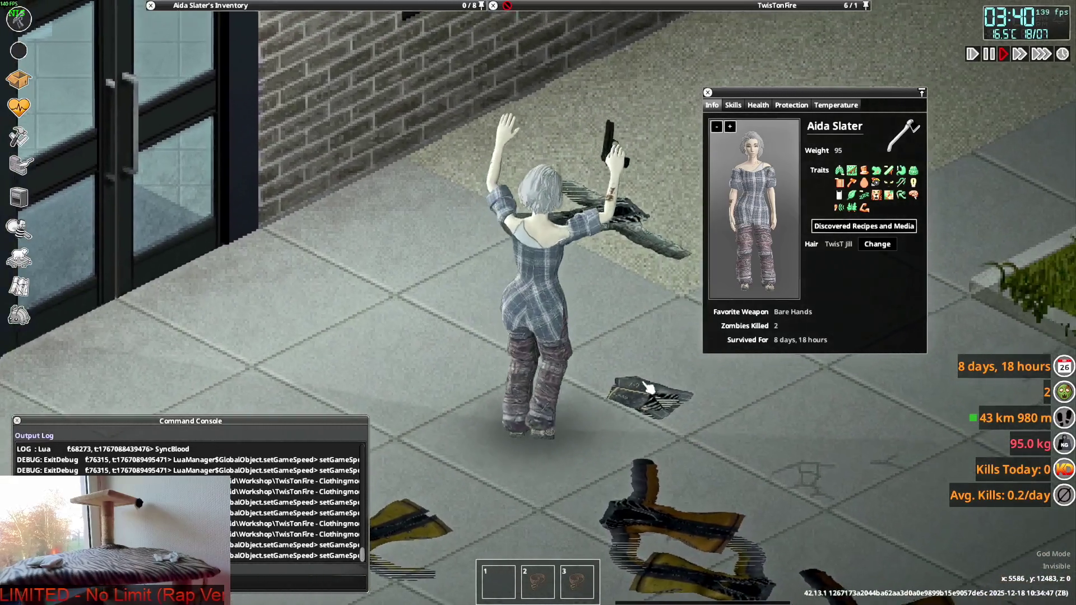
key("w")
key("a")
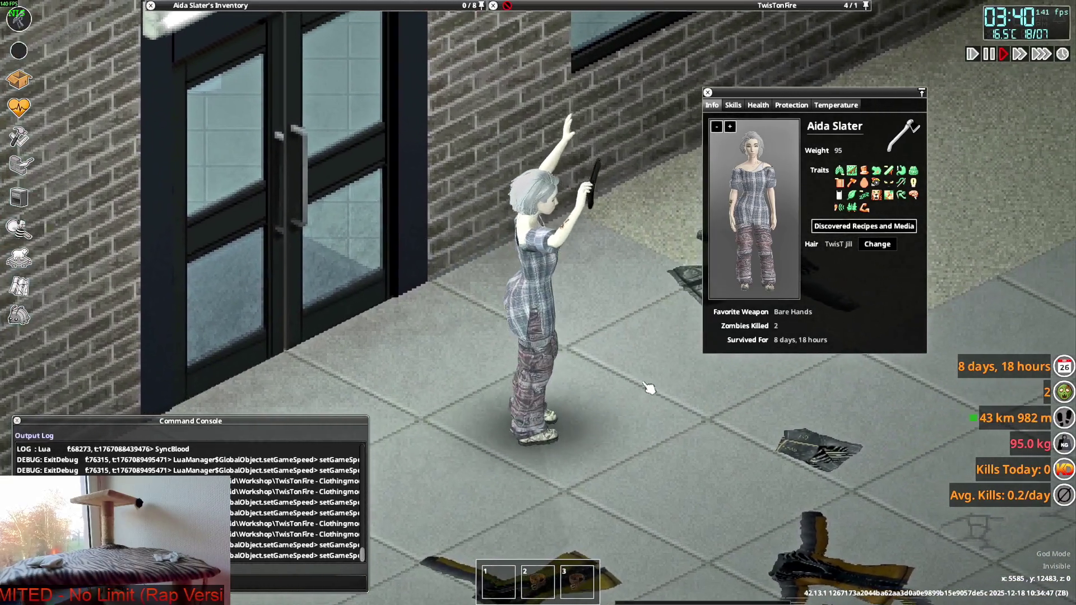
key("a")
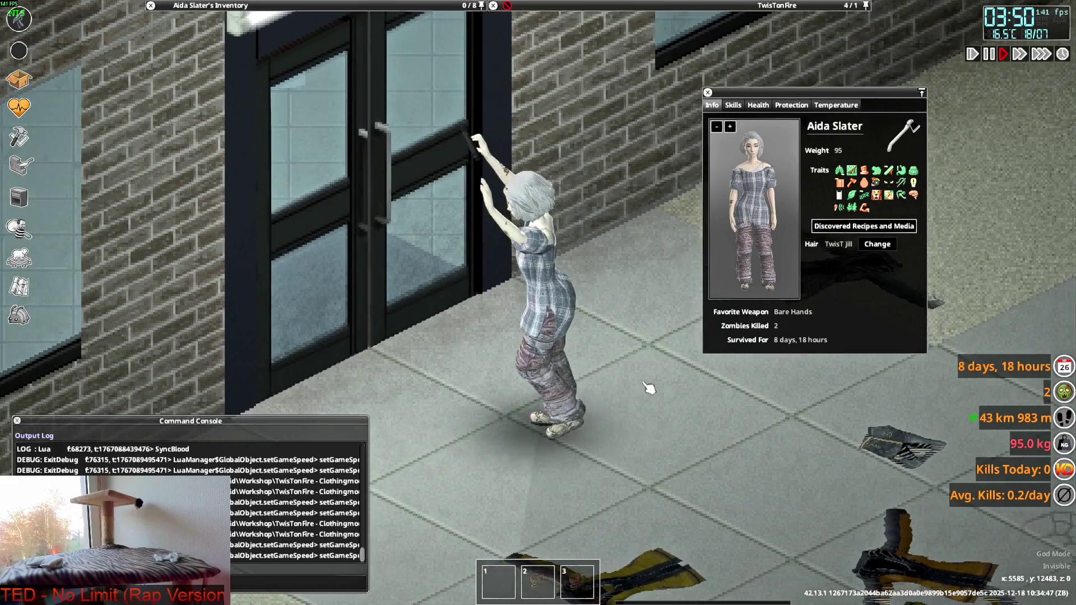
key("s")
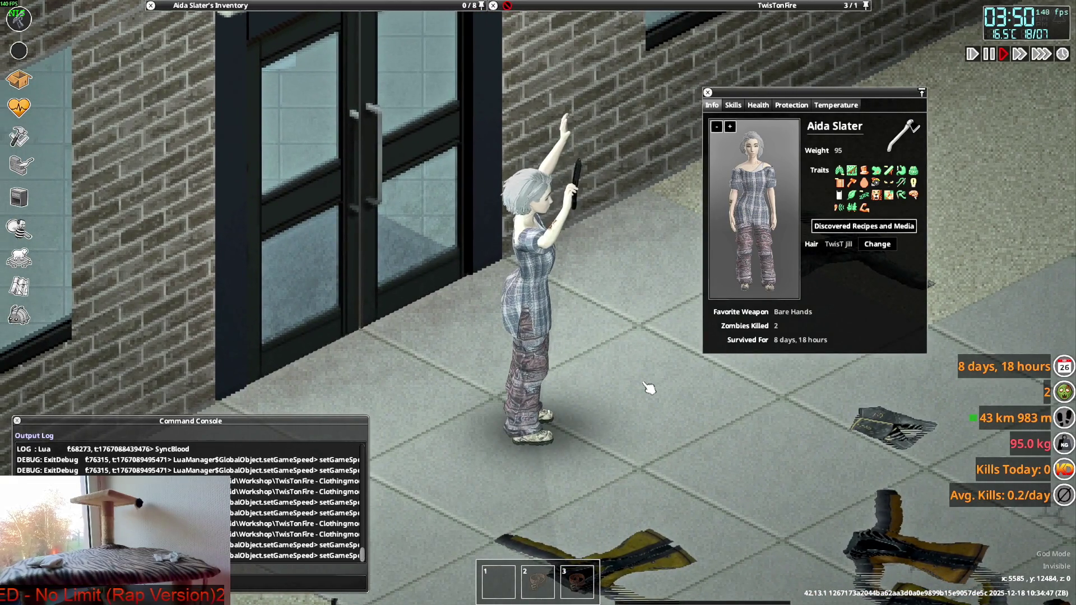
- Compare the Blender dress's left side with the enlarged, rotated in-game character preview
key("alt+Tab")
mouse_move(591, 343)
middle_mouse_down()
mouse_move(522, 331)
mouse_move(327, 342)
mouse_move(342, 355)
middle_mouse_up()
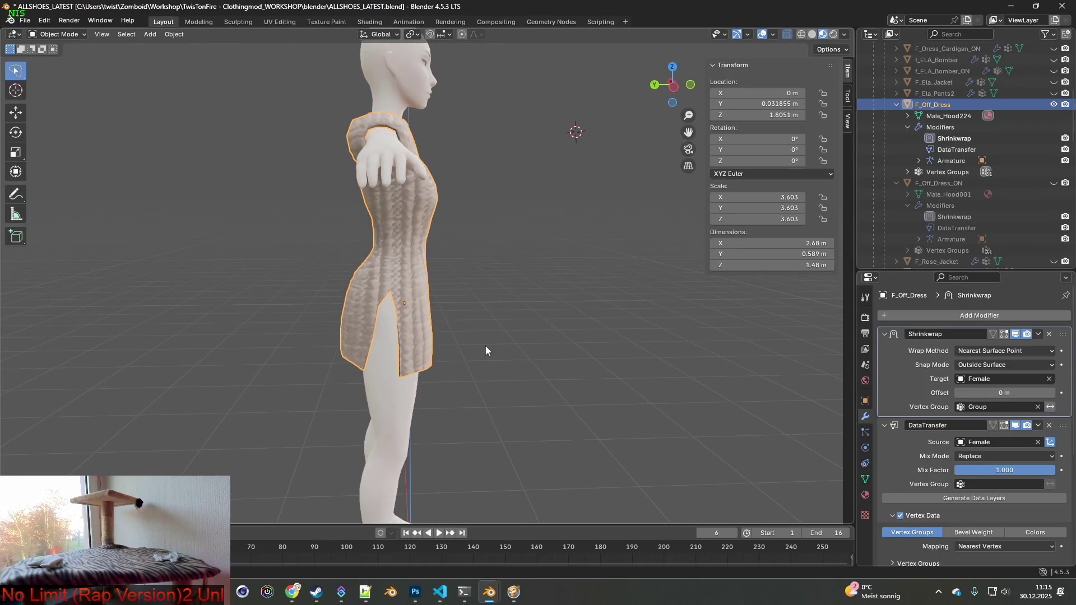
middle_click_drag(359, 309, 414, 313)
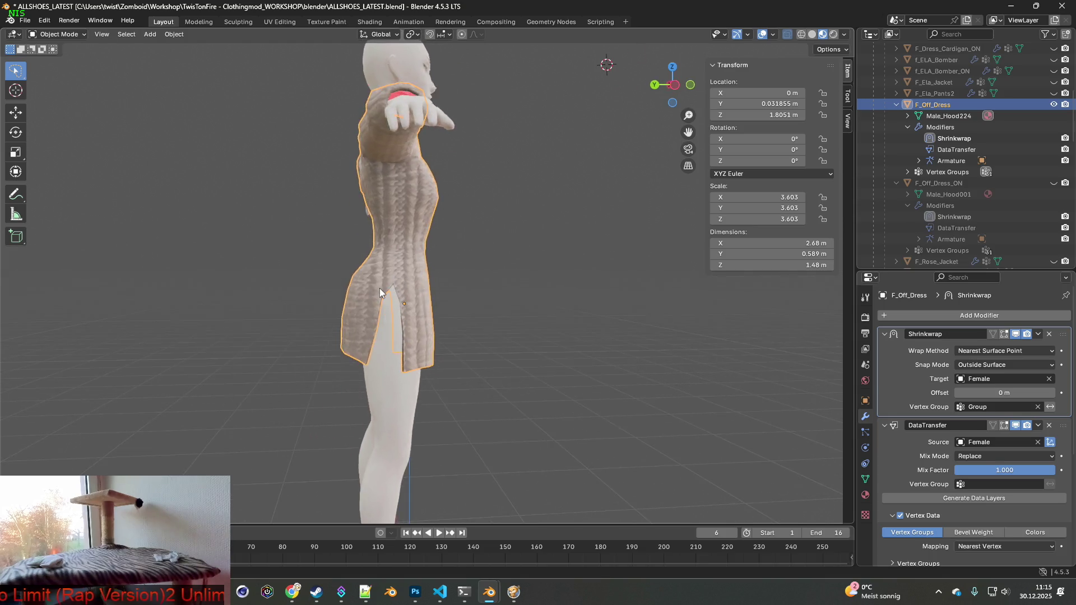
key("alt+Tab")
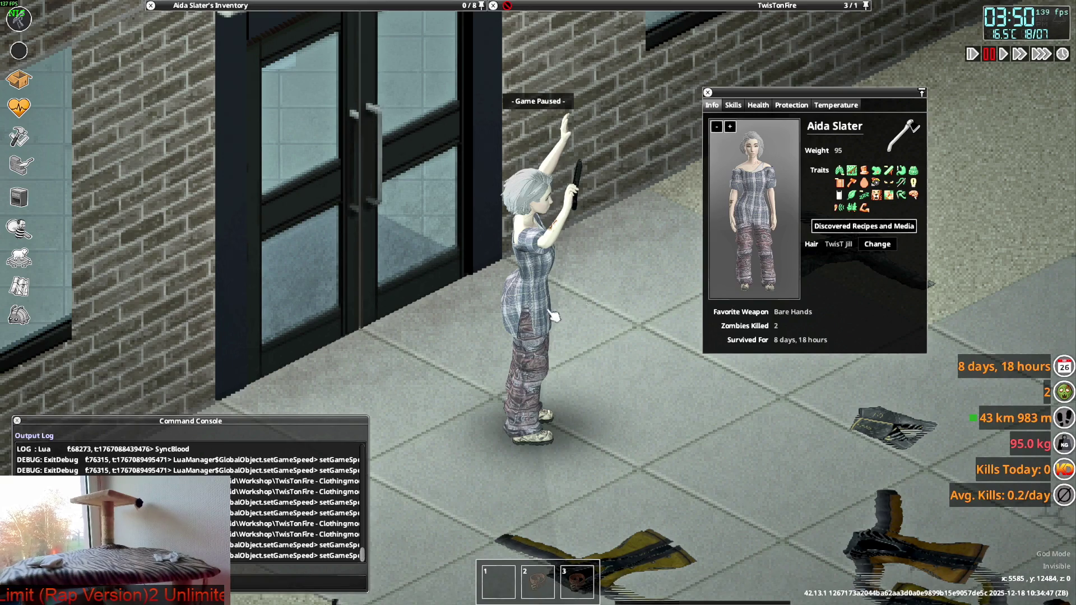
left_click_drag(730, 253, 780, 238)
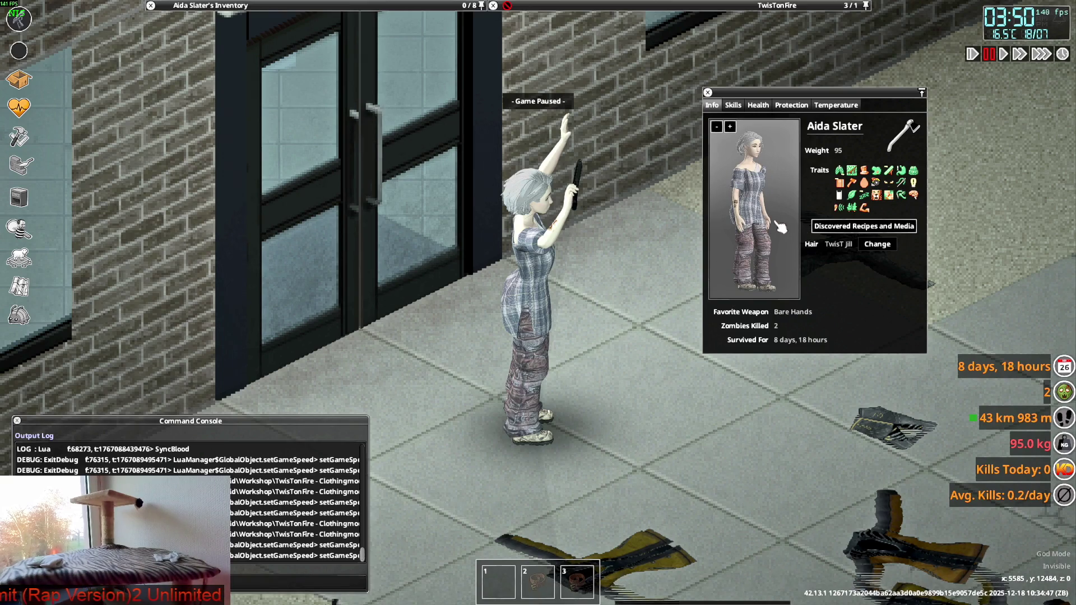
left_click(730, 126)
mouse_move(816, 257)
left_mouse_down()
mouse_move(698, 268)
mouse_move(725, 270)
left_mouse_up()
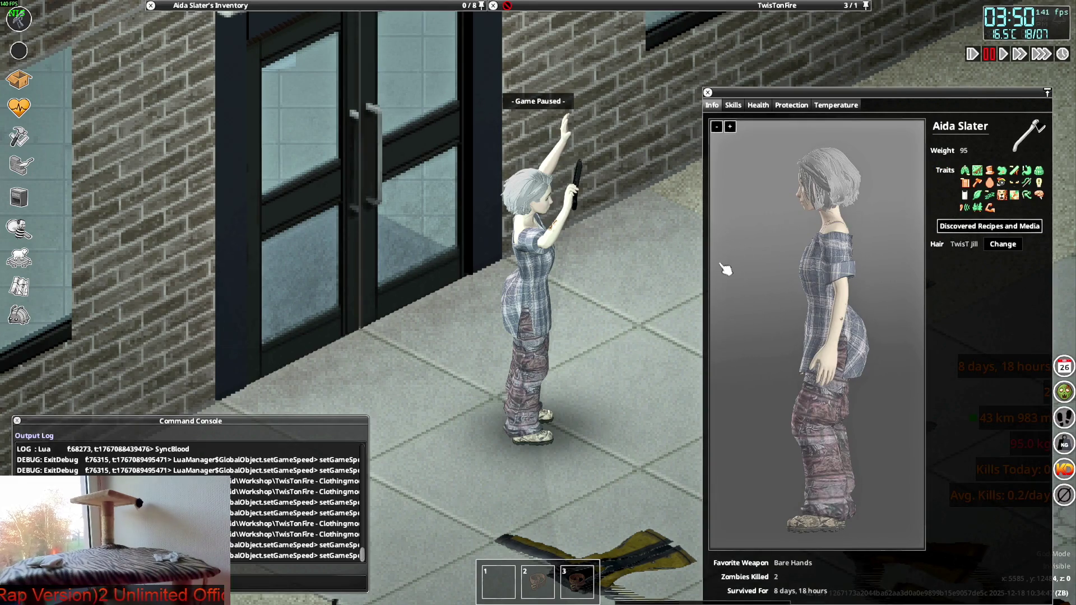
- View the figure's back in Blender and make F_Anorak_Pants visible under the dress
key("alt+Tab")
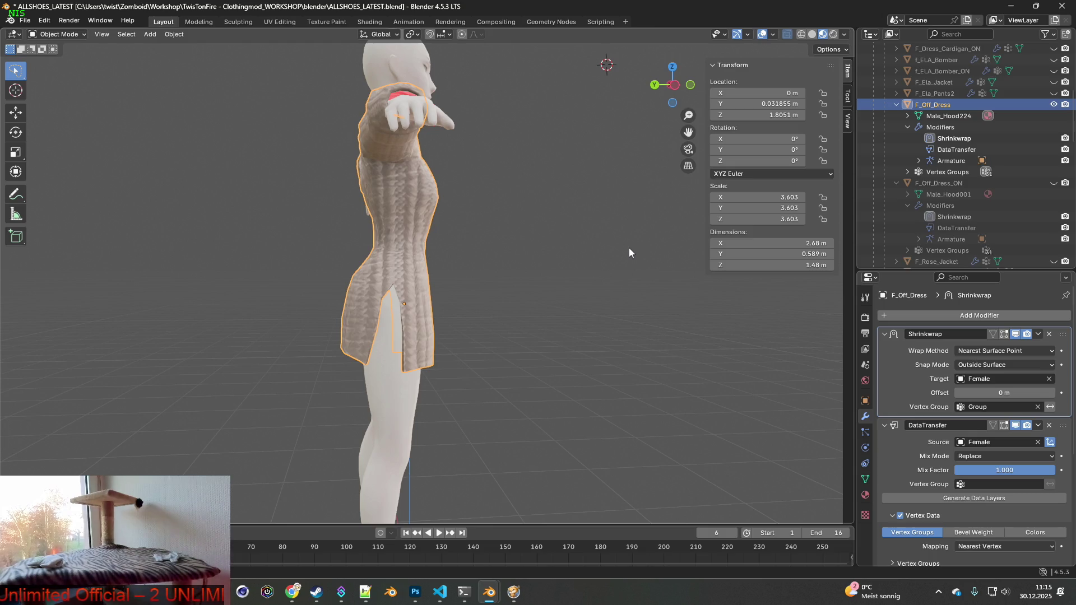
mouse_move(512, 262)
middle_mouse_down()
mouse_move(596, 267)
mouse_move(499, 272)
middle_mouse_up()
key("alt+Tab")
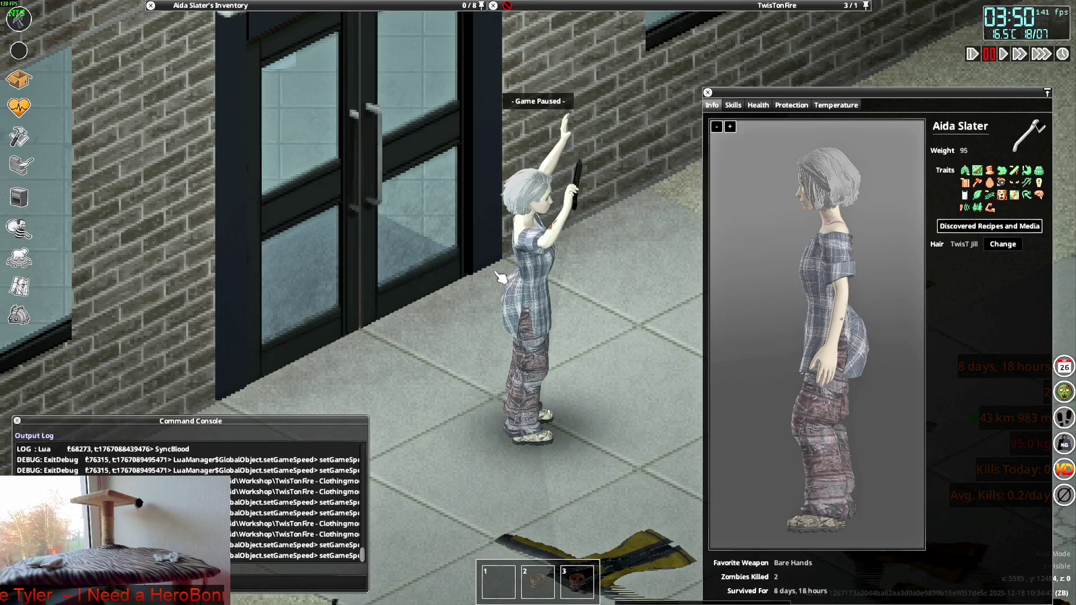
key("alt+Tab")
scroll(980, 230, "up", 10)
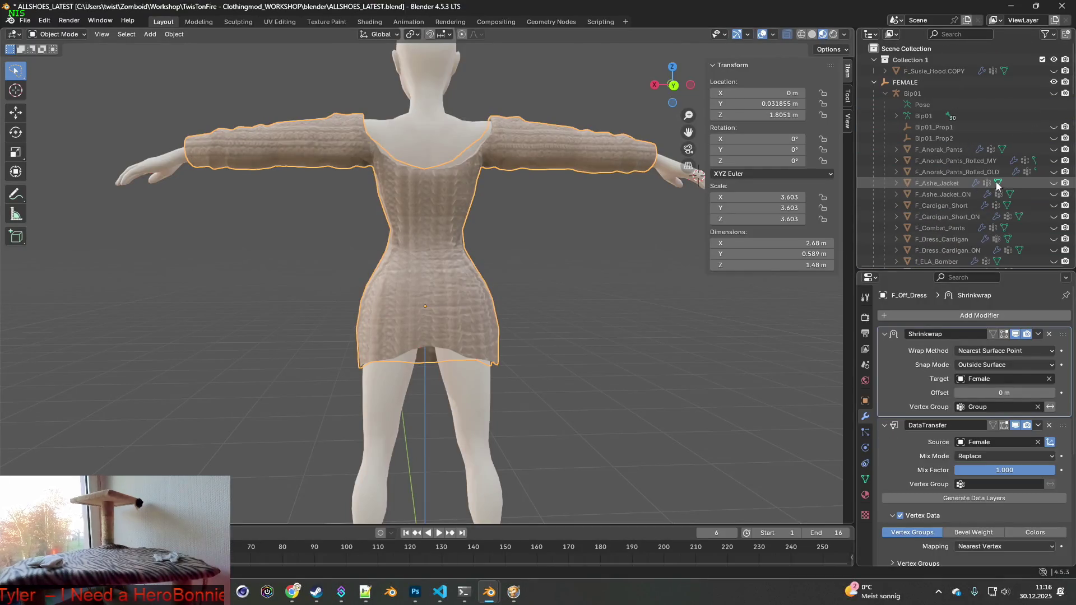
left_click(1053, 150)
- Orbit around the knit dress over the camo pants from side, back and three-quarter views
mouse_move(488, 254)
middle_mouse_down()
mouse_move(328, 247)
mouse_move(658, 249)
mouse_move(441, 274)
middle_mouse_up()
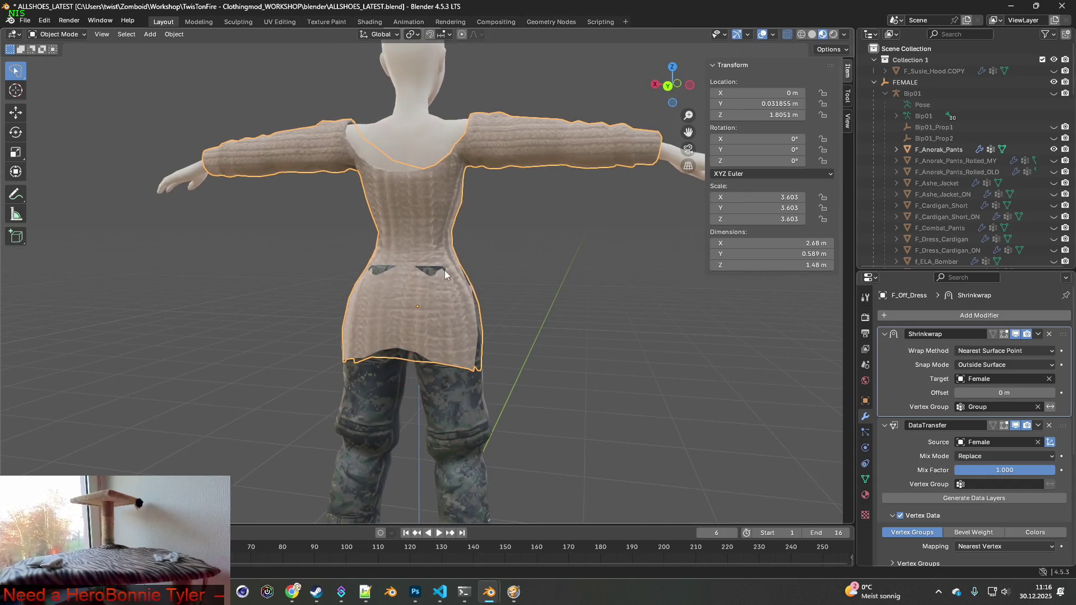
key("alt+Tab")
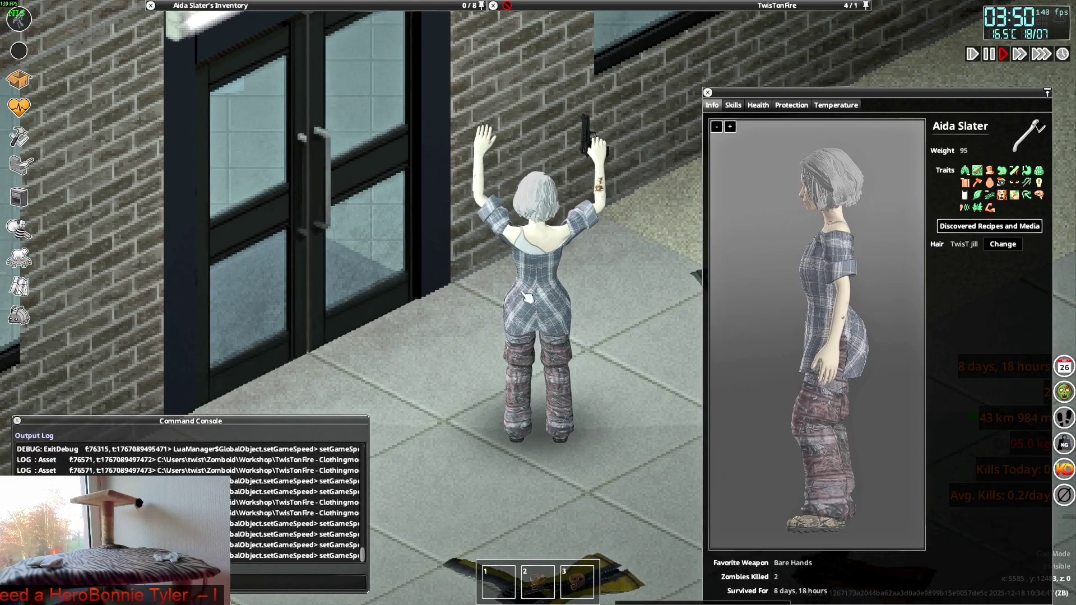
key("alt+Tab")
mouse_move(552, 278)
middle_mouse_down()
mouse_move(583, 280)
mouse_move(470, 284)
mouse_move(597, 283)
mouse_move(502, 281)
mouse_move(519, 270)
middle_mouse_up()
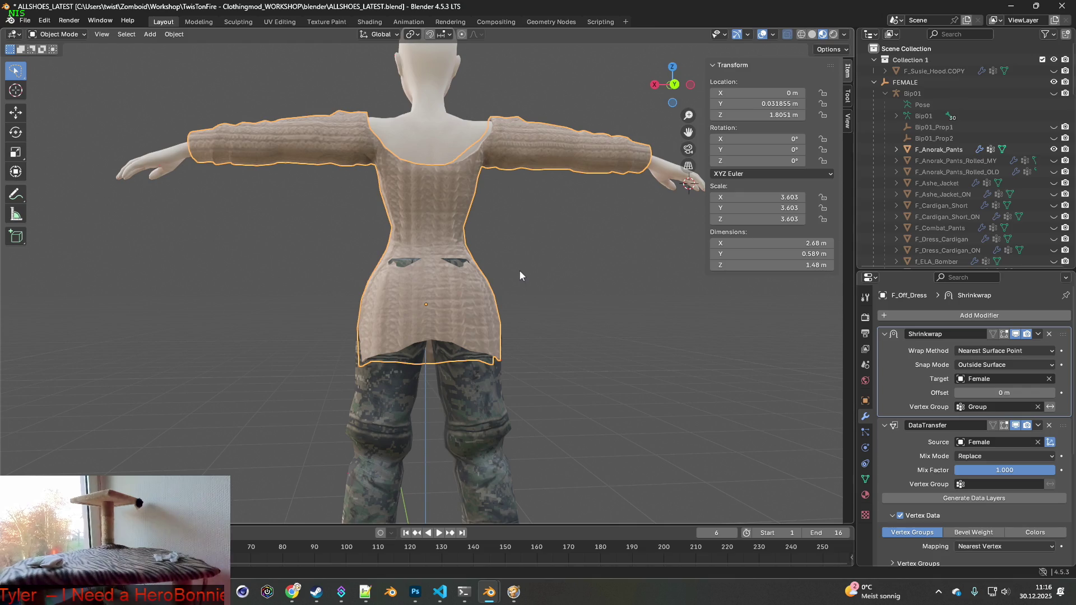
mouse_move(519, 274)
middle_mouse_down()
mouse_move(379, 273)
mouse_move(416, 281)
middle_mouse_up()
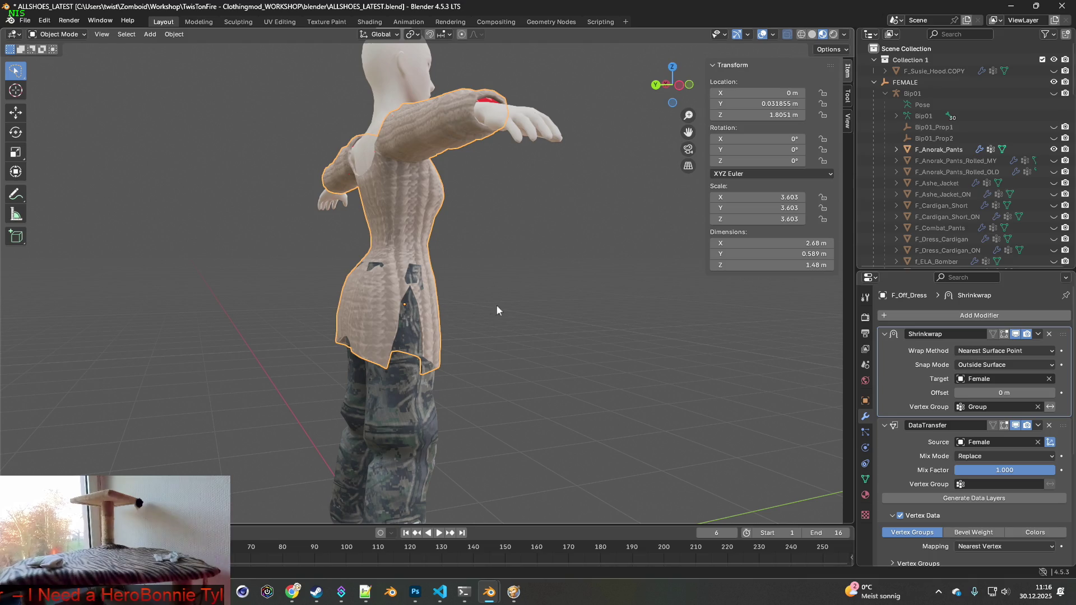
middle_click_drag(632, 227, 562, 230)
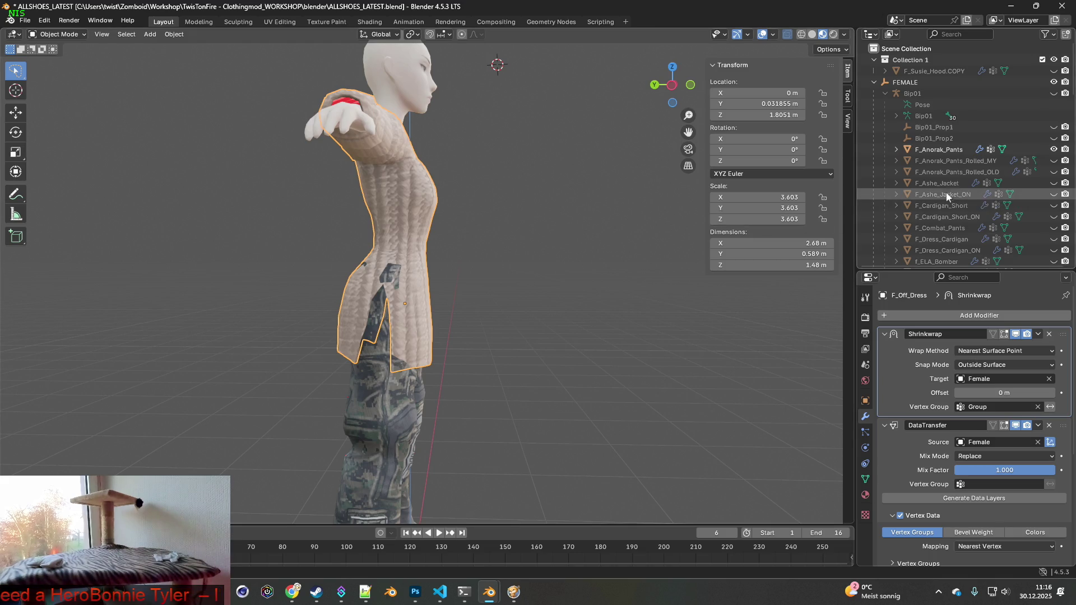
- Select F_Off_Dress's Shrinkwrap, unhide F_Off_Dress_ON, and select its Shrinkwrap modifier
key("KP_Decimal")
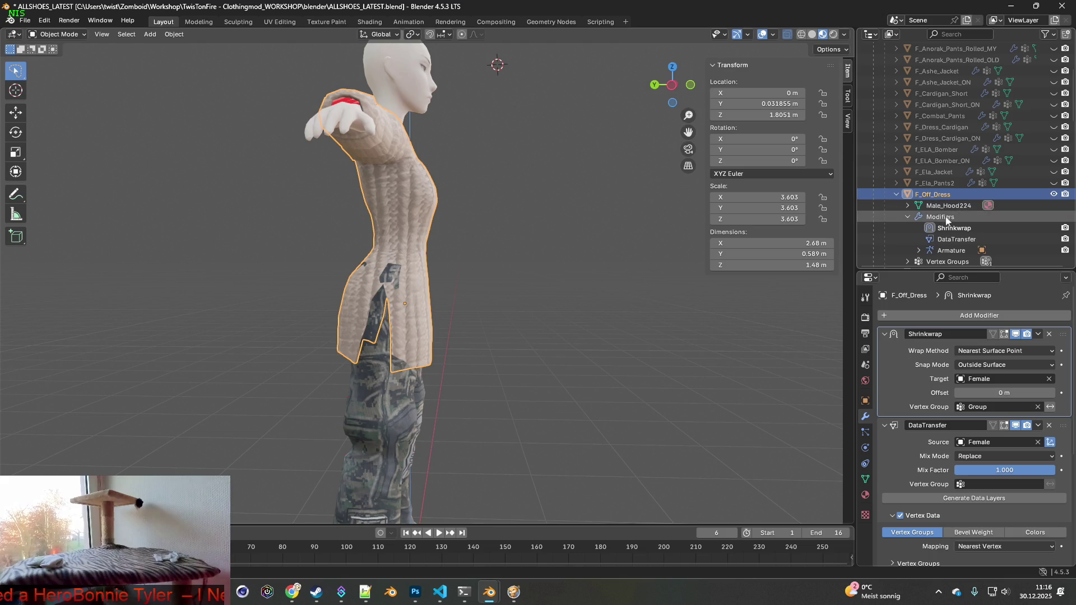
left_click(953, 229)
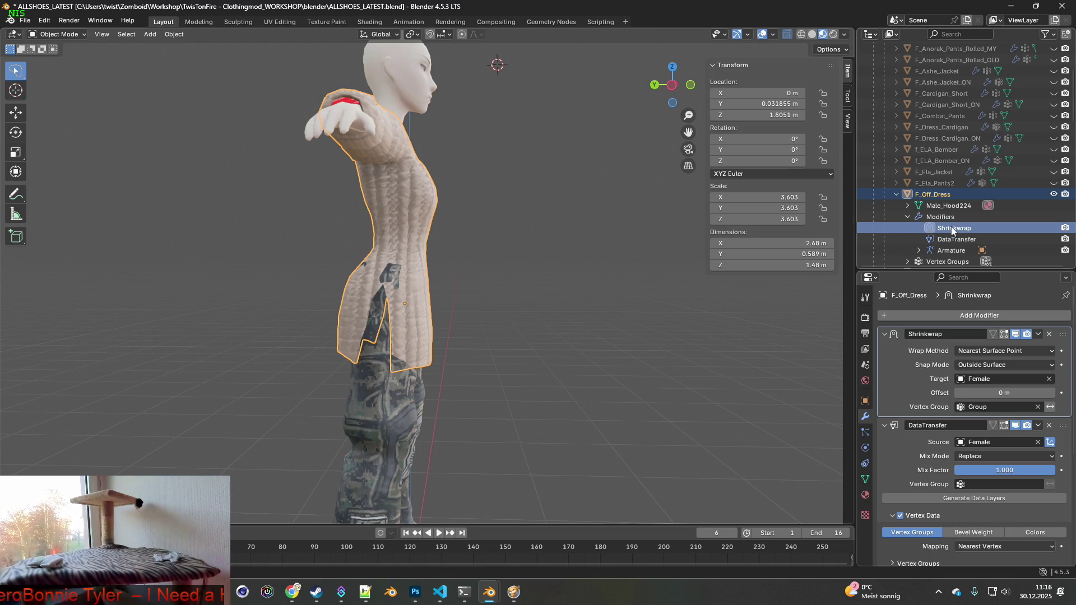
scroll(952, 230, "down", 2)
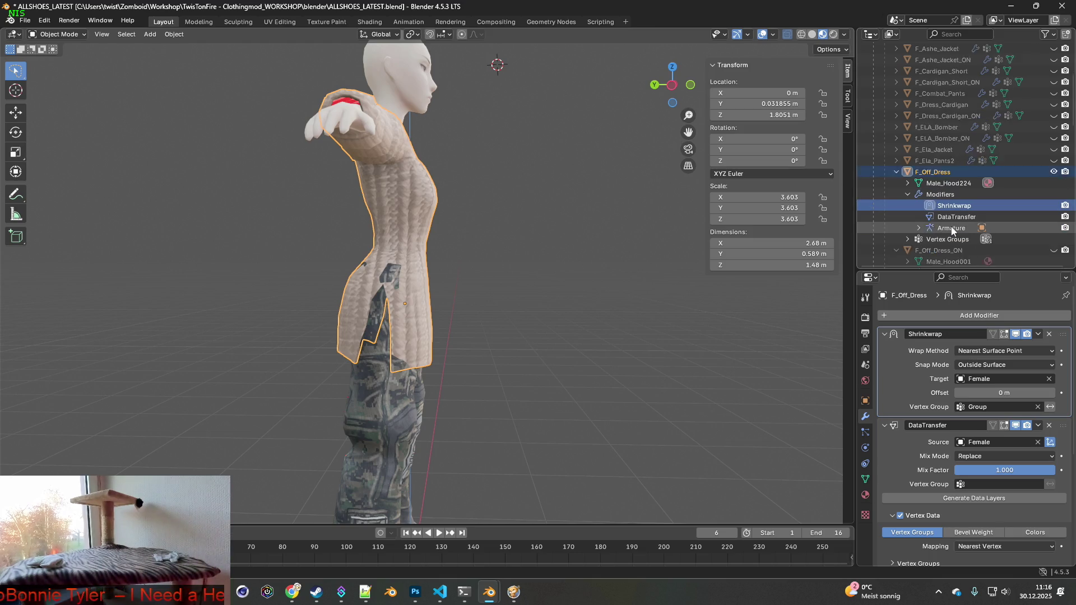
left_click(1054, 228)
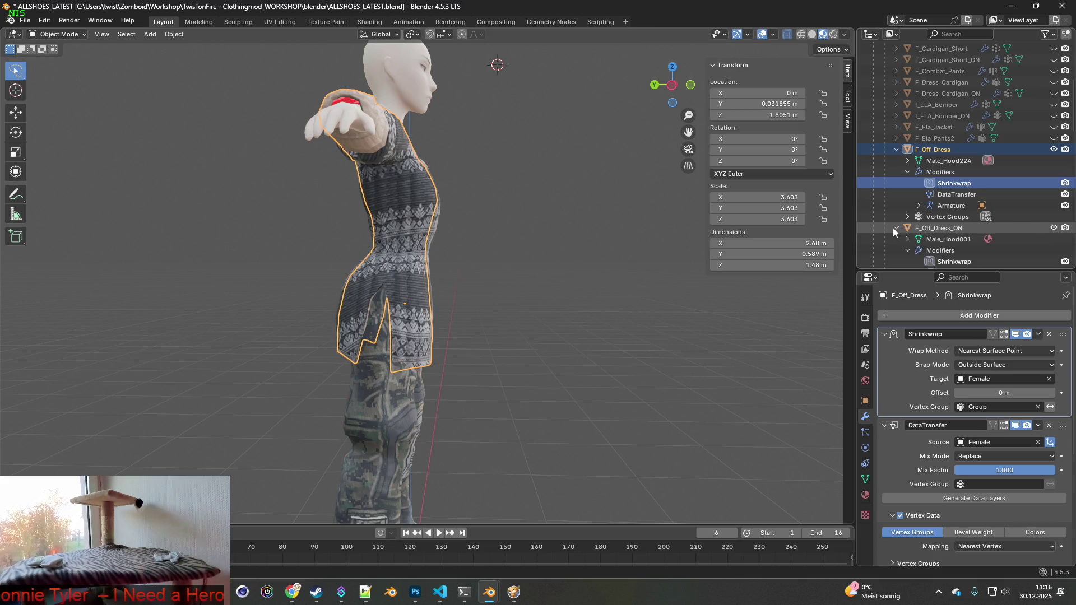
scroll(951, 234, "down", 2)
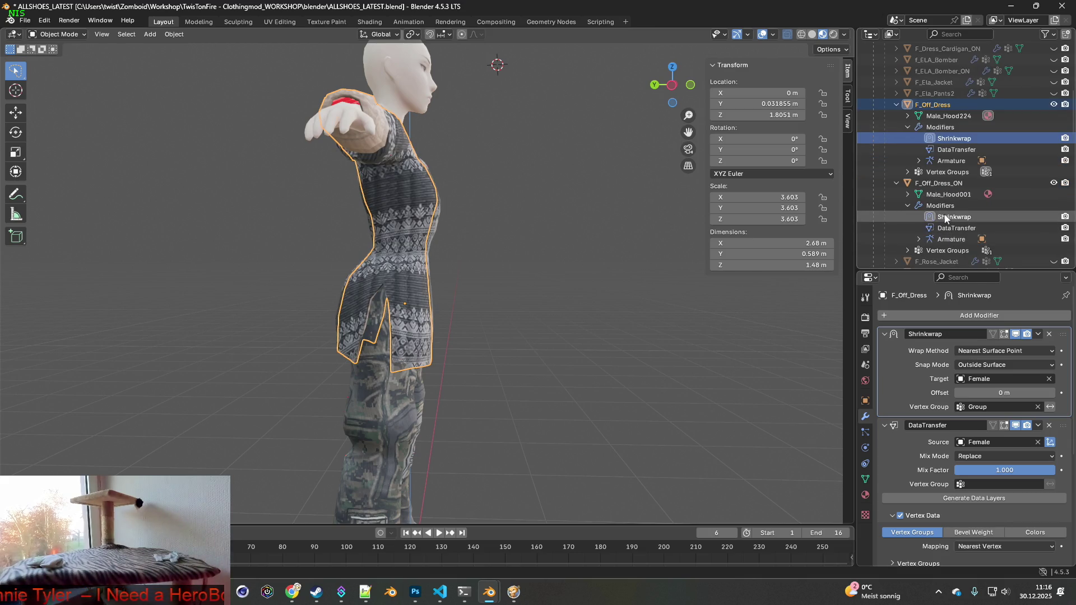
left_click(945, 219)
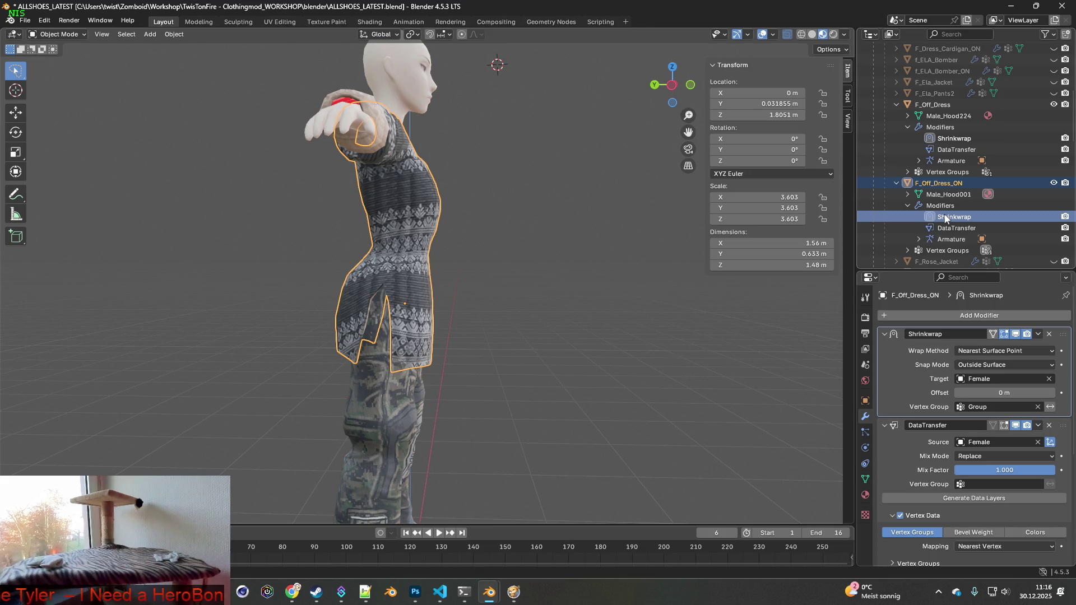